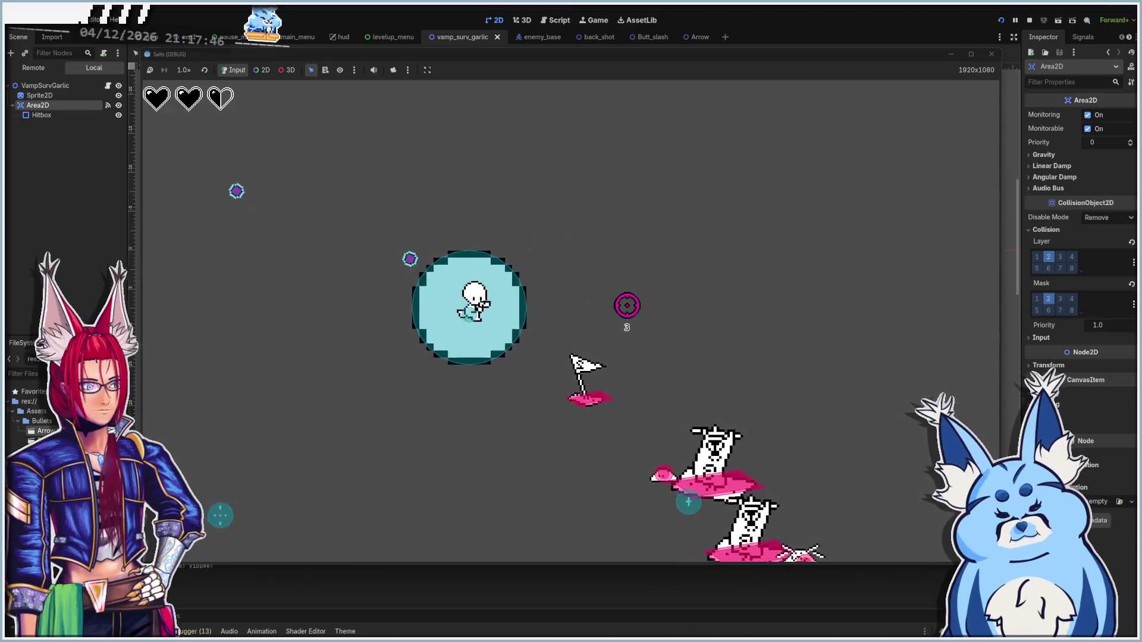
Walk the player around the arena with WASD to test the garlic weapon, then stop the game
{"action": "key", "text": "d"}
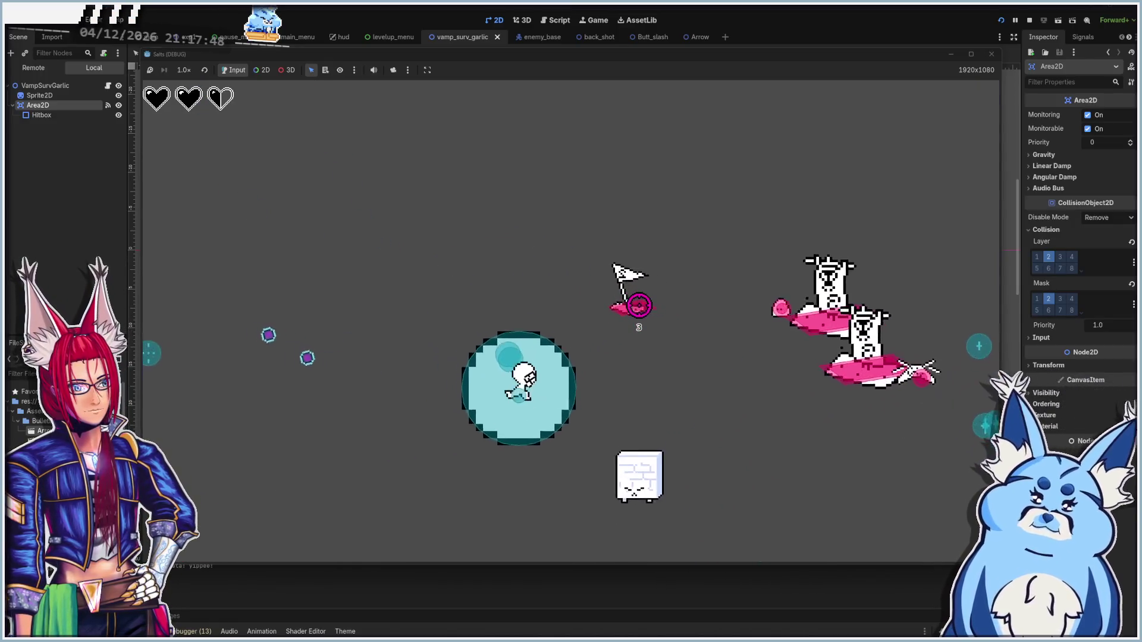
{"action": "key", "text": "w"}
{"action": "key", "text": "a"}
{"action": "key", "text": "s"}
{"action": "key", "text": "d"}
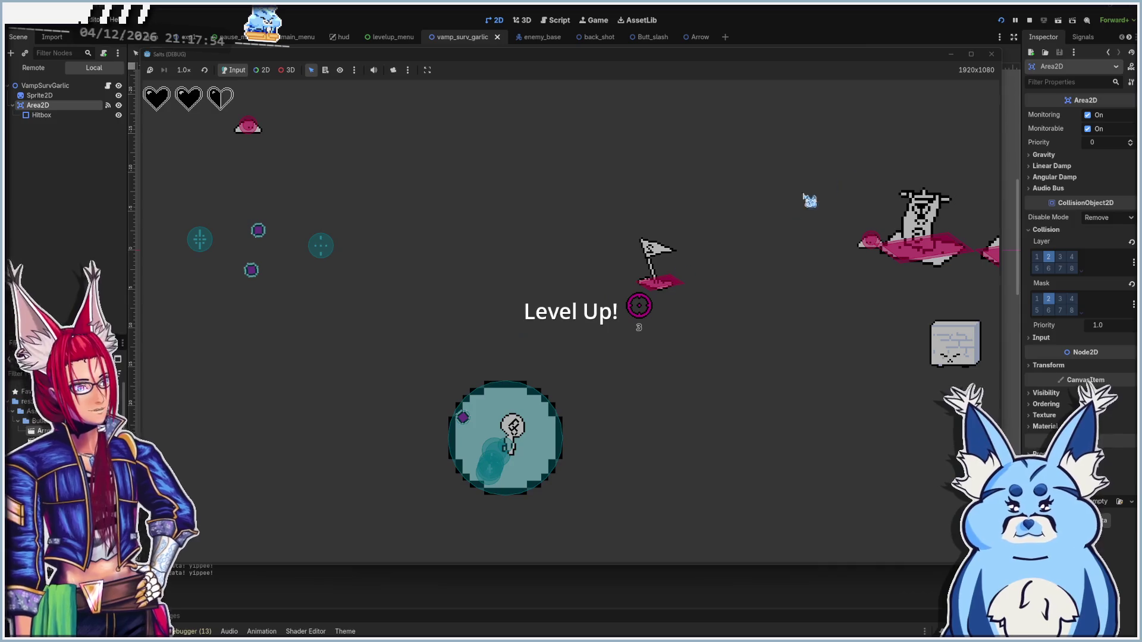
{"action": "left_click", "coordinate": [993, 55]}
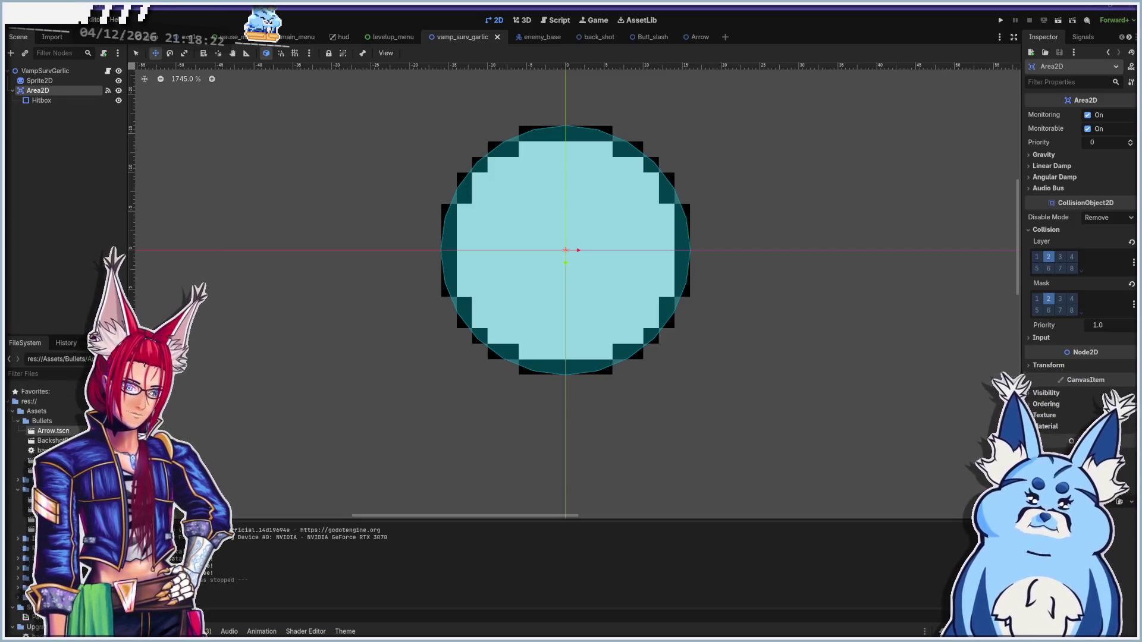
Open the base_level scene and inspect the Ground tile layer's visibility settings
{"action": "left_click", "coordinate": [18, 421]}
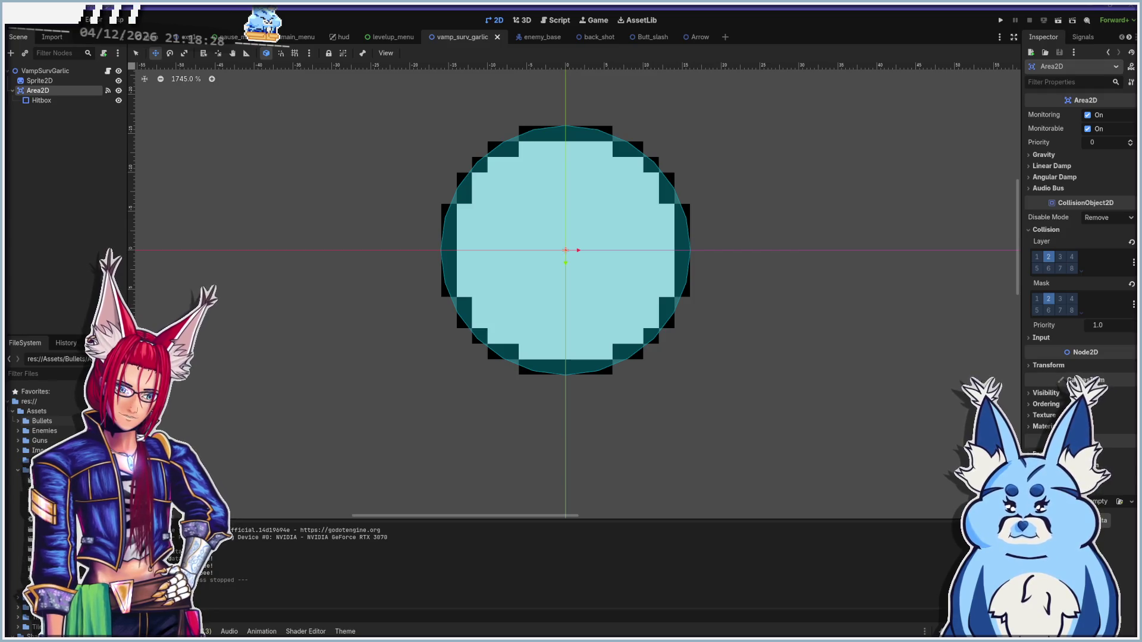
{"action": "double_click", "coordinate": [36, 460]}
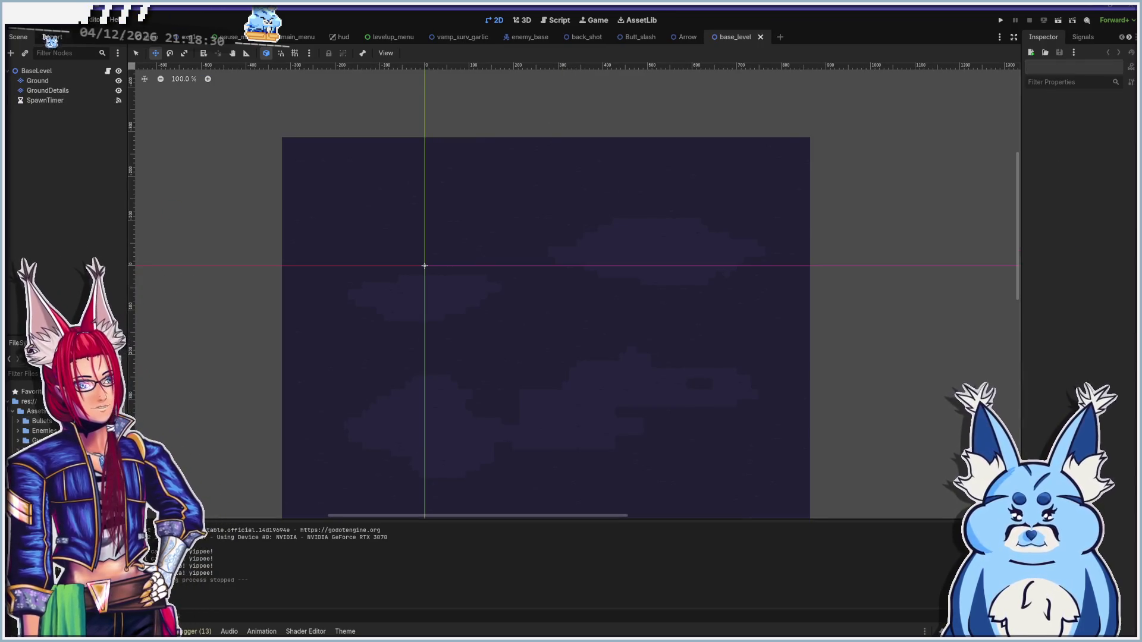
{"action": "left_click", "coordinate": [46, 82]}
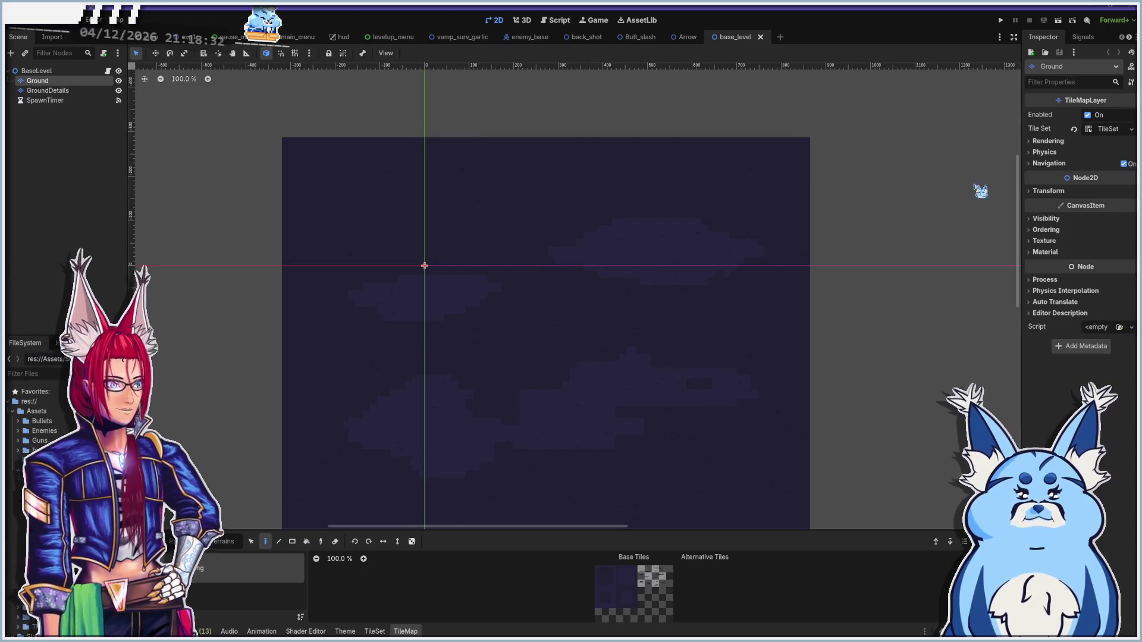
{"action": "left_click", "coordinate": [1046, 219]}
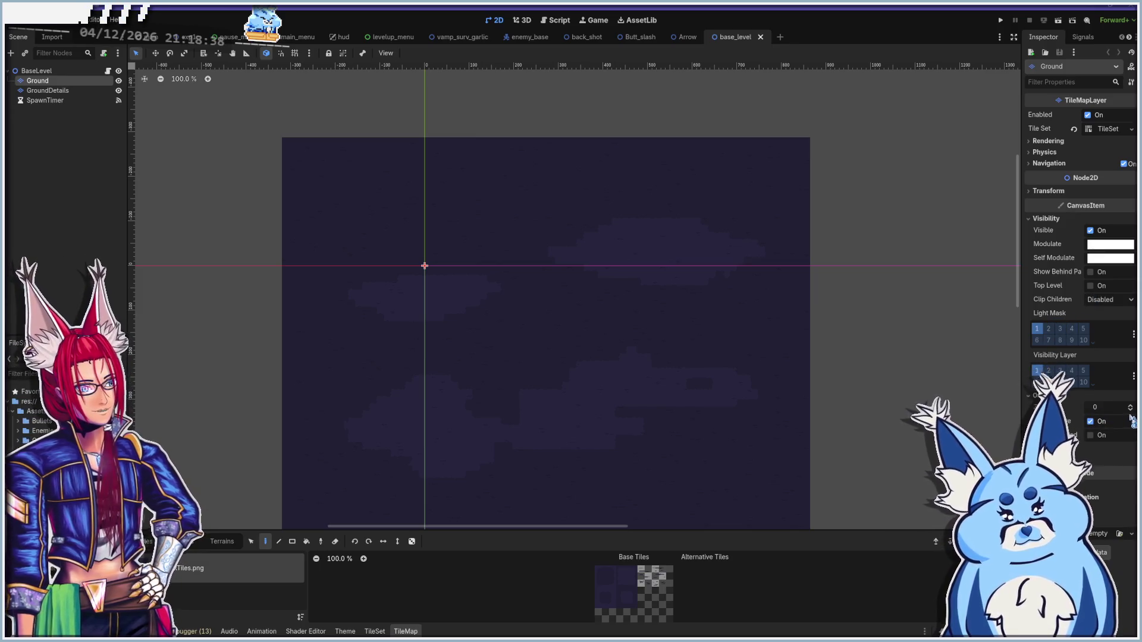
Set the GroundDetails layer's Ordering Z Index to -1 and save base_level
{"action": "left_click", "coordinate": [46, 91]}
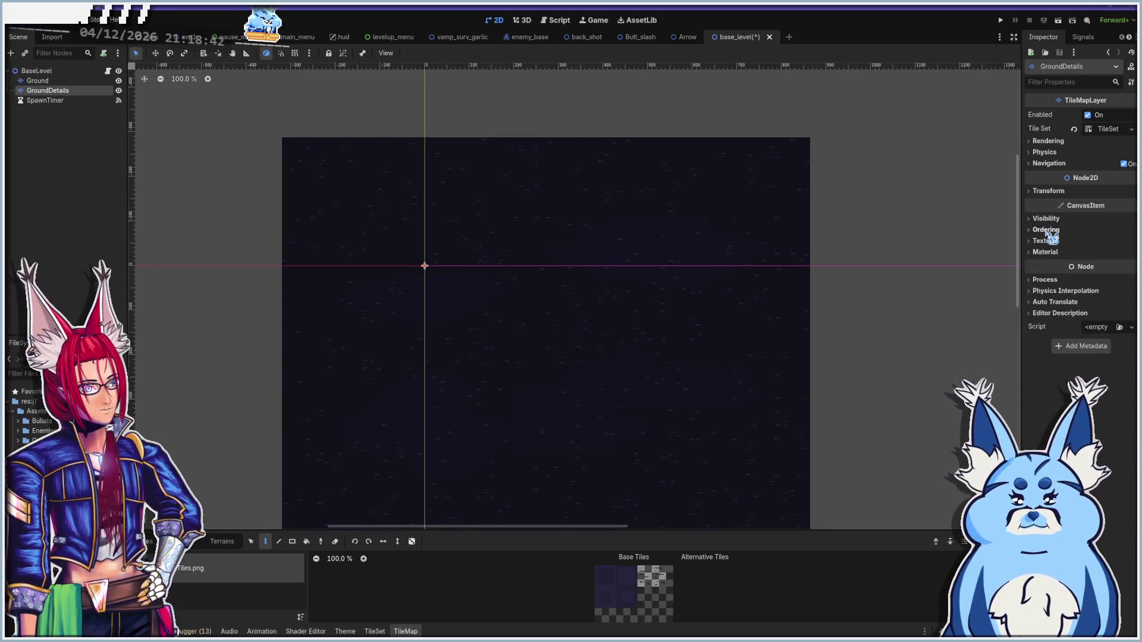
{"action": "left_click", "coordinate": [1046, 230]}
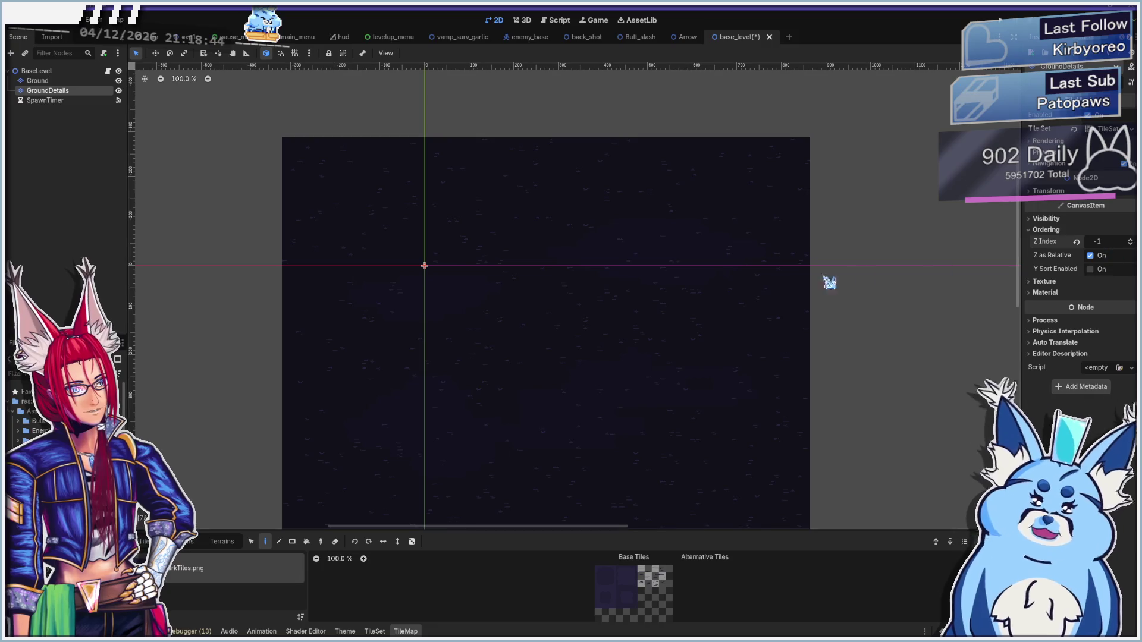
{"action": "key", "text": "ctrl+s"}
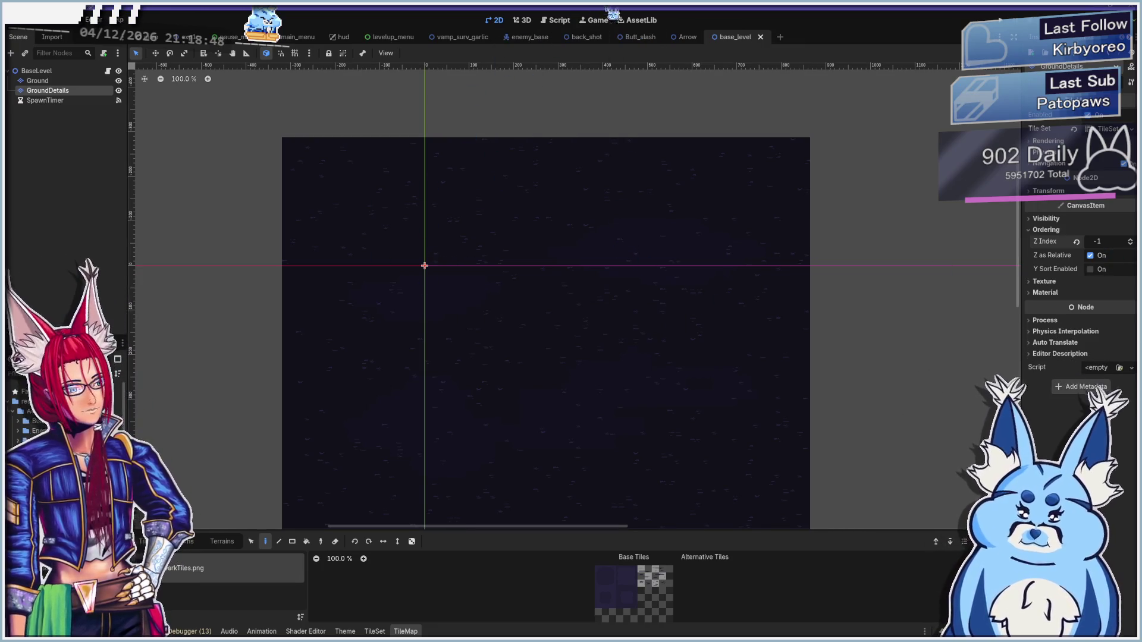
{"action": "left_click", "coordinate": [641, 37]}
{"action": "left_click", "coordinate": [558, 21]}
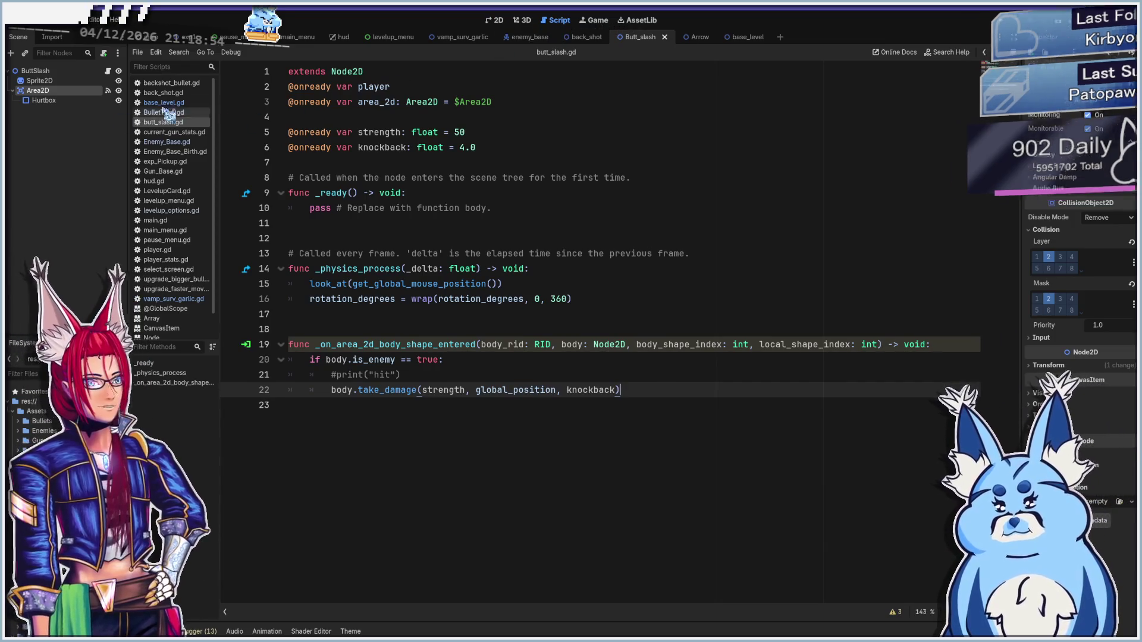
Change strength on line 2 of vamp_surv_garlic.gd from 2000 to 20 and run the game with F5
{"action": "left_click", "coordinate": [176, 299]}
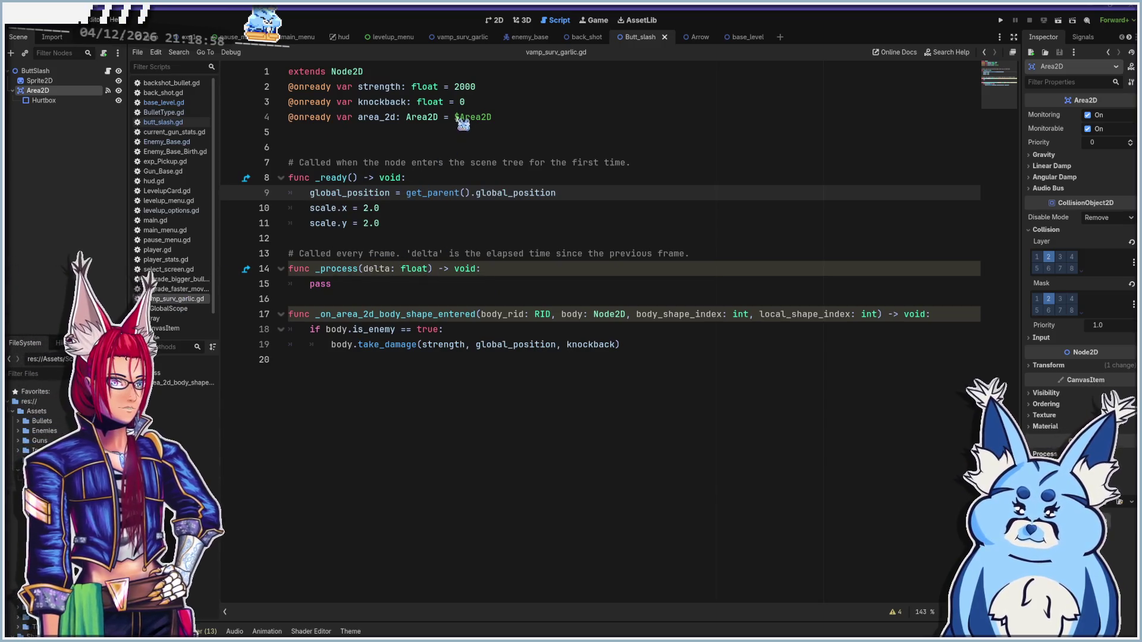
{"action": "left_click", "coordinate": [482, 87]}
{"action": "key", "text": "BackSpace"}
{"action": "key", "text": "BackSpace"}
{"action": "key", "text": "BackSpace"}
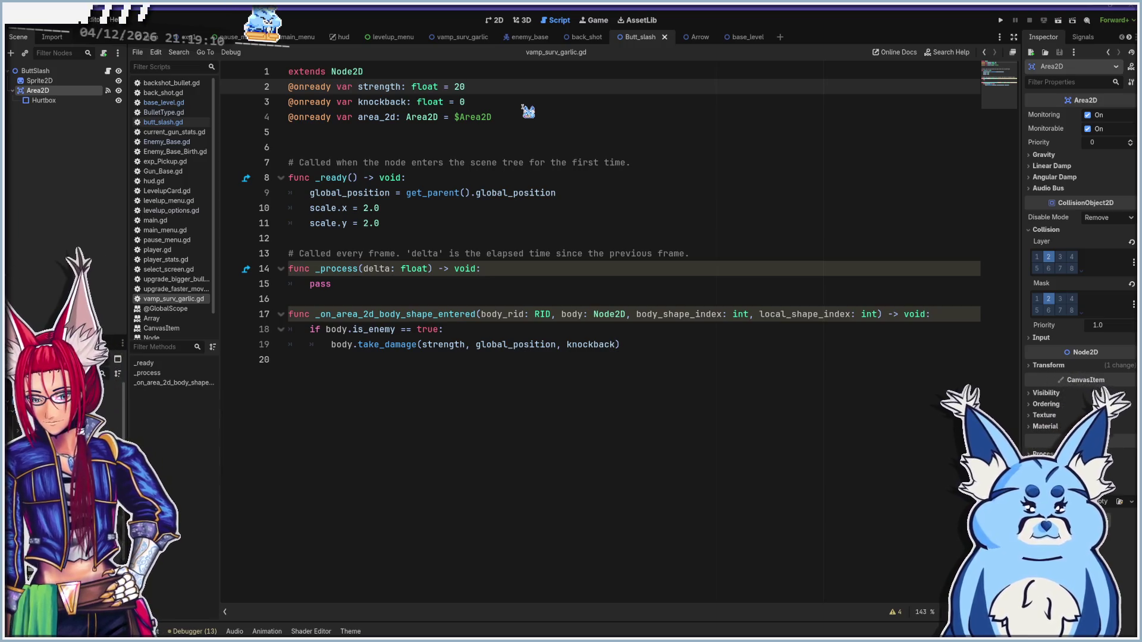
{"action": "key", "text": "F5"}
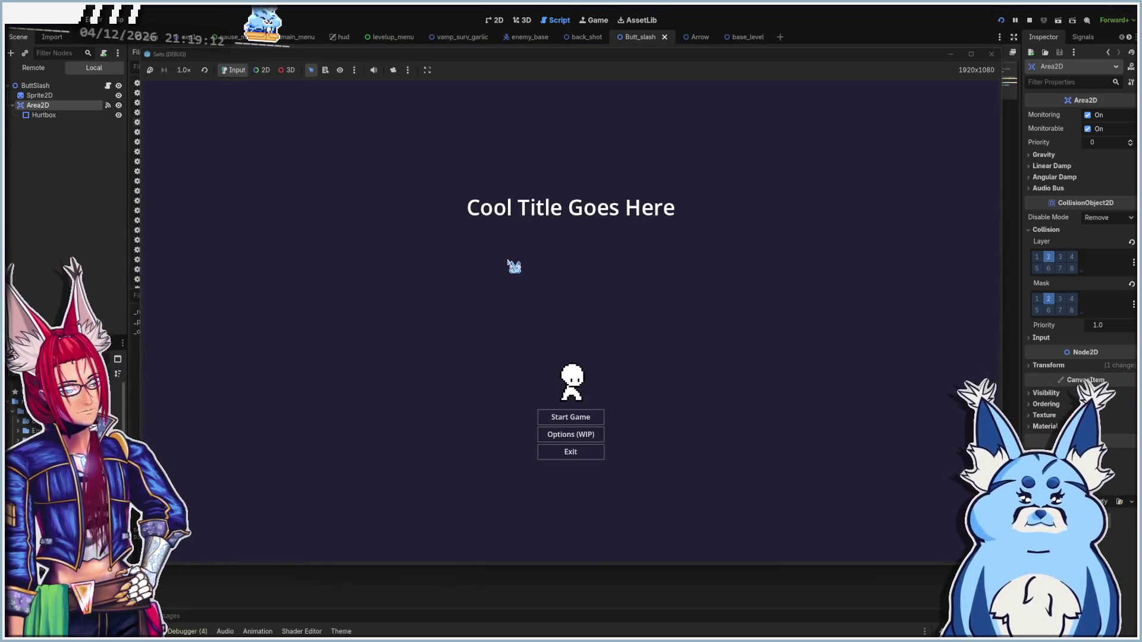
Start a new game with the Shotgun and walk the player around the arena
{"action": "left_click", "coordinate": [571, 418]}
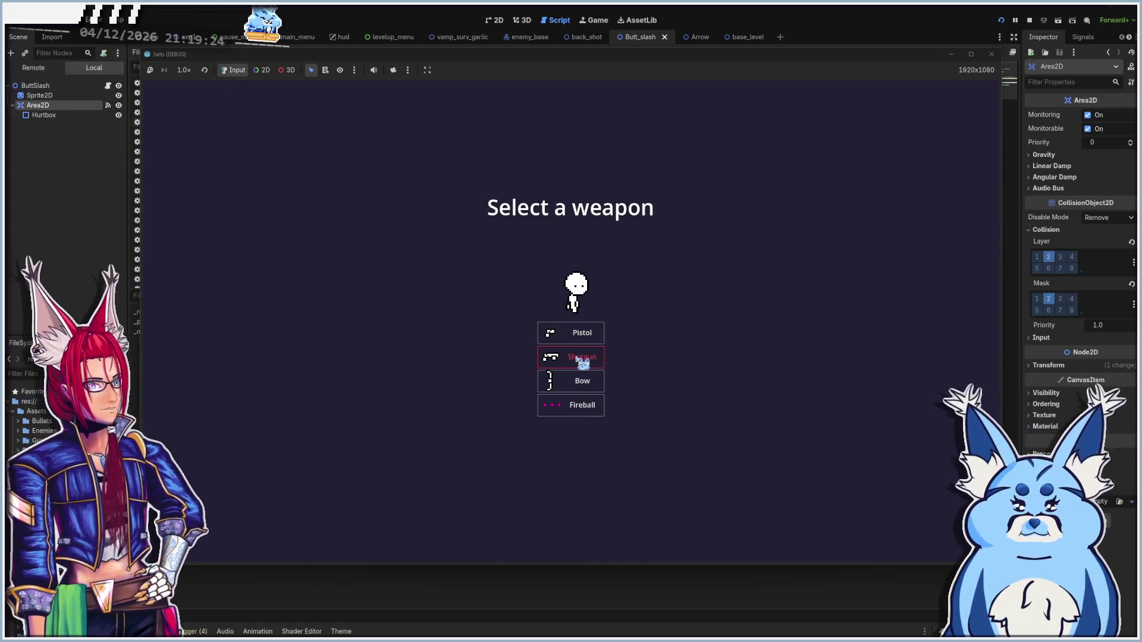
{"action": "left_click", "coordinate": [578, 355]}
{"action": "key", "text": "d"}
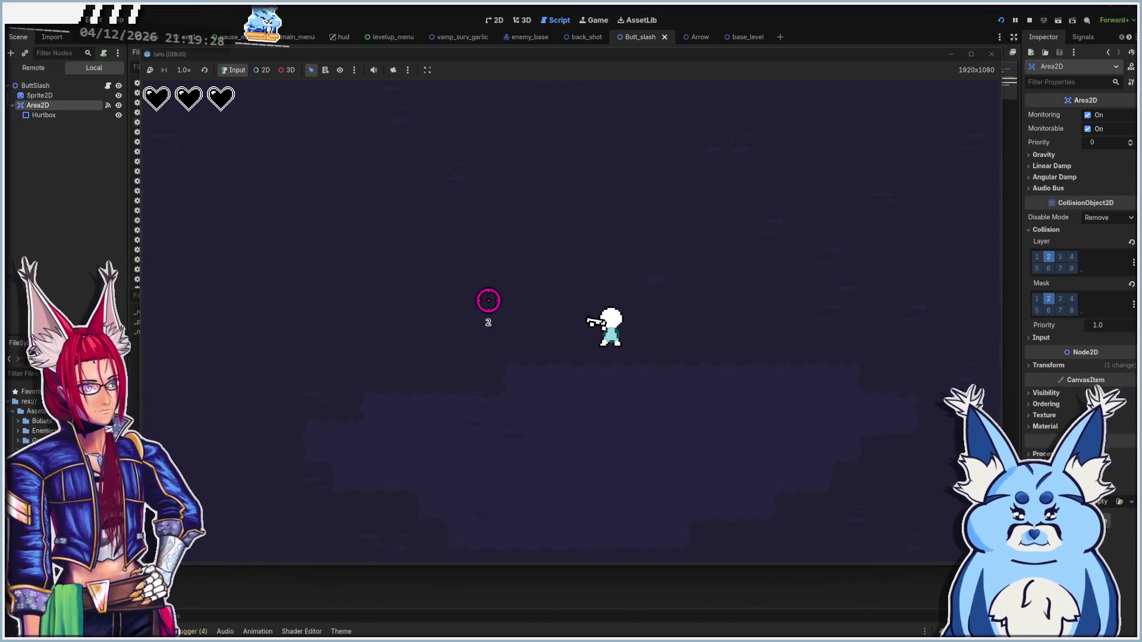
{"action": "key", "text": "a"}
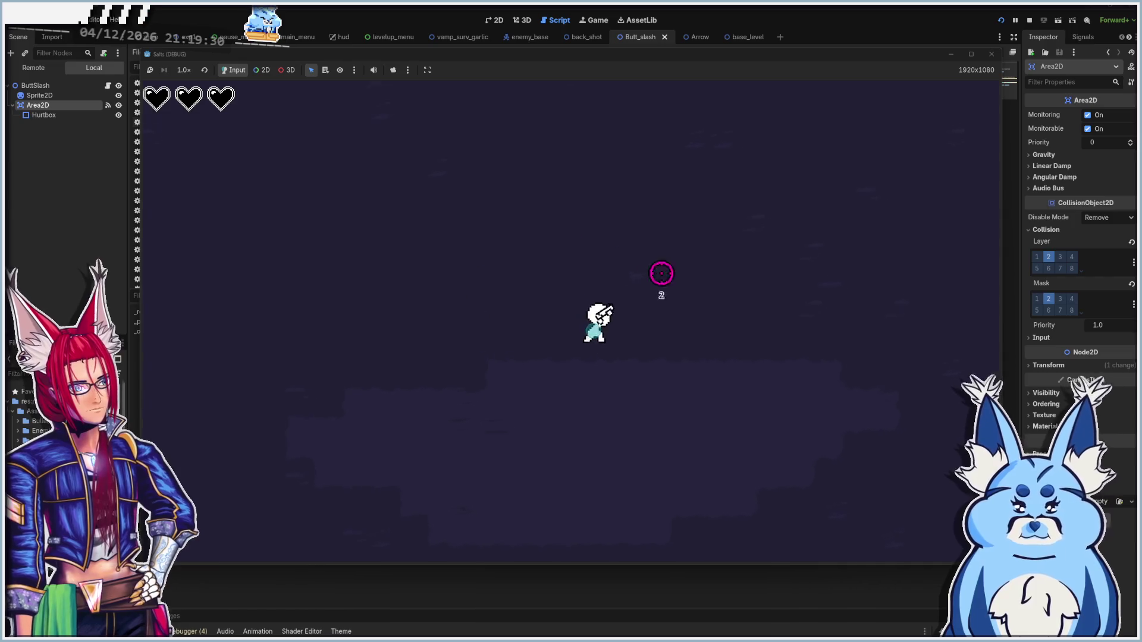
{"action": "key", "text": "s"}
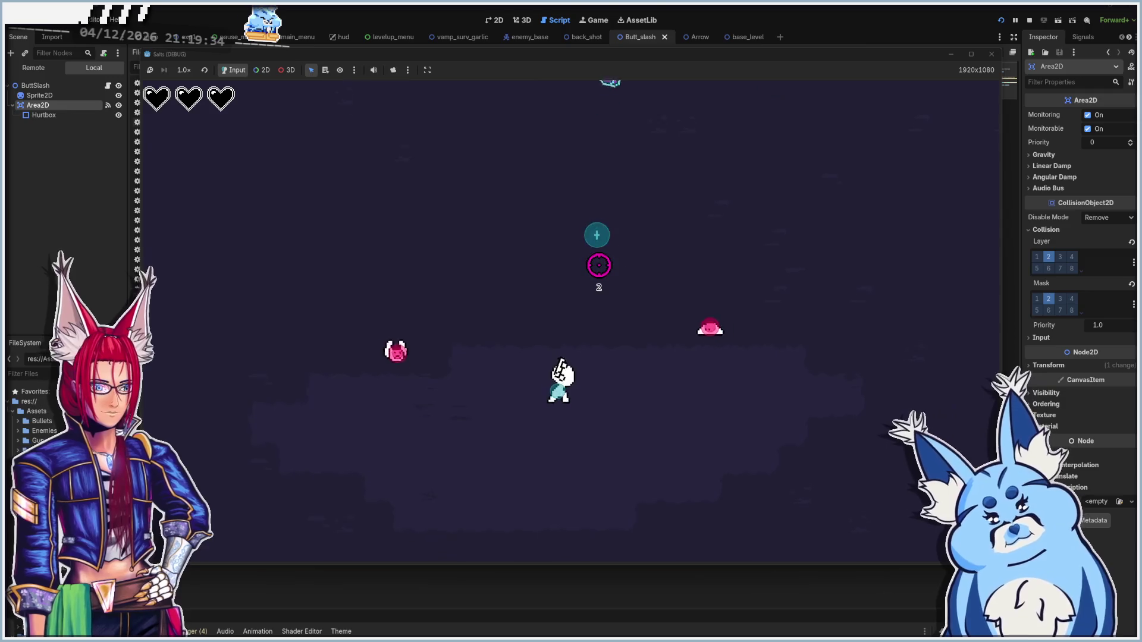
{"action": "key", "text": "w"}
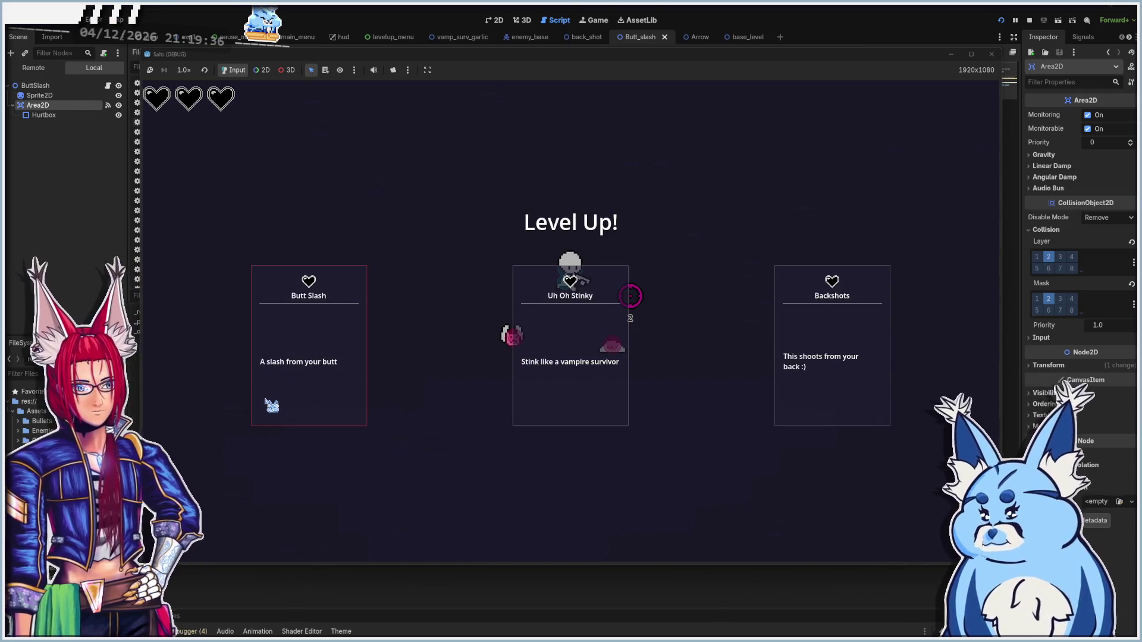
Take the Butt Slash upgrade and keep walking the player left and right
{"action": "left_click", "coordinate": [307, 396]}
{"action": "key", "text": "d"}
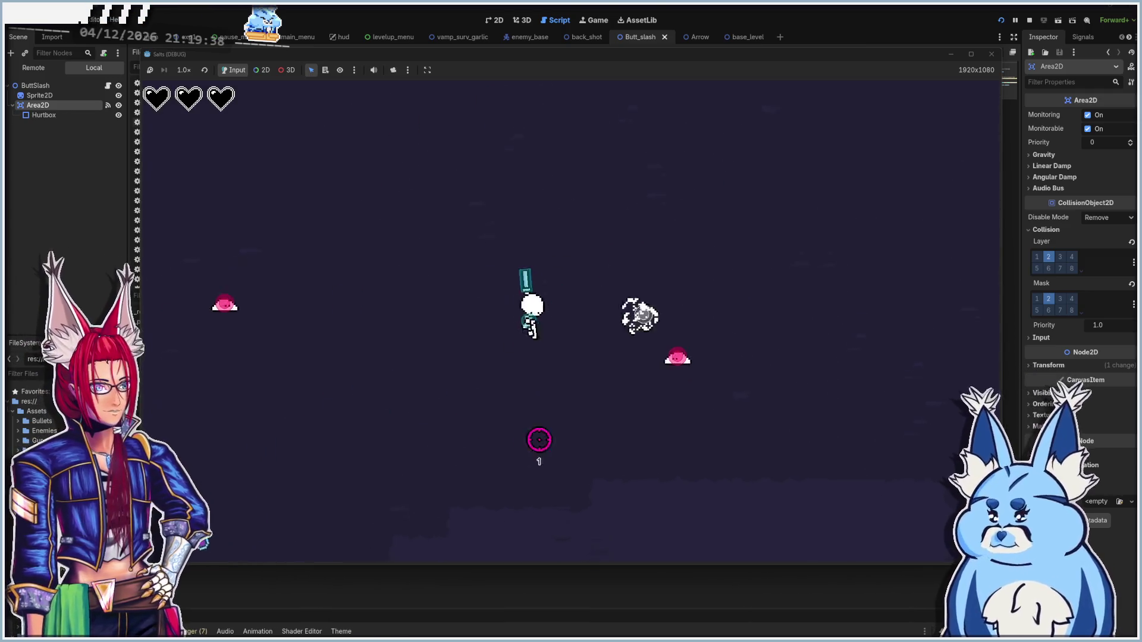
{"action": "key", "text": "a"}
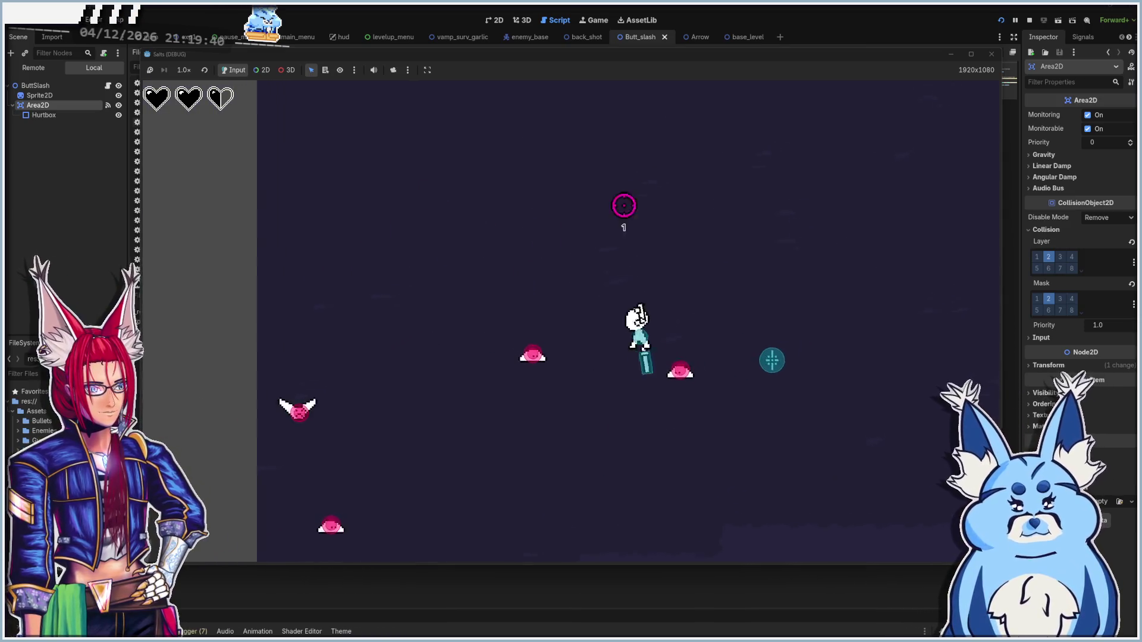
{"action": "key", "text": "a"}
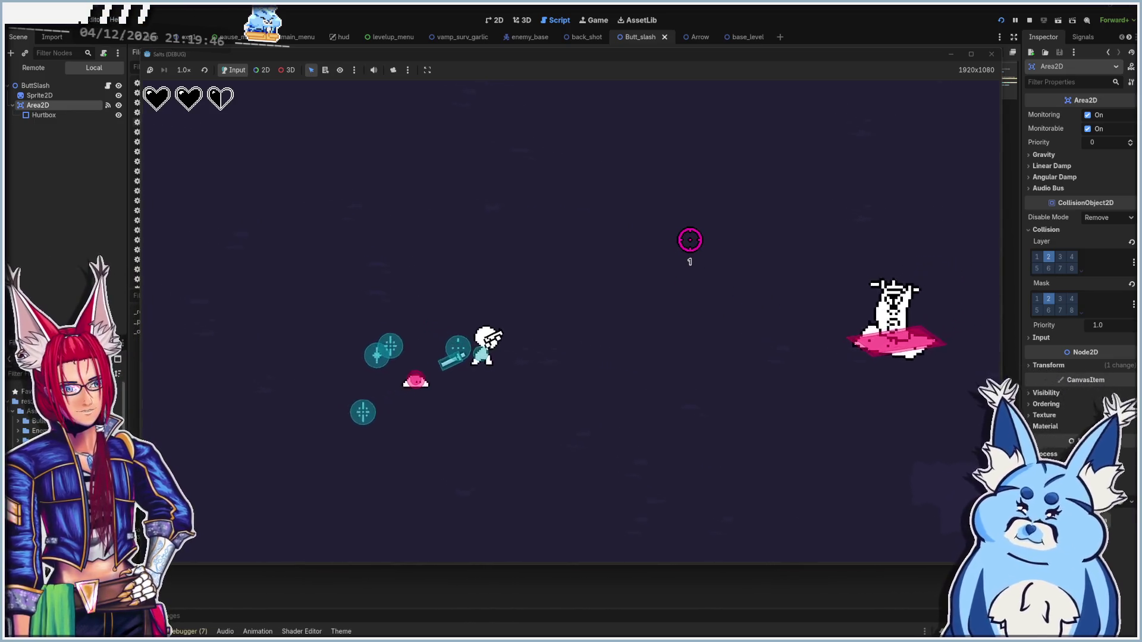
{"action": "key", "text": "d"}
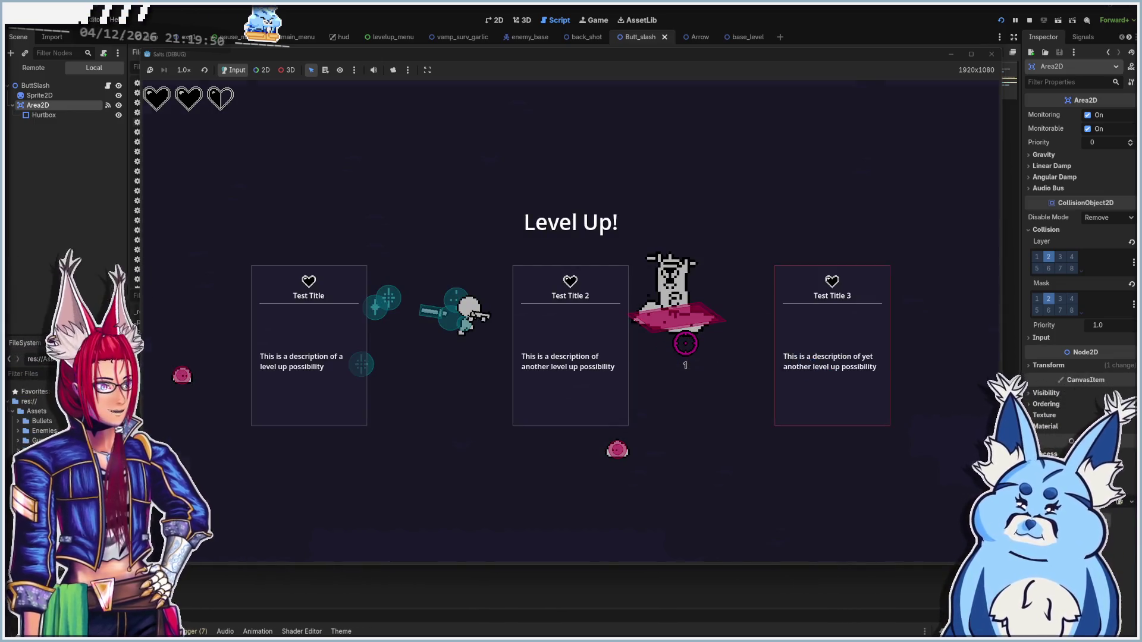
Resume play after the level-up and move the player toward the enemies
{"action": "key", "text": "Return"}
{"action": "key", "text": "d"}
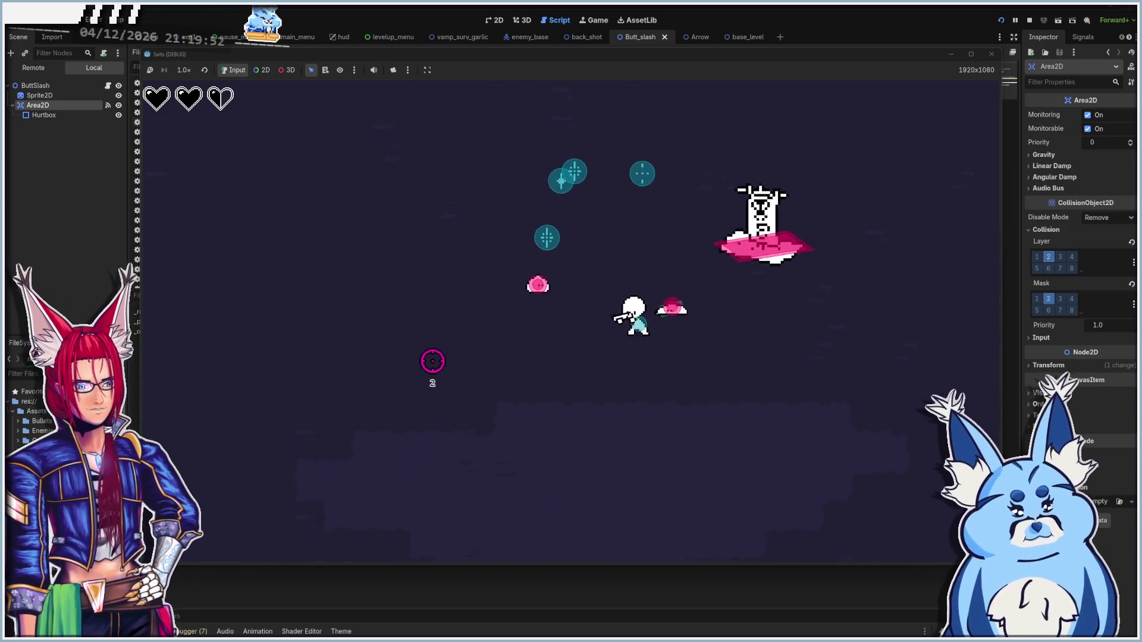
{"action": "key", "text": "s"}
{"action": "key", "text": "w"}
{"action": "key", "text": "d"}
{"action": "key", "text": "s"}
{"action": "key", "text": "s"}
{"action": "key", "text": "s"}
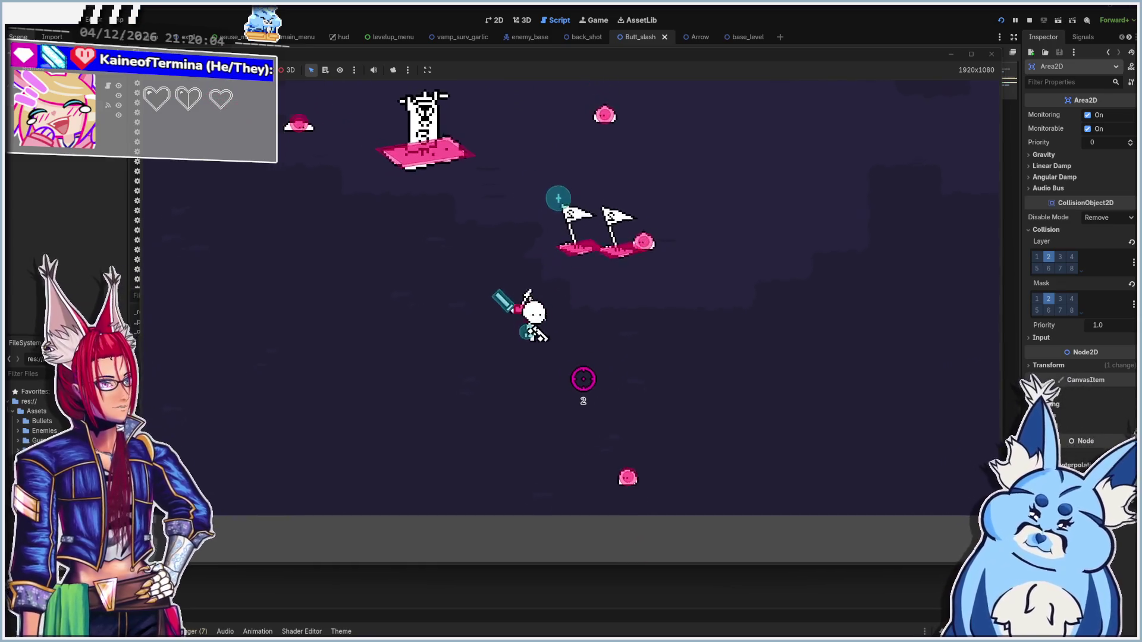
{"action": "key", "text": "s"}
{"action": "key", "text": "a"}
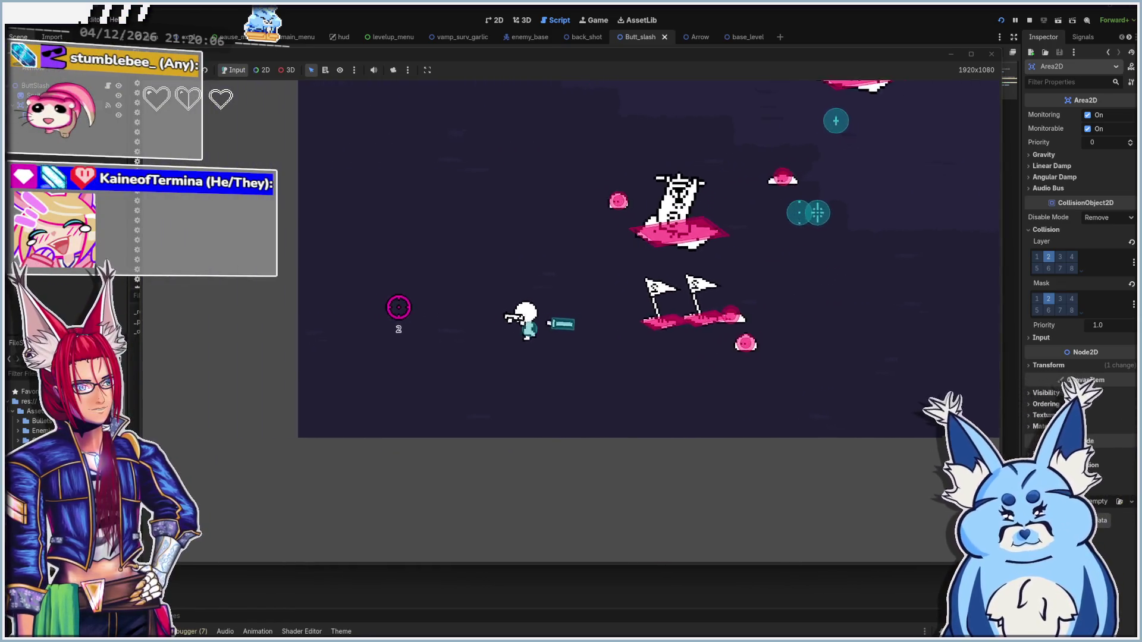
{"action": "key", "text": "w"}
{"action": "key", "text": "a"}
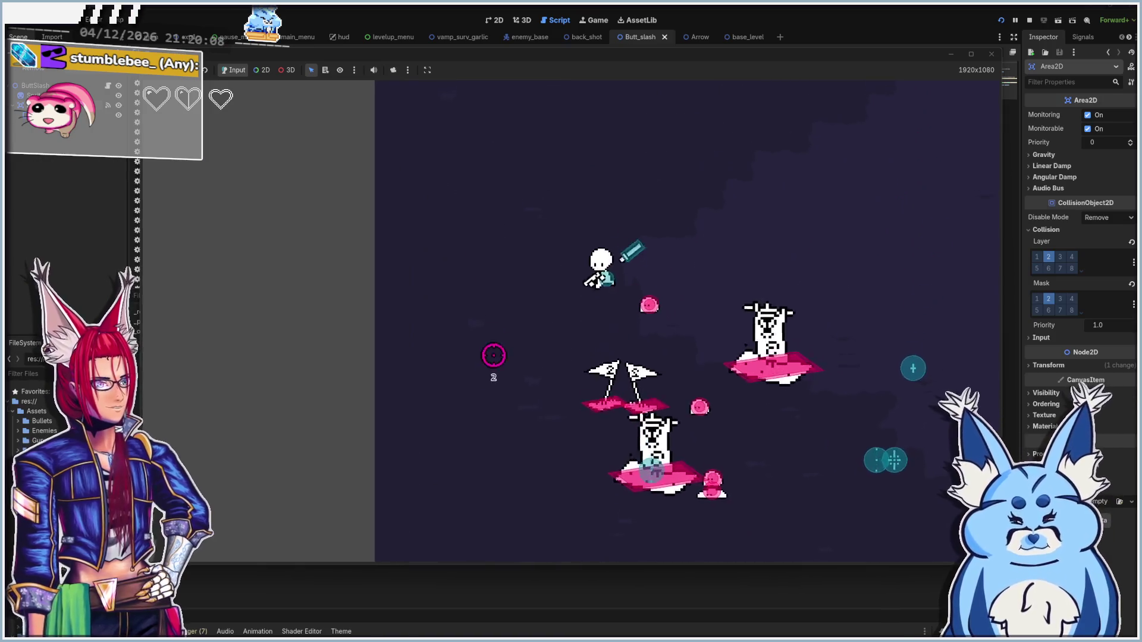
{"action": "key", "text": "w"}
{"action": "key", "text": "d"}
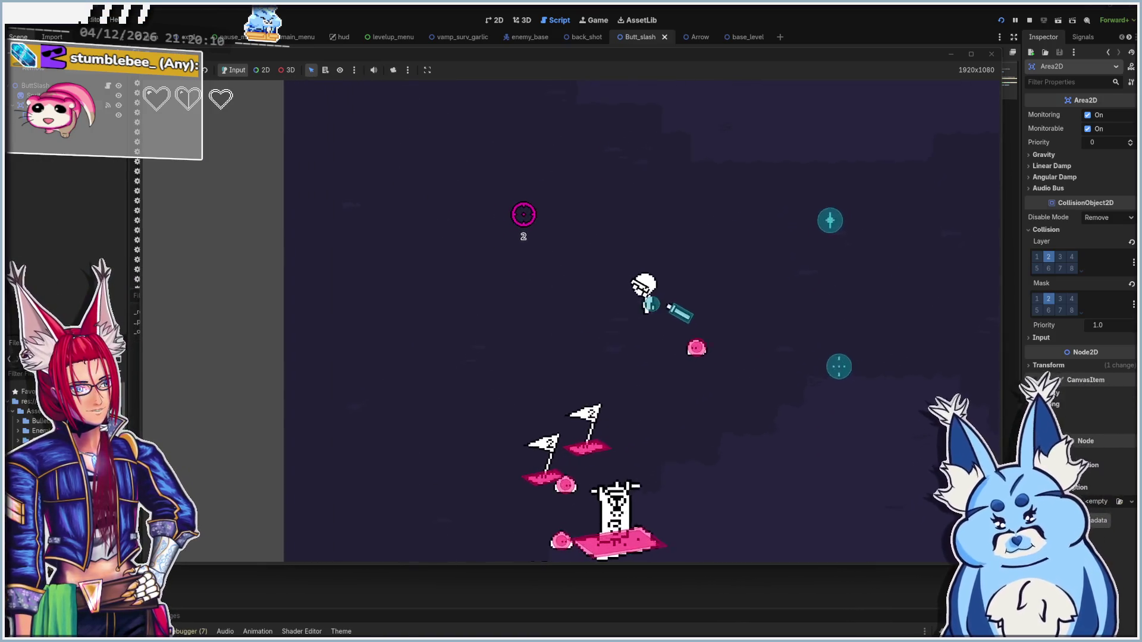
Dodge the enemies, then start a new run with the Pistol
{"action": "key", "text": "a"}
{"action": "key", "text": "d"}
{"action": "key", "text": "s"}
{"action": "key", "text": "a"}
{"action": "key", "text": "a"}
{"action": "key", "text": "d"}
{"action": "key", "text": "a"}
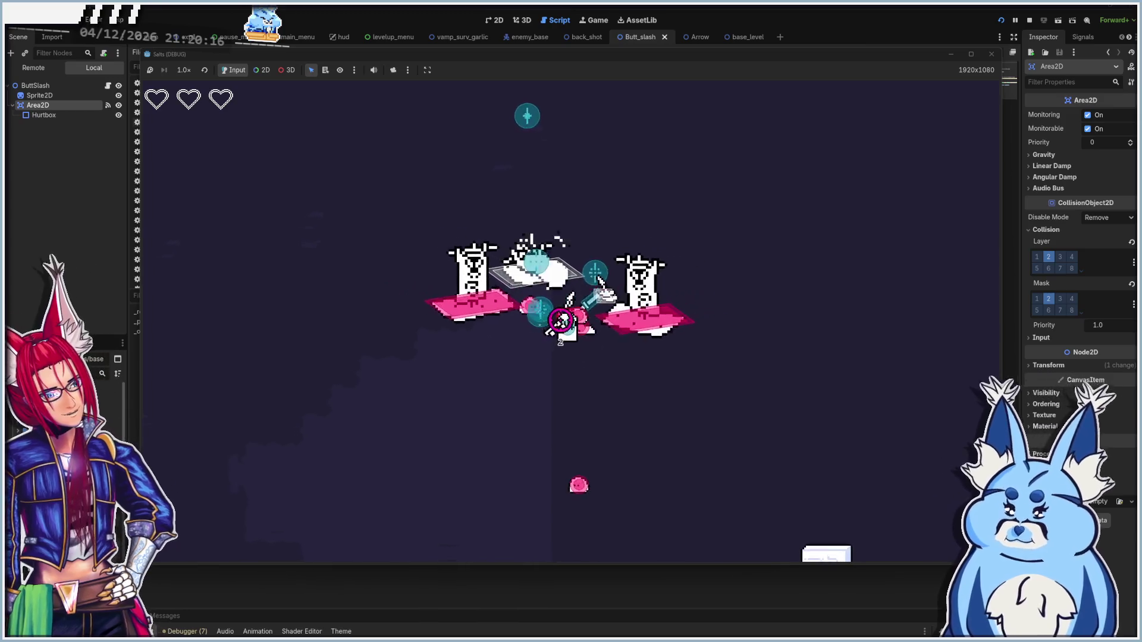
{"action": "key", "text": "d"}
{"action": "key", "text": "s"}
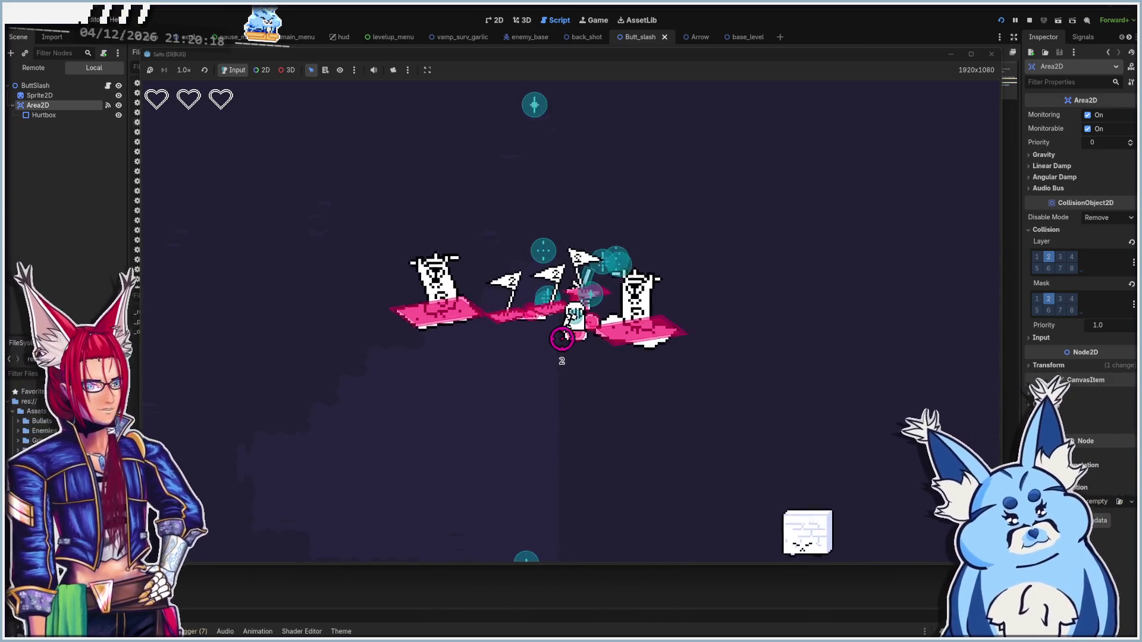
{"action": "left_click", "coordinate": [574, 336]}
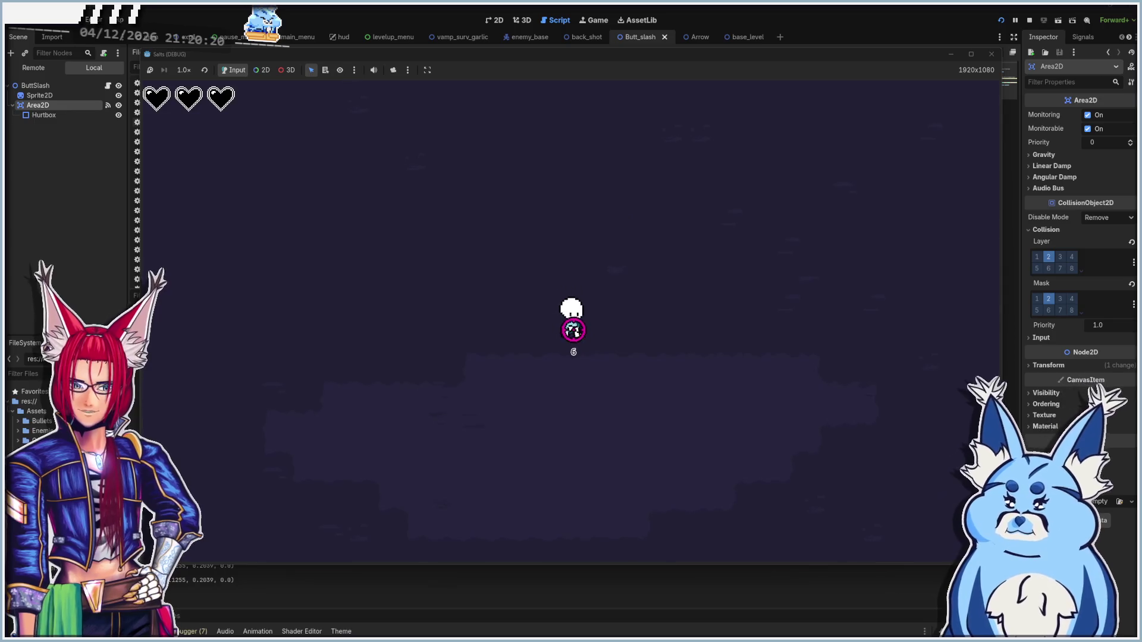
Walk the player around and take the Uh Oh Stinky upgrade
{"action": "key", "text": "d"}
{"action": "key", "text": "a"}
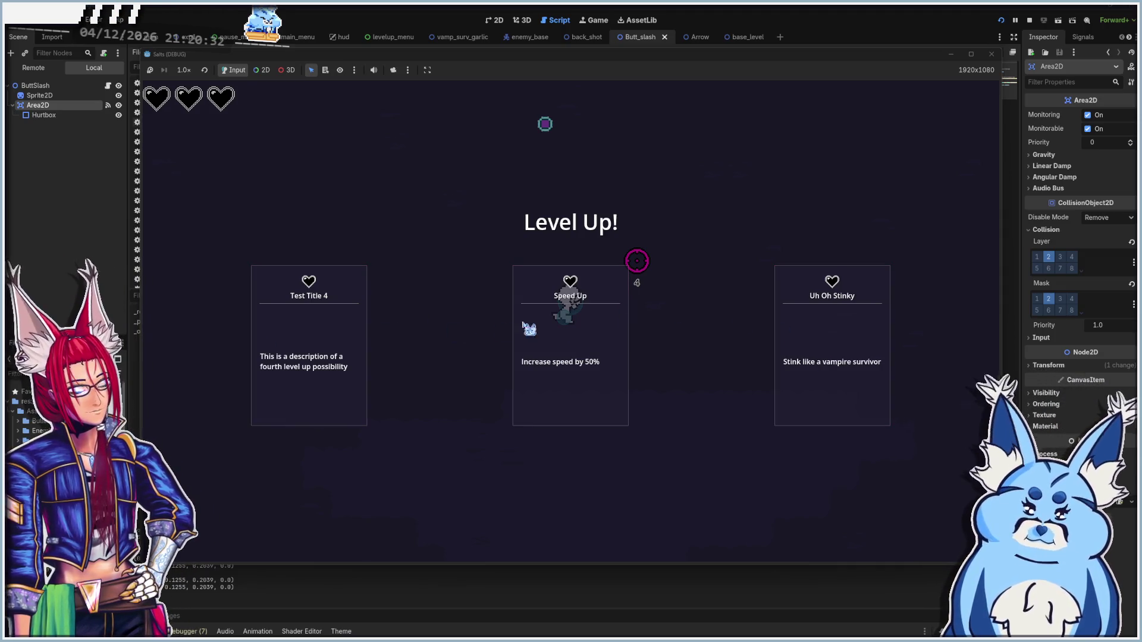
{"action": "left_click", "coordinate": [812, 316]}
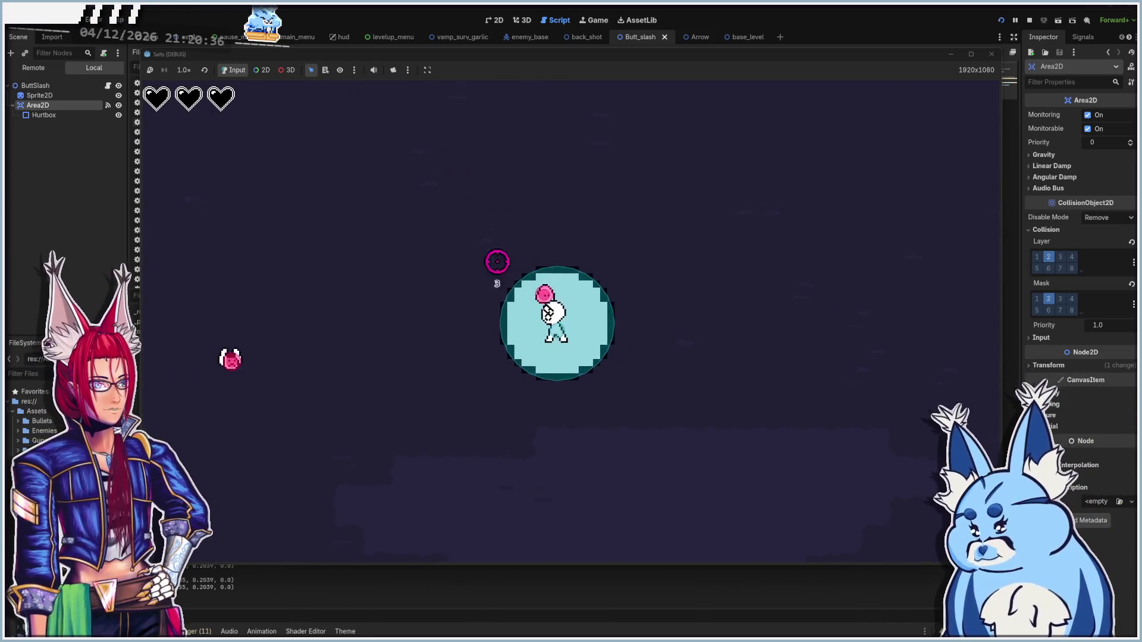
{"action": "key", "text": "s"}
{"action": "key", "text": "s"}
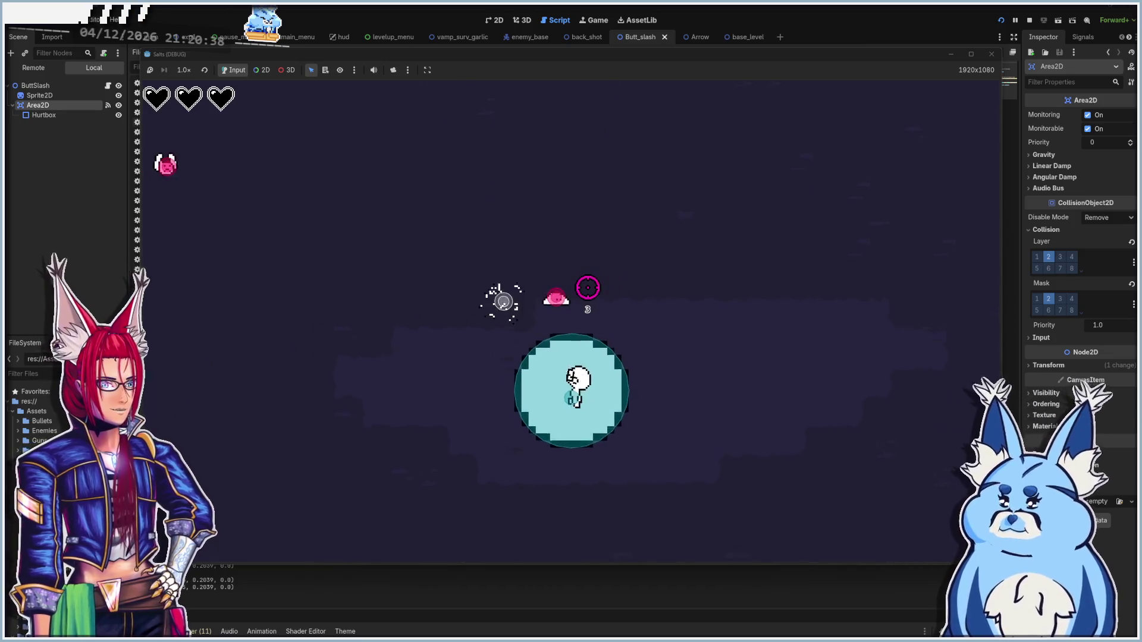
{"action": "key", "text": "s"}
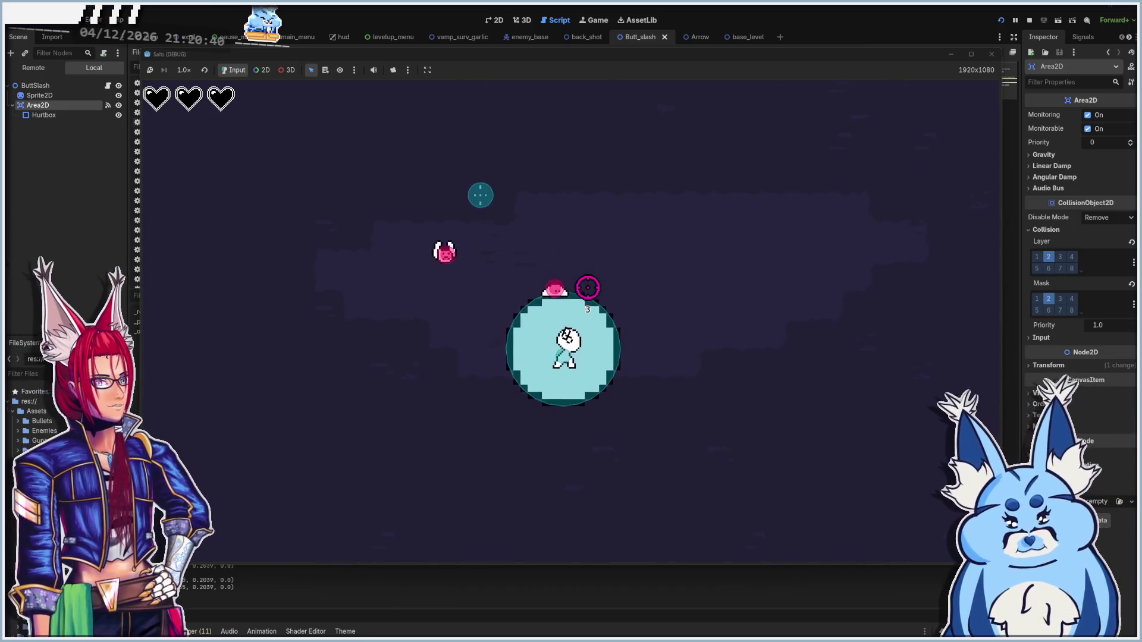
{"action": "key", "text": "s"}
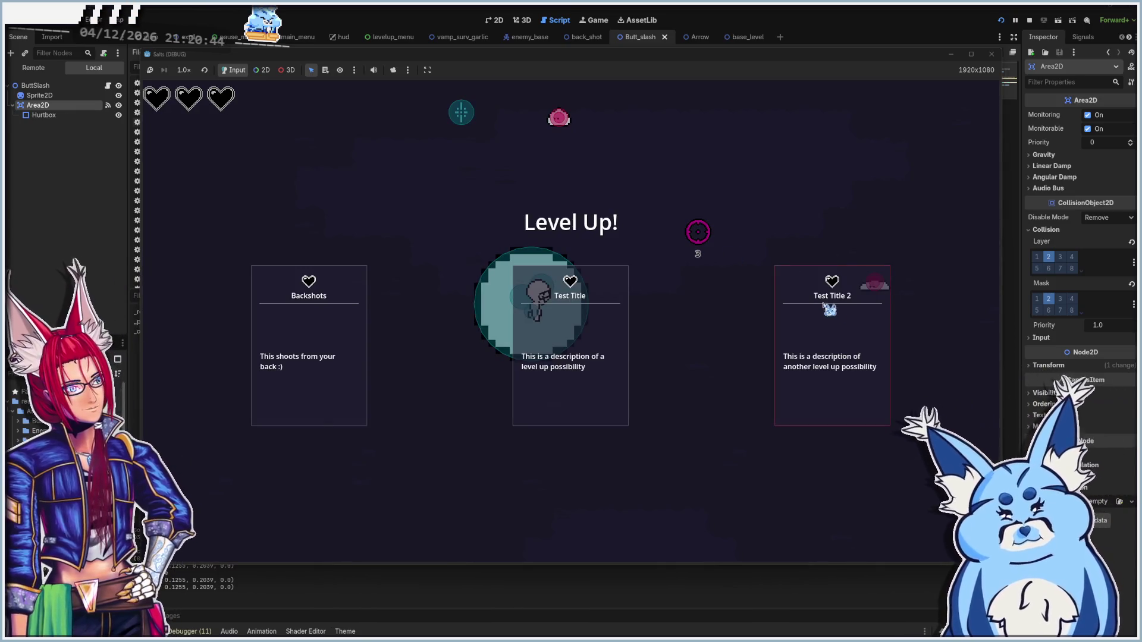
Take the Backshots upgrade, move a bit more, then stop the game with F8
{"action": "left_click", "coordinate": [327, 370]}
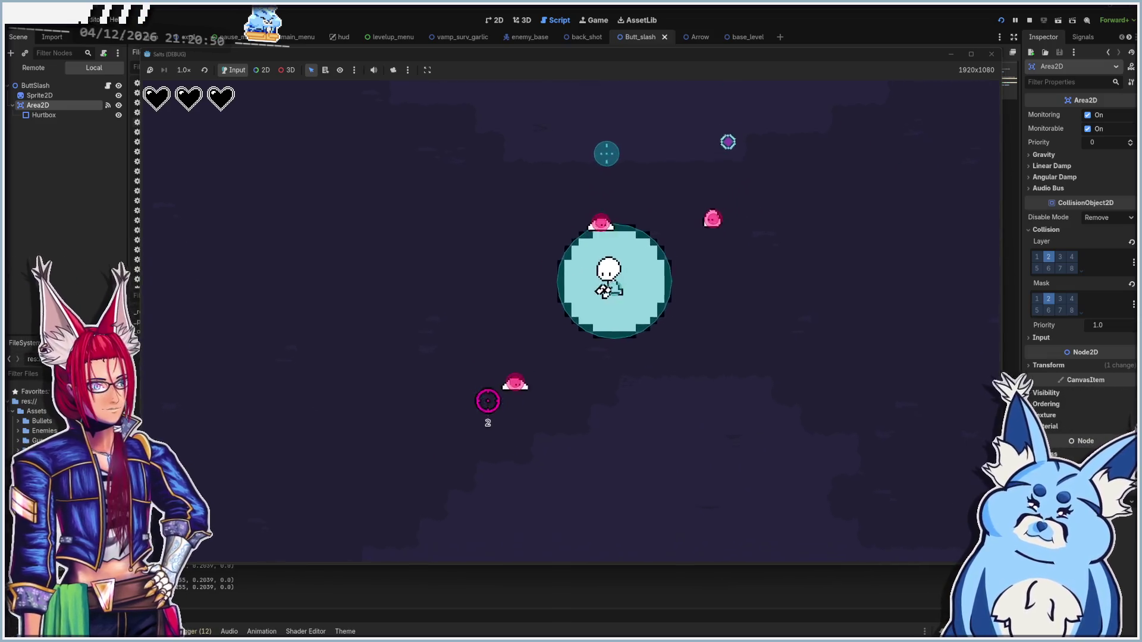
{"action": "key", "text": "a"}
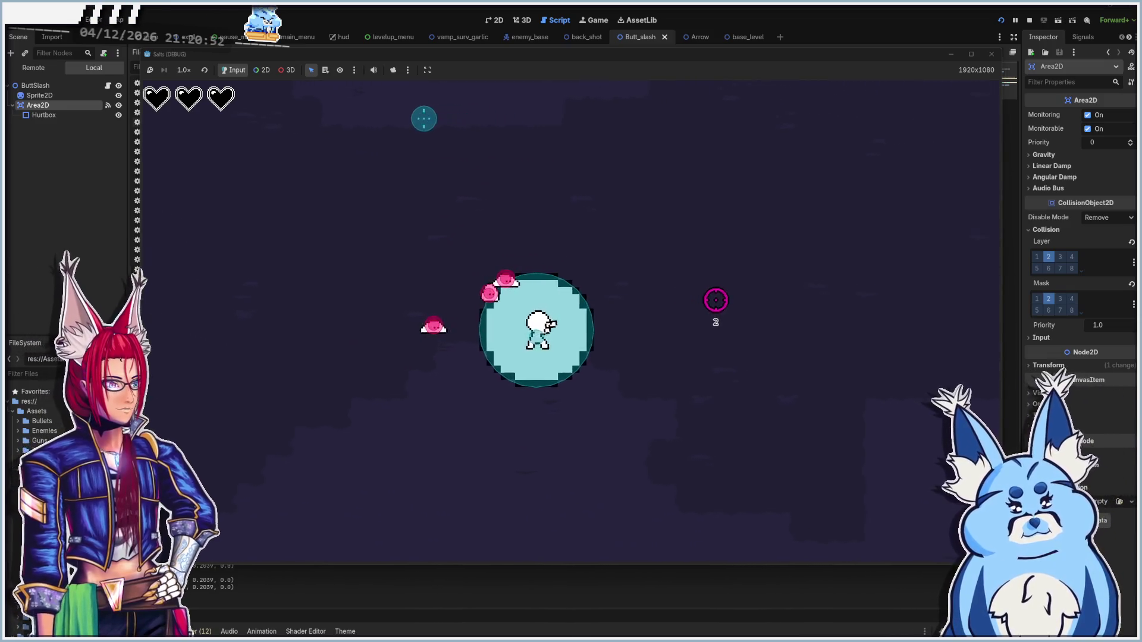
{"action": "key", "text": "a"}
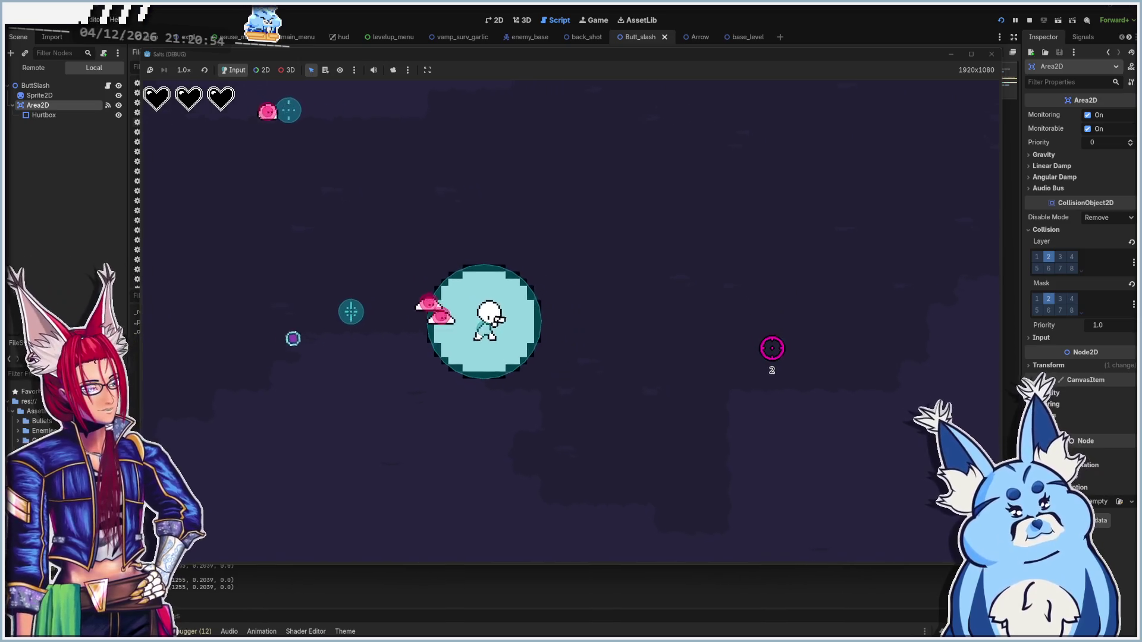
{"action": "key", "text": "s"}
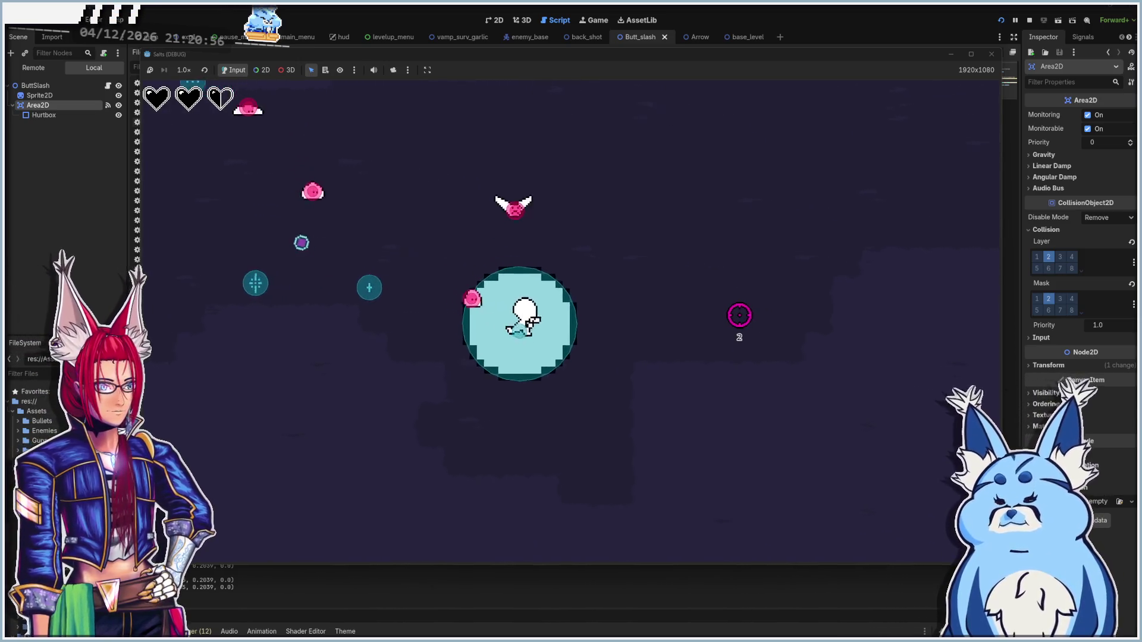
{"action": "key", "text": "F8"}
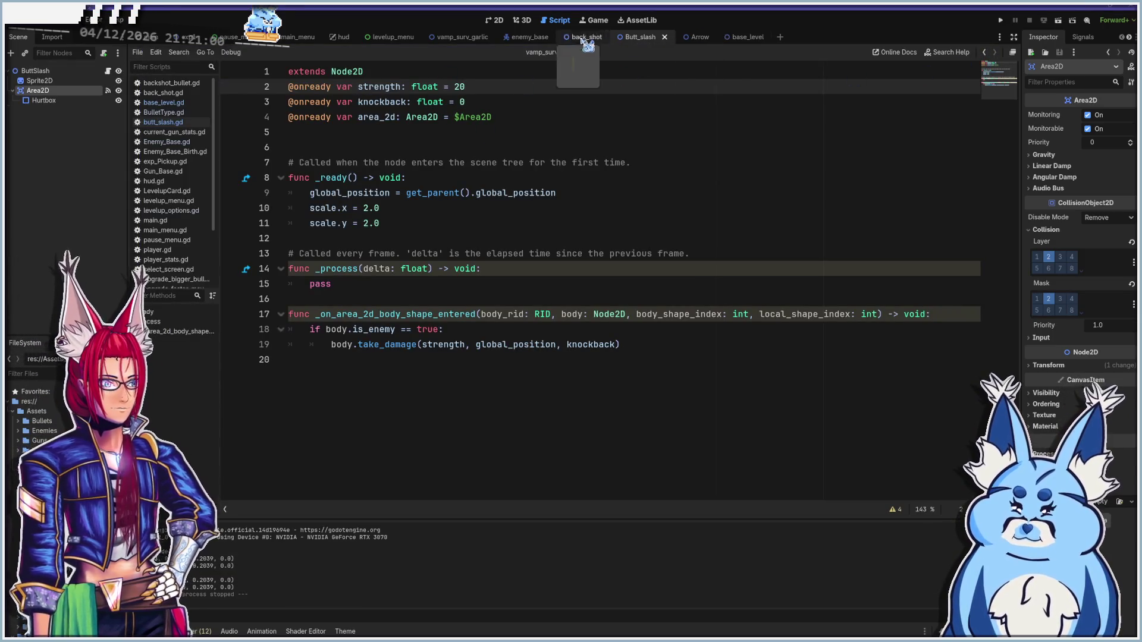
Lower the VampSurvGarlic root's Modulate alpha to about 76, then save and run the game
{"action": "left_click", "coordinate": [473, 34]}
{"action": "left_click", "coordinate": [498, 21]}
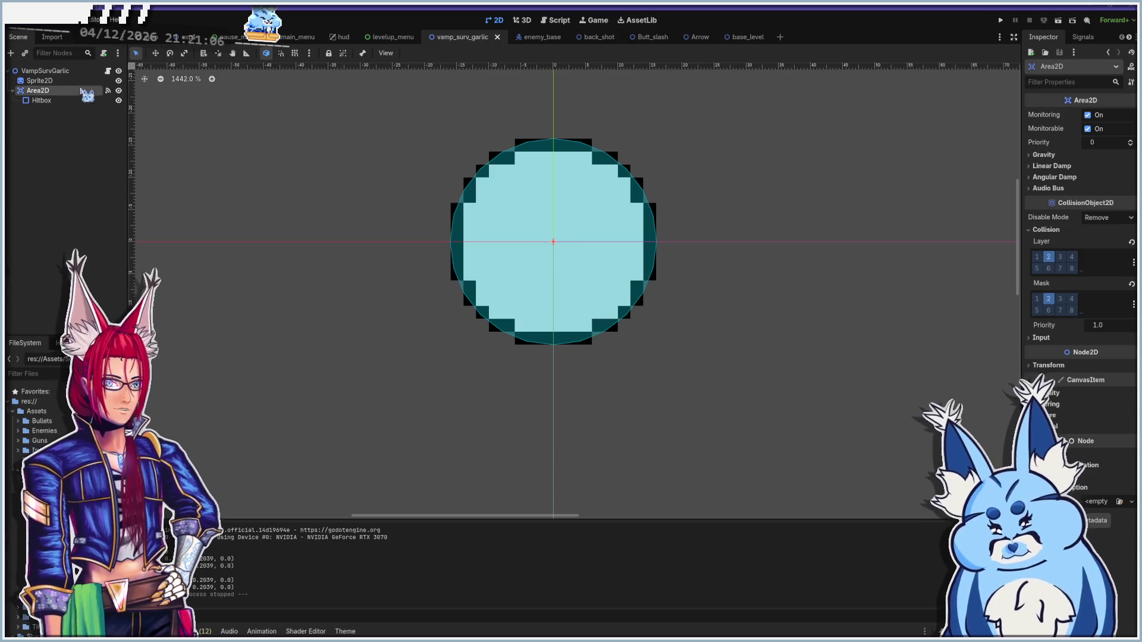
{"action": "left_click", "coordinate": [62, 71]}
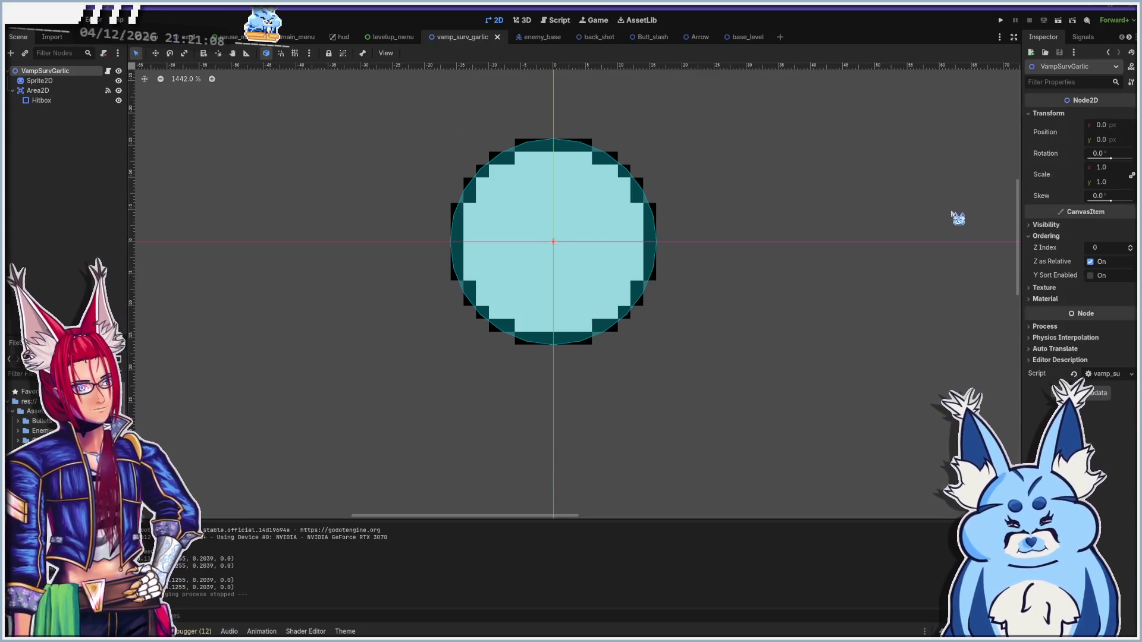
{"action": "left_click", "coordinate": [1047, 225]}
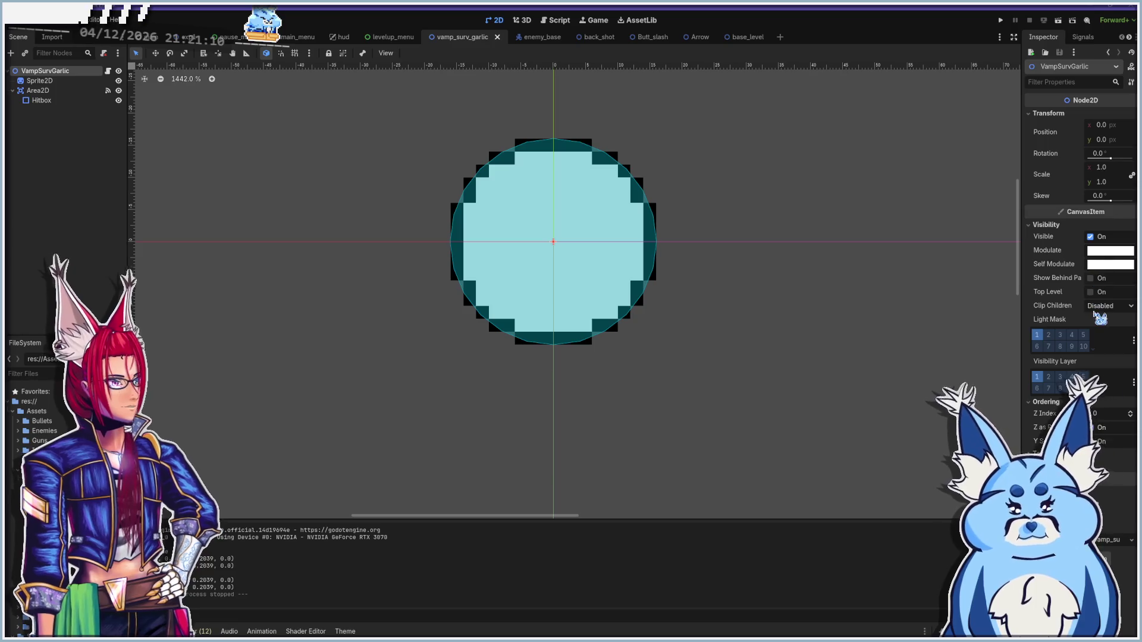
{"action": "left_click", "coordinate": [1106, 252]}
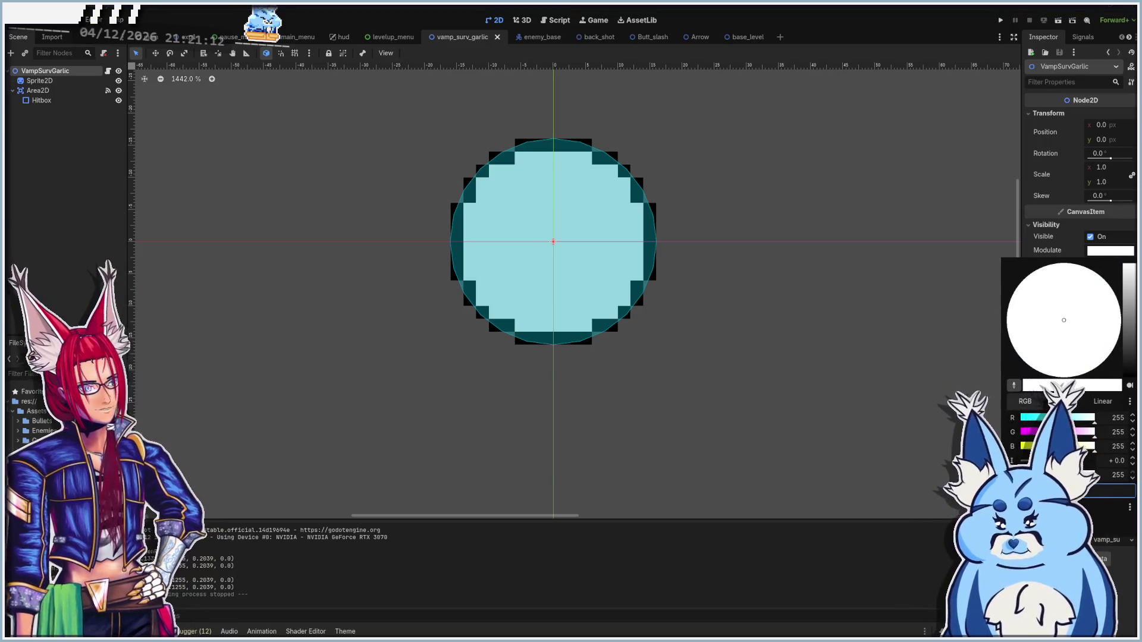
{"action": "left_click_drag", "start_coordinate": [1092, 474], "coordinate": [1042, 474]}
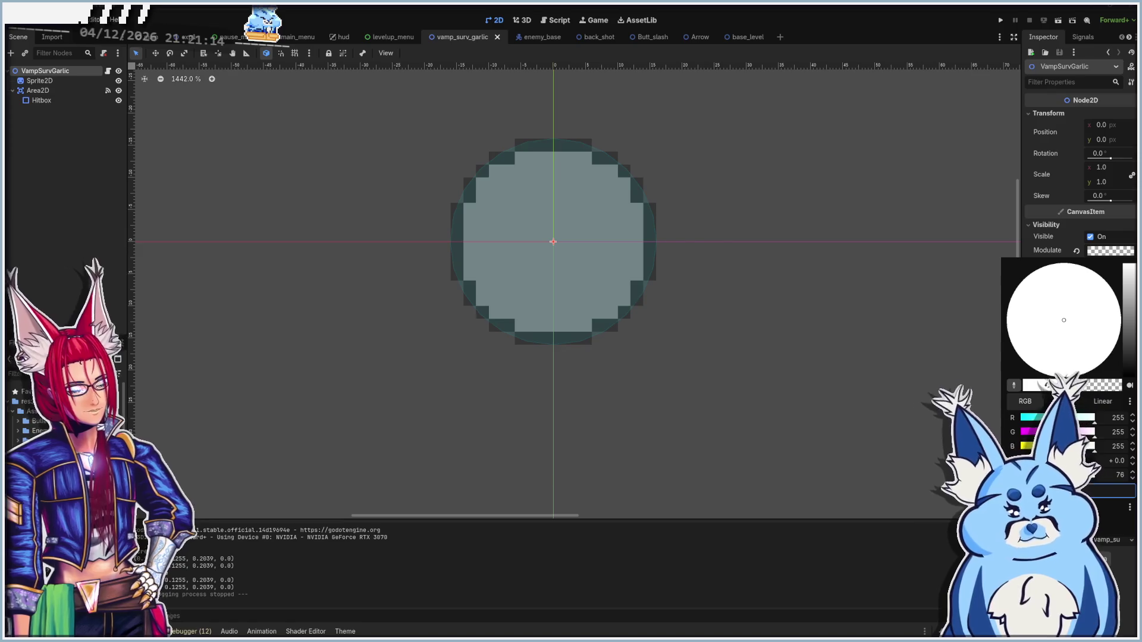
{"action": "key", "text": "Escape"}
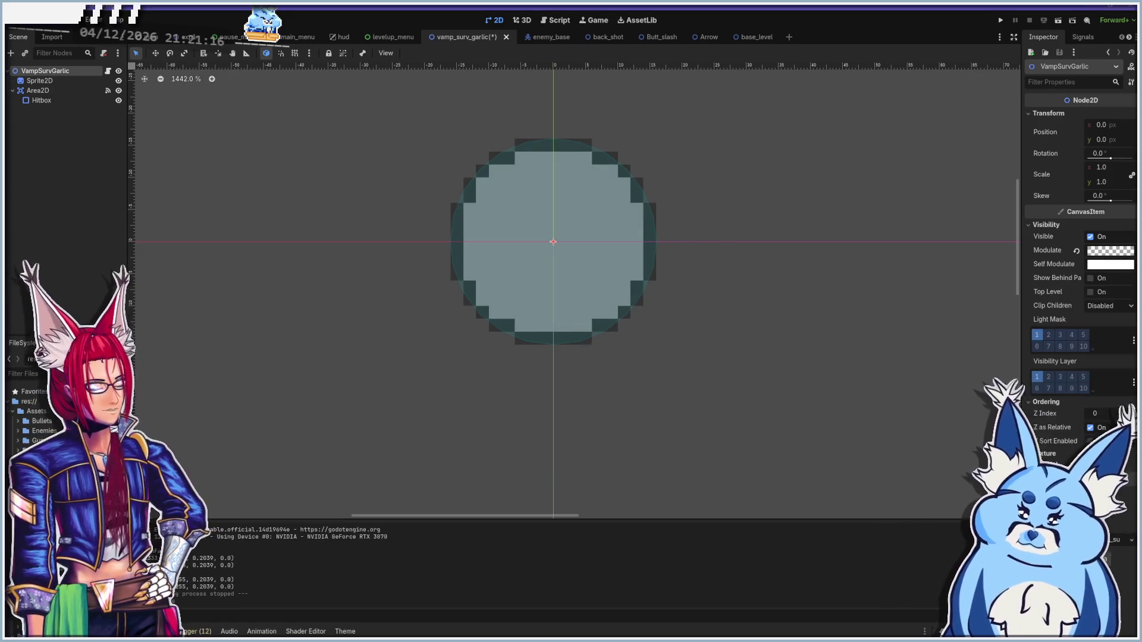
{"action": "key", "text": "F5"}
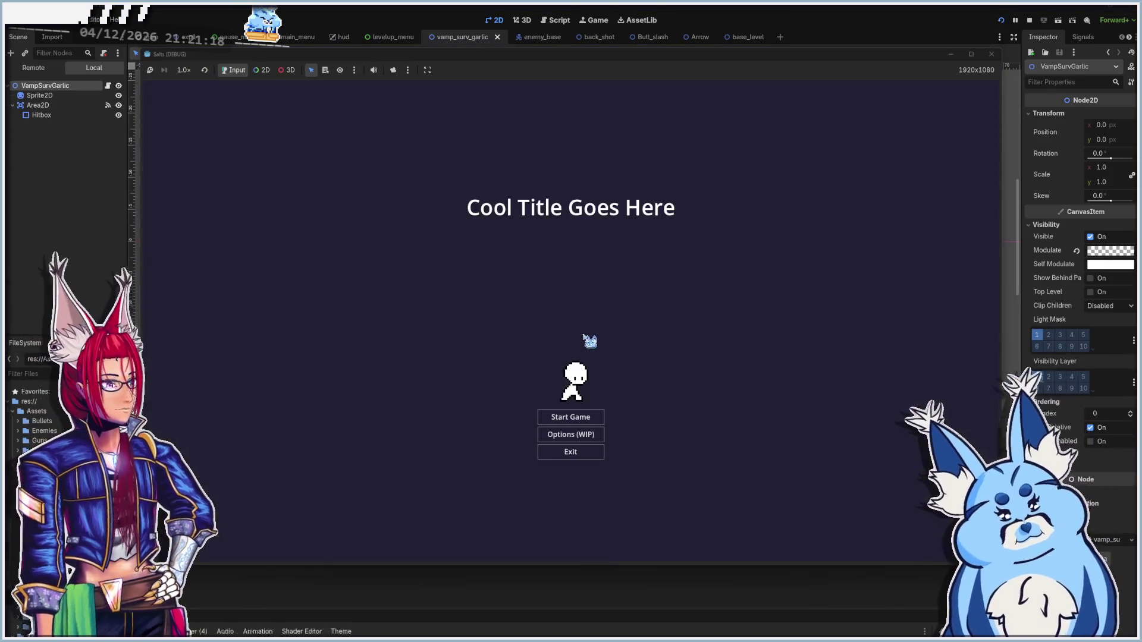
Start a new game, pick a weapon, and fire at enemies while moving up-left
{"action": "left_click", "coordinate": [580, 423]}
{"action": "left_click", "coordinate": [583, 331]}
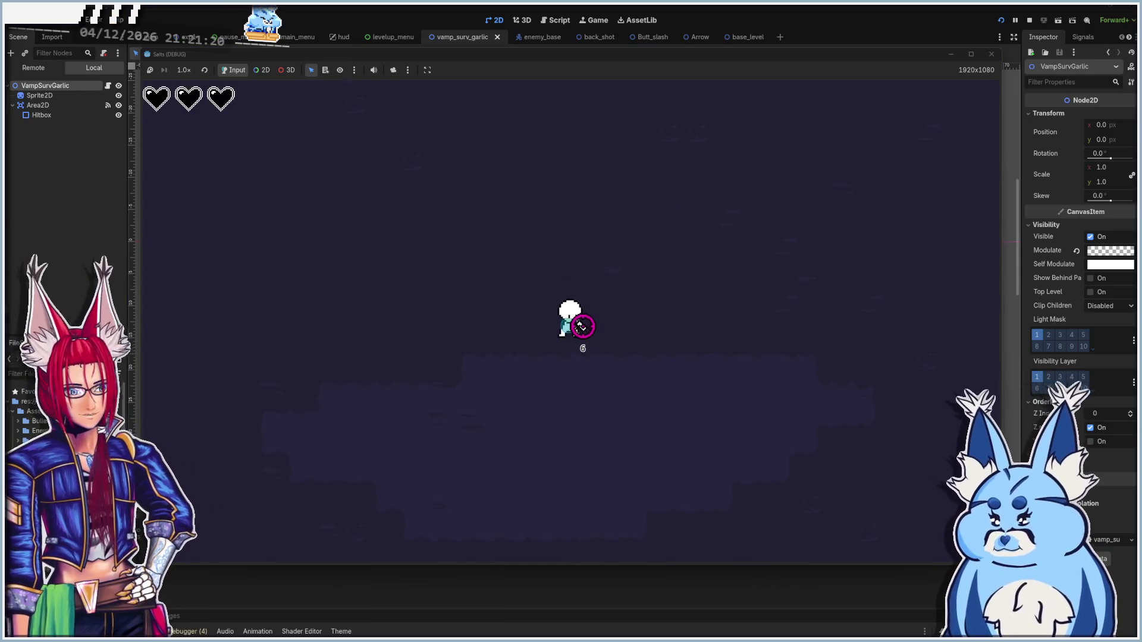
{"action": "key", "text": "s"}
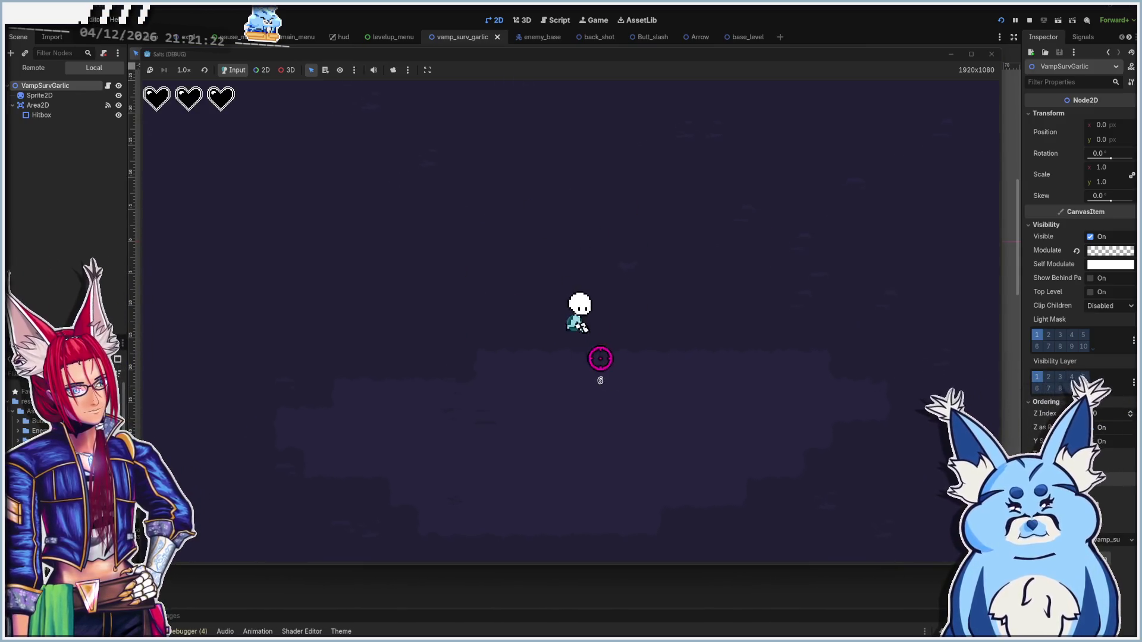
{"action": "key", "text": "w"}
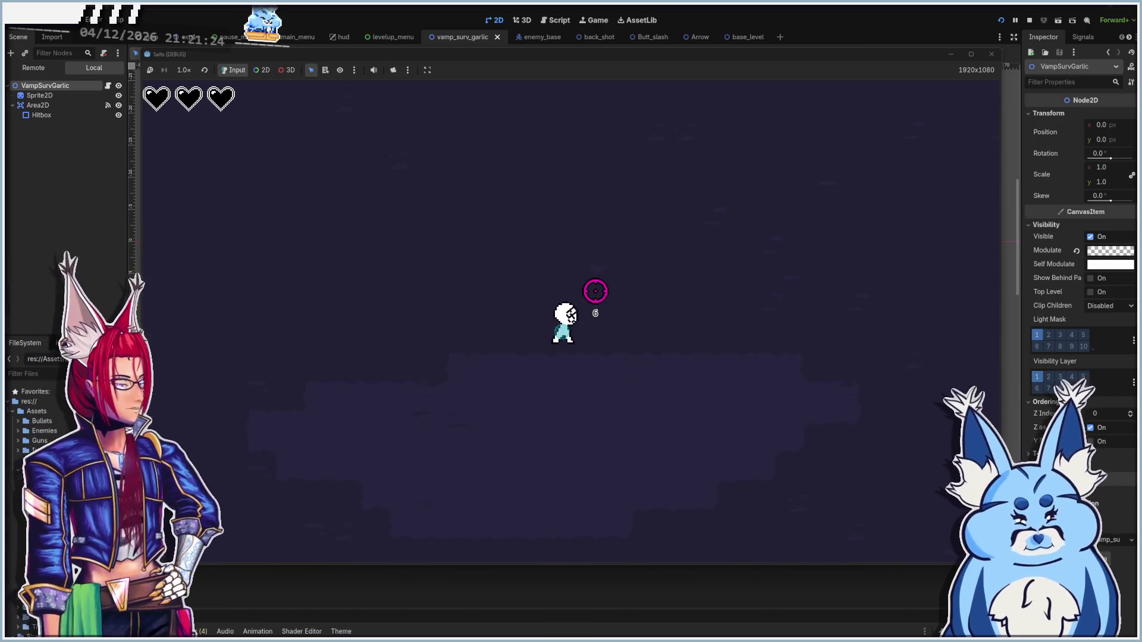
{"action": "left_click", "coordinate": [507, 208]}
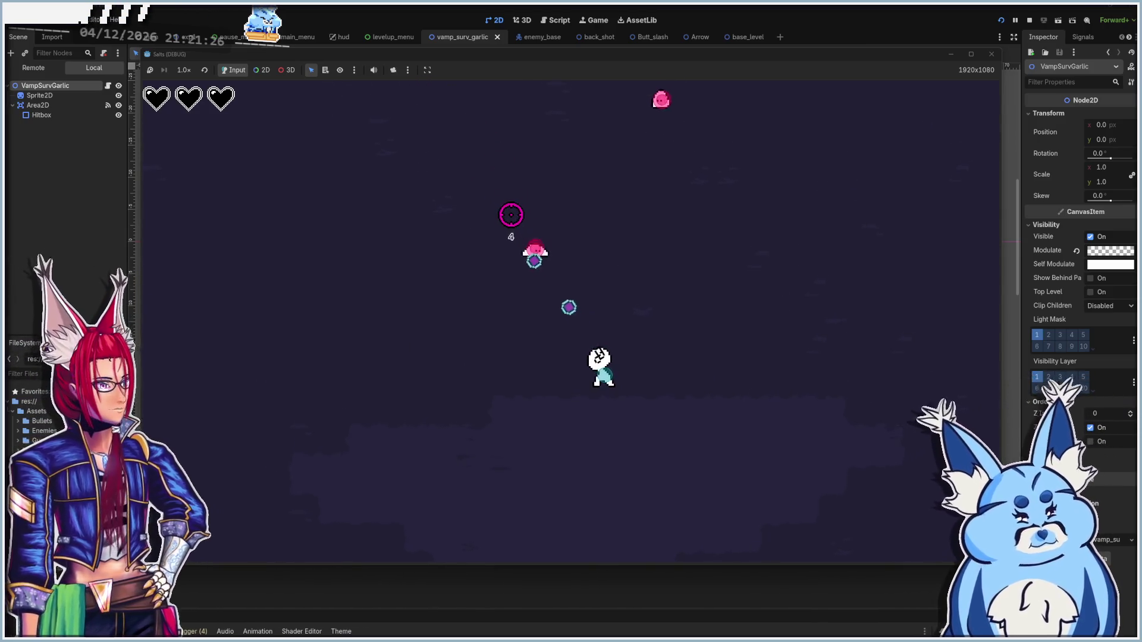
{"action": "key", "text": "w"}
{"action": "key", "text": "a"}
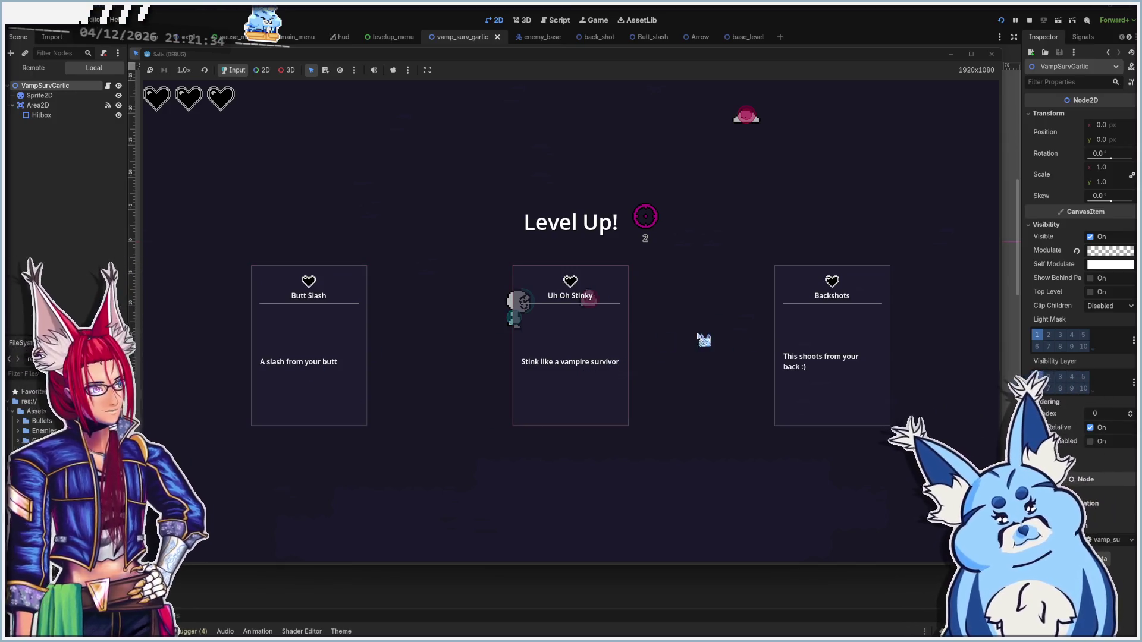
Take the Uh Oh Stinky garlic upgrade and move the player around
{"action": "left_click", "coordinate": [570, 369]}
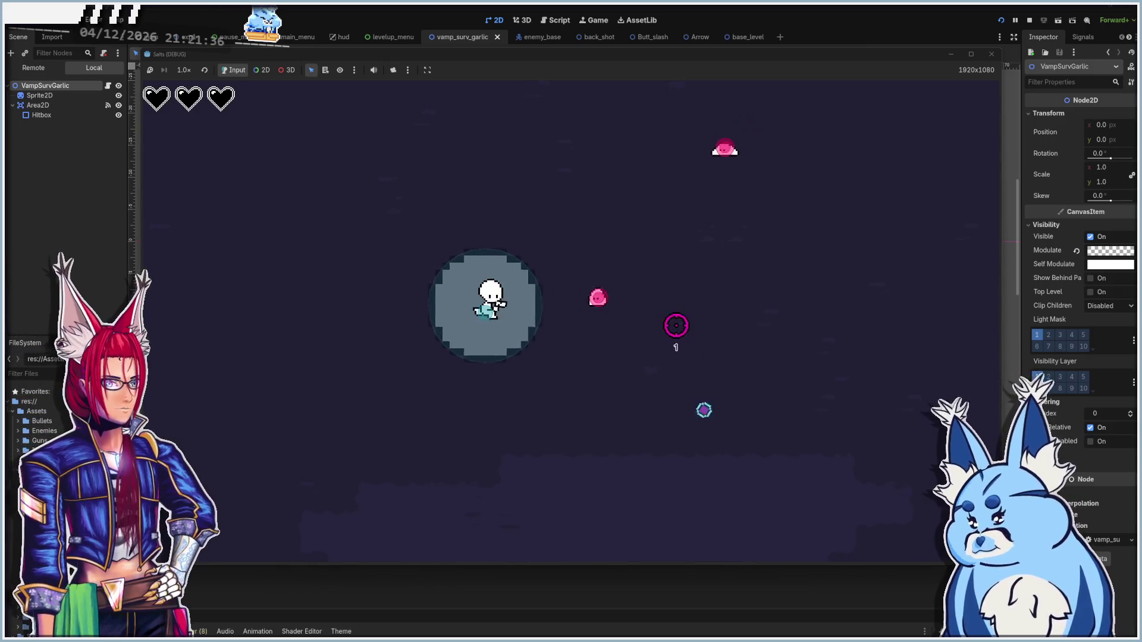
{"action": "key", "text": "s"}
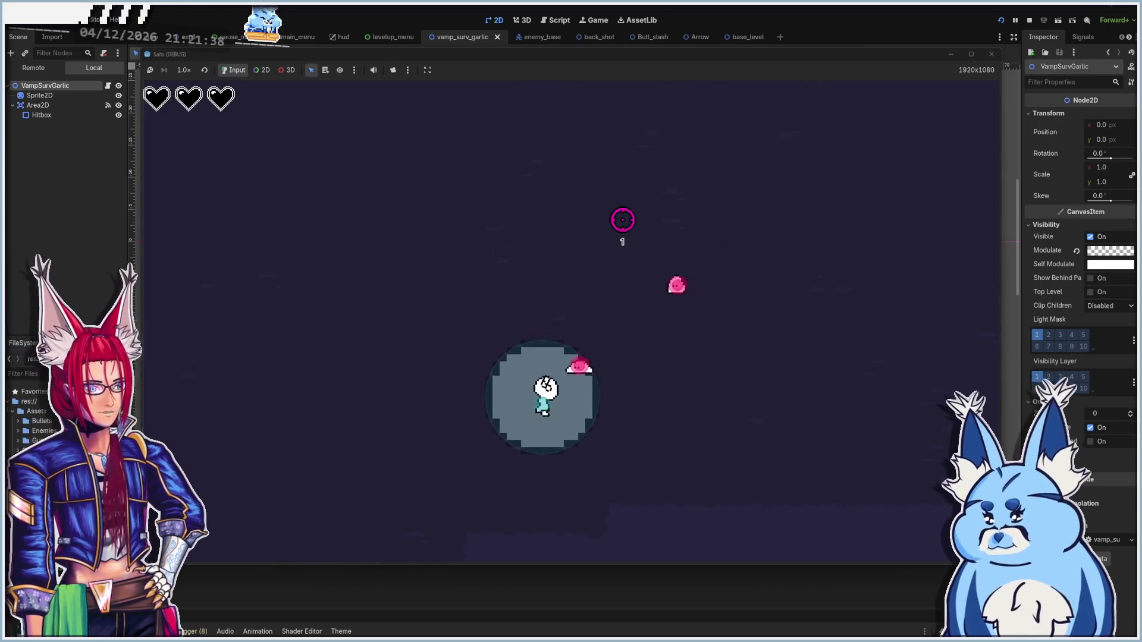
{"action": "key", "text": "w"}
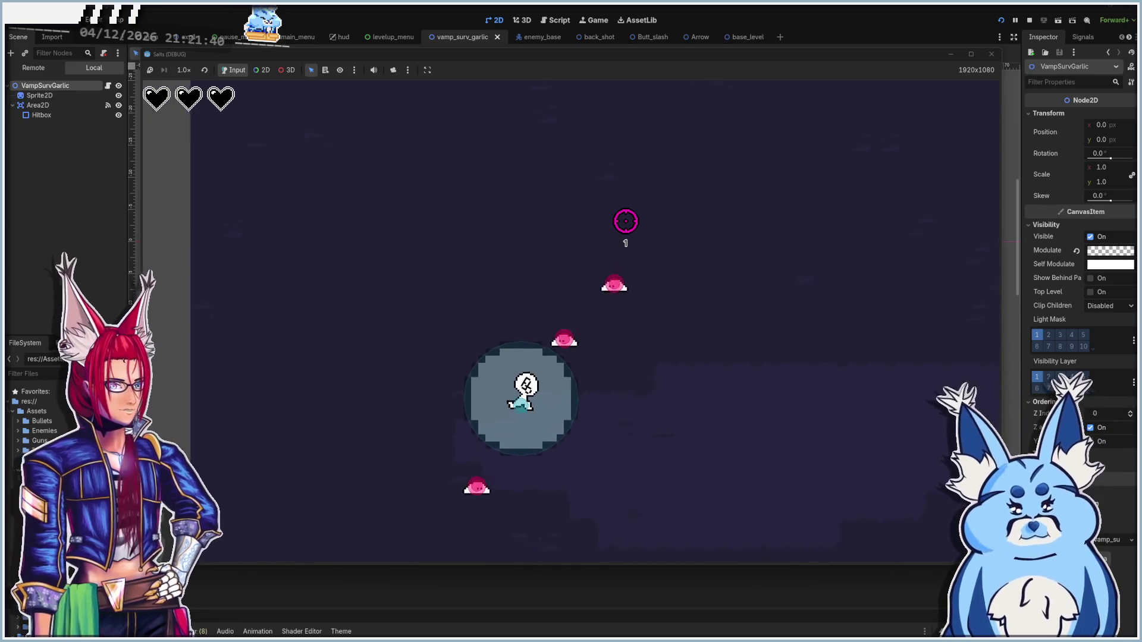
{"action": "key", "text": "a"}
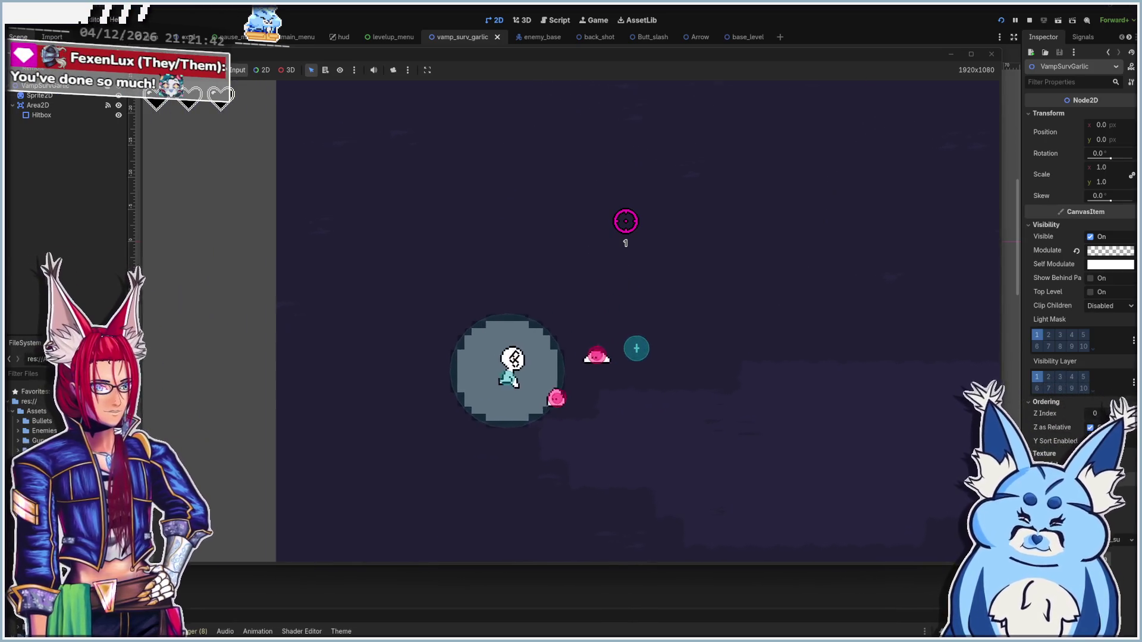
{"action": "key", "text": "d"}
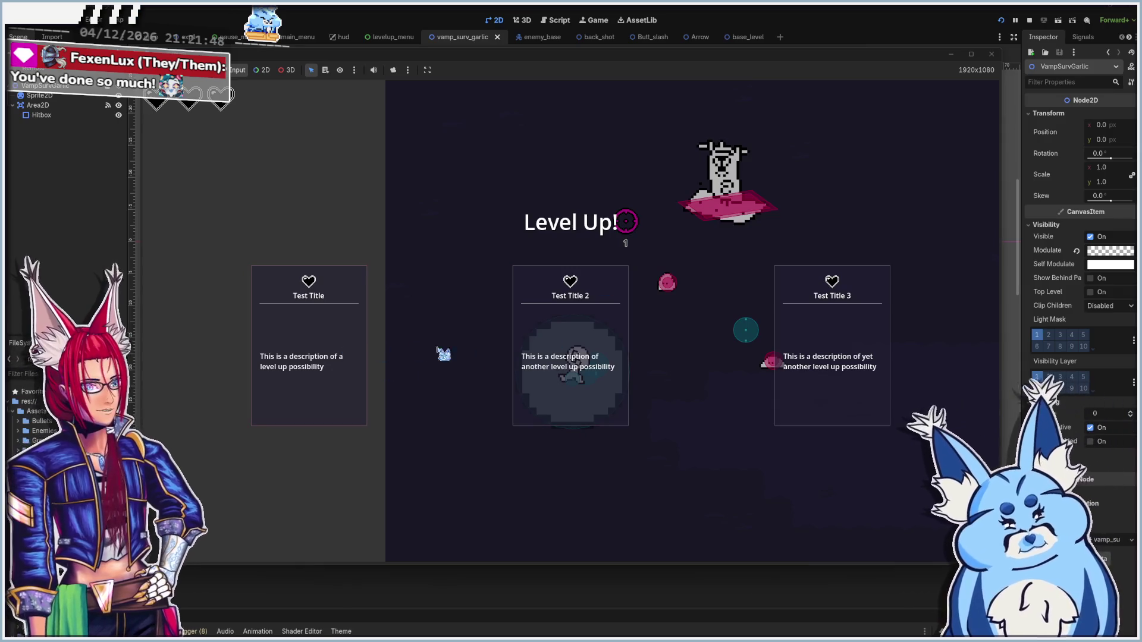
Choose the Test Title upgrade and keep playing
{"action": "left_click", "coordinate": [316, 359]}
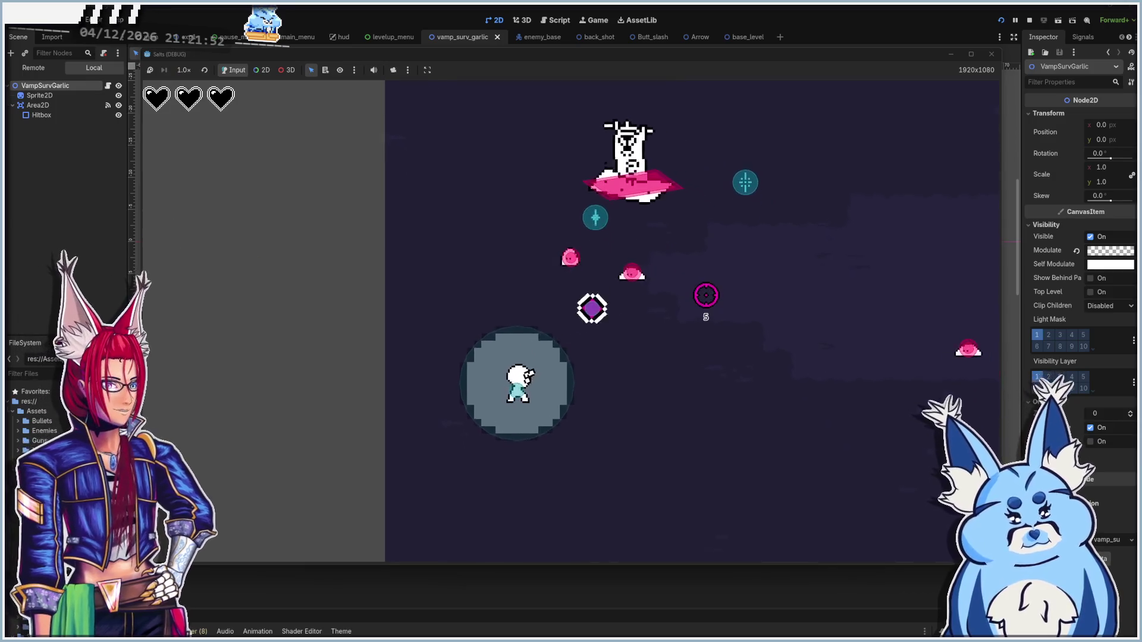
{"action": "key", "text": "a"}
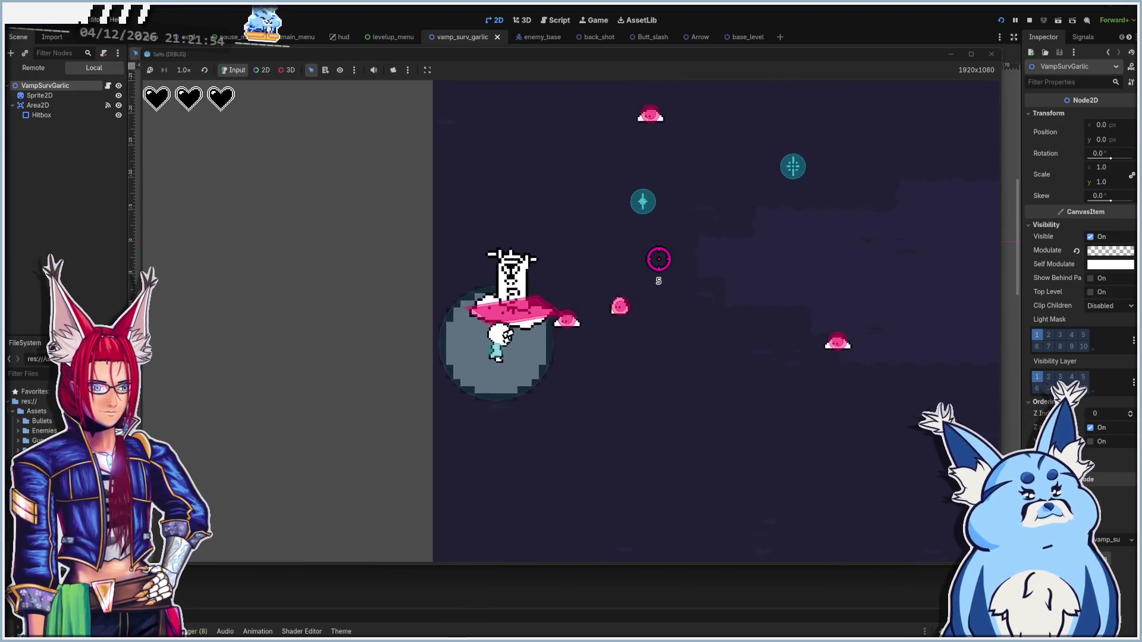
{"action": "key", "text": "d"}
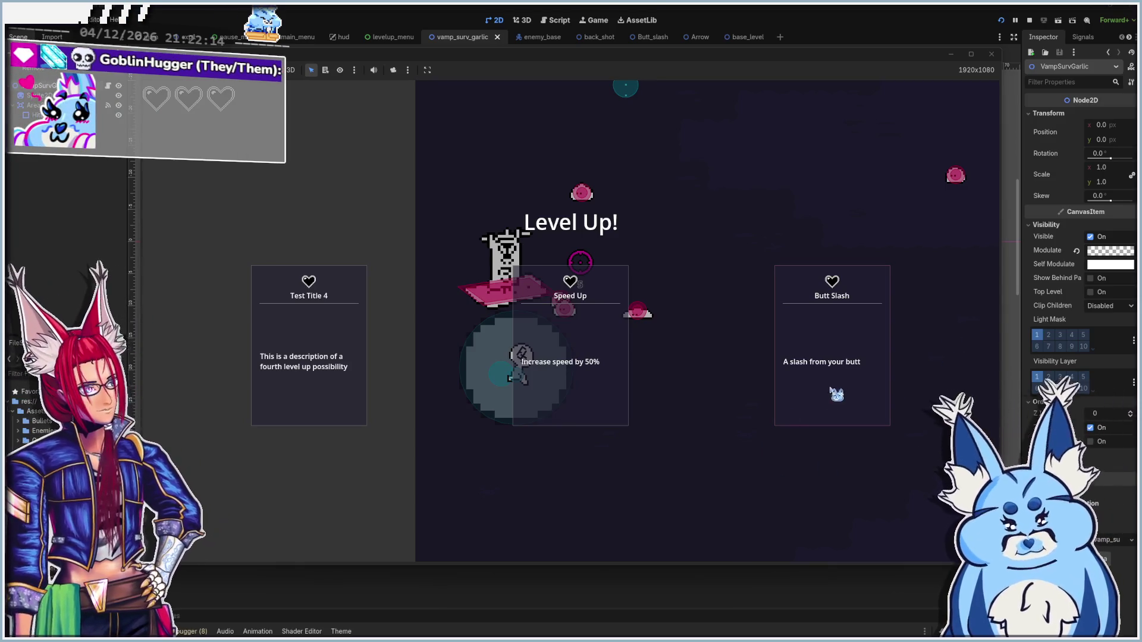
Take the Butt Slash upgrade, keep playing, then close the game window
{"action": "left_click", "coordinate": [831, 389]}
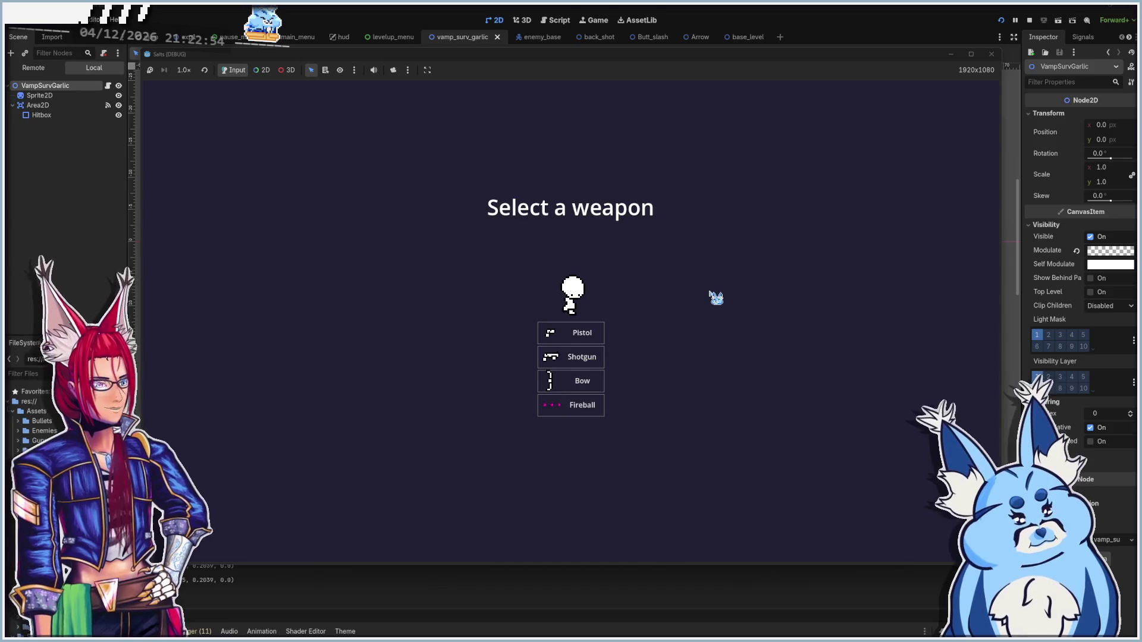
{"action": "left_click", "coordinate": [991, 54]}
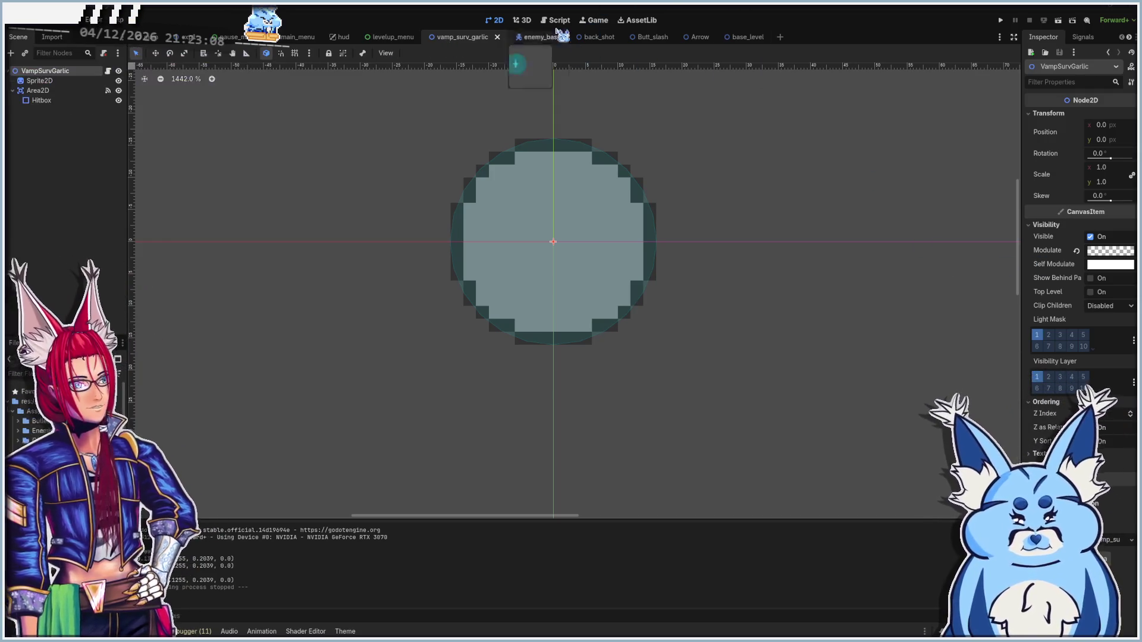
Open the Debugger's Errors list and jump from a warning to butt_slash.gd line 19
{"action": "left_click", "coordinate": [538, 37]}
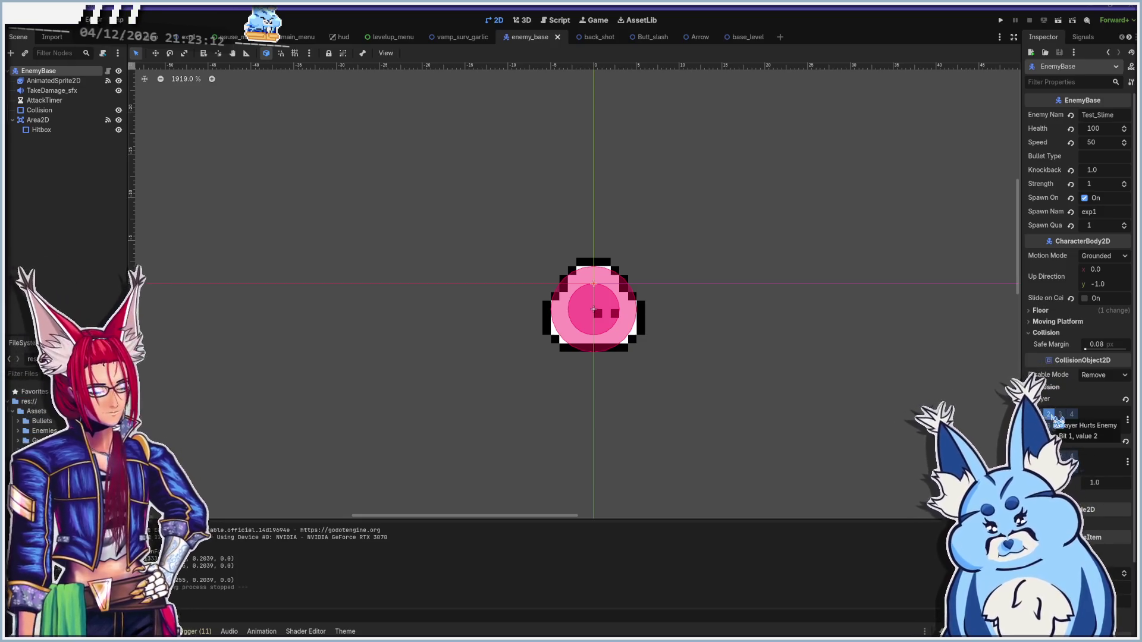
{"action": "mouse_move", "coordinate": [1076, 382]}
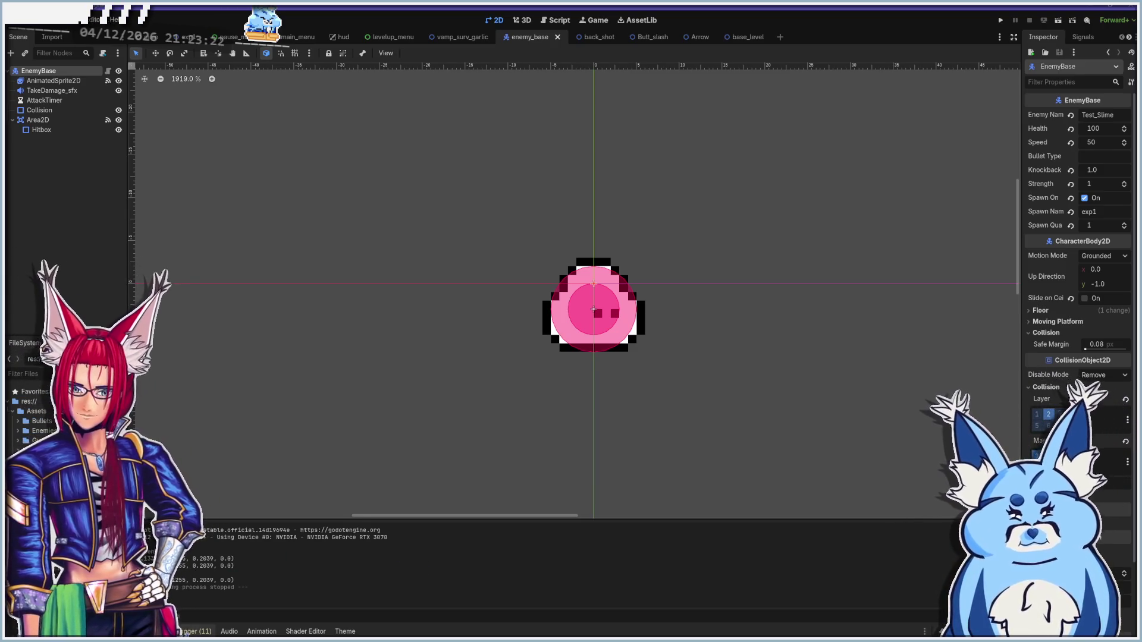
{"action": "left_click", "coordinate": [189, 631]}
{"action": "left_click", "coordinate": [212, 521]}
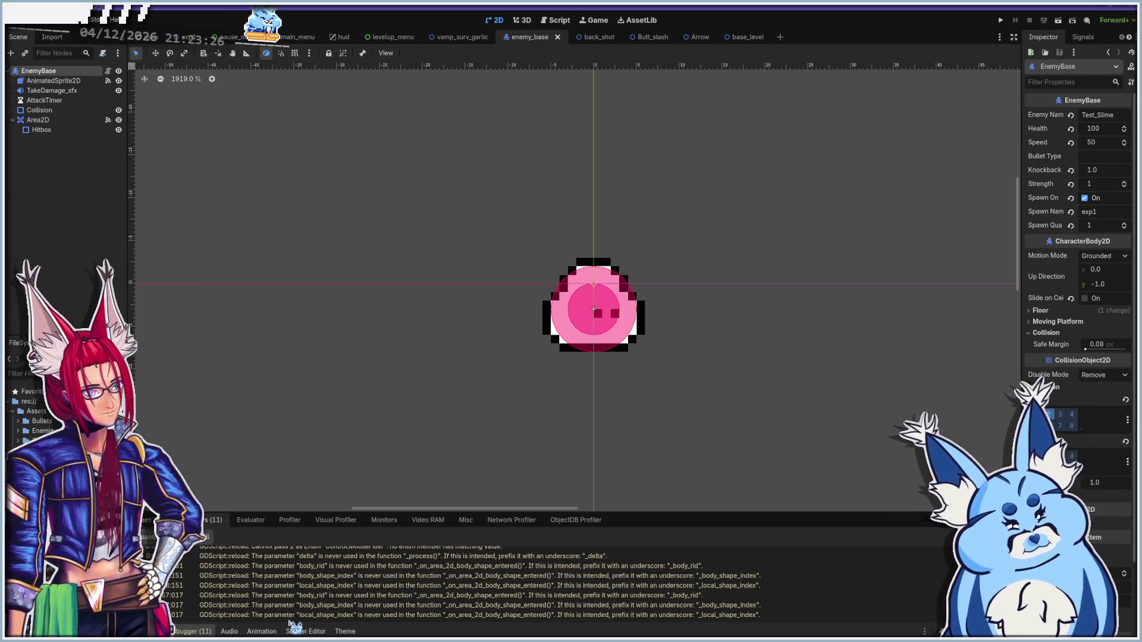
{"action": "double_click", "coordinate": [495, 616]}
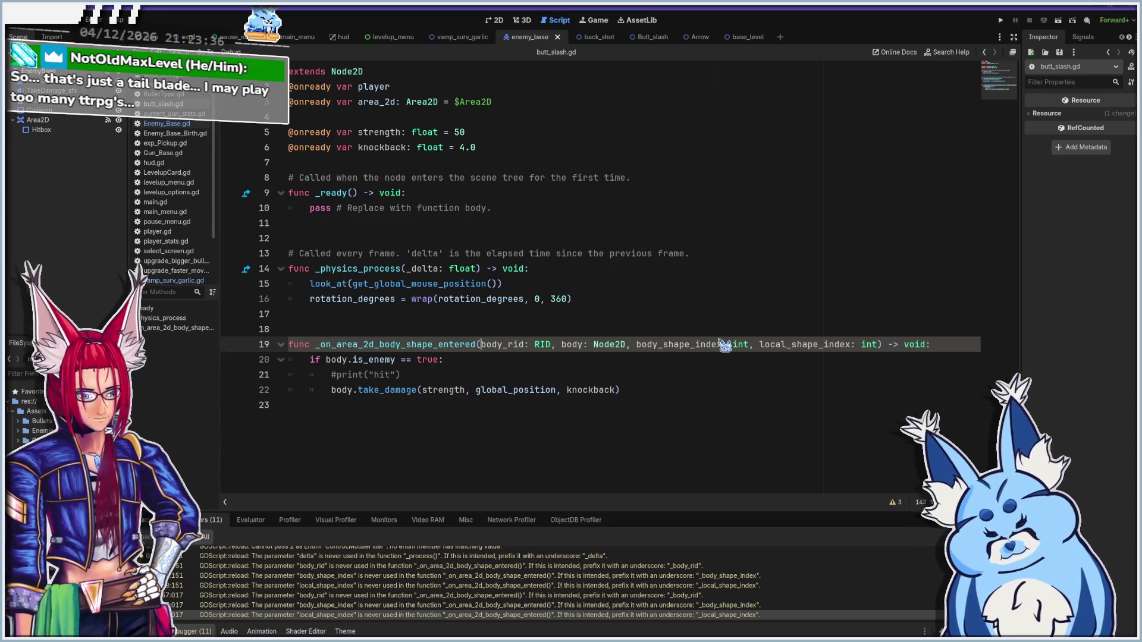
Underscore-prefix line 19's three unused parameters in butt_slash.gd and save with Ctrl+S
{"action": "type", "text": "_"}
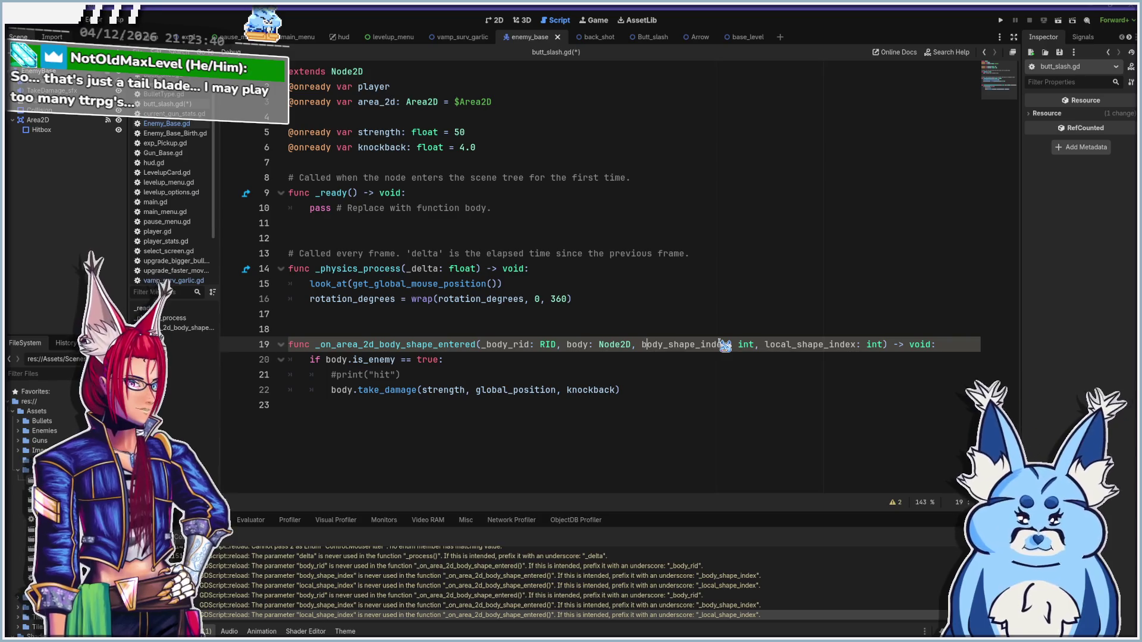
{"action": "type", "text": "_"}
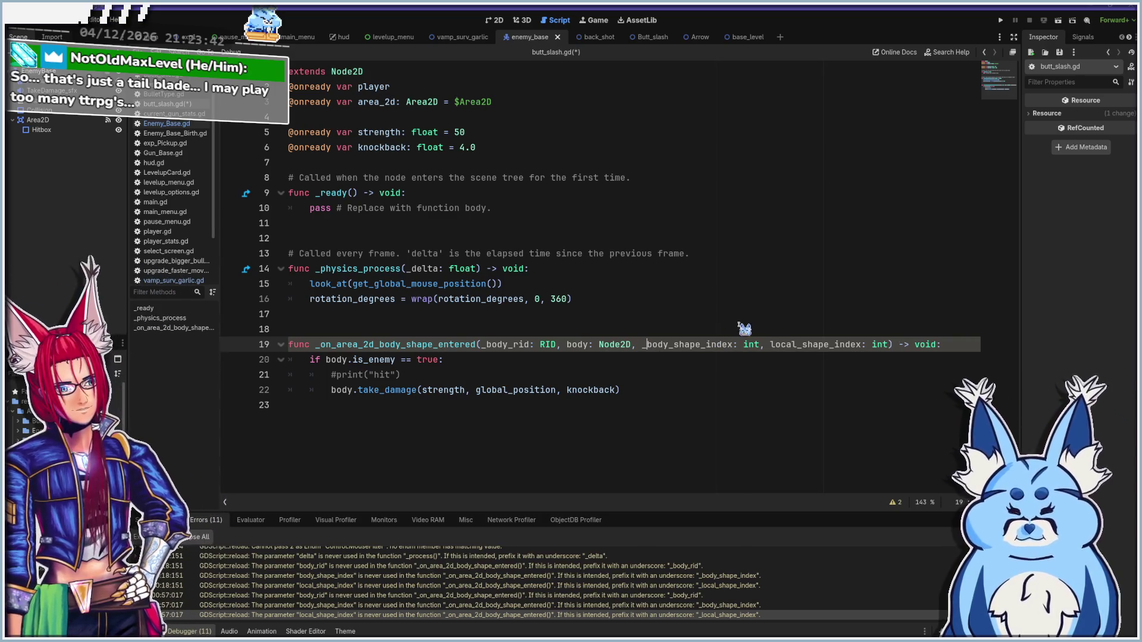
{"action": "type", "text": "_"}
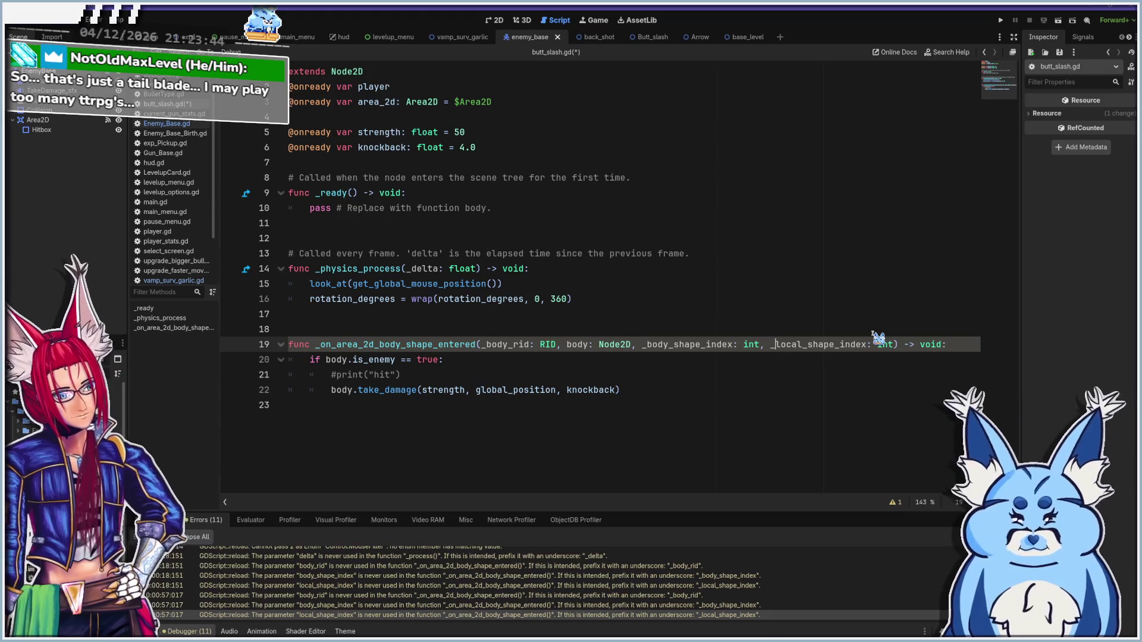
{"action": "left_click", "coordinate": [832, 389]}
{"action": "key", "text": "ctrl+s"}
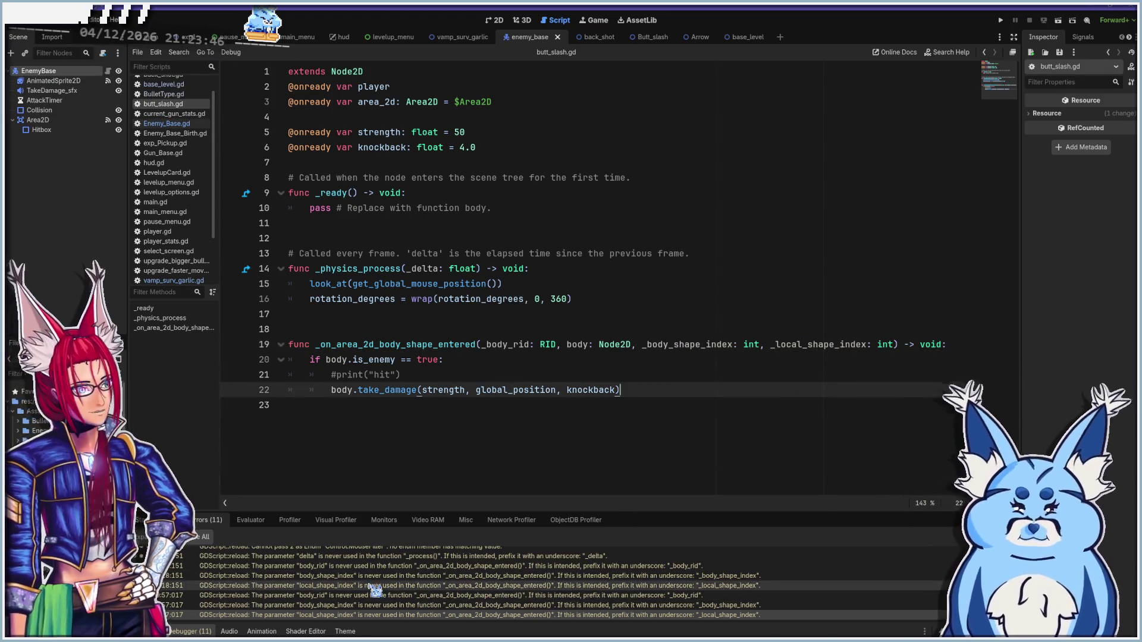
{"action": "scroll", "coordinate": [436, 589], "scroll_direction": "up", "scroll_amount": 2}
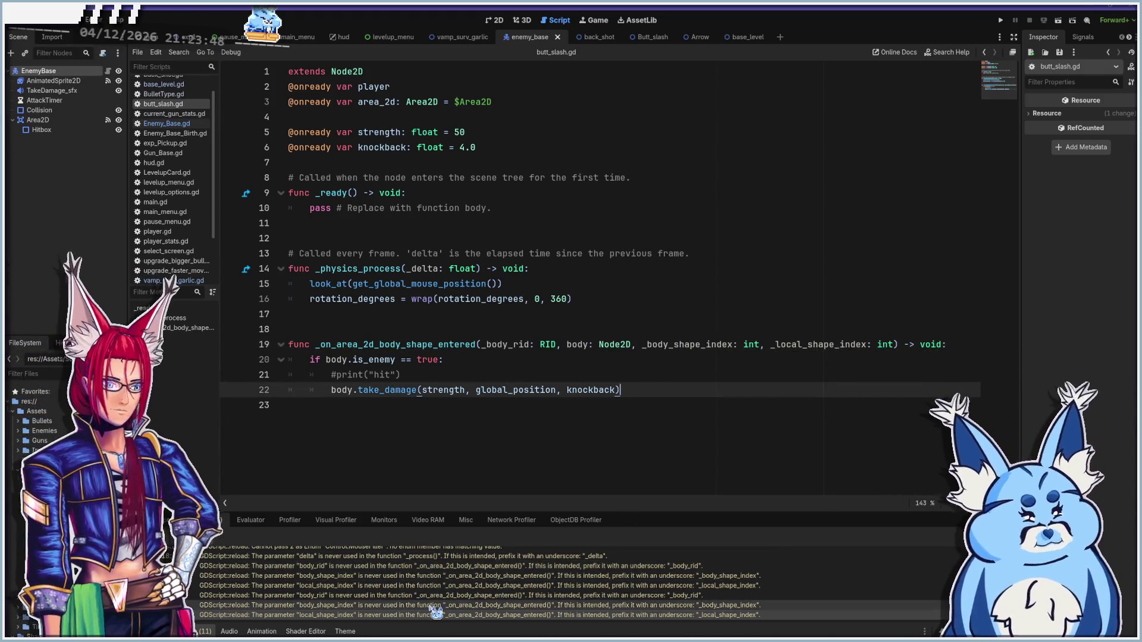
{"action": "scroll", "coordinate": [436, 613], "scroll_direction": "down", "scroll_amount": 3}
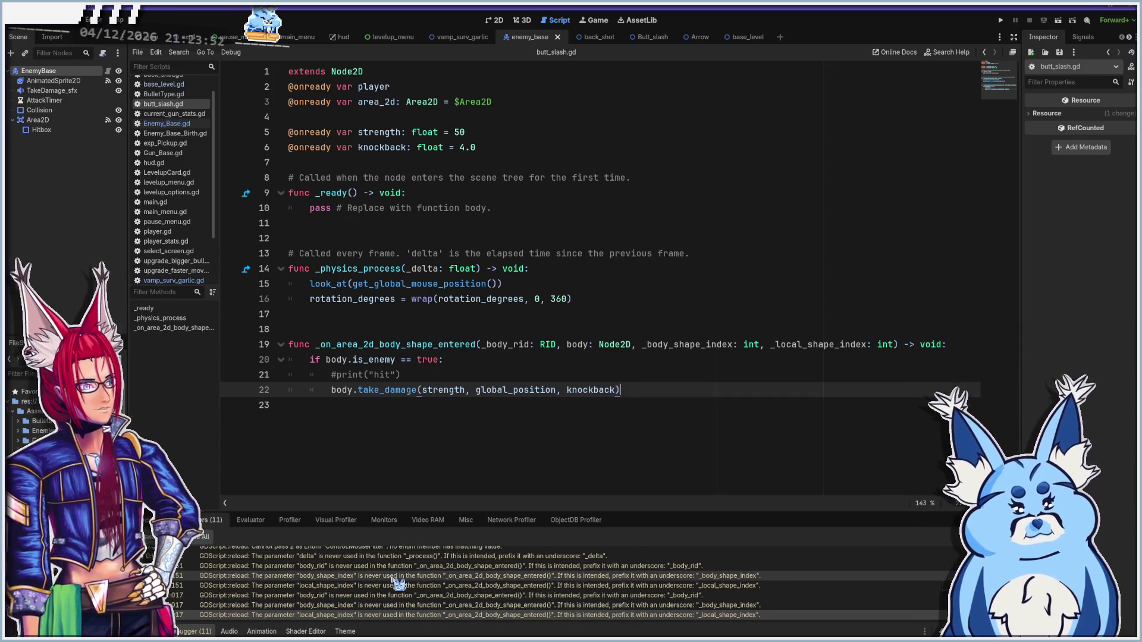
Read the wrap and rotation_degrees documentation in butt_slash.gd, then switch to Aseprite
{"action": "mouse_move", "coordinate": [396, 584]}
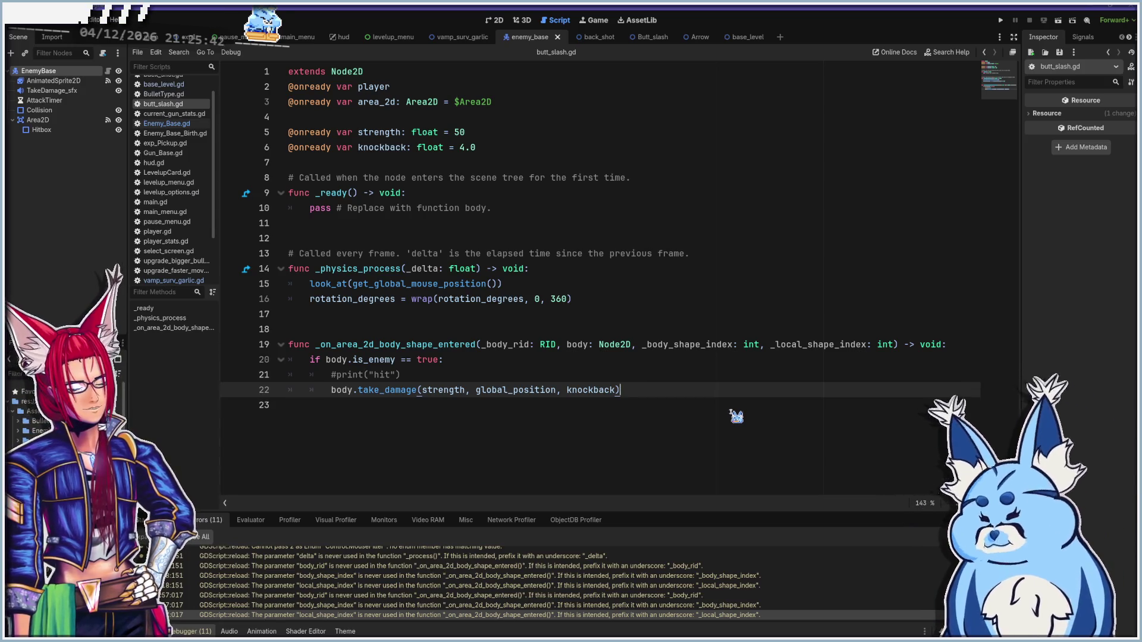
{"action": "mouse_move", "coordinate": [421, 305]}
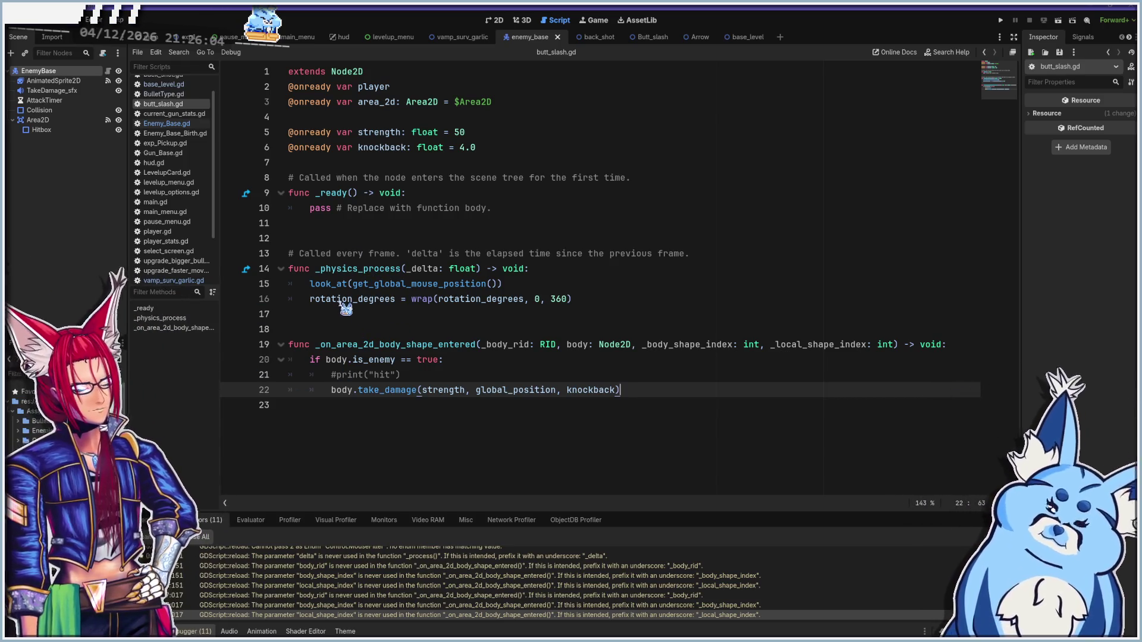
{"action": "mouse_move", "coordinate": [345, 308]}
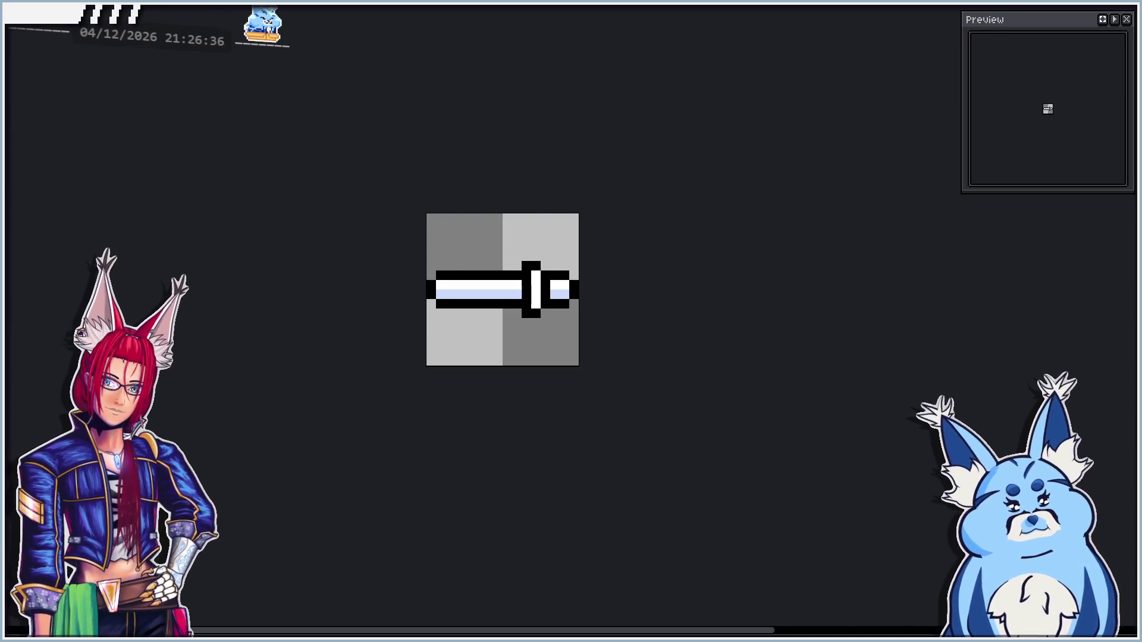
Create a new 16x16 transparent sprite and centre it in view
{"action": "key", "text": "ctrl+n"}
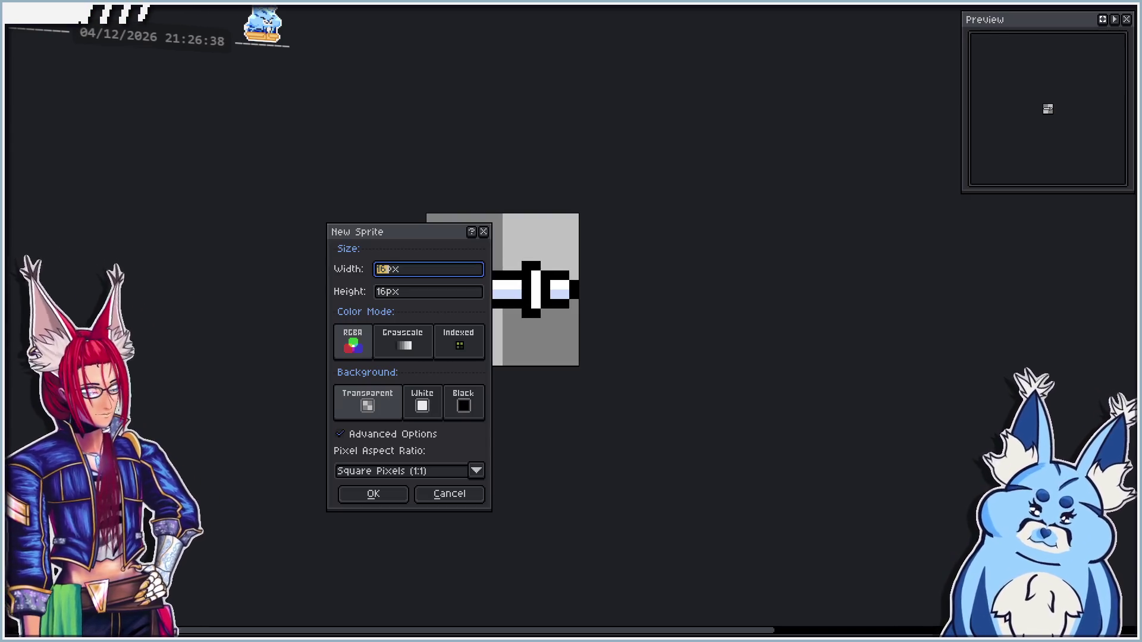
{"action": "key", "text": "Return"}
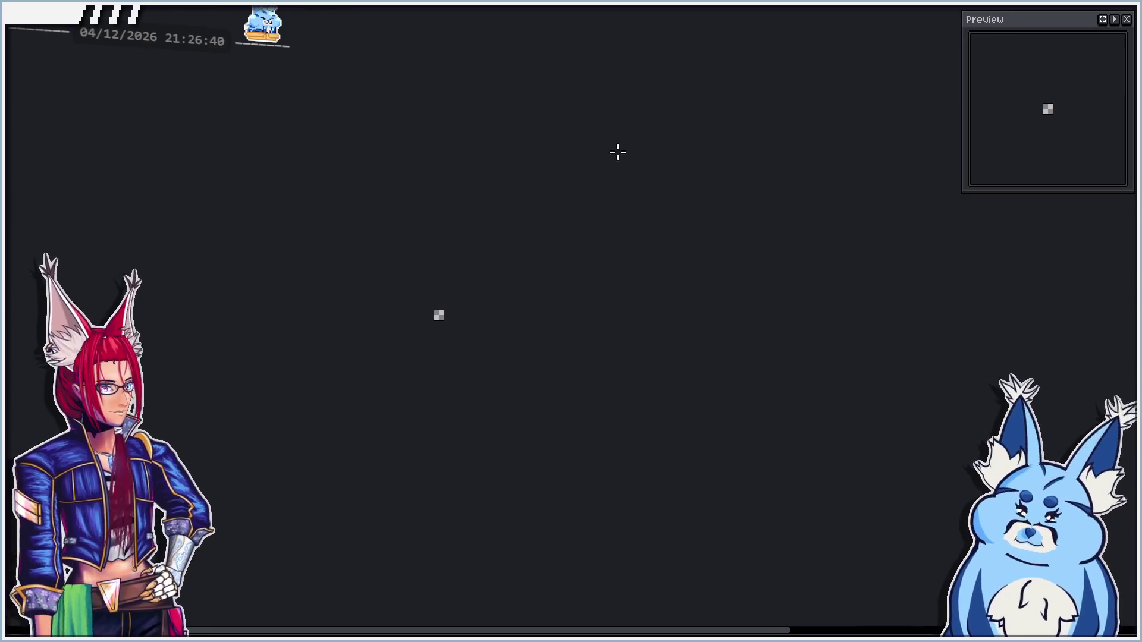
{"action": "scroll", "coordinate": [434, 321], "scroll_direction": "up", "scroll_amount": 10}
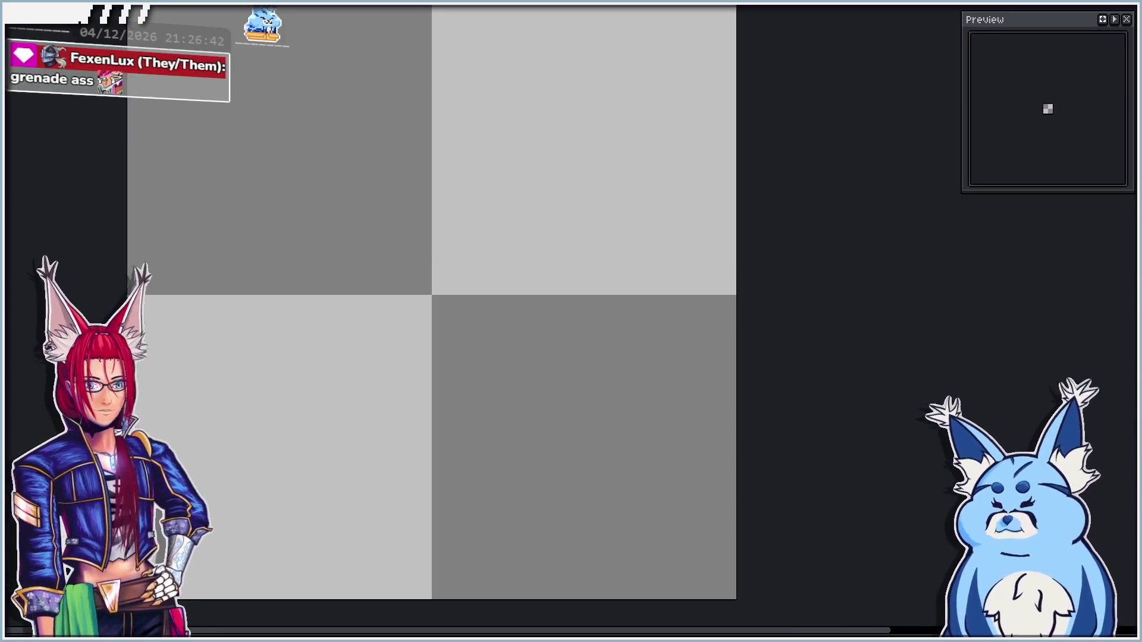
{"action": "scroll", "coordinate": [158, 155], "scroll_direction": "down", "scroll_amount": 1}
{"action": "left_click_drag", "start_coordinate": [176, 155], "coordinate": [256, 158]}
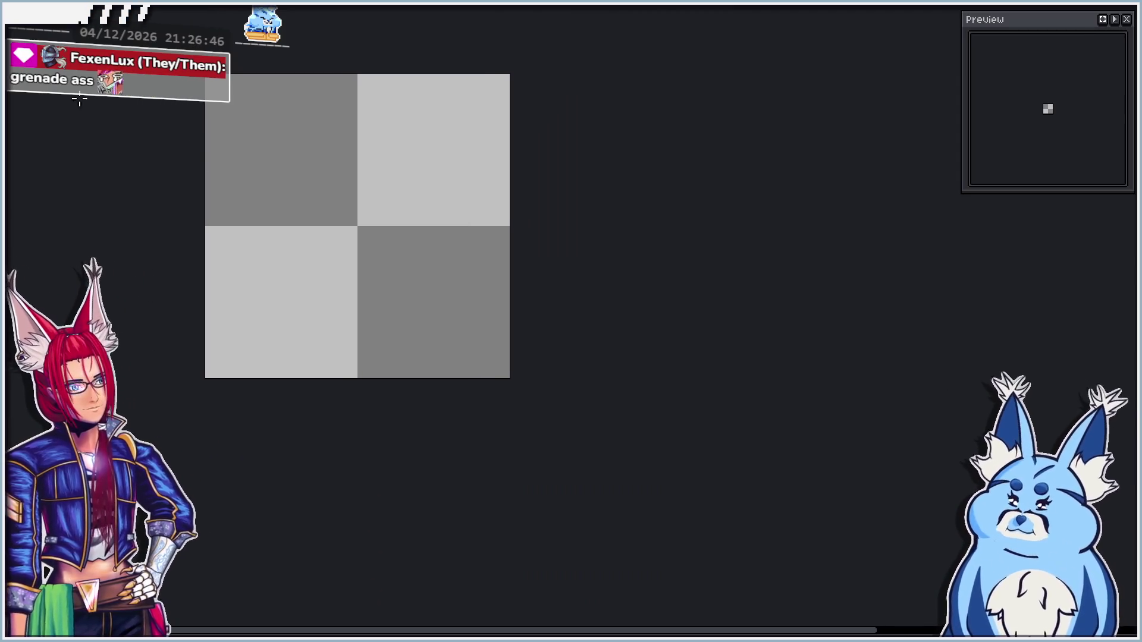
With vertical symmetry on, draw the mirrored grenade body outline in black
{"action": "key", "text": "ctrl+m"}
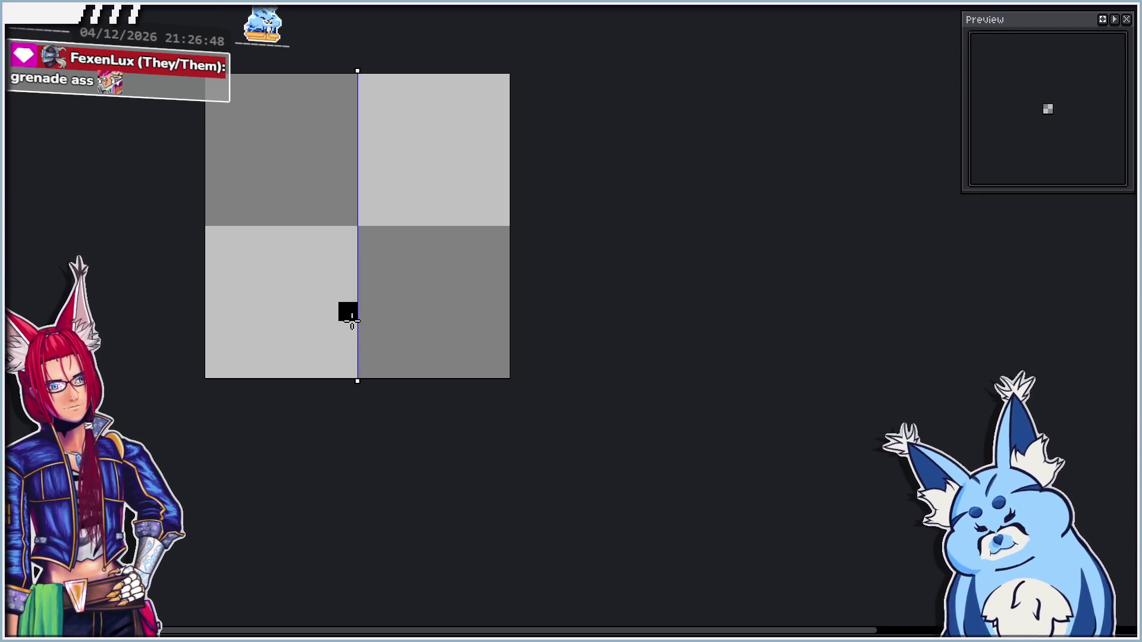
{"action": "left_click", "coordinate": [350, 314]}
{"action": "left_click", "coordinate": [336, 292]}
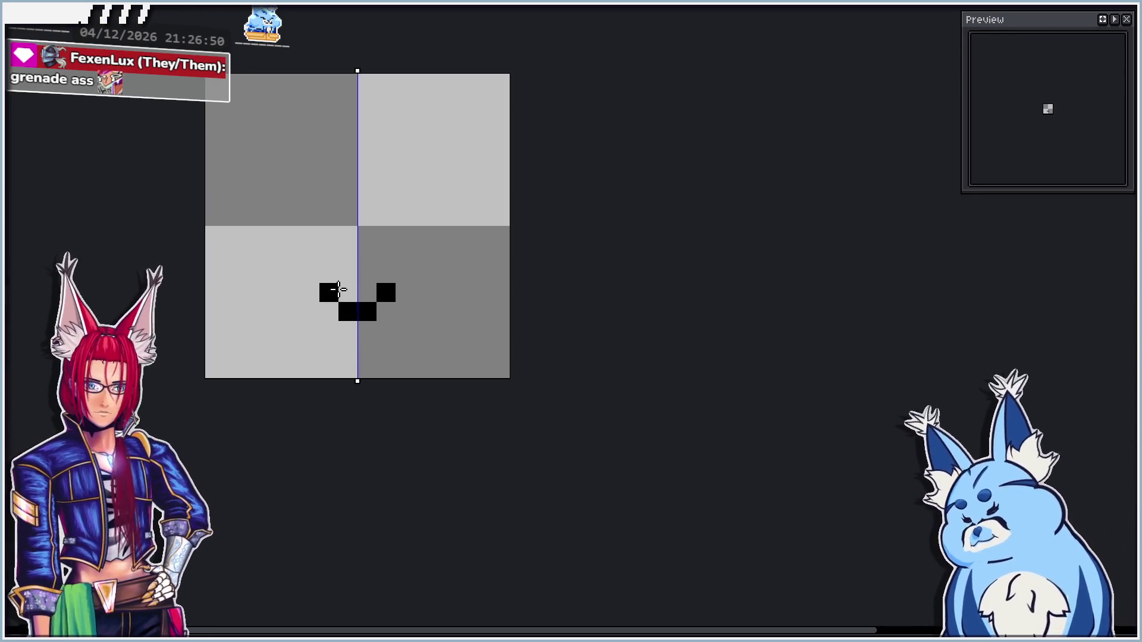
{"action": "left_click", "coordinate": [328, 274]}
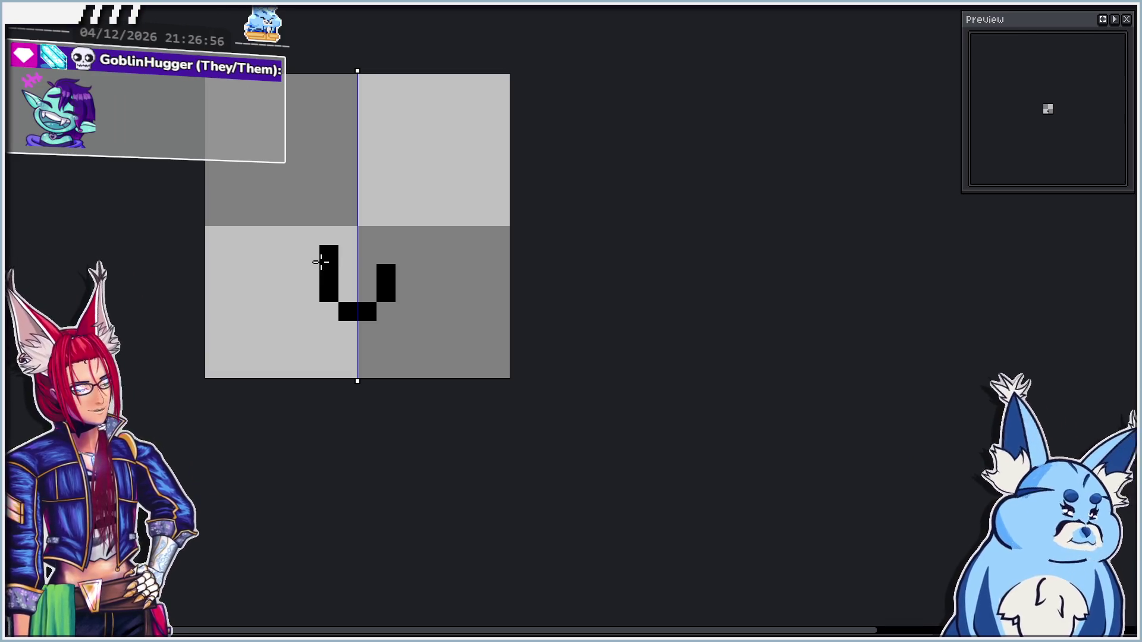
{"action": "mouse_move", "coordinate": [320, 270]}
{"action": "left_mouse_down"}
{"action": "mouse_move", "coordinate": [310, 212]}
{"action": "mouse_move", "coordinate": [345, 174]}
{"action": "left_mouse_up"}
{"action": "left_click", "coordinate": [312, 201]}
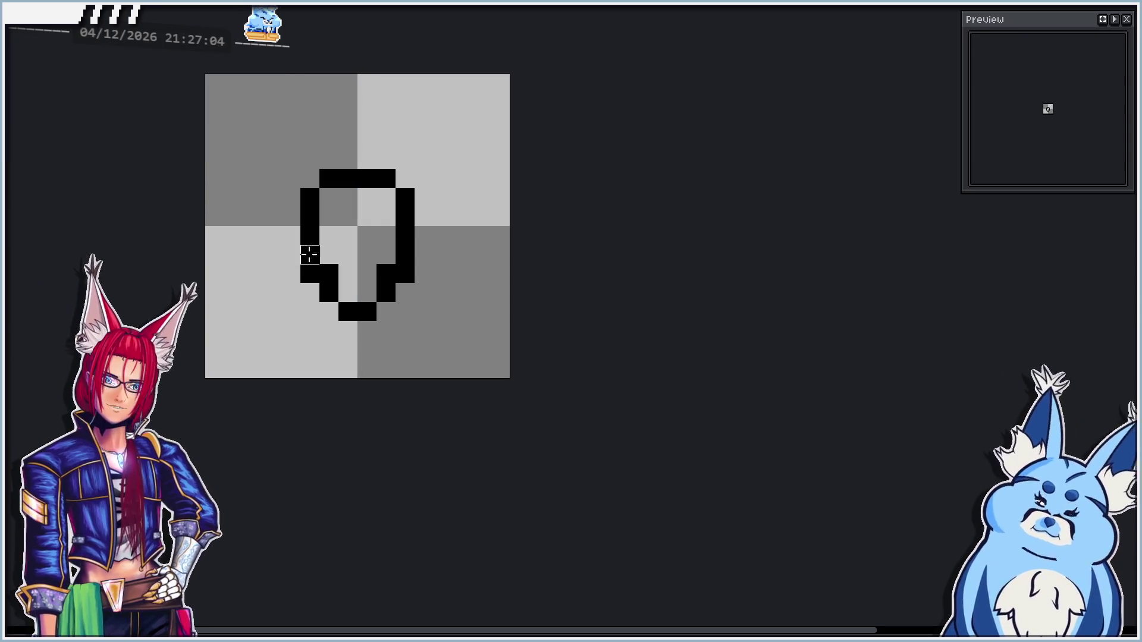
{"action": "left_click", "coordinate": [329, 274]}
{"action": "left_click", "coordinate": [386, 273]}
Draw a pin ring hook above the body's top-right corner
{"action": "key", "text": "b"}
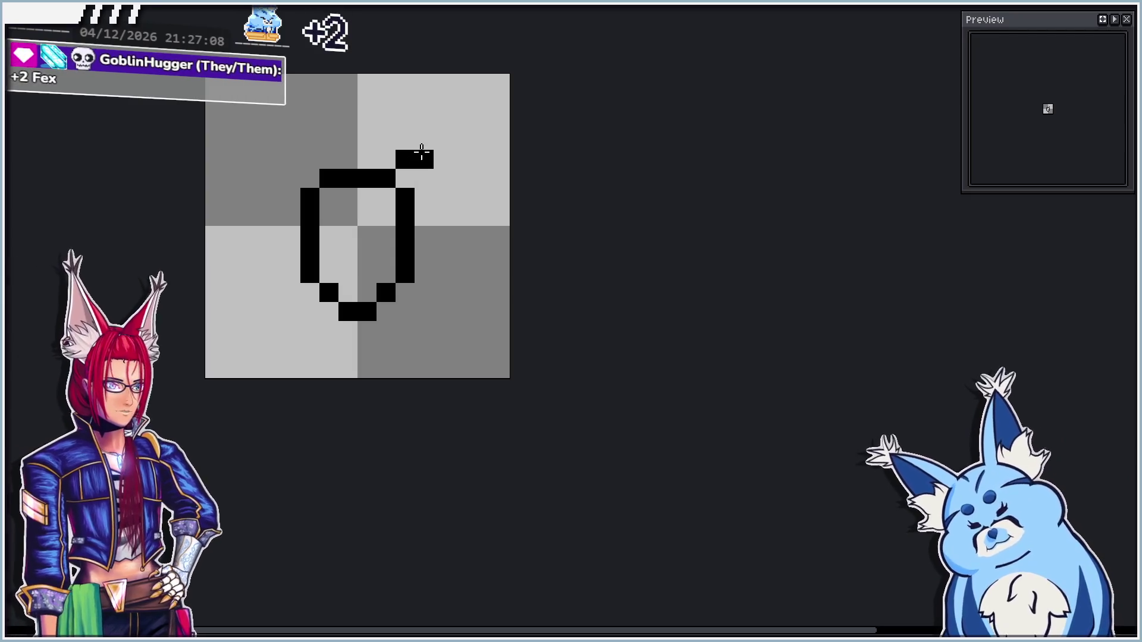
{"action": "left_click_drag", "start_coordinate": [411, 168], "coordinate": [410, 143]}
{"action": "left_click", "coordinate": [386, 122]}
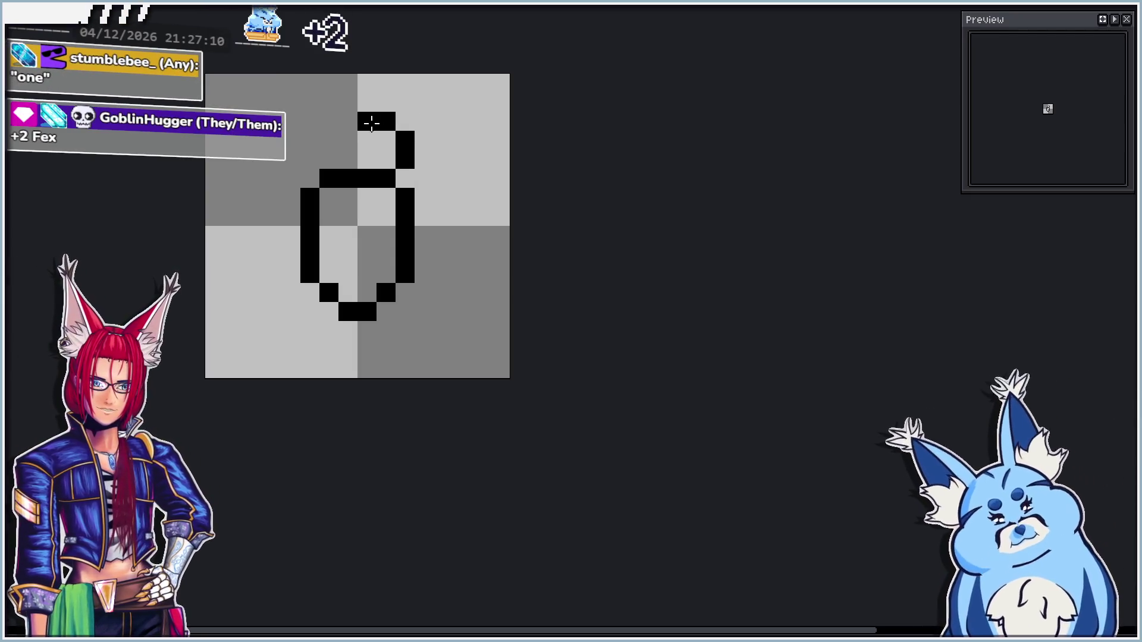
{"action": "key", "text": "ctrl"}
{"action": "key", "text": "ctrl+z"}
{"action": "key", "text": "ctrl+z"}
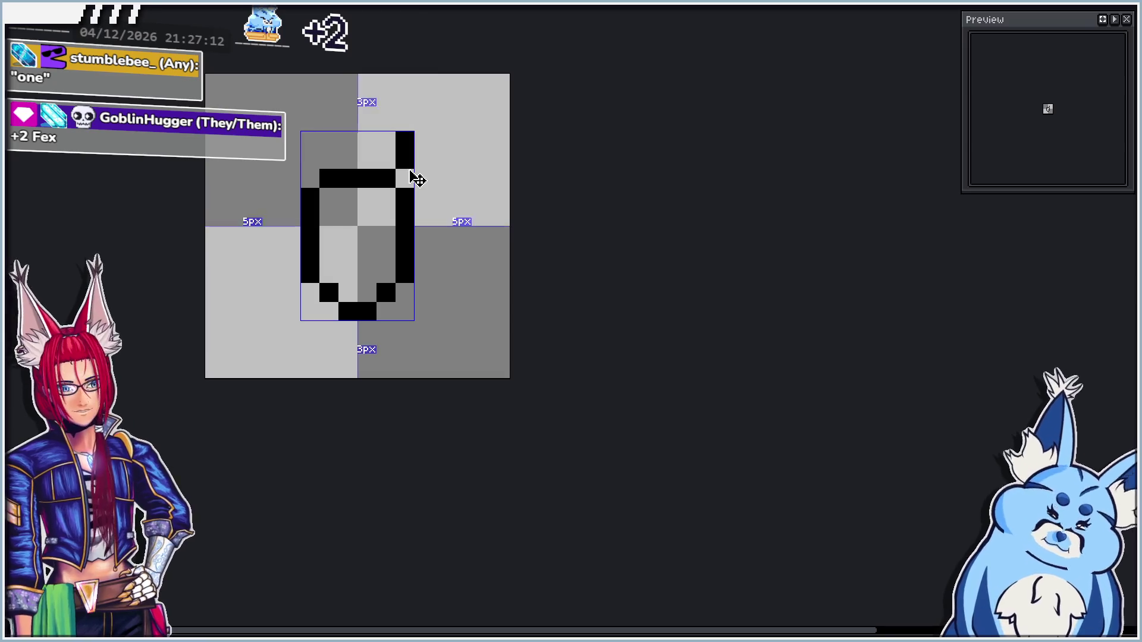
{"action": "mouse_move", "coordinate": [405, 160]}
{"action": "left_mouse_down"}
{"action": "mouse_move", "coordinate": [422, 159]}
{"action": "mouse_move", "coordinate": [443, 119]}
{"action": "mouse_move", "coordinate": [405, 101]}
{"action": "mouse_move", "coordinate": [383, 140]}
{"action": "left_mouse_up"}
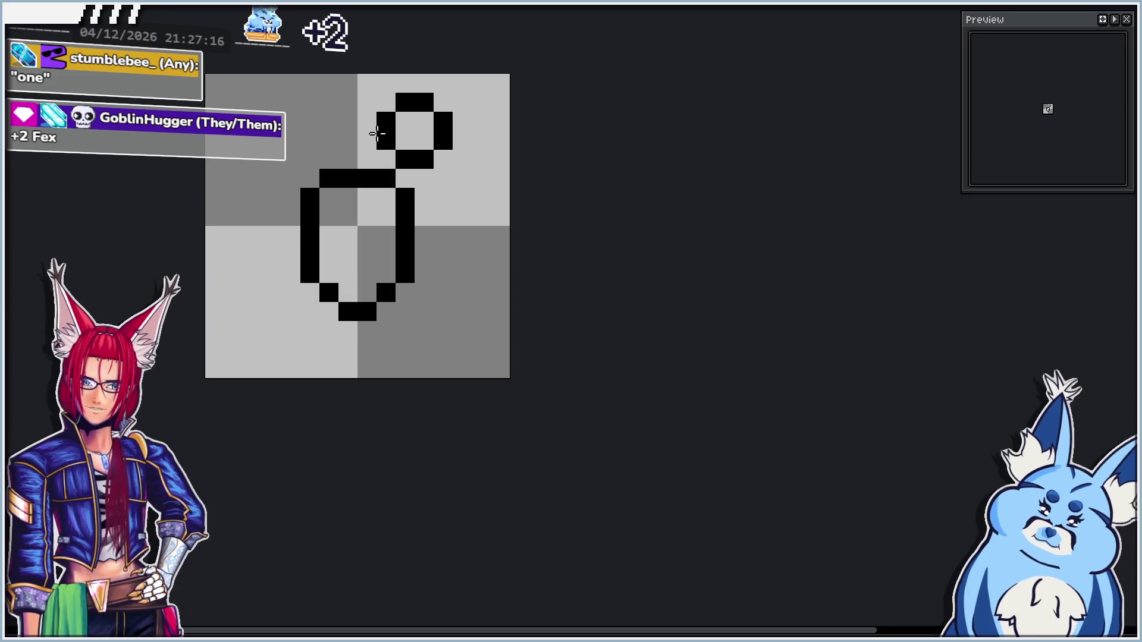
{"action": "left_click", "coordinate": [355, 130]}
{"action": "key", "text": "ctrl+z"}
Add a column up the grenade's left side and draw the top edge across
{"action": "left_click", "coordinate": [289, 256]}
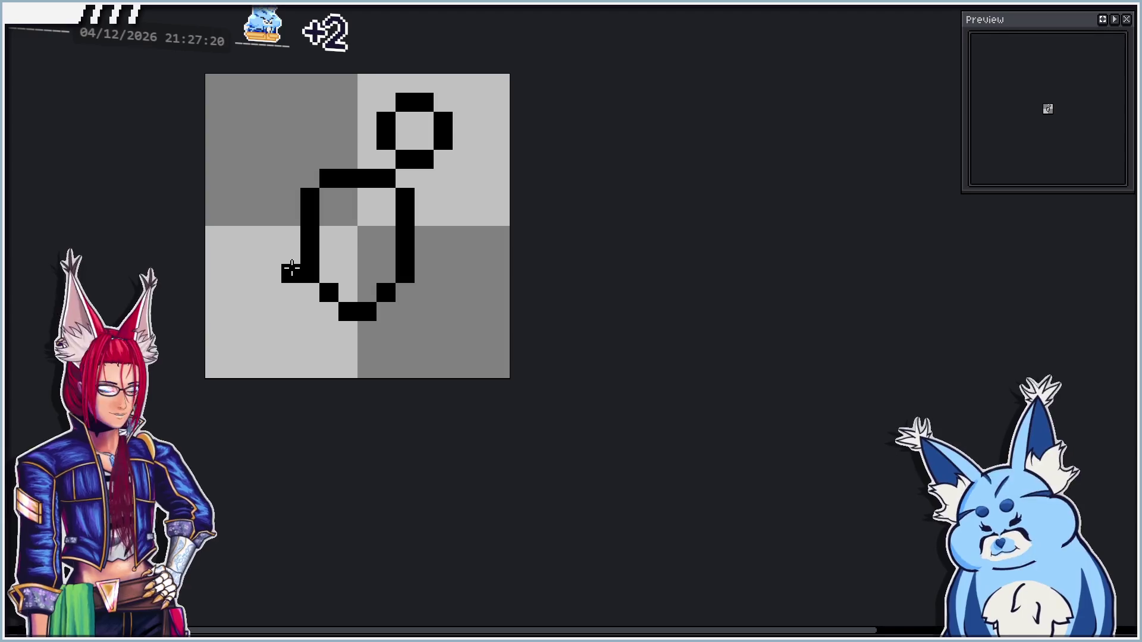
{"action": "left_click", "coordinate": [291, 293]}
{"action": "left_click_drag", "start_coordinate": [271, 273], "coordinate": [273, 160]}
{"action": "left_click", "coordinate": [291, 159]}
{"action": "key", "text": "e"}
{"action": "left_click", "coordinate": [273, 162]}
{"action": "key", "text": "b"}
{"action": "mouse_move", "coordinate": [364, 107]}
{"action": "left_mouse_down"}
{"action": "mouse_move", "coordinate": [288, 113]}
{"action": "mouse_move", "coordinate": [286, 130]}
{"action": "mouse_move", "coordinate": [269, 127]}
{"action": "mouse_move", "coordinate": [273, 152]}
{"action": "left_mouse_up"}
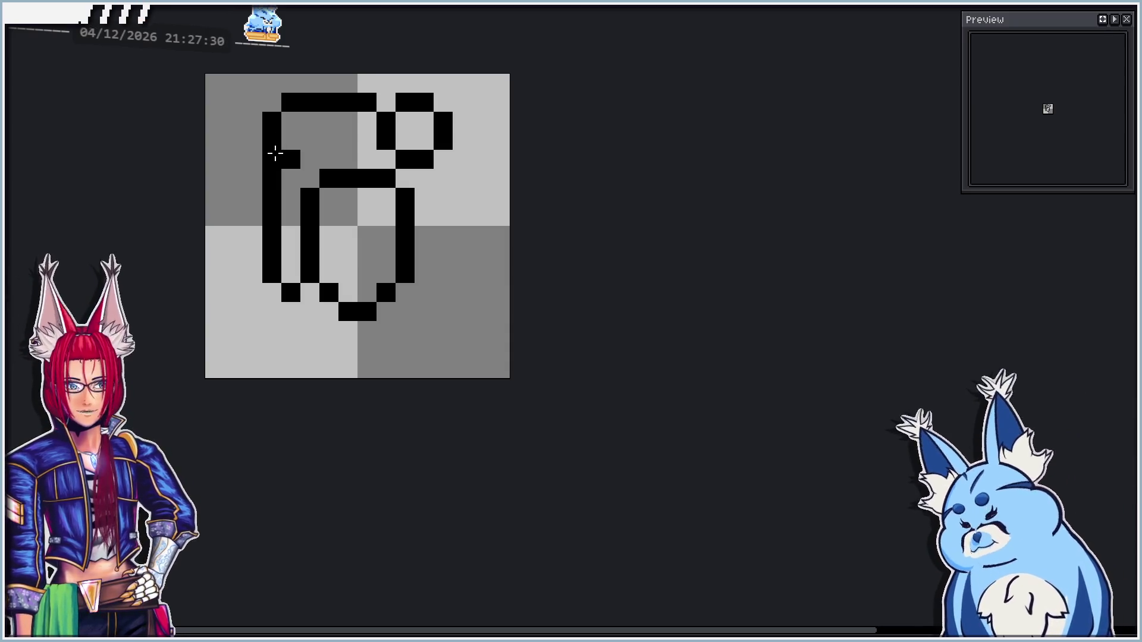
Round the outline's top-left corner, erasing the stray corner pixels
{"action": "right_click", "coordinate": [289, 158]}
{"action": "right_click", "coordinate": [272, 121]}
{"action": "right_click", "coordinate": [291, 102]}
{"action": "left_click", "coordinate": [291, 121]}
{"action": "left_click", "coordinate": [310, 121]}
{"action": "right_click", "coordinate": [310, 103]}
{"action": "right_click", "coordinate": [291, 121]}
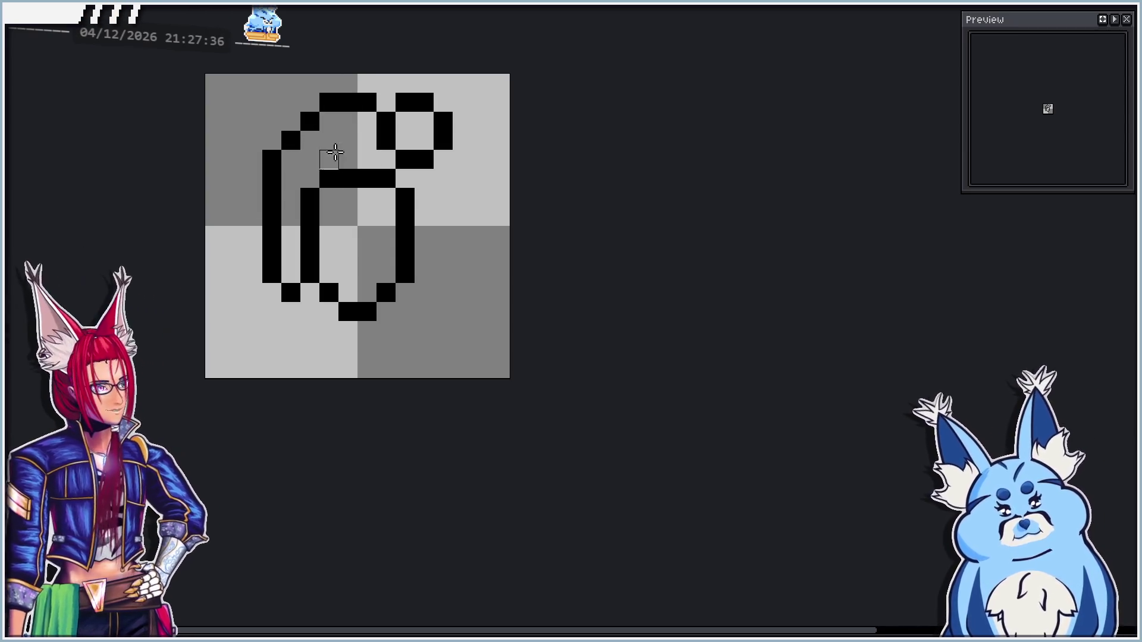
Replace the pin ring with a small diagonal pin at the top right
{"action": "right_click", "coordinate": [386, 121]}
{"action": "right_click", "coordinate": [405, 102]}
{"action": "right_click", "coordinate": [424, 102]}
{"action": "right_click", "coordinate": [443, 121]}
{"action": "right_click", "coordinate": [443, 141]}
{"action": "right_click", "coordinate": [424, 159]}
{"action": "left_click", "coordinate": [424, 141]}
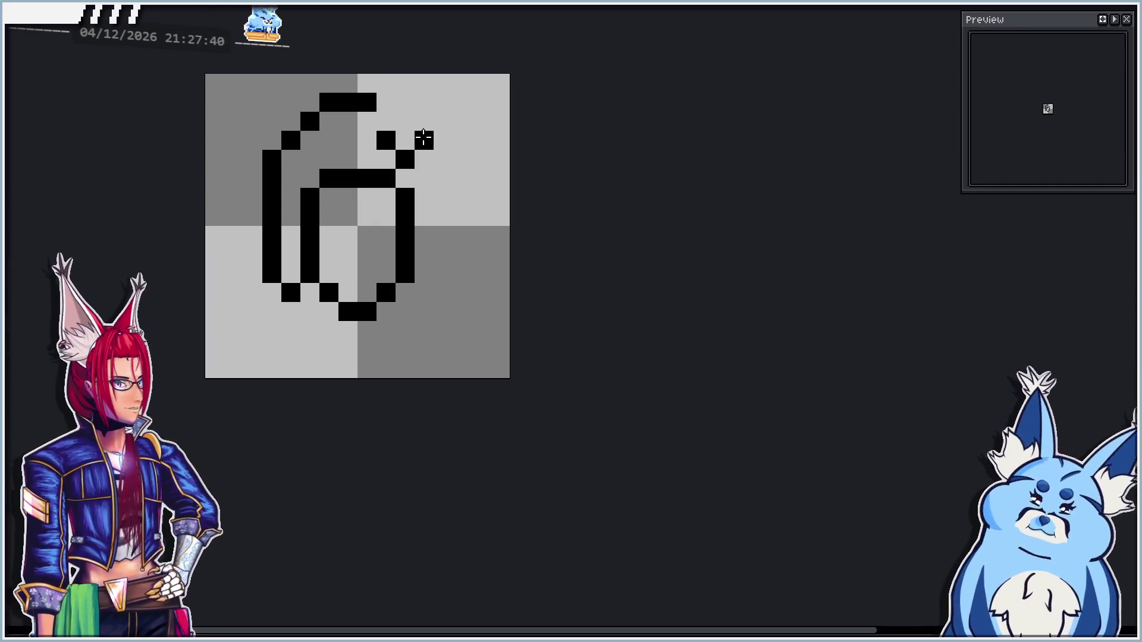
{"action": "left_click", "coordinate": [404, 121]}
Lower the top bar by one row and join it to the body
{"action": "left_click", "coordinate": [367, 121]}
{"action": "left_click", "coordinate": [348, 121]}
{"action": "left_click", "coordinate": [328, 121]}
{"action": "right_click", "coordinate": [328, 102]}
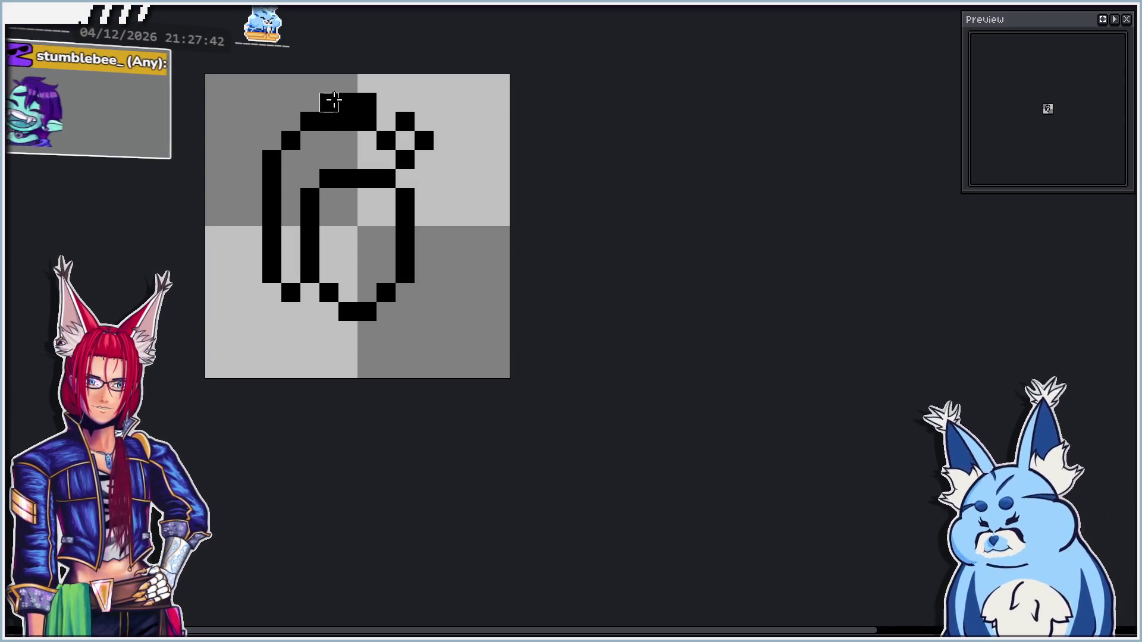
{"action": "right_click", "coordinate": [367, 103]}
{"action": "right_click", "coordinate": [348, 102]}
{"action": "left_click", "coordinate": [308, 140]}
{"action": "right_click", "coordinate": [310, 122]}
{"action": "right_click", "coordinate": [329, 121]}
{"action": "left_click", "coordinate": [329, 140]}
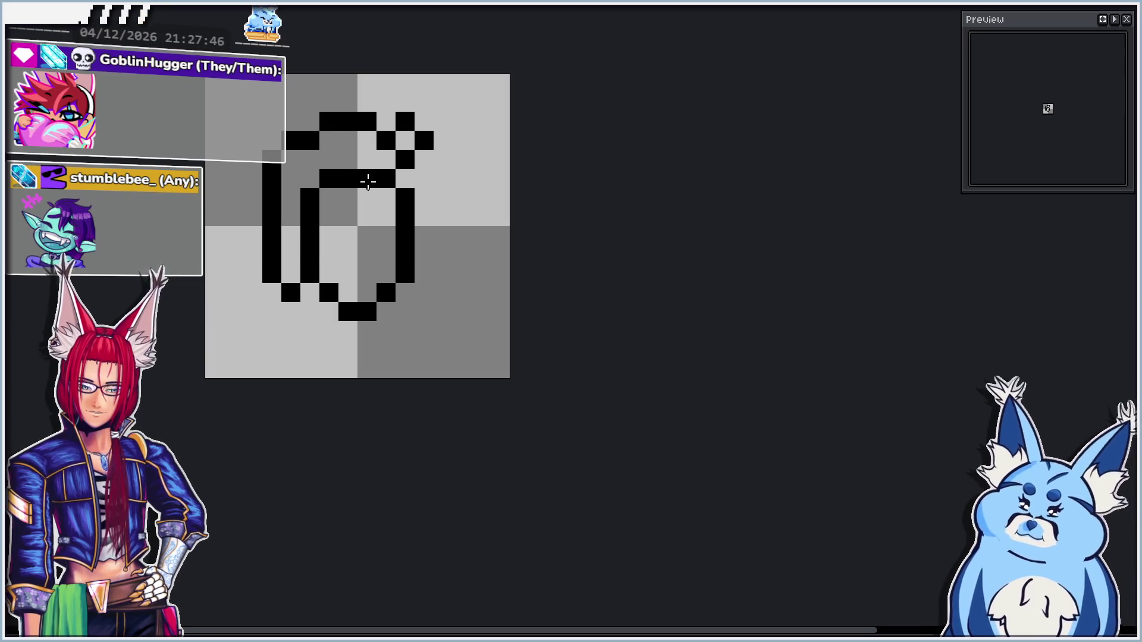
Fill the grenade's inner body with white
{"action": "scroll", "coordinate": [369, 178], "scroll_direction": "down", "scroll_amount": 2}
{"action": "scroll", "coordinate": [361, 159], "scroll_direction": "up", "scroll_amount": 1}
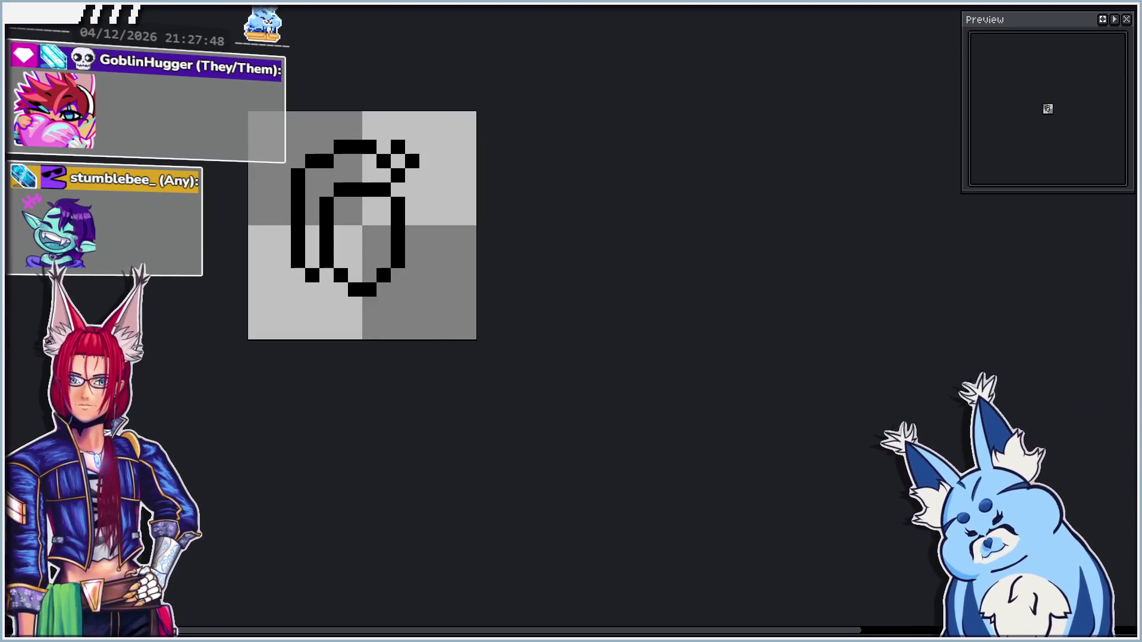
{"action": "left_click", "coordinate": [377, 237]}
Fill the outer left and top band white and shade the inner left column light blue
{"action": "left_click", "coordinate": [311, 209]}
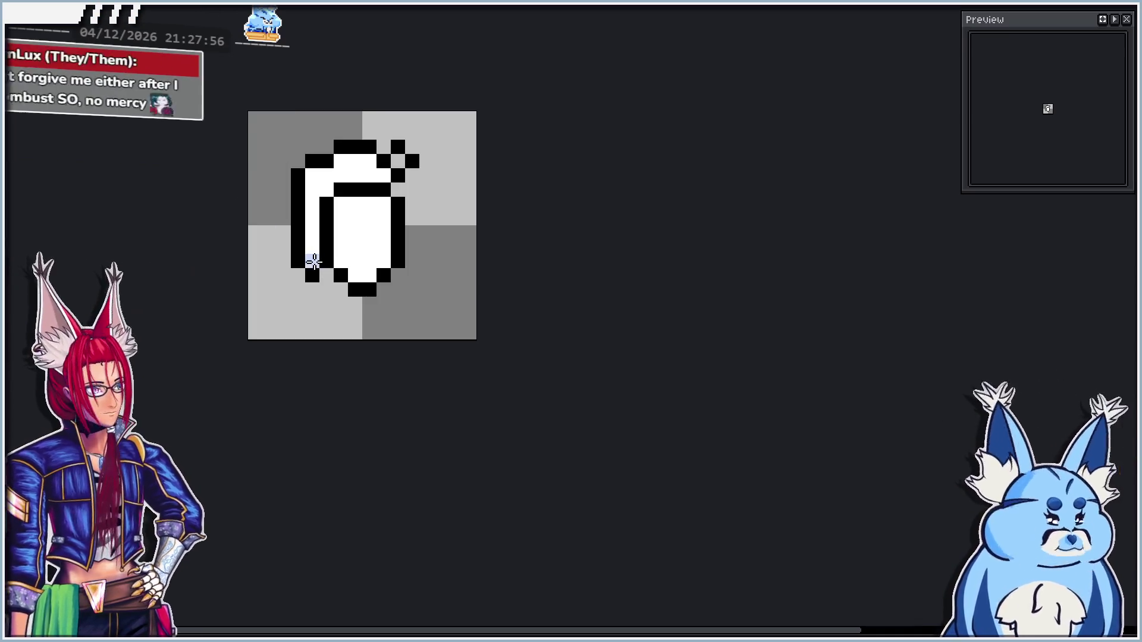
{"action": "left_click", "coordinate": [355, 276]}
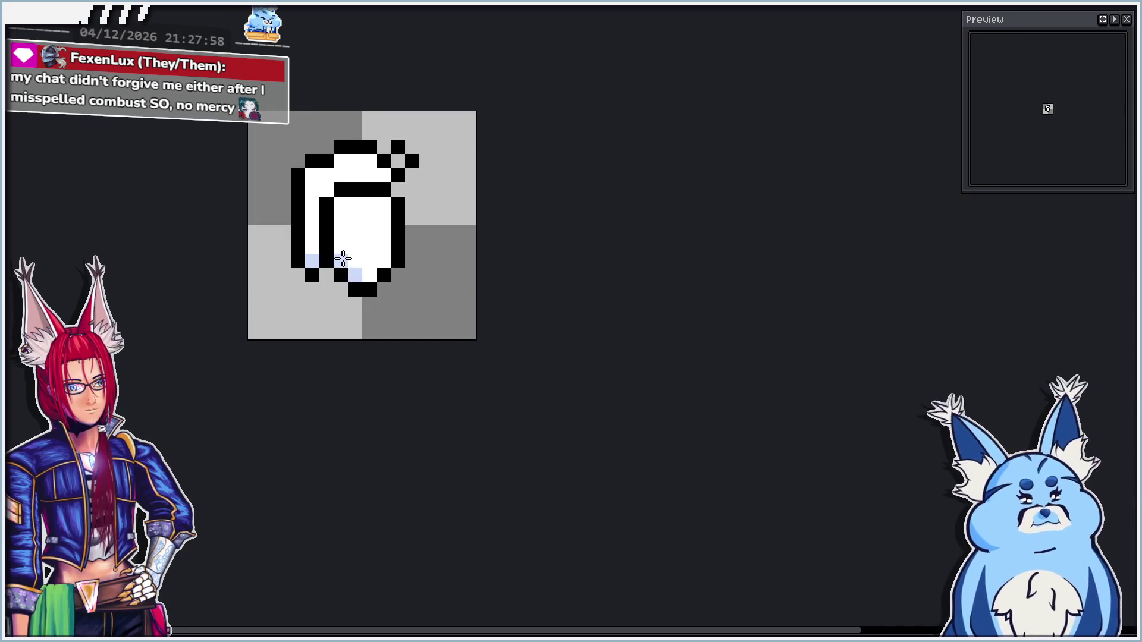
{"action": "mouse_move", "coordinate": [343, 259]}
{"action": "left_mouse_down"}
{"action": "mouse_move", "coordinate": [341, 201]}
{"action": "mouse_move", "coordinate": [352, 203]}
{"action": "left_mouse_up"}
{"action": "scroll", "coordinate": [364, 241], "scroll_direction": "down", "scroll_amount": 2}
{"action": "scroll", "coordinate": [345, 211], "scroll_direction": "up", "scroll_amount": 2}
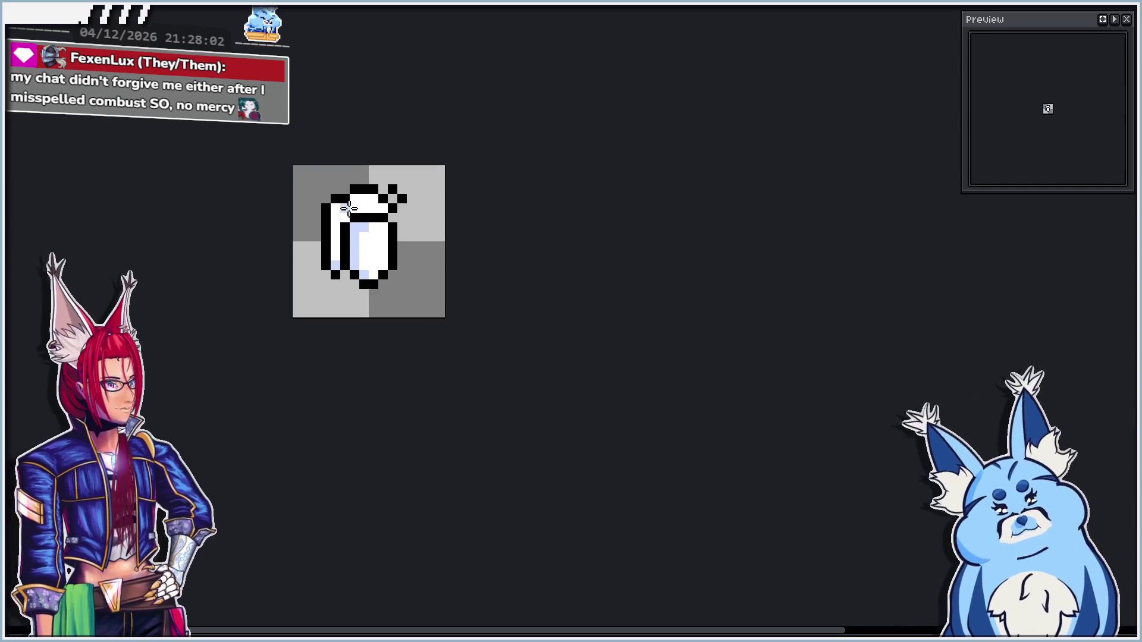
{"action": "left_click", "coordinate": [349, 209]}
Place light-blue highlight pixels along the top, undoing misplaced ones
{"action": "scroll", "coordinate": [349, 208], "scroll_direction": "up", "scroll_amount": 1}
{"action": "key", "text": "ctrl+z"}
{"action": "left_click", "coordinate": [381, 227]}
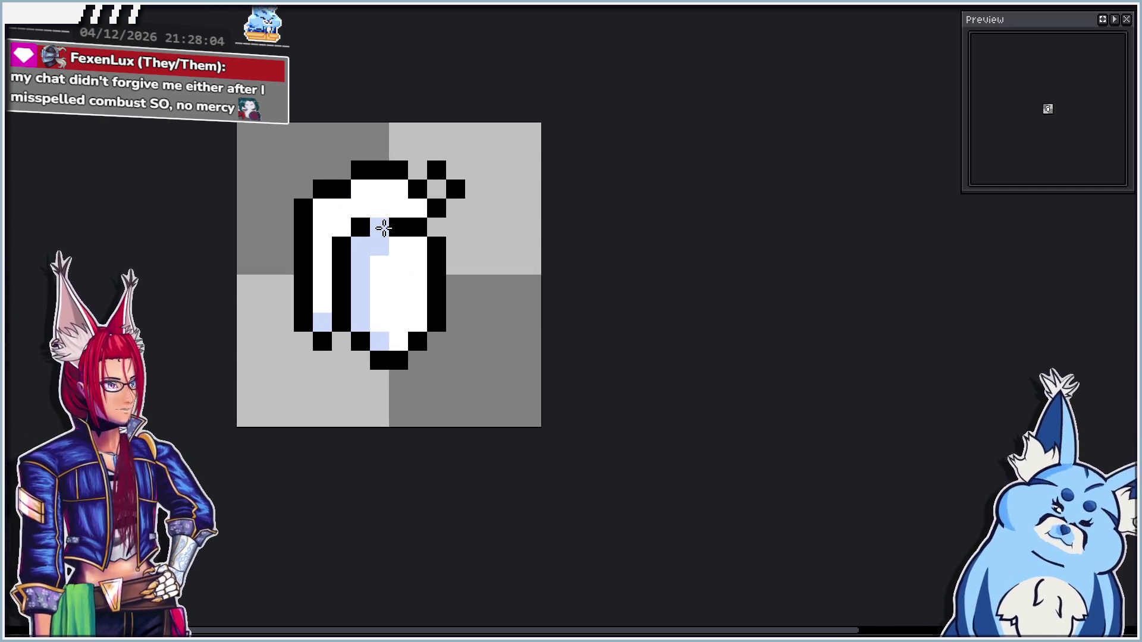
{"action": "key", "text": "ctrl+z"}
{"action": "left_click", "coordinate": [392, 225]}
{"action": "scroll", "coordinate": [393, 225], "scroll_direction": "up", "scroll_amount": 1}
{"action": "key", "text": "ctrl+z"}
{"action": "left_click", "coordinate": [448, 229]}
{"action": "mouse_move", "coordinate": [449, 230]}
{"action": "left_mouse_down"}
{"action": "mouse_move", "coordinate": [397, 236]}
{"action": "mouse_move", "coordinate": [434, 244]}
{"action": "left_mouse_up"}
{"action": "key", "text": "ctrl+z"}
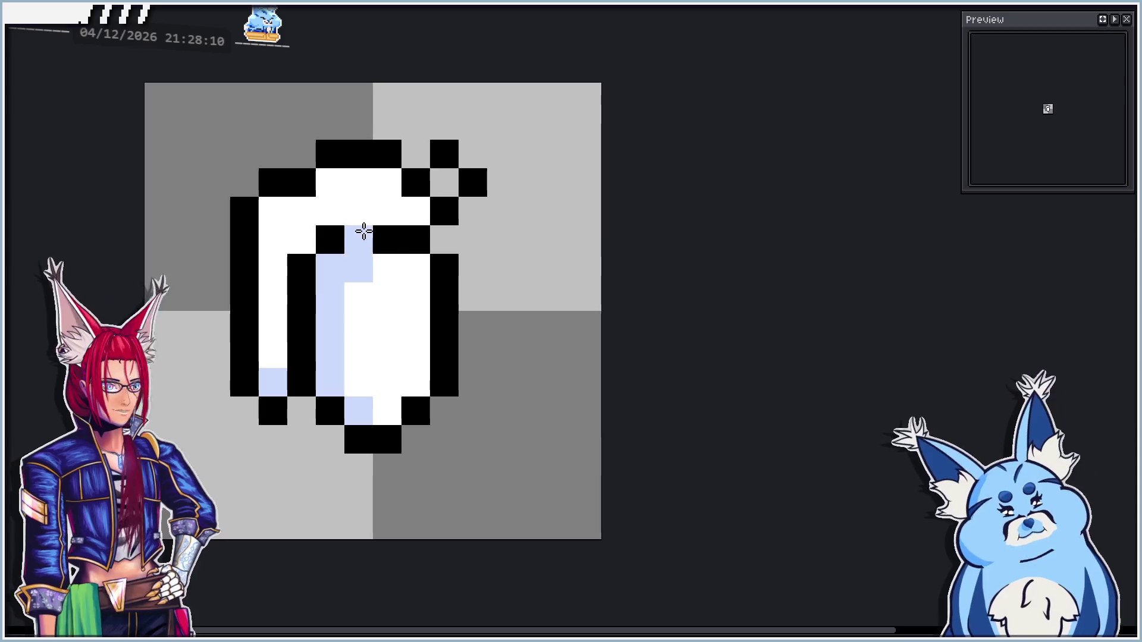
Add light-blue highlights inside the body, near the top curve and lower body
{"action": "left_click", "coordinate": [301, 234]}
{"action": "left_click", "coordinate": [337, 176]}
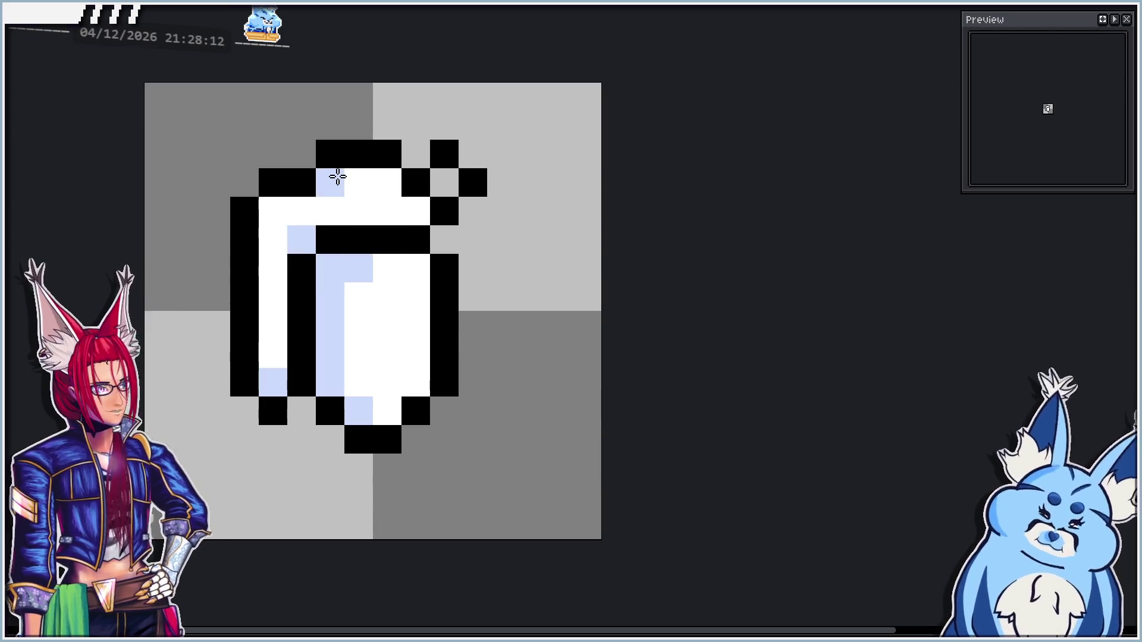
{"action": "scroll", "coordinate": [344, 280], "scroll_direction": "down", "scroll_amount": 3}
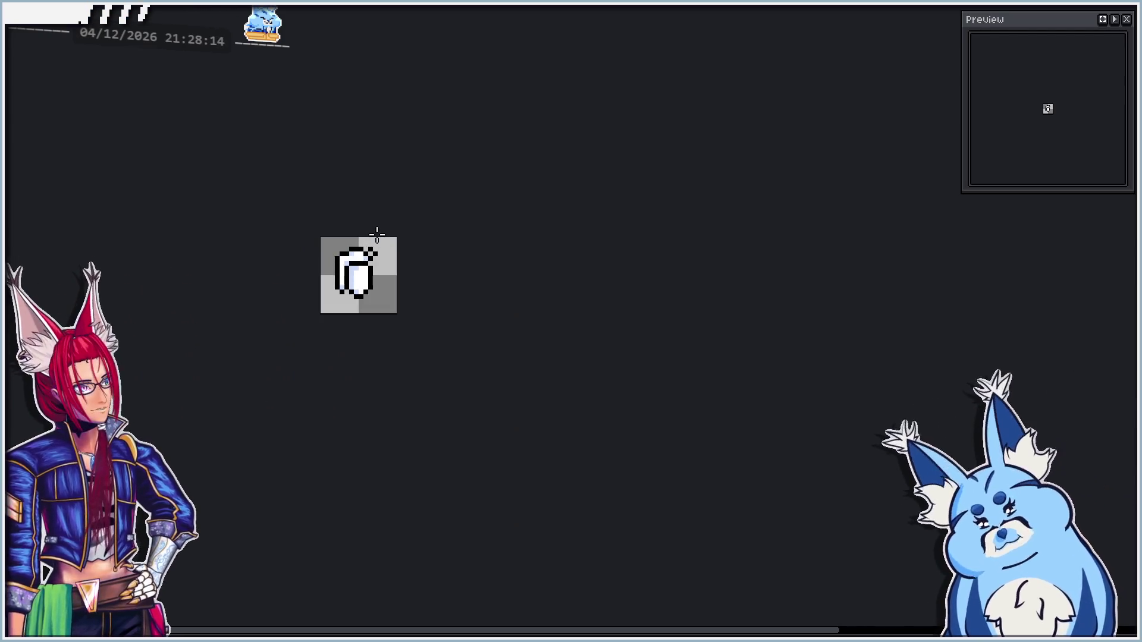
{"action": "scroll", "coordinate": [331, 280], "scroll_direction": "up", "scroll_amount": 1}
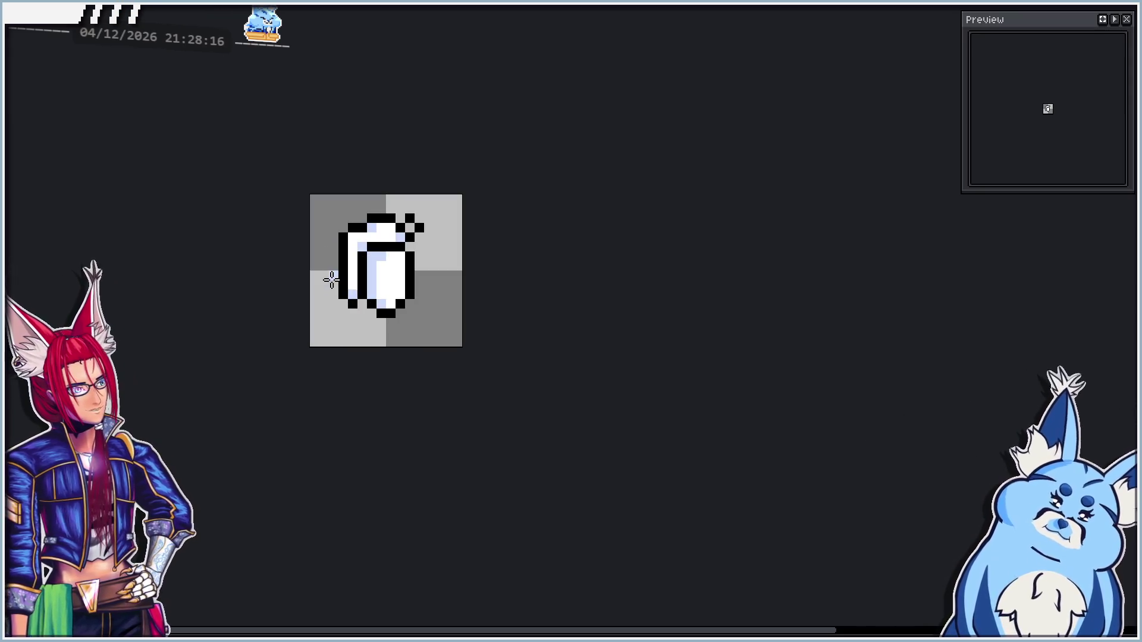
{"action": "scroll", "coordinate": [331, 280], "scroll_direction": "up", "scroll_amount": 2}
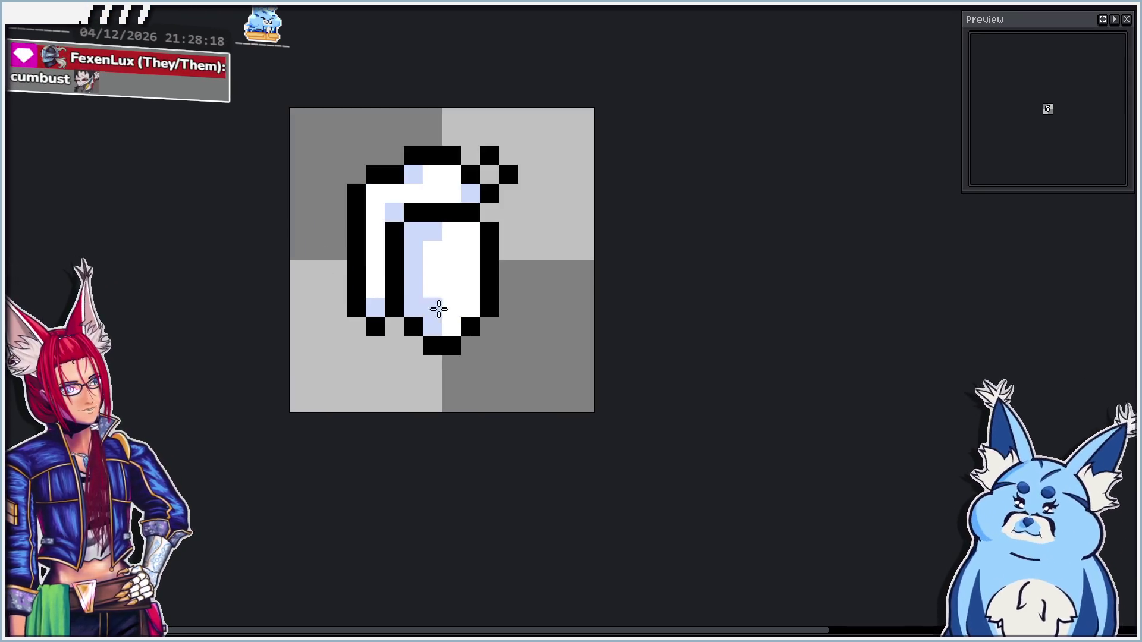
{"action": "left_click", "coordinate": [428, 311]}
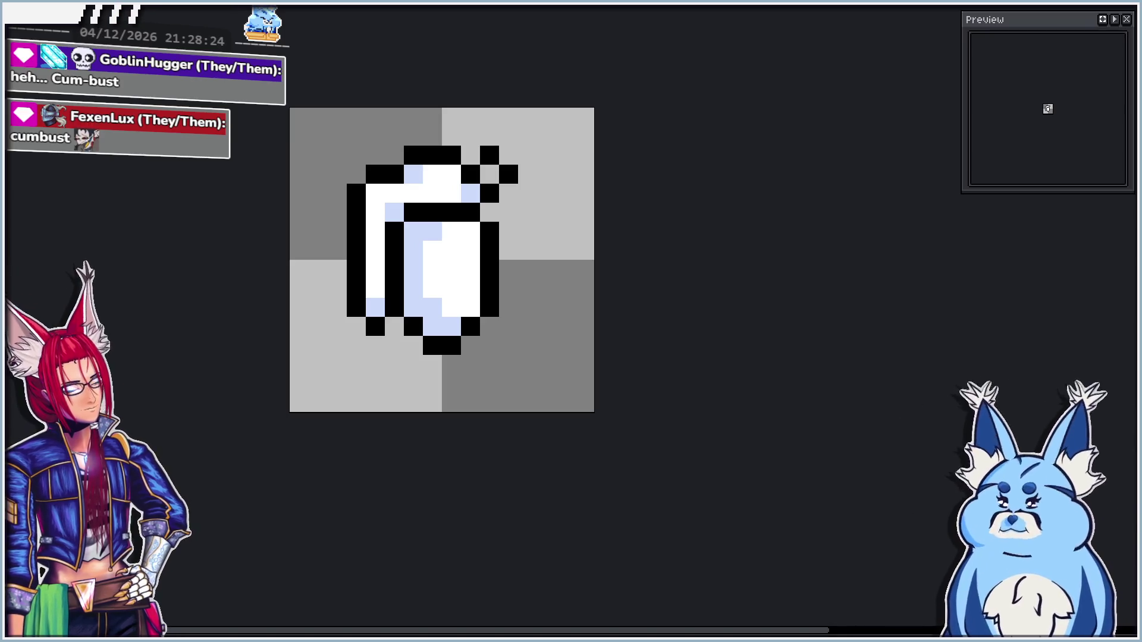
{"action": "mouse_move", "coordinate": [695, 468]}
{"action": "left_mouse_down"}
{"action": "mouse_move", "coordinate": [690, 420]}
{"action": "mouse_move", "coordinate": [706, 431]}
{"action": "left_mouse_up"}
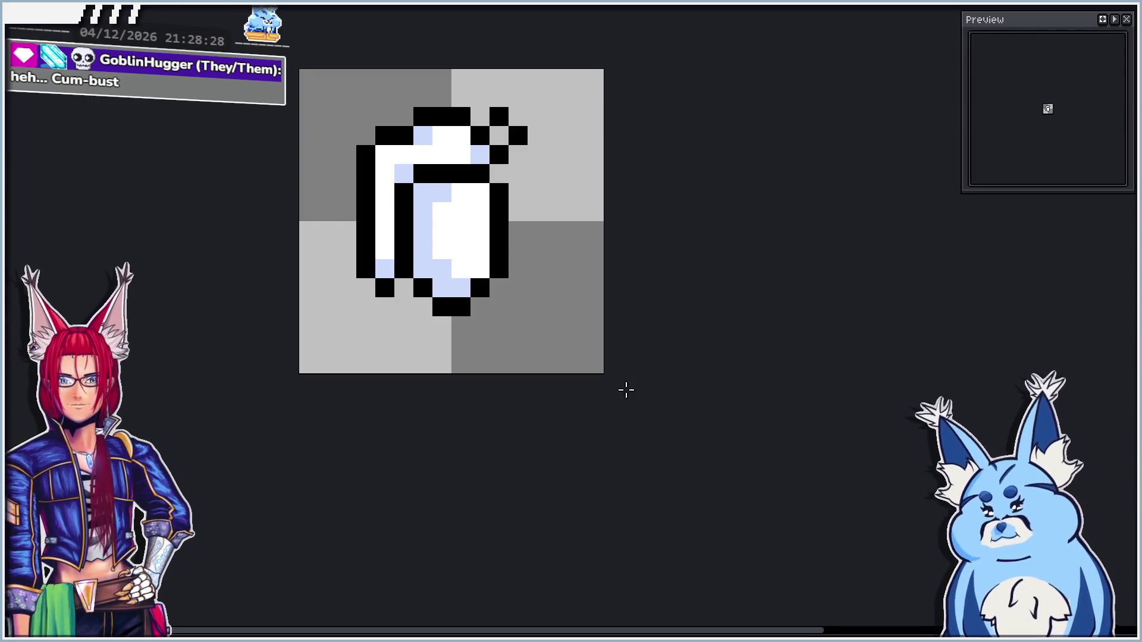
{"action": "left_click_drag", "start_coordinate": [624, 387], "coordinate": [634, 400]}
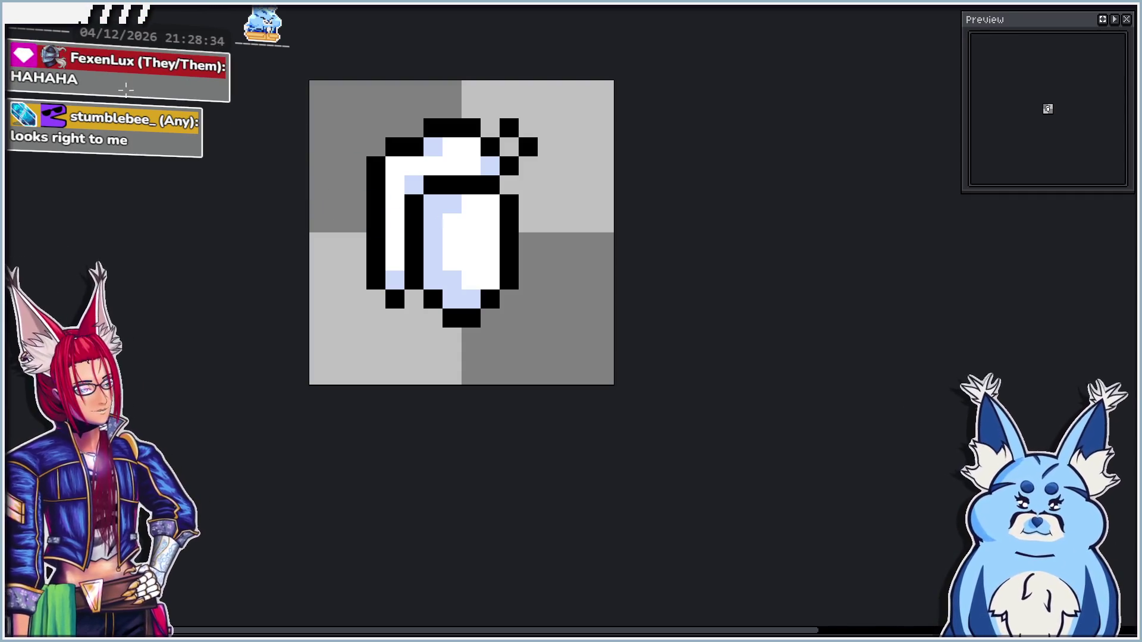
{"action": "key", "text": "ctrl"}
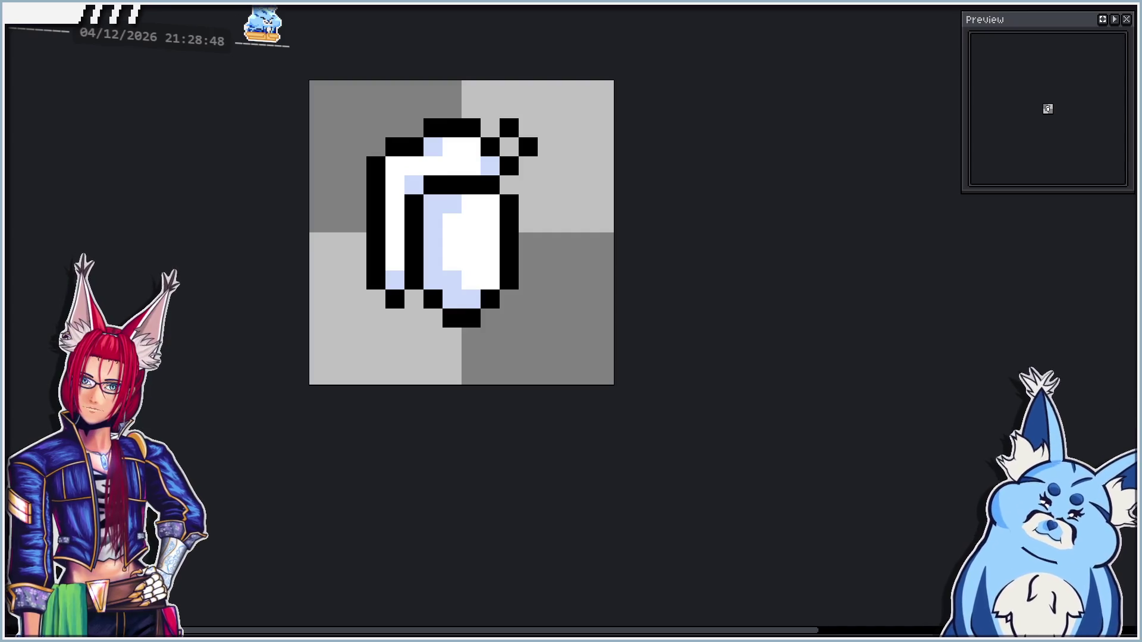
Export the grenade animation as GodotGrenade.png at 100% into the pinned Aseprite folder
{"action": "key", "text": "ctrl+shift+e"}
{"action": "left_click", "coordinate": [490, 146]}
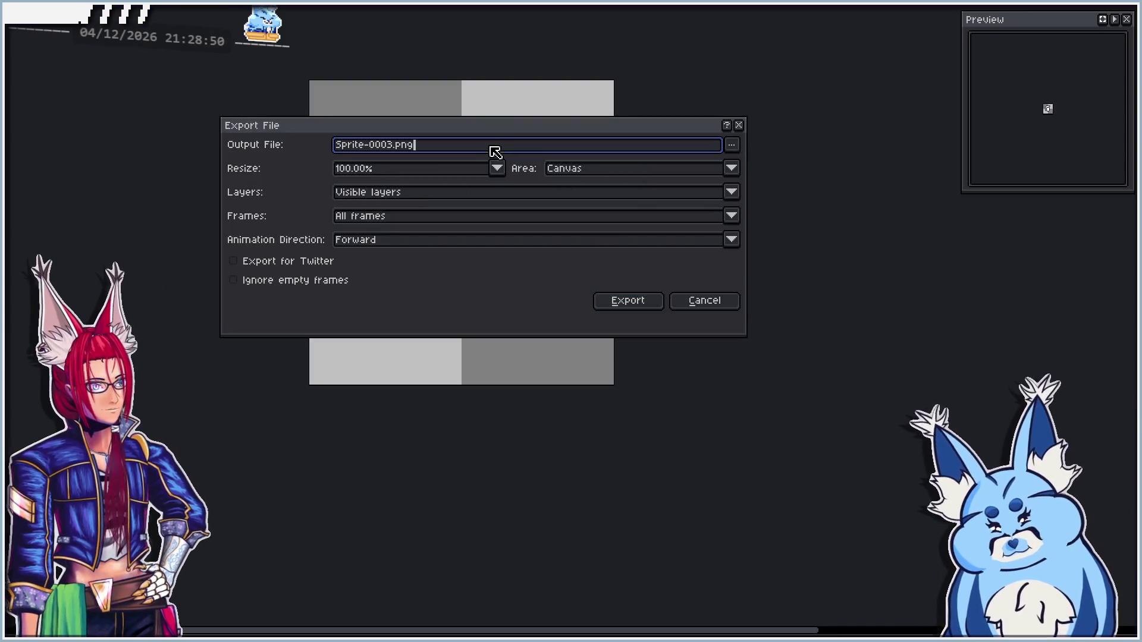
{"action": "left_click", "coordinate": [732, 144]}
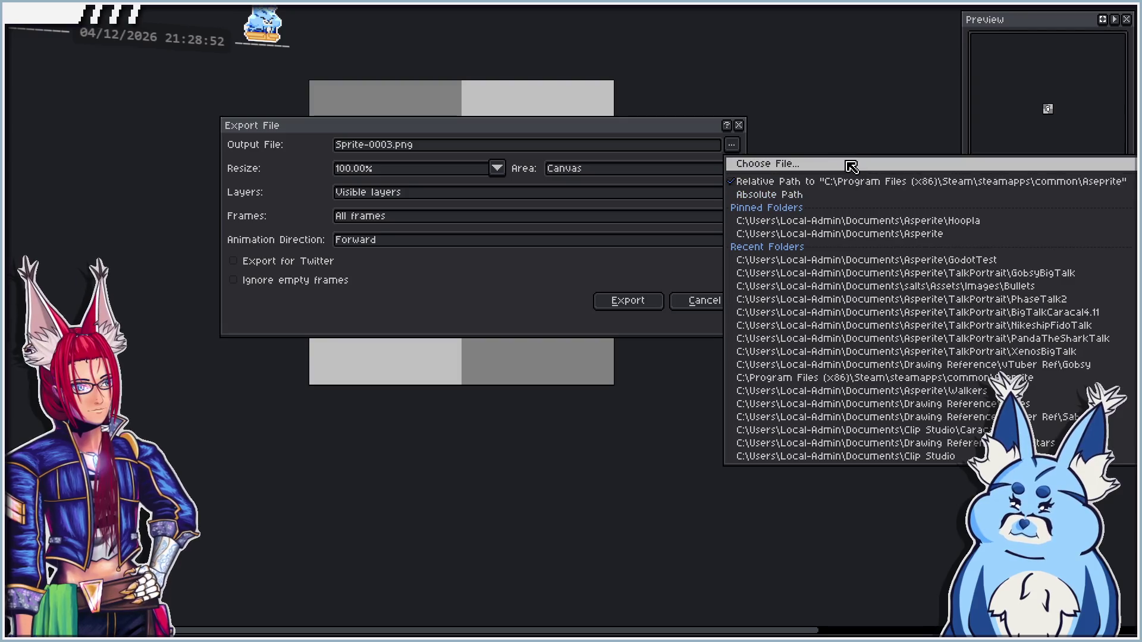
{"action": "left_click", "coordinate": [836, 235]}
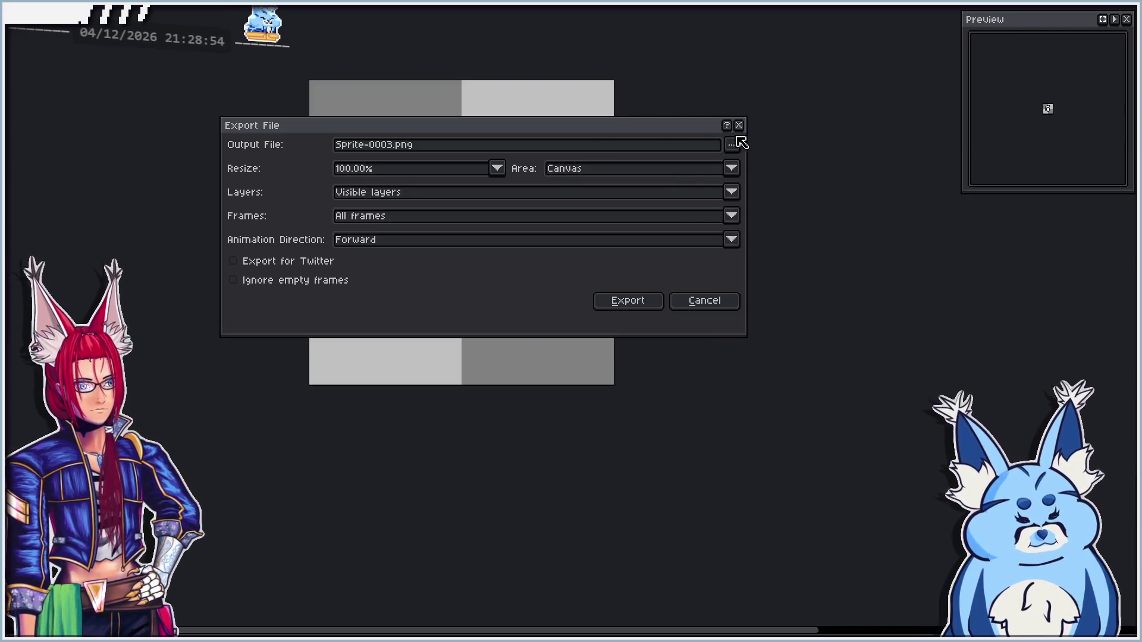
{"action": "left_click", "coordinate": [731, 145]}
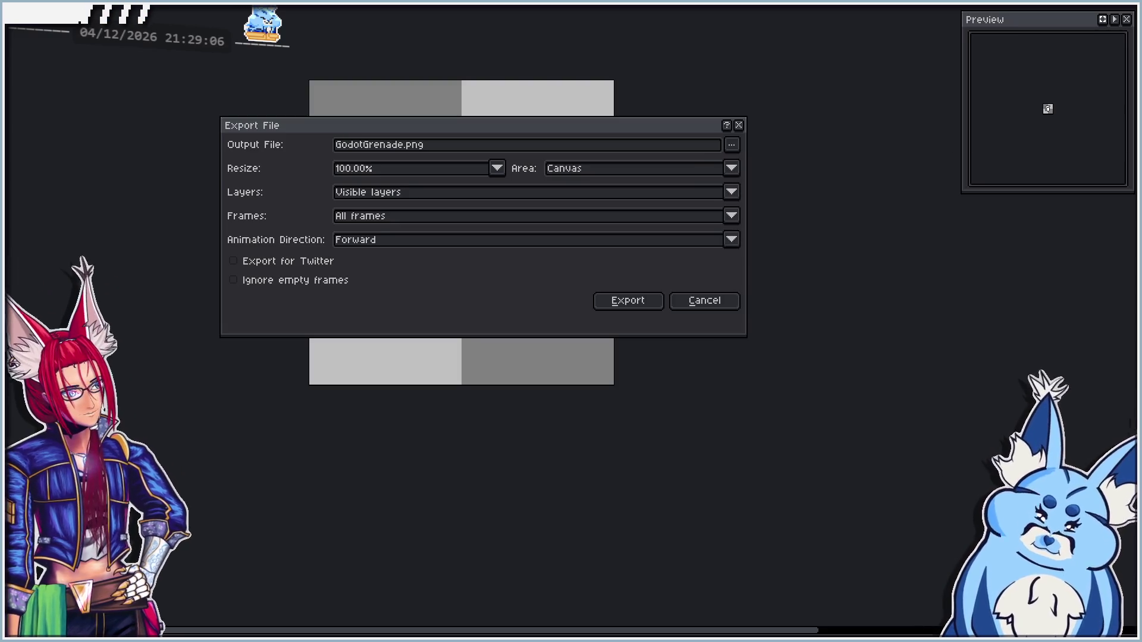
{"action": "left_click", "coordinate": [616, 304]}
{"action": "scroll", "coordinate": [408, 231], "scroll_direction": "down", "scroll_amount": 5}
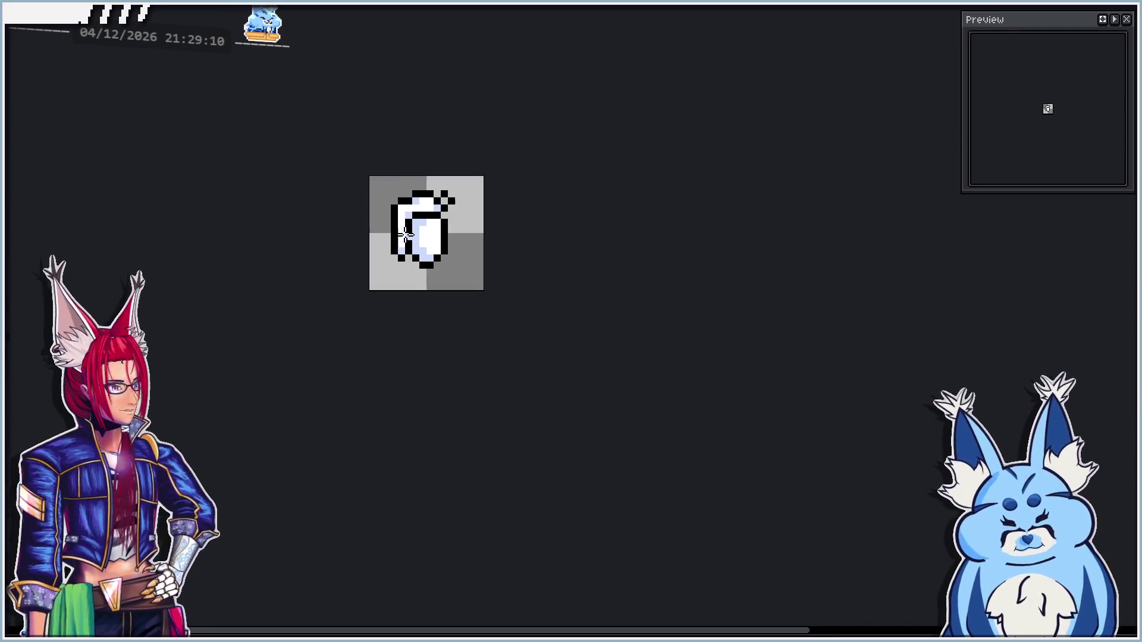
{"action": "scroll", "coordinate": [400, 158], "scroll_direction": "up", "scroll_amount": 5}
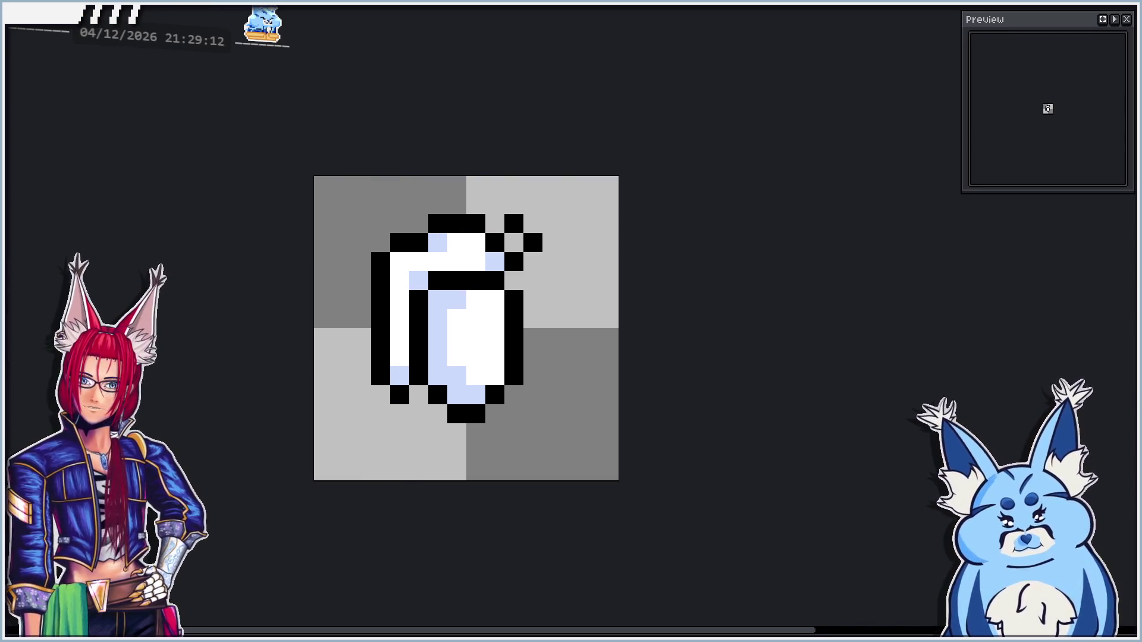
Create a 16x16 sprite, then close it to return to the grenade
{"action": "key", "text": "ctrl+n"}
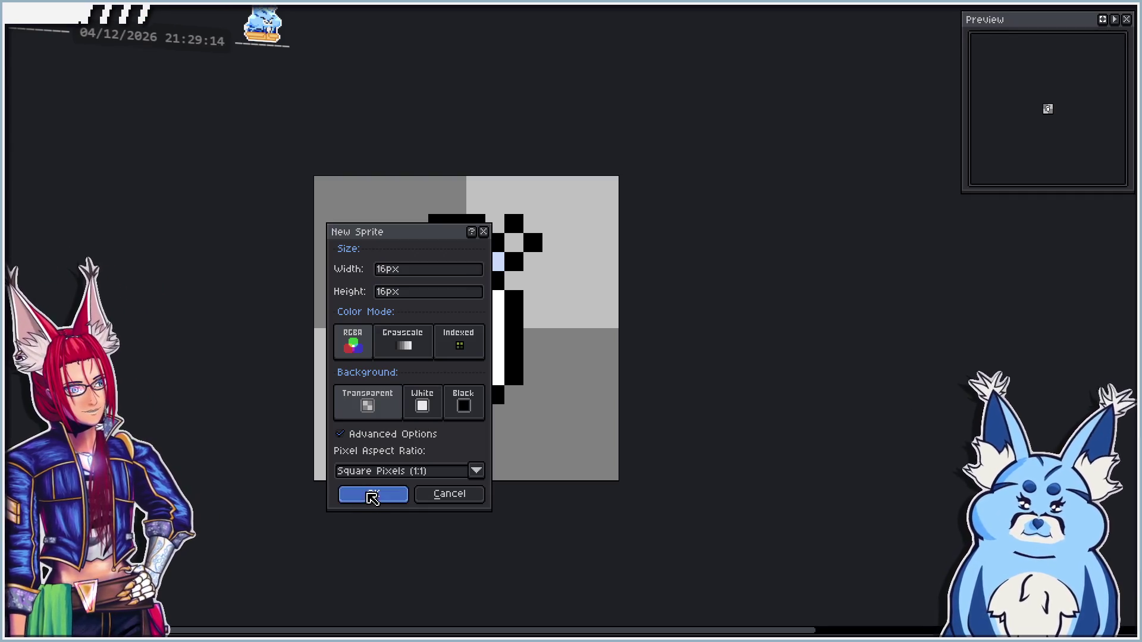
{"action": "left_click", "coordinate": [372, 497]}
{"action": "scroll", "coordinate": [438, 316], "scroll_direction": "up", "scroll_amount": 9}
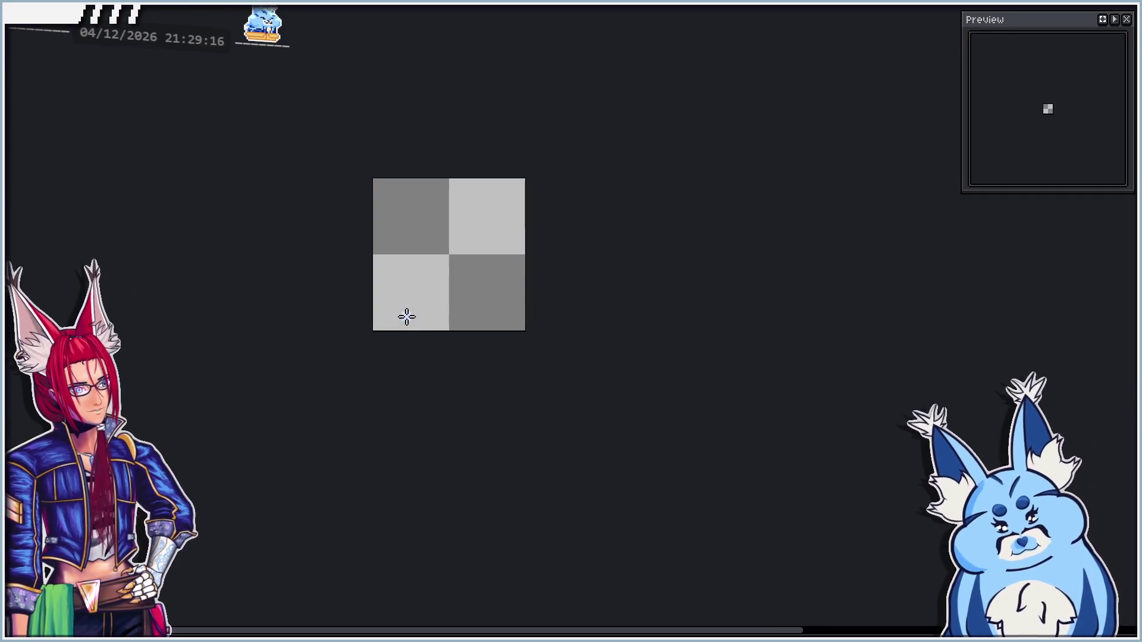
{"action": "scroll", "coordinate": [423, 238], "scroll_direction": "up", "scroll_amount": 1}
{"action": "left_click_drag", "start_coordinate": [413, 229], "coordinate": [429, 287]}
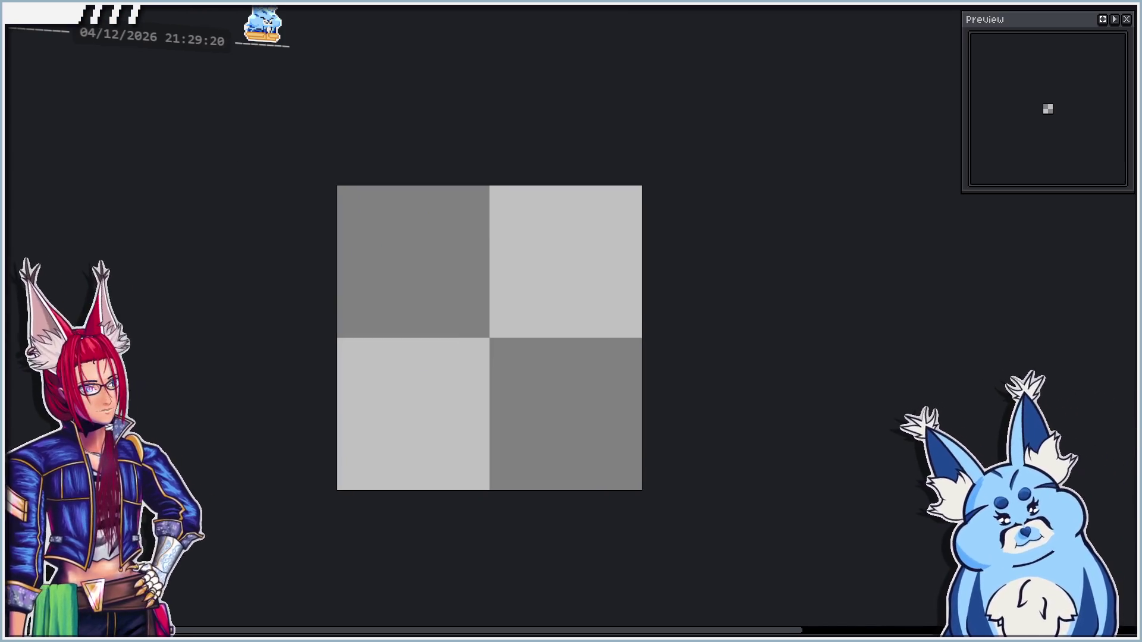
{"action": "key", "text": "ctrl+v"}
Create a 32x32 sprite, enlarge the brush and paint a white diagonal toward the lower left
{"action": "key", "text": "ctrl+n"}
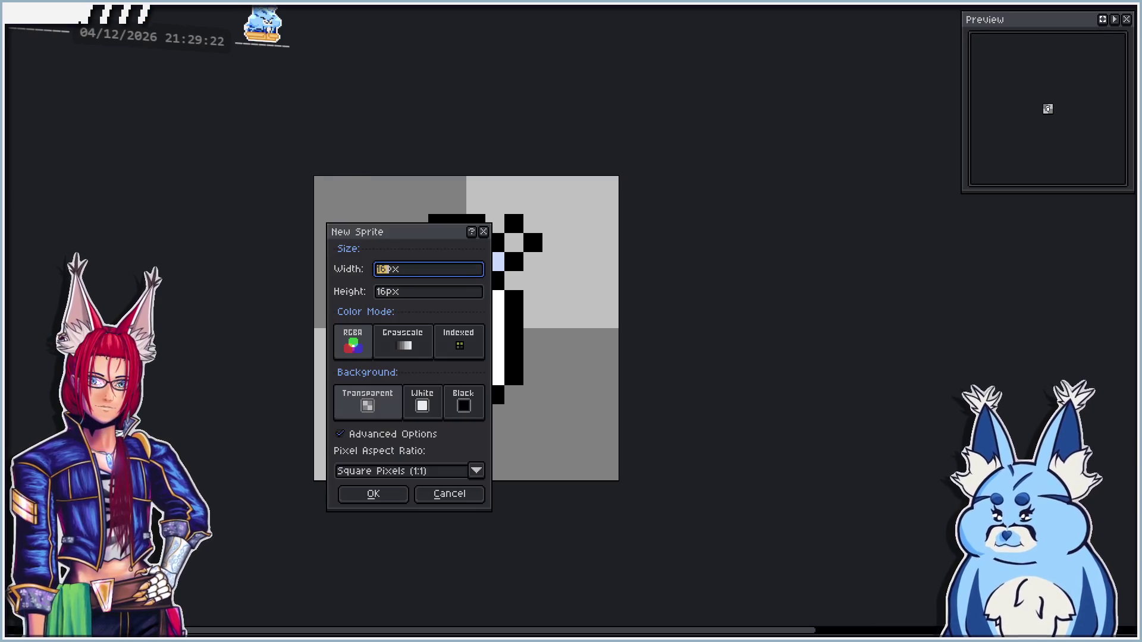
{"action": "key", "text": "Tab"}
{"action": "type", "text": "32"}
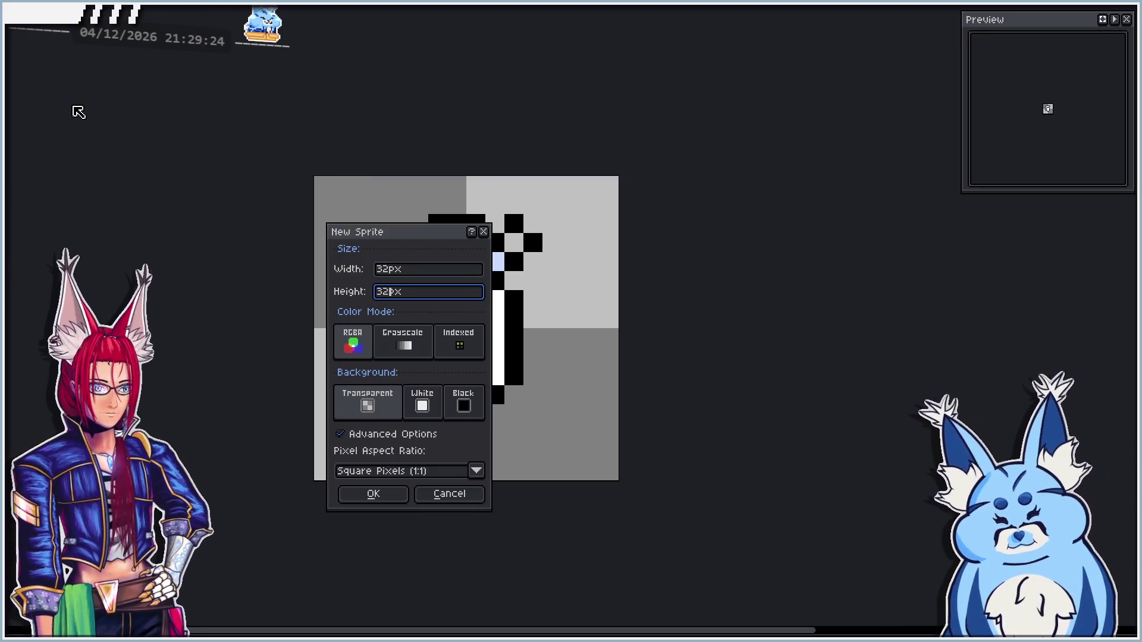
{"action": "left_click", "coordinate": [374, 495]}
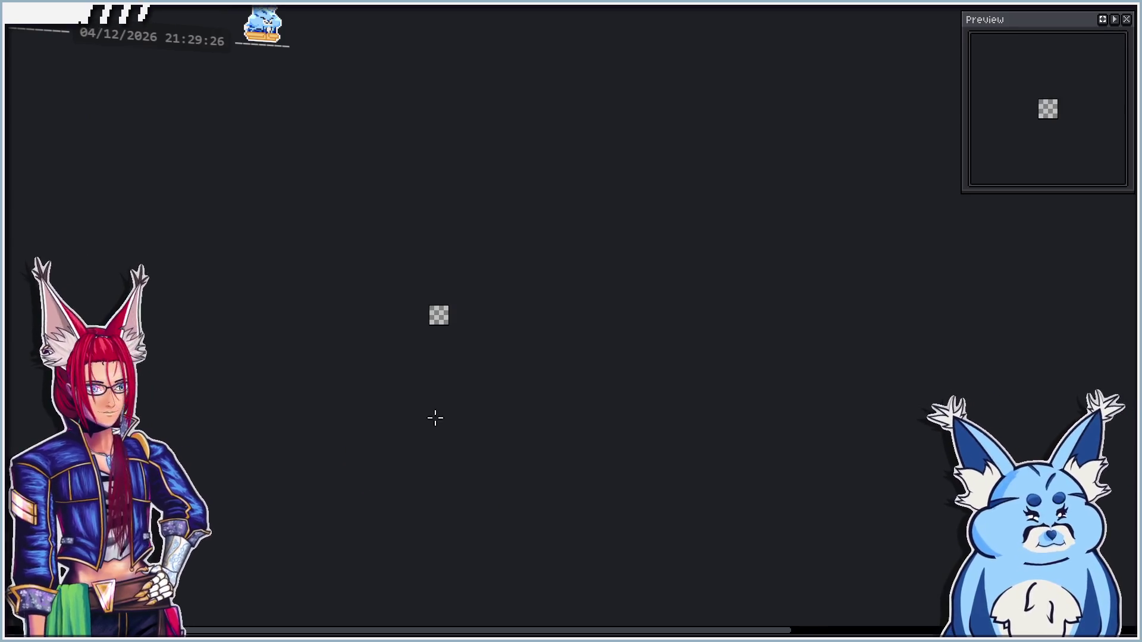
{"action": "scroll", "coordinate": [436, 318], "scroll_direction": "up", "scroll_amount": 5}
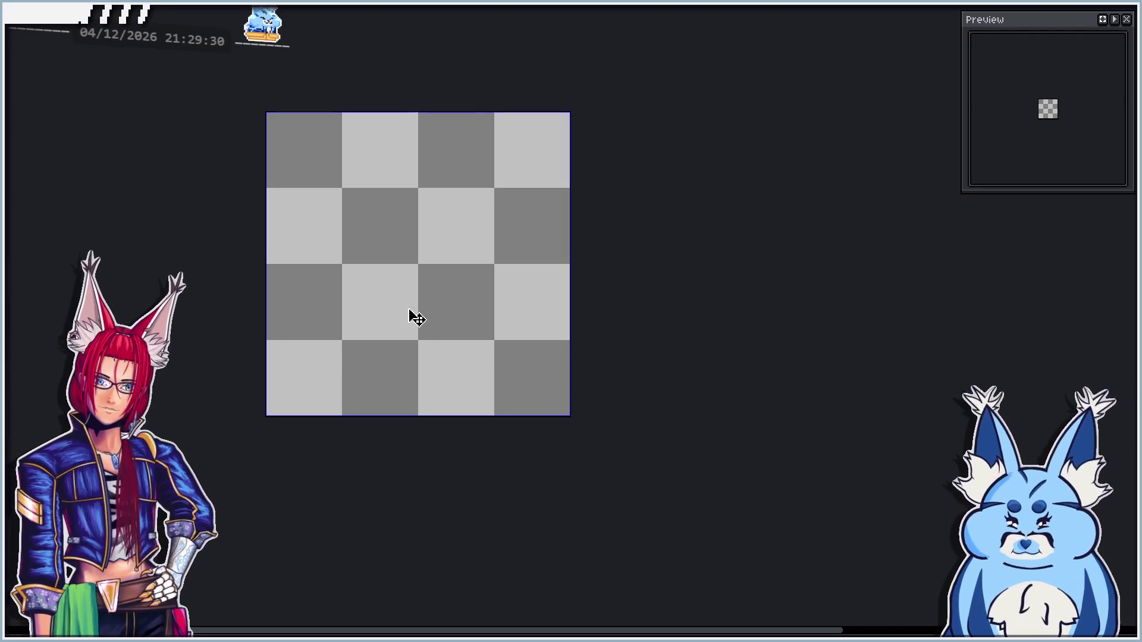
{"action": "key", "text": "plus"}
{"action": "key", "text": "plus"}
{"action": "key", "text": "plus"}
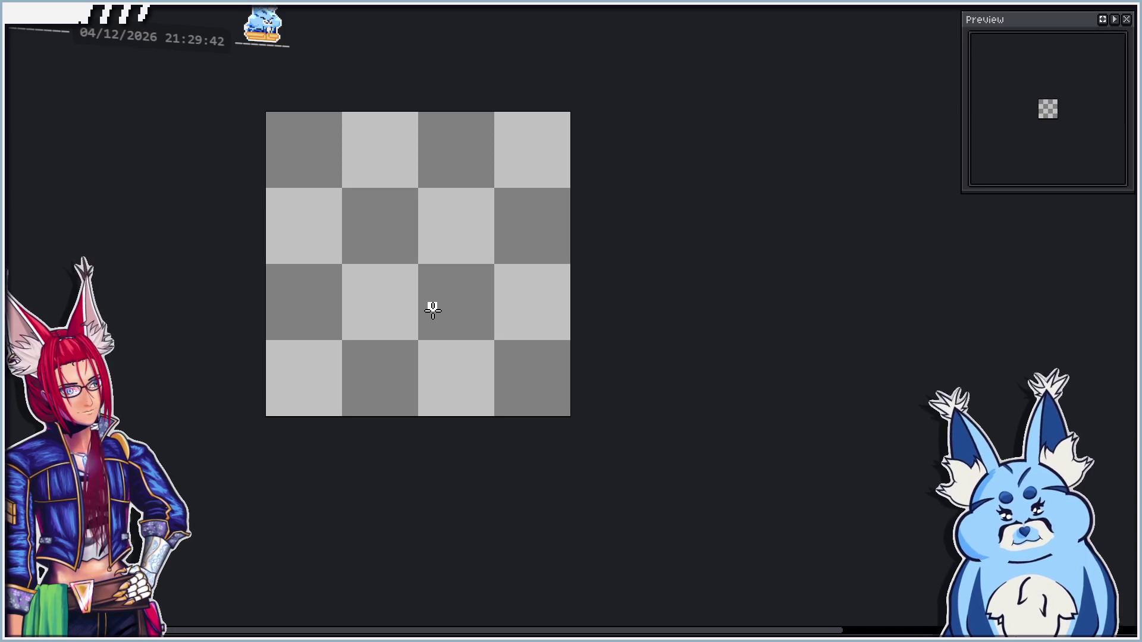
{"action": "mouse_move", "coordinate": [414, 269]}
{"action": "left_mouse_down"}
{"action": "mouse_move", "coordinate": [284, 394]}
{"action": "mouse_move", "coordinate": [382, 249]}
{"action": "mouse_move", "coordinate": [405, 259]}
{"action": "mouse_move", "coordinate": [292, 402]}
{"action": "left_mouse_up"}
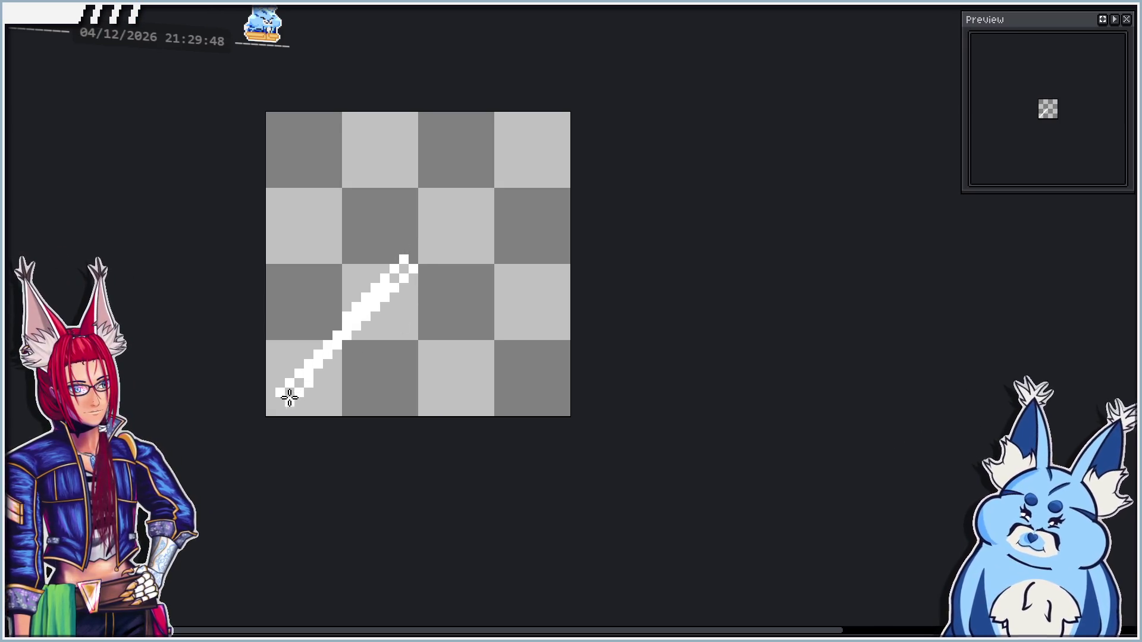
Form the X's other diagonal, undoing overlong strokes, and fill gaps near the centre
{"action": "mouse_move", "coordinate": [402, 261]}
{"action": "left_mouse_down"}
{"action": "mouse_move", "coordinate": [298, 191]}
{"action": "mouse_move", "coordinate": [403, 239]}
{"action": "mouse_move", "coordinate": [408, 254]}
{"action": "mouse_move", "coordinate": [415, 247]}
{"action": "left_mouse_up"}
{"action": "key", "text": "ctrl+z"}
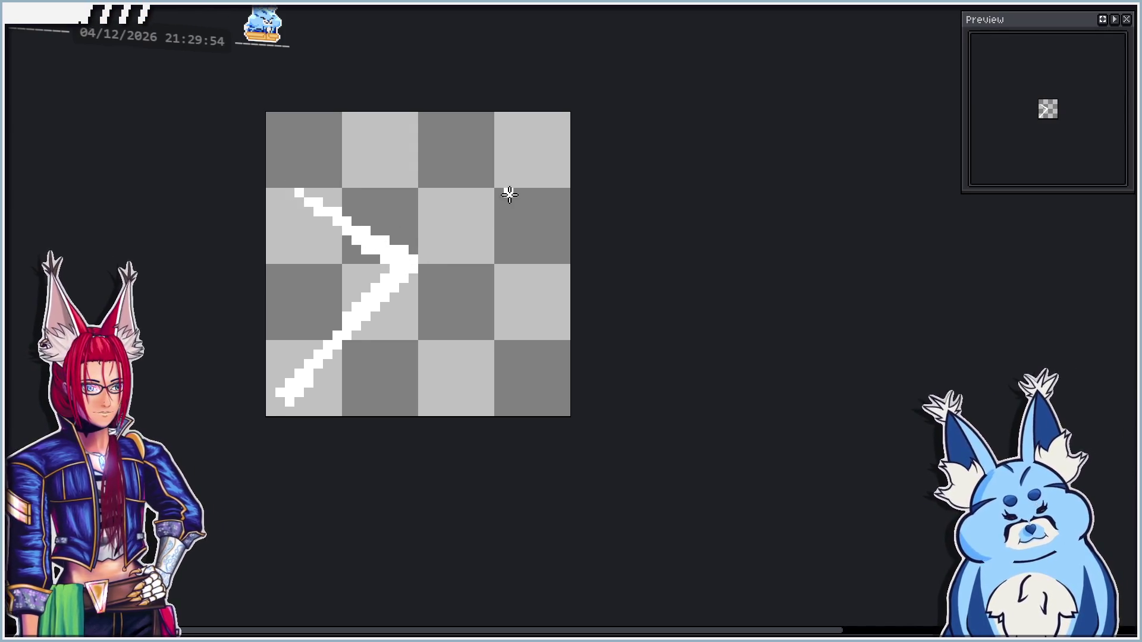
{"action": "mouse_move", "coordinate": [545, 154]}
{"action": "left_mouse_down"}
{"action": "mouse_move", "coordinate": [385, 258]}
{"action": "mouse_move", "coordinate": [547, 403]}
{"action": "mouse_move", "coordinate": [560, 392]}
{"action": "mouse_move", "coordinate": [410, 265]}
{"action": "mouse_move", "coordinate": [550, 394]}
{"action": "mouse_move", "coordinate": [420, 280]}
{"action": "mouse_move", "coordinate": [523, 199]}
{"action": "mouse_move", "coordinate": [541, 153]}
{"action": "left_mouse_up"}
{"action": "key", "text": "ctrl+z"}
{"action": "key", "text": "ctrl+z"}
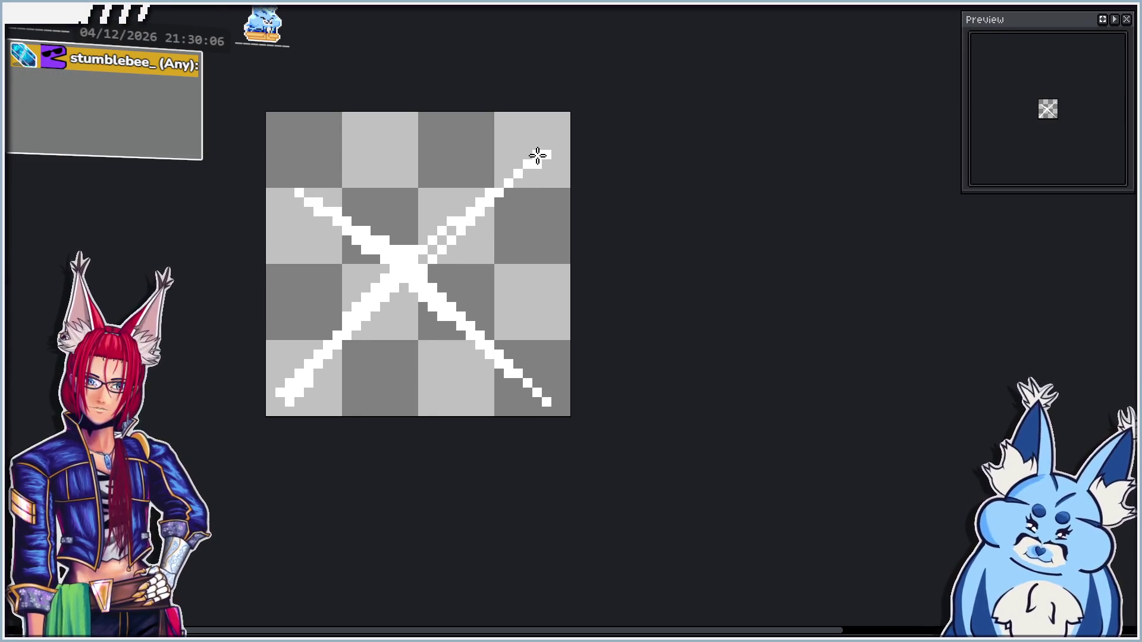
{"action": "mouse_move", "coordinate": [457, 234]}
{"action": "left_mouse_down"}
{"action": "mouse_move", "coordinate": [446, 224]}
{"action": "mouse_move", "coordinate": [424, 250]}
{"action": "mouse_move", "coordinate": [439, 249]}
{"action": "mouse_move", "coordinate": [454, 222]}
{"action": "mouse_move", "coordinate": [426, 236]}
{"action": "mouse_move", "coordinate": [428, 287]}
{"action": "mouse_move", "coordinate": [383, 267]}
{"action": "mouse_move", "coordinate": [383, 255]}
{"action": "mouse_move", "coordinate": [446, 259]}
{"action": "left_mouse_up"}
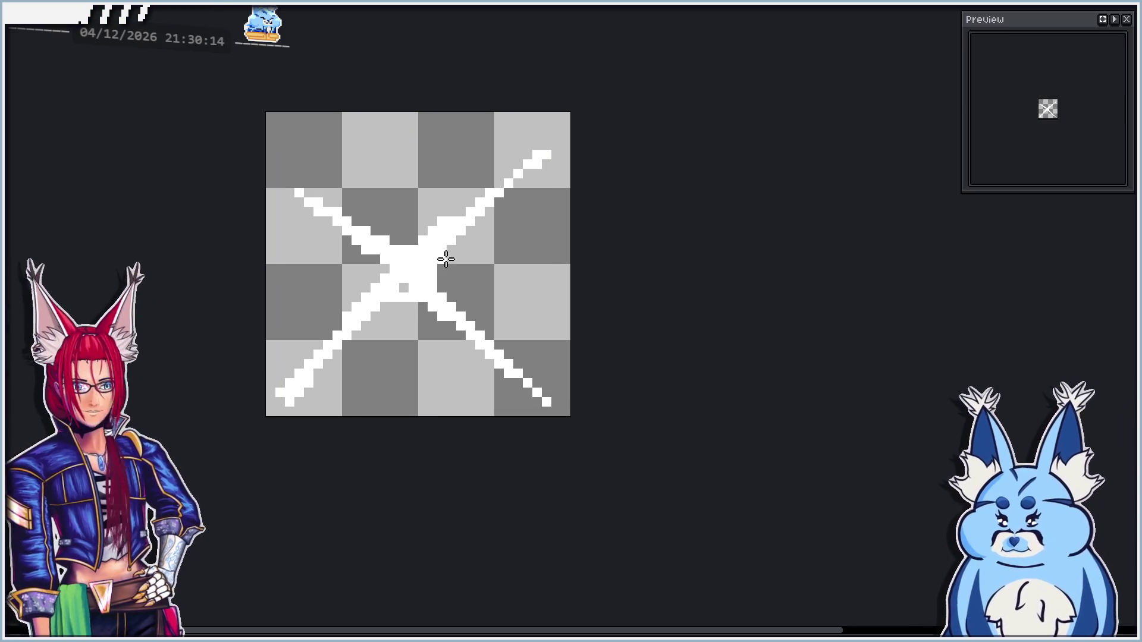
Paint chunky white mass left of, above and right of the X's centre
{"action": "left_click", "coordinate": [346, 268]}
{"action": "left_click_drag", "start_coordinate": [339, 284], "coordinate": [337, 277]}
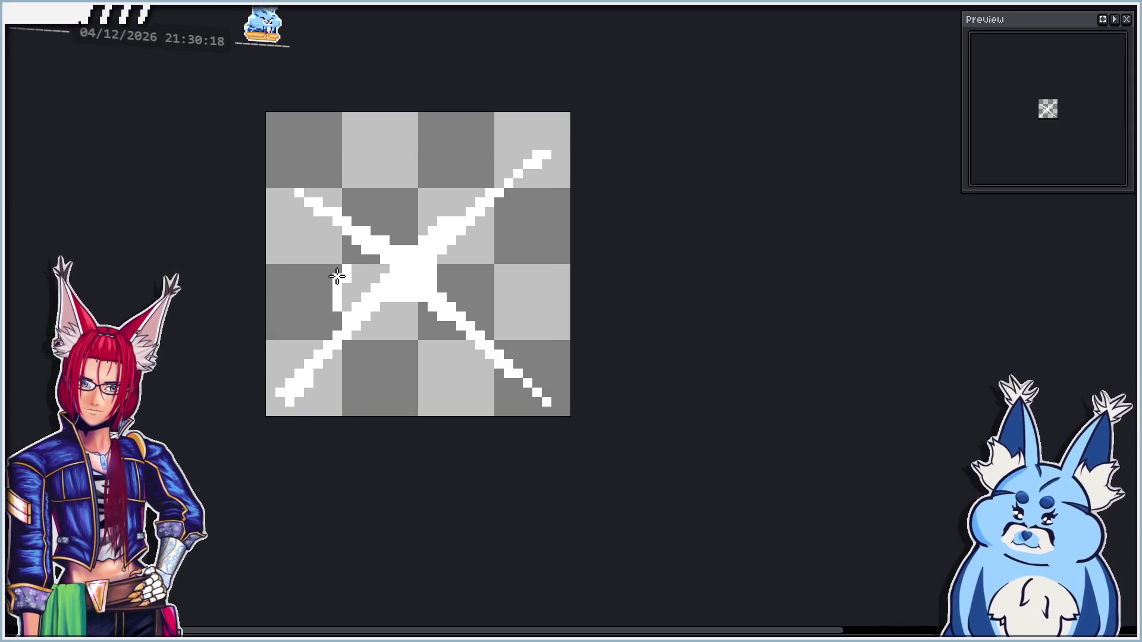
{"action": "left_click_drag", "start_coordinate": [356, 319], "coordinate": [387, 325]}
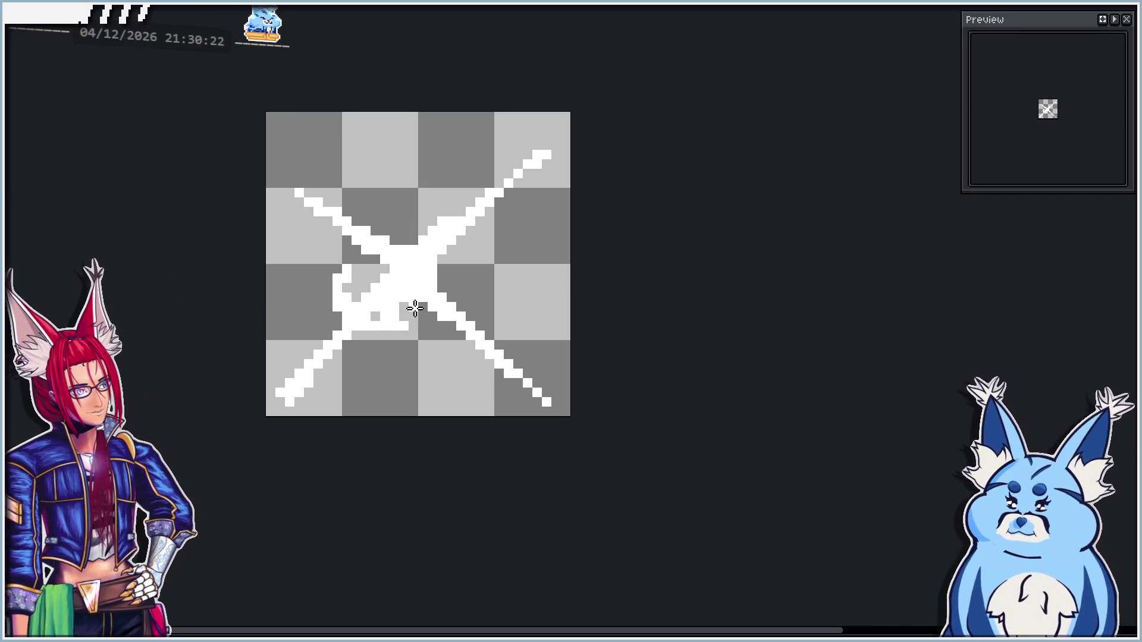
{"action": "mouse_move", "coordinate": [397, 244]}
{"action": "left_mouse_down"}
{"action": "mouse_move", "coordinate": [434, 216]}
{"action": "mouse_move", "coordinate": [415, 232]}
{"action": "mouse_move", "coordinate": [433, 233]}
{"action": "left_mouse_up"}
{"action": "mouse_move", "coordinate": [463, 274]}
{"action": "left_mouse_down"}
{"action": "mouse_move", "coordinate": [459, 300]}
{"action": "mouse_move", "coordinate": [451, 288]}
{"action": "mouse_move", "coordinate": [451, 327]}
{"action": "left_mouse_up"}
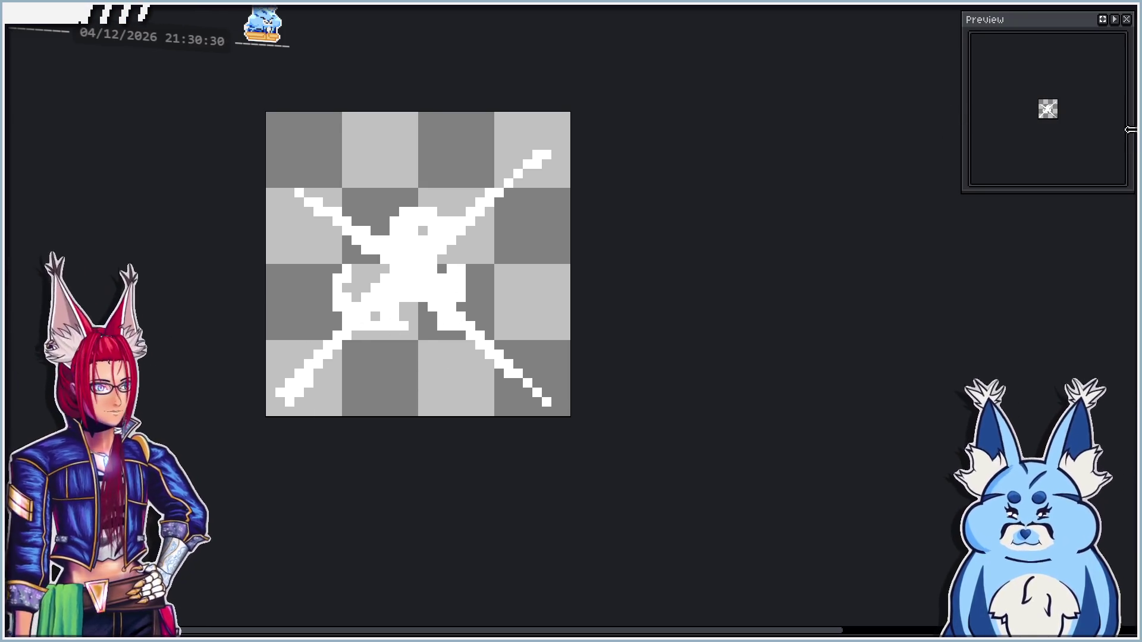
On a new onion-skinned frame, spray big white puffs into a four-lobed cross
{"action": "key", "text": "Delete"}
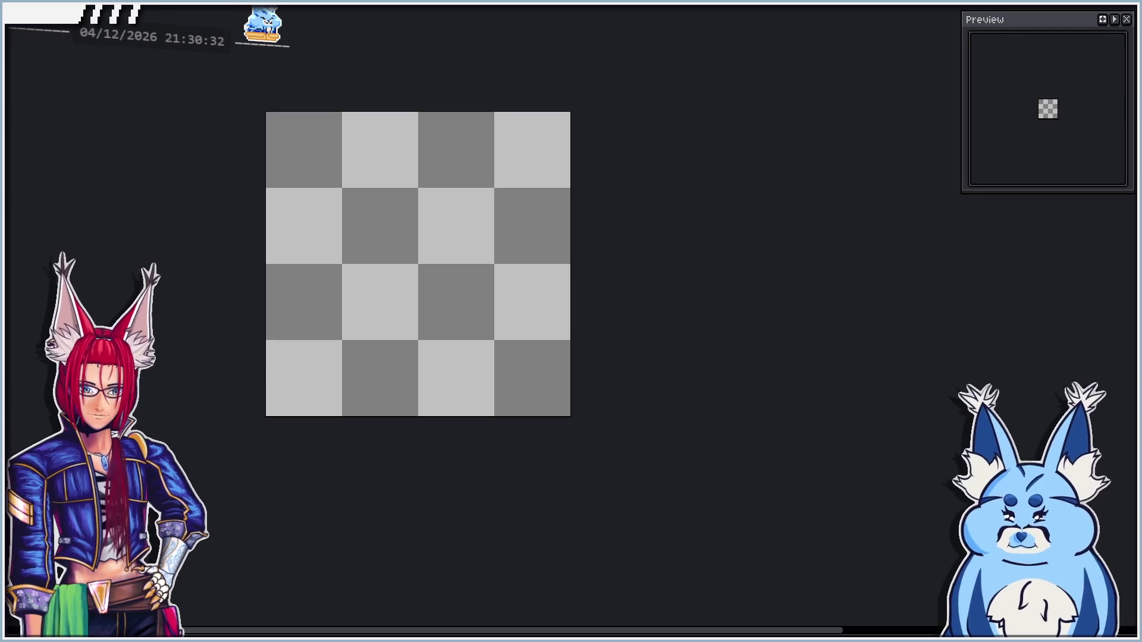
{"action": "key", "text": "F3"}
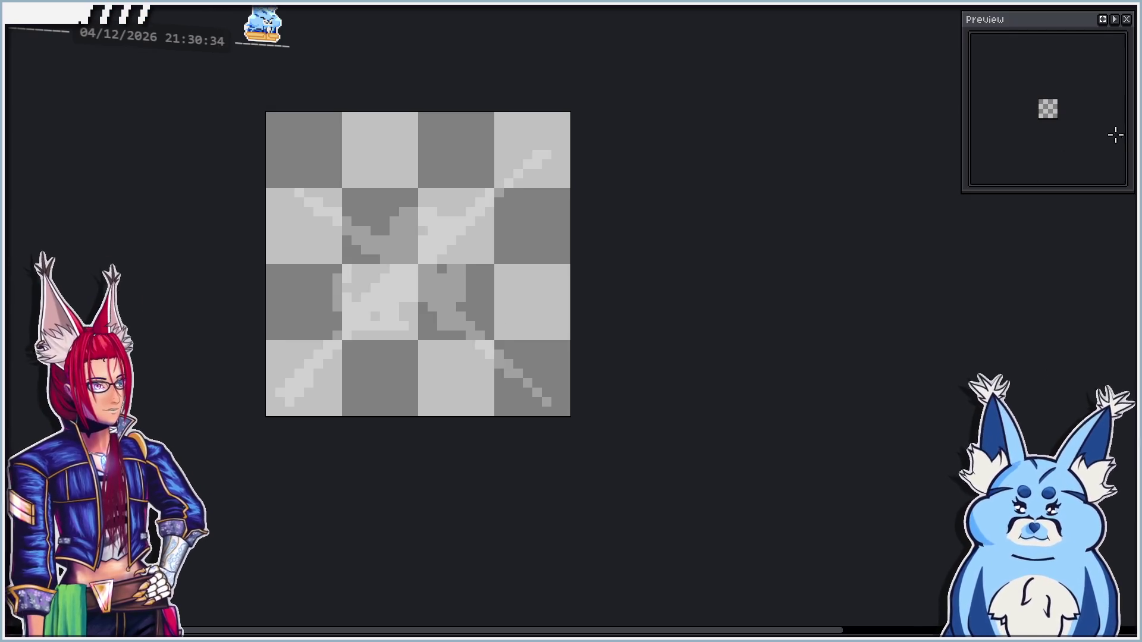
{"action": "key", "text": "shift+b"}
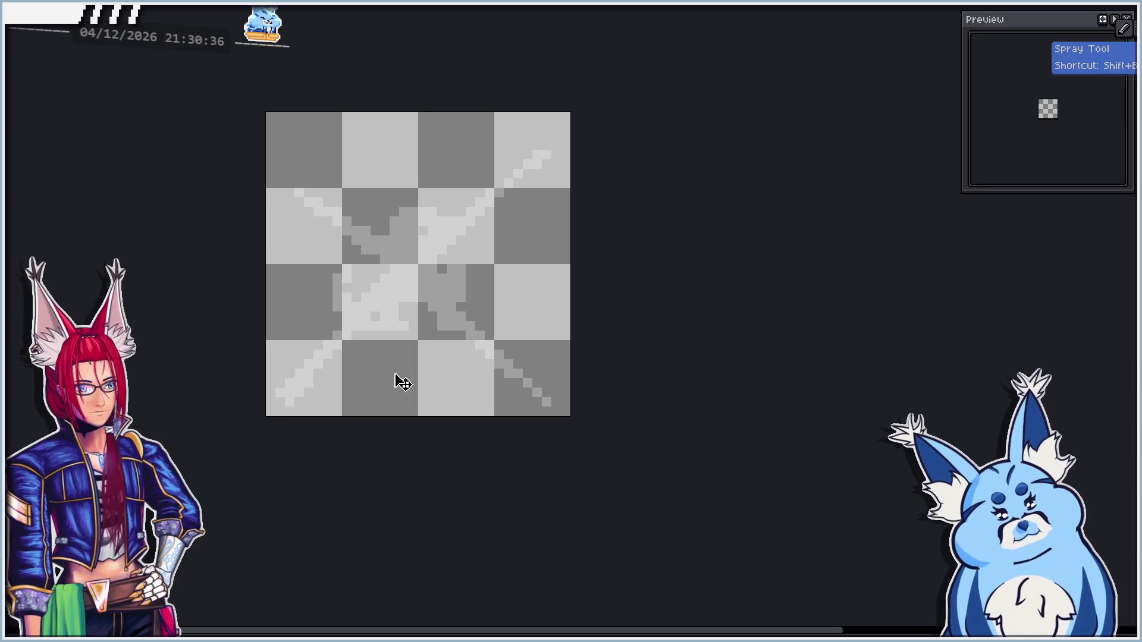
{"action": "scroll", "coordinate": [354, 341], "scroll_direction": "up", "scroll_amount": 3}
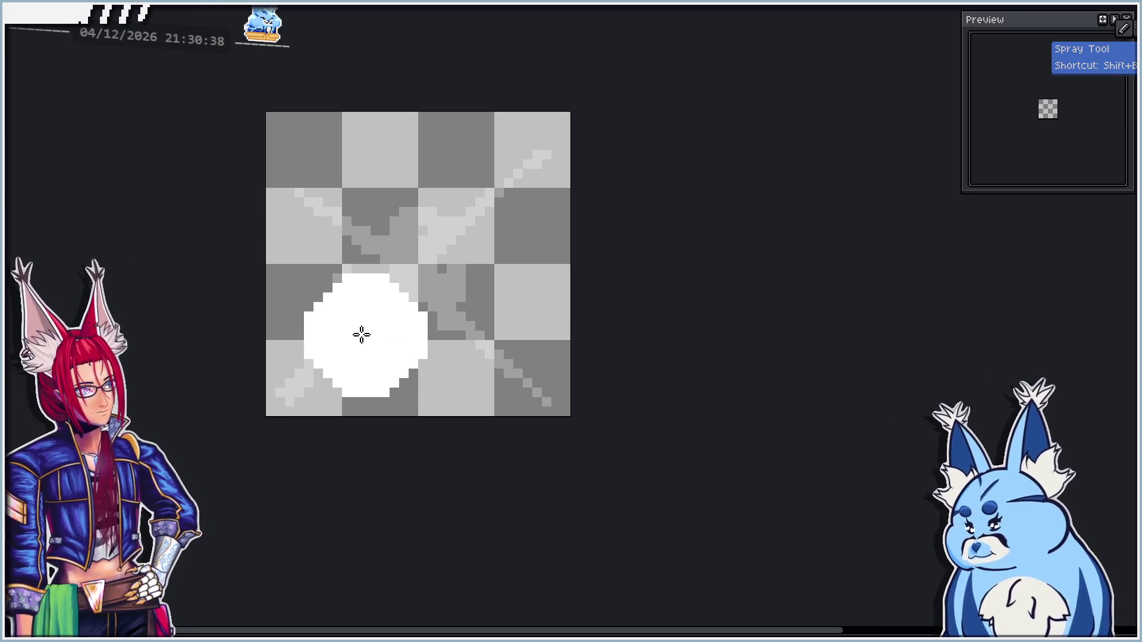
{"action": "left_click", "coordinate": [354, 345]}
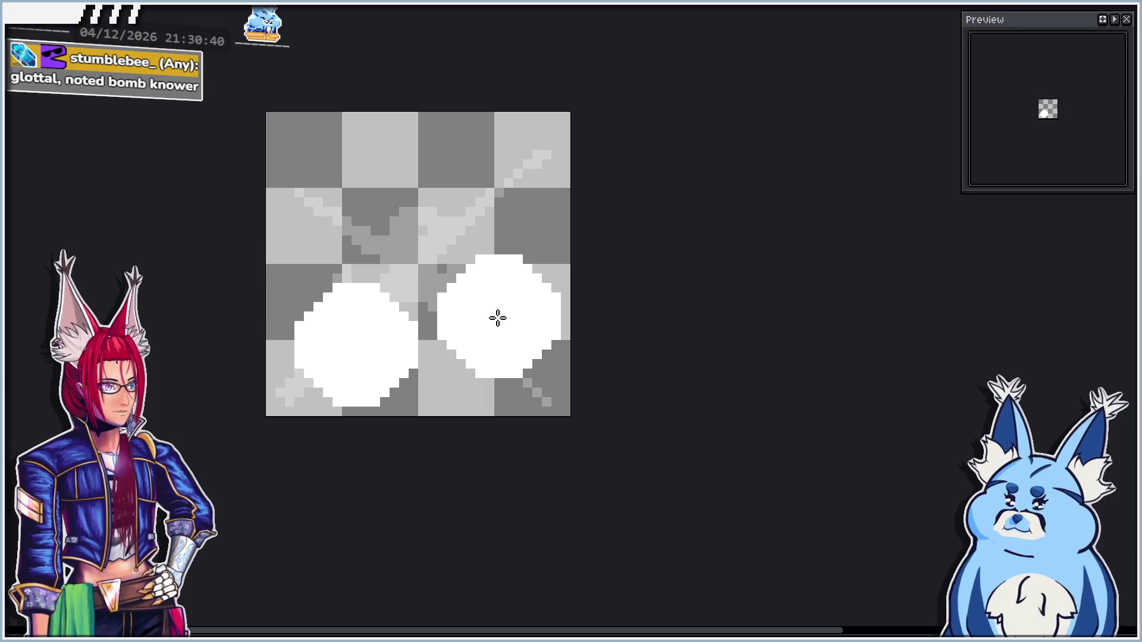
{"action": "left_click", "coordinate": [500, 326]}
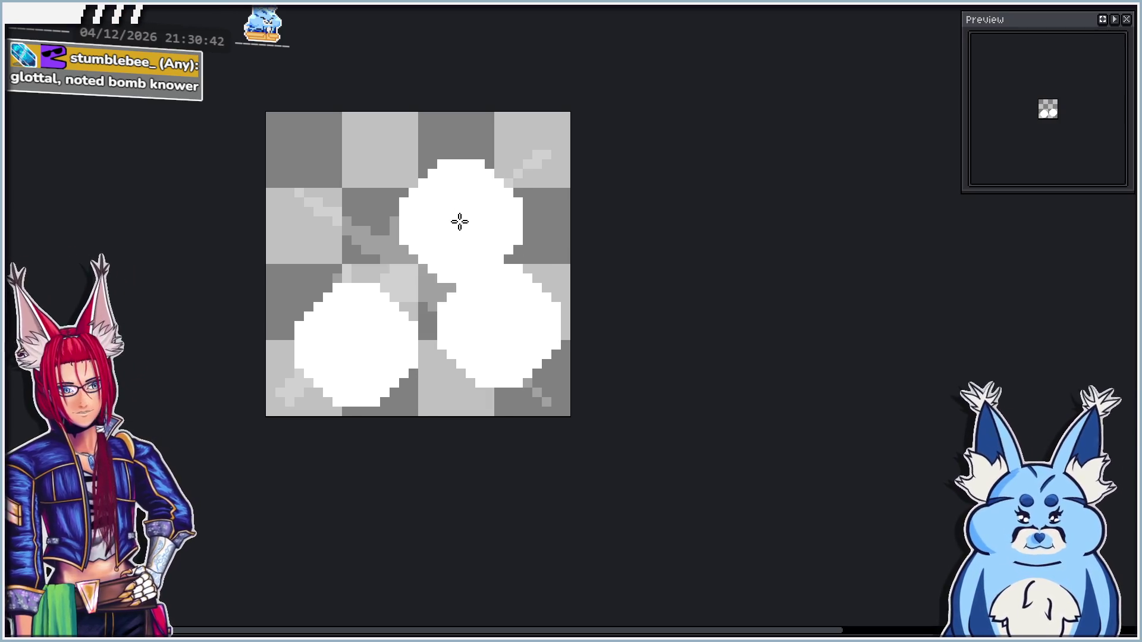
{"action": "left_click", "coordinate": [480, 197]}
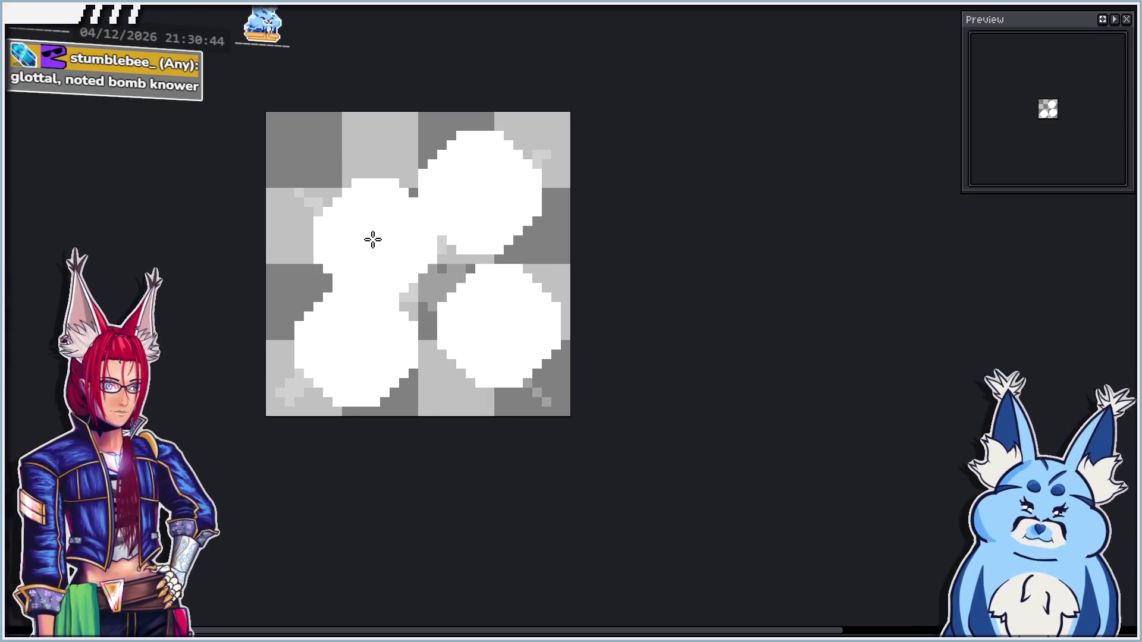
{"action": "left_click", "coordinate": [408, 283]}
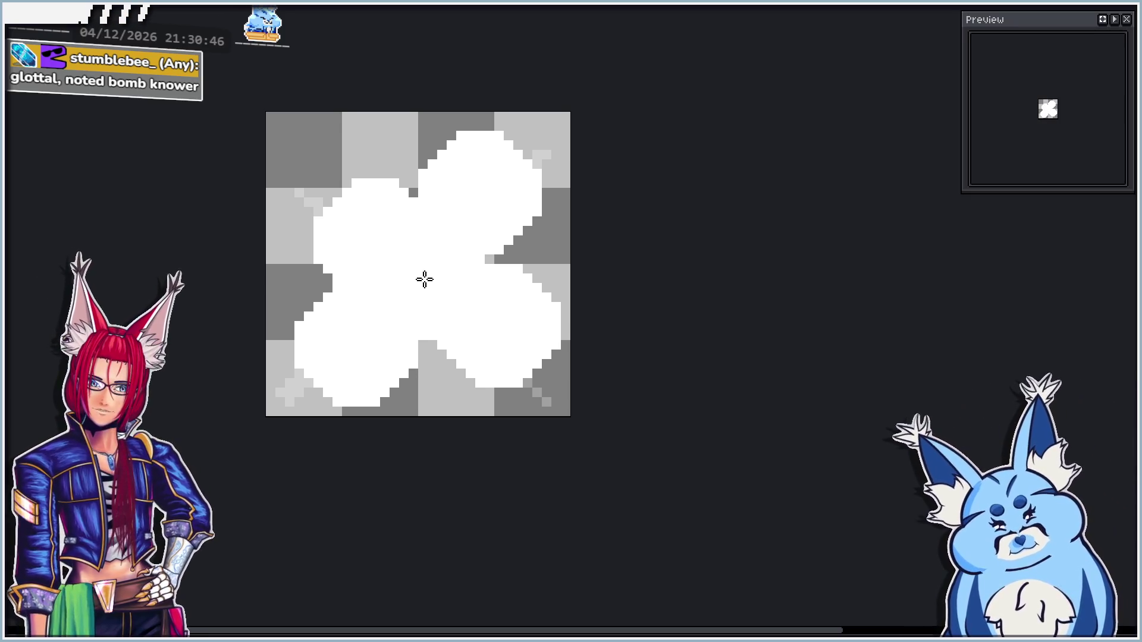
{"action": "key", "text": "v"}
{"action": "key", "text": "b"}
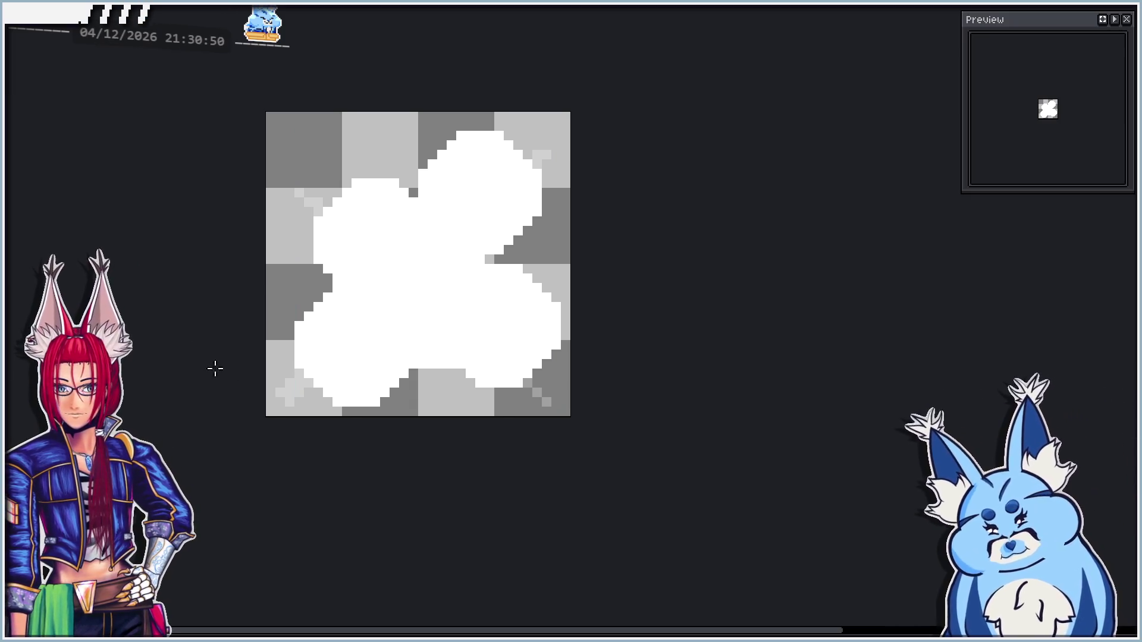
Trace a black one-pixel outline along the lower-left puff's bottom and up its left side
{"action": "scroll", "coordinate": [341, 400], "scroll_direction": "up", "scroll_amount": 4}
{"action": "mouse_move", "coordinate": [298, 405]}
{"action": "left_mouse_down"}
{"action": "mouse_move", "coordinate": [329, 433]}
{"action": "mouse_move", "coordinate": [410, 431]}
{"action": "mouse_move", "coordinate": [469, 407]}
{"action": "mouse_move", "coordinate": [498, 377]}
{"action": "left_mouse_up"}
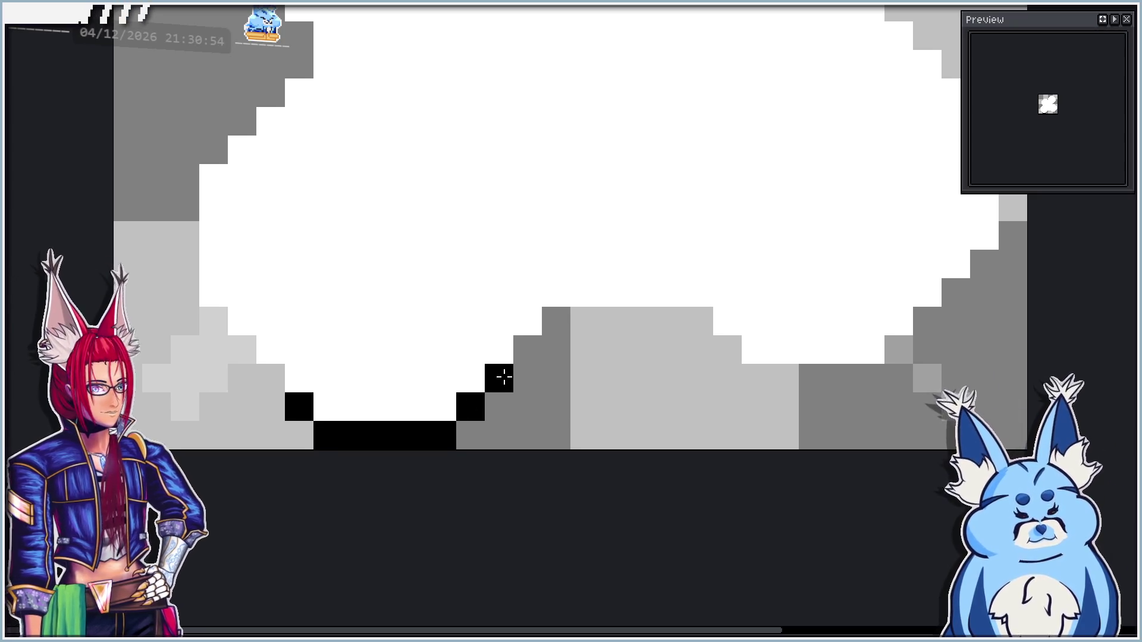
{"action": "mouse_move", "coordinate": [275, 366]}
{"action": "left_mouse_down"}
{"action": "mouse_move", "coordinate": [183, 288]}
{"action": "mouse_move", "coordinate": [179, 184]}
{"action": "left_mouse_up"}
{"action": "left_click", "coordinate": [213, 150]}
{"action": "scroll", "coordinate": [268, 255], "scroll_direction": "down", "scroll_amount": 3}
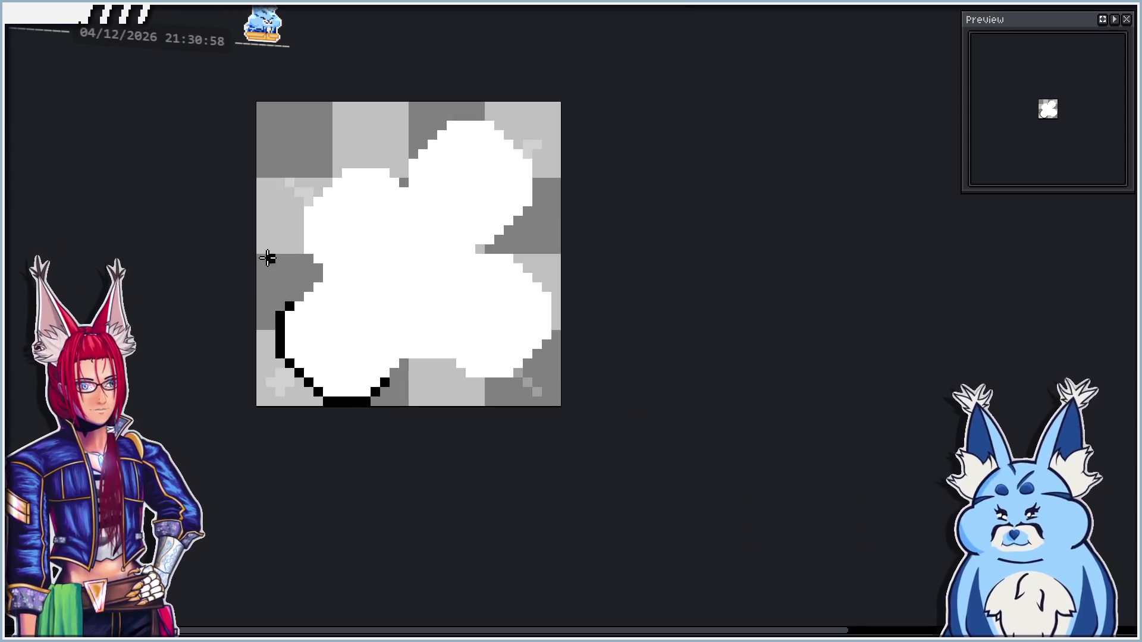
{"action": "scroll", "coordinate": [267, 255], "scroll_direction": "up", "scroll_amount": 3}
{"action": "left_click", "coordinate": [359, 370]}
{"action": "left_click", "coordinate": [389, 353]}
{"action": "mouse_move", "coordinate": [389, 353]}
{"action": "left_mouse_down"}
{"action": "mouse_move", "coordinate": [418, 321]}
{"action": "mouse_move", "coordinate": [365, 230]}
{"action": "mouse_move", "coordinate": [364, 120]}
{"action": "left_mouse_up"}
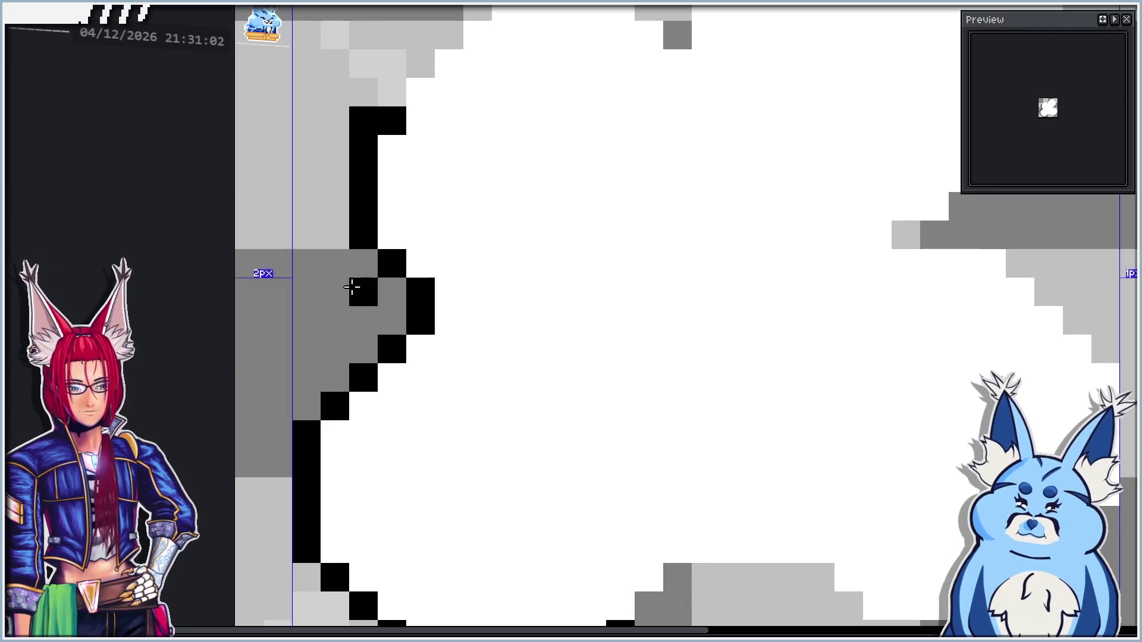
{"action": "scroll", "coordinate": [357, 285], "scroll_direction": "down", "scroll_amount": 2}
Outline the lobe join and the lower-left puff's inner edge toward the centre in black
{"action": "left_click", "coordinate": [318, 240]}
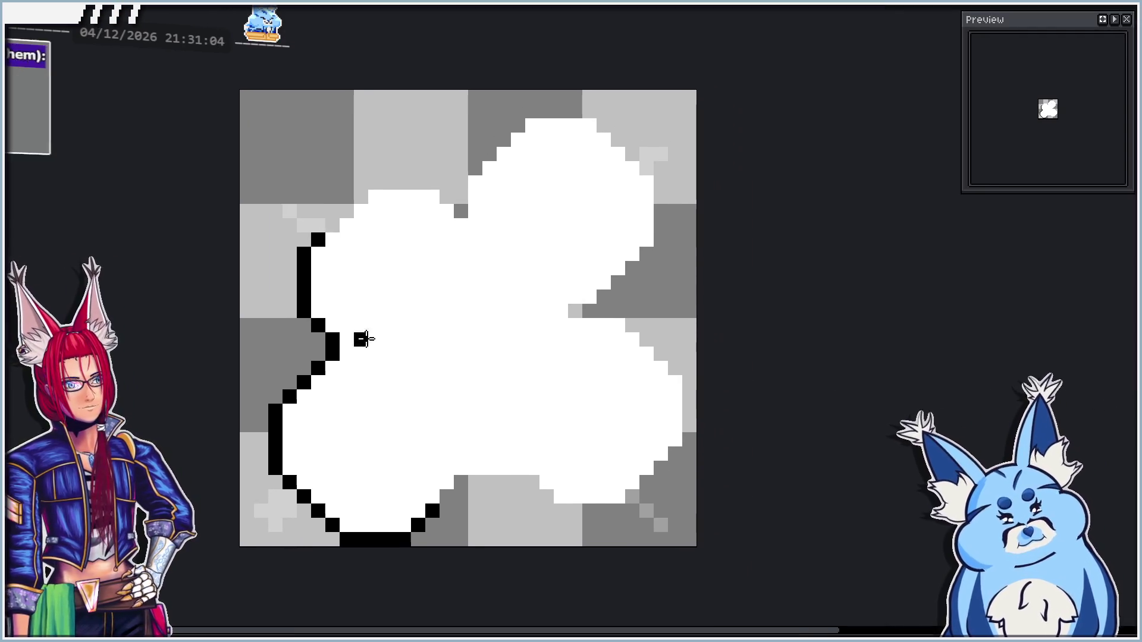
{"action": "left_click_drag", "start_coordinate": [346, 353], "coordinate": [375, 354]}
{"action": "mouse_move", "coordinate": [447, 494]}
{"action": "left_mouse_down"}
{"action": "mouse_move", "coordinate": [461, 466]}
{"action": "mouse_move", "coordinate": [448, 436]}
{"action": "left_mouse_up"}
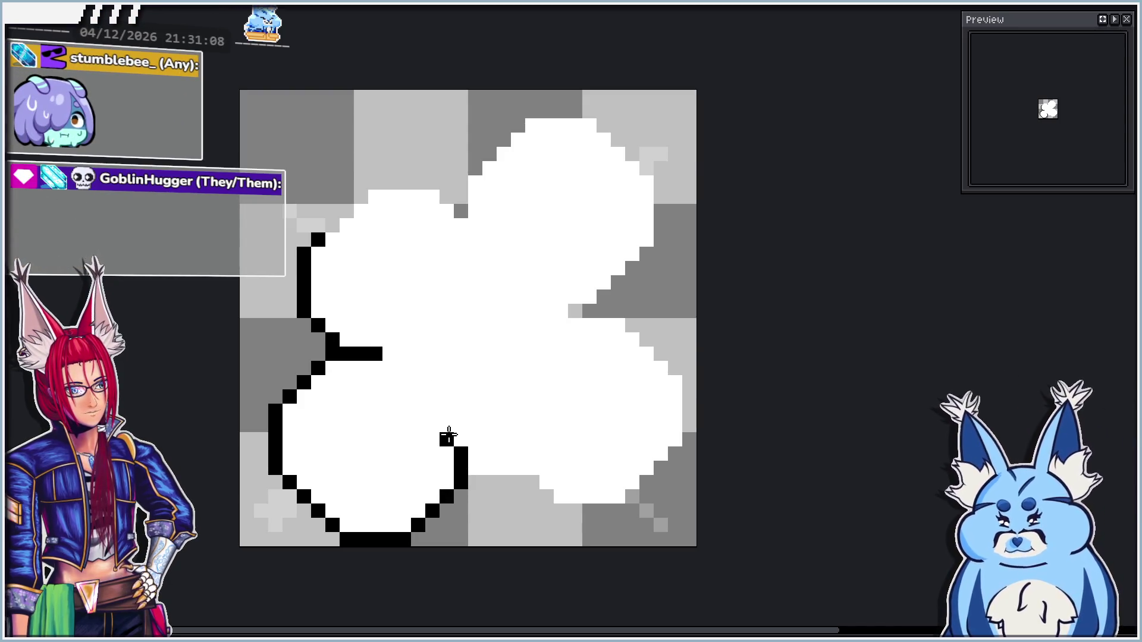
{"action": "left_click", "coordinate": [390, 368]}
{"action": "left_click", "coordinate": [404, 382]}
{"action": "key", "text": "ctrl+z"}
{"action": "left_click", "coordinate": [433, 410]}
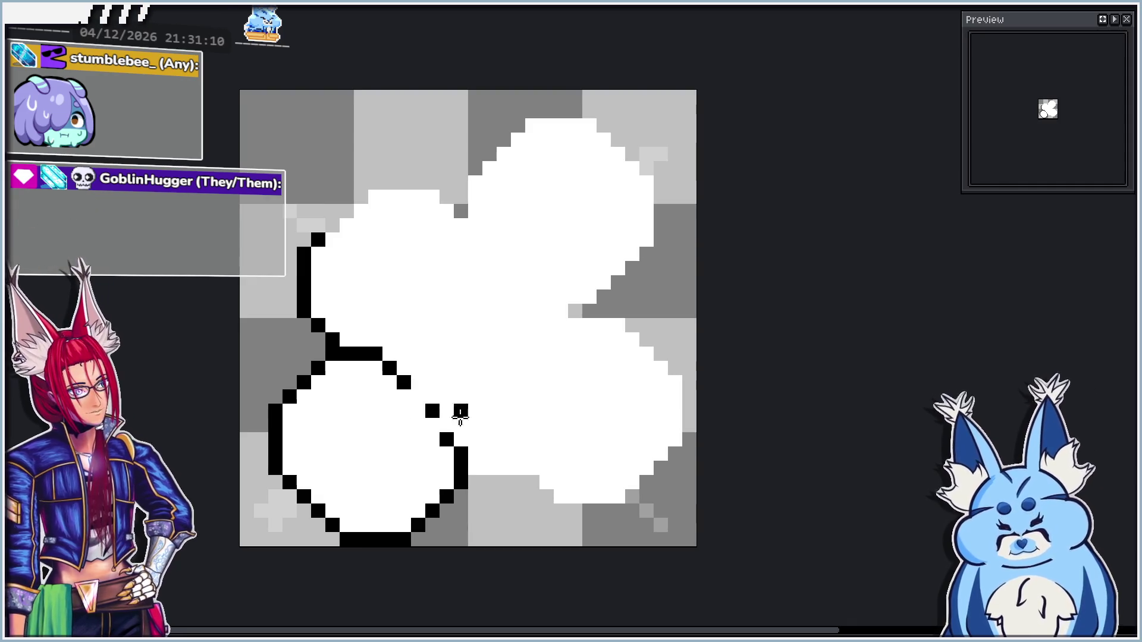
Outline the centre seam, the right lobe's edge and the upper-right lobe in black
{"action": "left_click_drag", "start_coordinate": [560, 424], "coordinate": [454, 321]}
{"action": "left_click", "coordinate": [369, 381]}
{"action": "mouse_move", "coordinate": [372, 382]}
{"action": "left_mouse_down"}
{"action": "mouse_move", "coordinate": [426, 381]}
{"action": "mouse_move", "coordinate": [511, 410]}
{"action": "left_mouse_up"}
{"action": "key", "text": "ctrl+z"}
{"action": "mouse_move", "coordinate": [561, 363]}
{"action": "left_mouse_down"}
{"action": "mouse_move", "coordinate": [583, 334]}
{"action": "mouse_move", "coordinate": [583, 298]}
{"action": "mouse_move", "coordinate": [572, 264]}
{"action": "mouse_move", "coordinate": [526, 224]}
{"action": "left_mouse_up"}
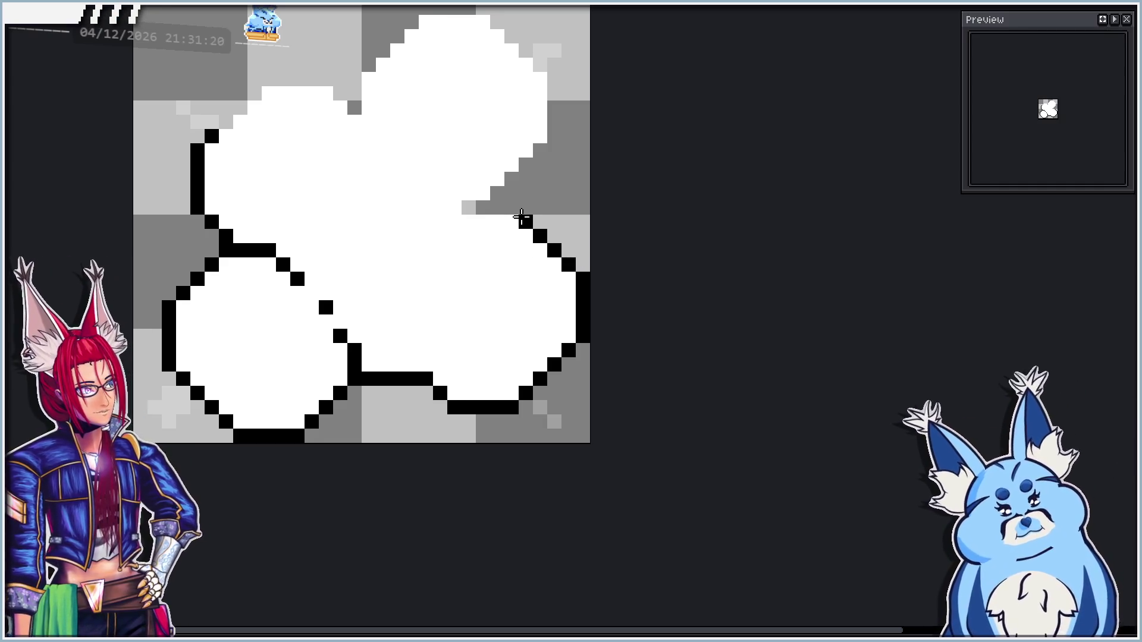
{"action": "left_click_drag", "start_coordinate": [497, 192], "coordinate": [543, 149]}
{"action": "left_click_drag", "start_coordinate": [451, 232], "coordinate": [452, 327]}
{"action": "key", "text": "ctrl+z"}
Finish outlining the upper-left lobe, then add a new empty frame after the clover
{"action": "left_click_drag", "start_coordinate": [367, 203], "coordinate": [398, 366]}
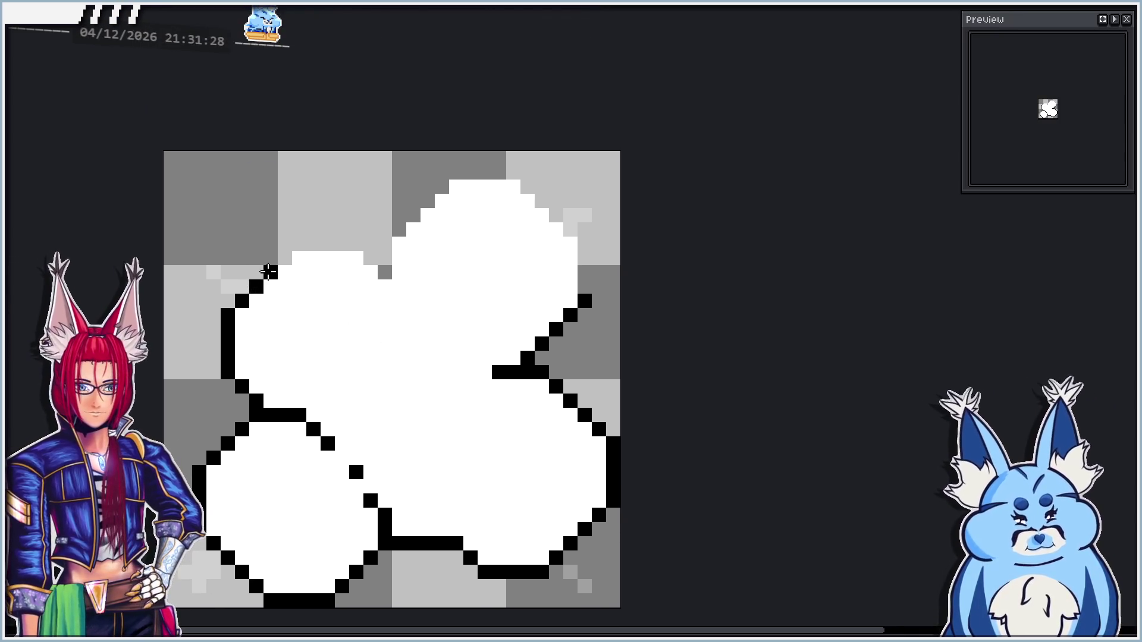
{"action": "left_click_drag", "start_coordinate": [299, 244], "coordinate": [338, 246]}
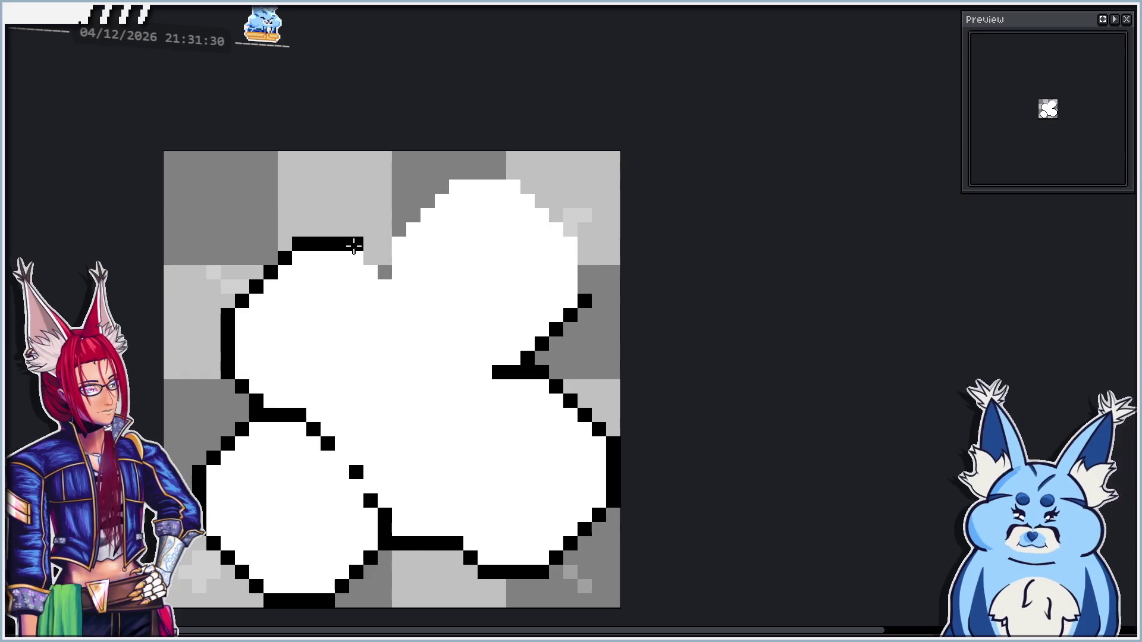
{"action": "key", "text": "e"}
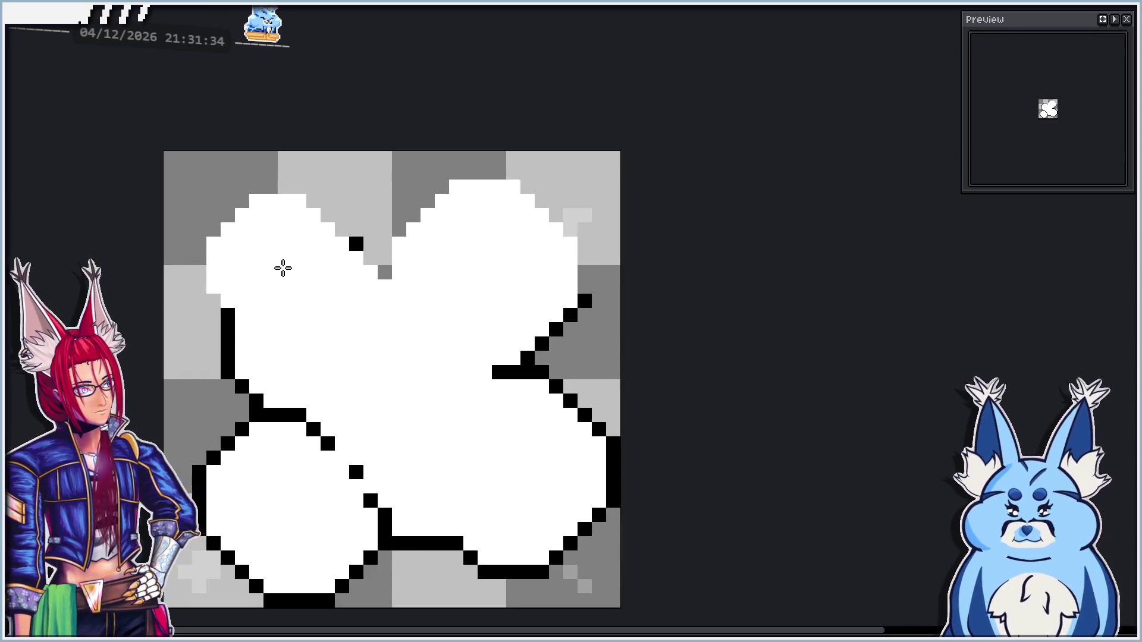
{"action": "mouse_move", "coordinate": [213, 301]}
{"action": "left_mouse_down"}
{"action": "mouse_move", "coordinate": [201, 298]}
{"action": "mouse_move", "coordinate": [197, 248]}
{"action": "mouse_move", "coordinate": [257, 186]}
{"action": "mouse_move", "coordinate": [303, 188]}
{"action": "mouse_move", "coordinate": [385, 277]}
{"action": "mouse_move", "coordinate": [446, 191]}
{"action": "mouse_move", "coordinate": [511, 173]}
{"action": "mouse_move", "coordinate": [571, 228]}
{"action": "mouse_move", "coordinate": [587, 295]}
{"action": "left_mouse_up"}
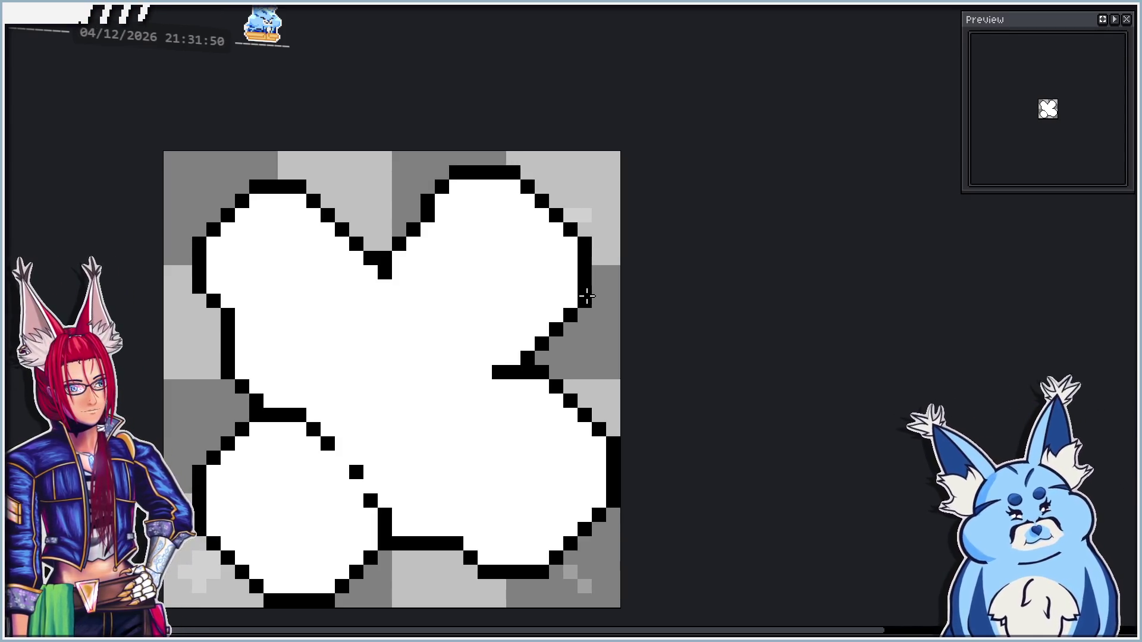
{"action": "key", "text": "alt+n"}
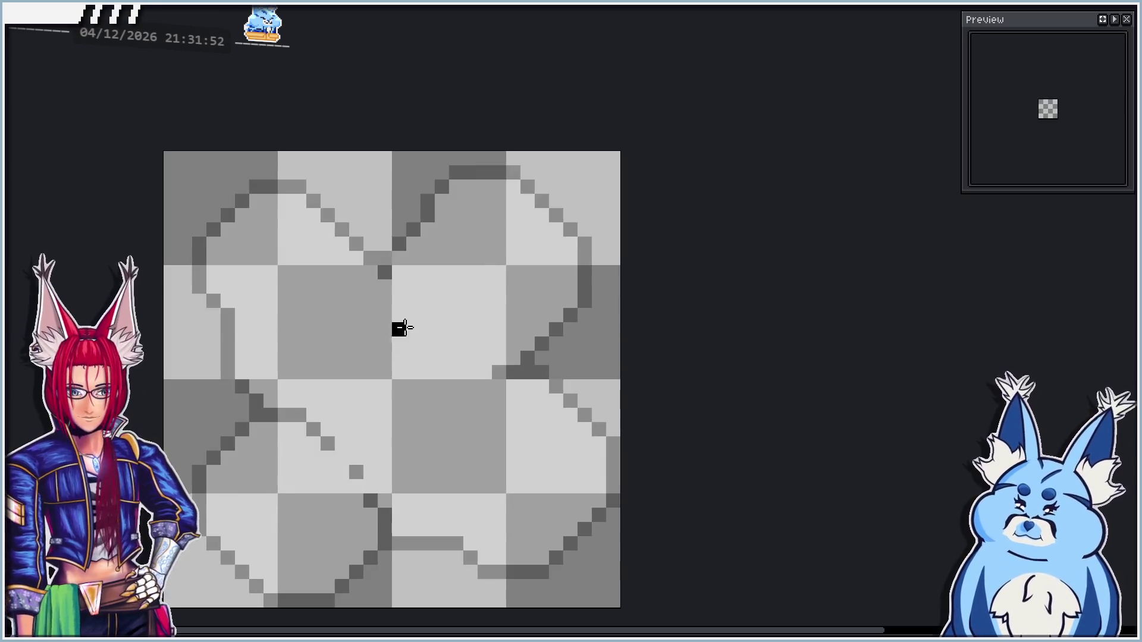
Go back to the clover frame and non-contiguously bucket-fill its black outline with white
{"action": "left_click_drag", "start_coordinate": [395, 342], "coordinate": [440, 266]}
{"action": "key", "text": "Left"}
{"action": "key", "text": "Right"}
{"action": "key", "text": "Left"}
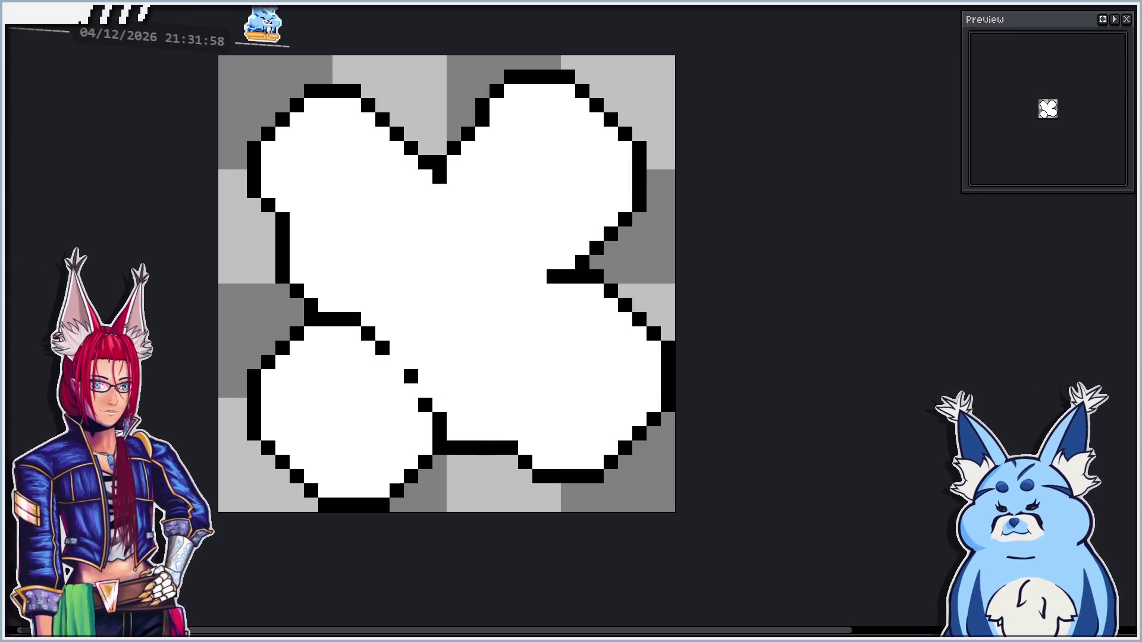
{"action": "left_click", "coordinate": [478, 449]}
{"action": "scroll", "coordinate": [357, 375], "scroll_direction": "down", "scroll_amount": 3}
{"action": "scroll", "coordinate": [441, 399], "scroll_direction": "up", "scroll_amount": 1}
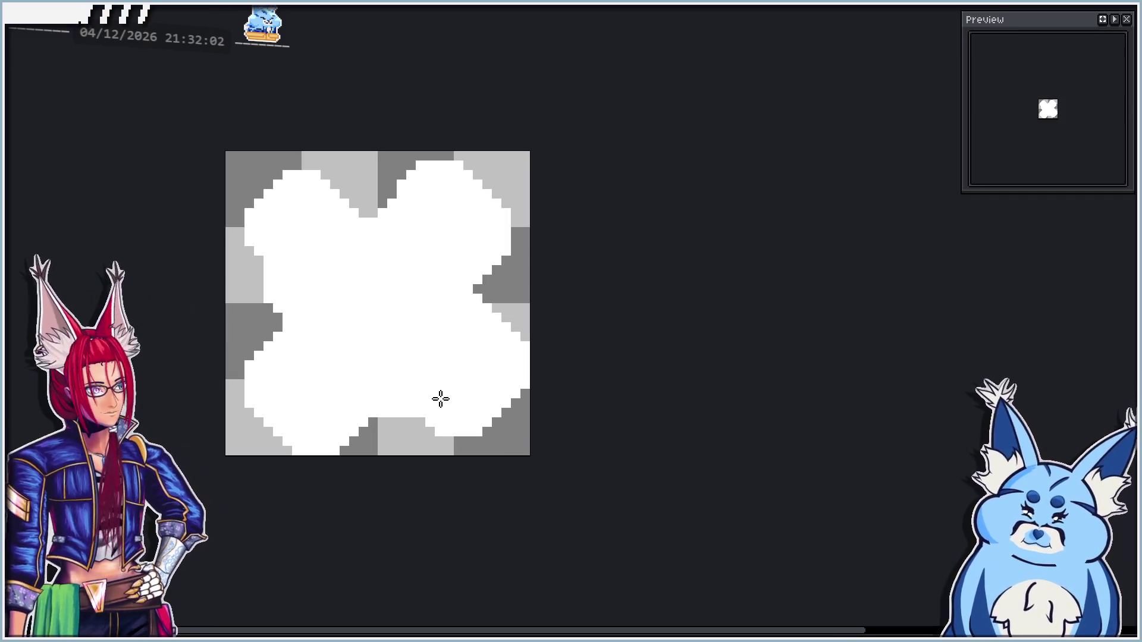
{"action": "key", "text": "ctrl"}
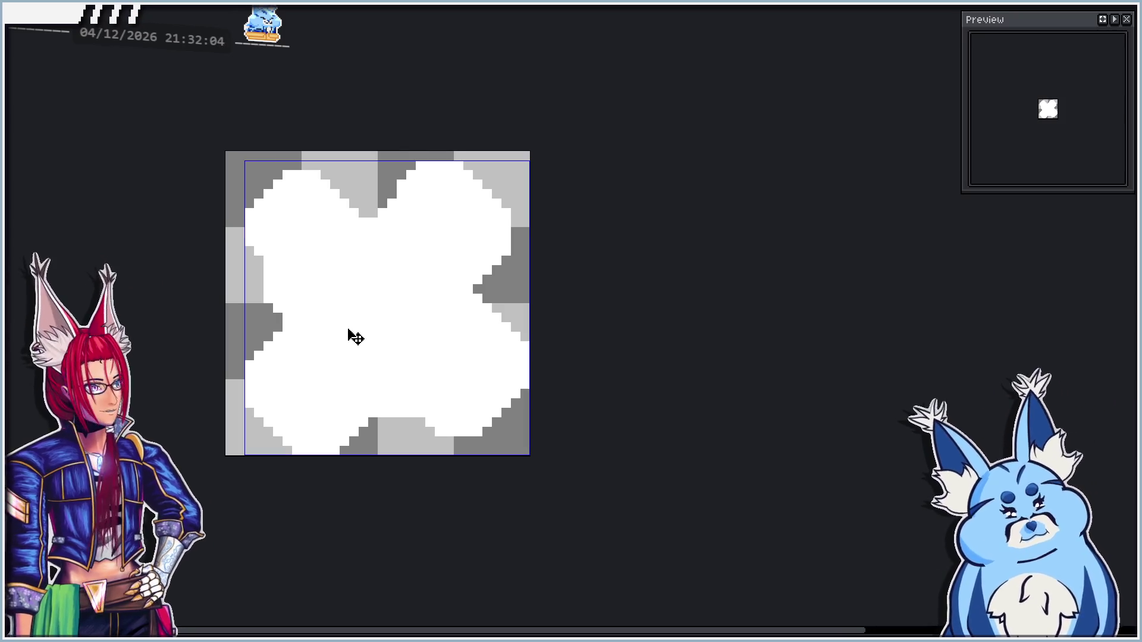
Dot a small grey checker diamond in the upper-left lobe
{"action": "scroll", "coordinate": [355, 337], "scroll_direction": "up", "scroll_amount": 1}
{"action": "left_click", "coordinate": [355, 242]}
{"action": "left_click", "coordinate": [341, 257]}
{"action": "left_click", "coordinate": [369, 257]}
{"action": "left_click", "coordinate": [355, 271]}
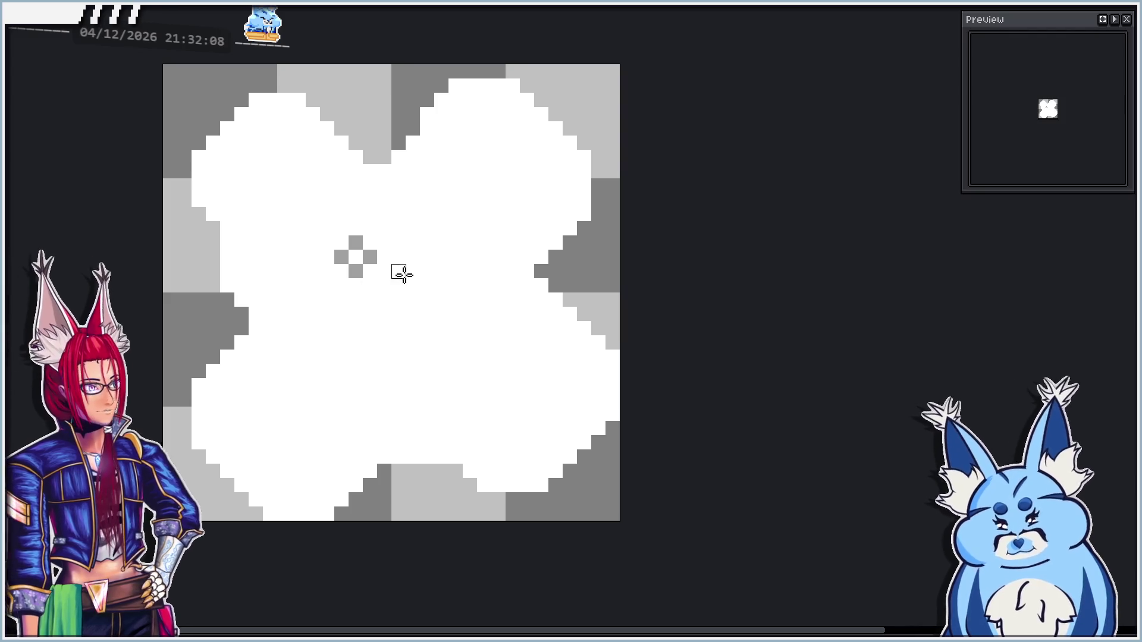
{"action": "left_click", "coordinate": [383, 242]}
{"action": "left_click", "coordinate": [369, 228]}
Paint a grey checker patch near the flower's centre
{"action": "left_click", "coordinate": [483, 328]}
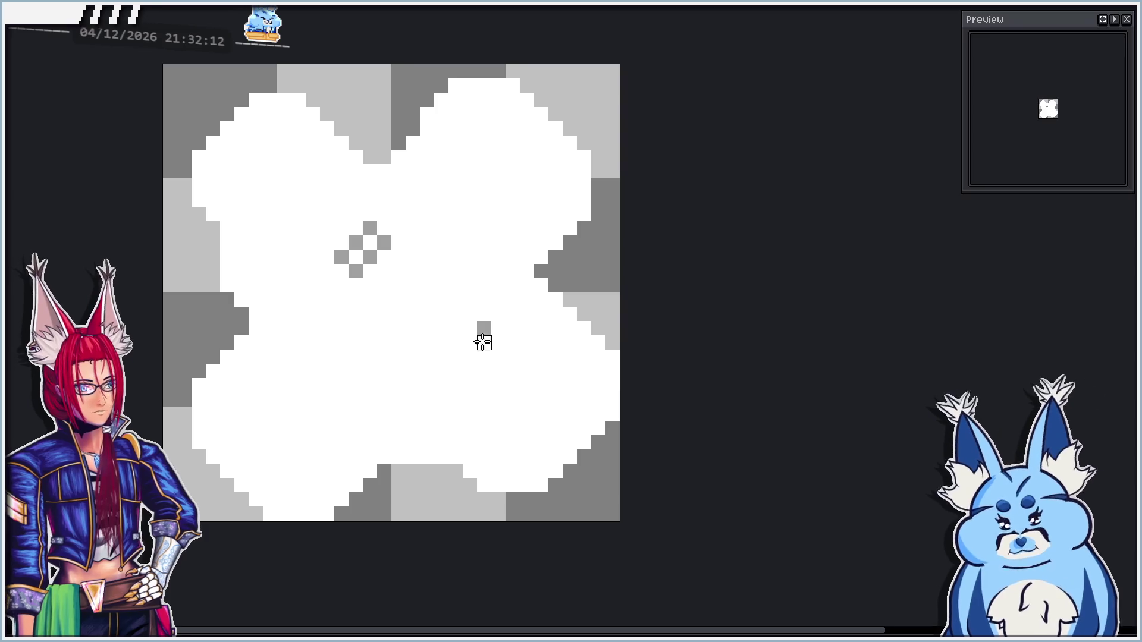
{"action": "left_click", "coordinate": [469, 342]}
{"action": "left_click", "coordinate": [455, 328]}
{"action": "left_click", "coordinate": [470, 314]}
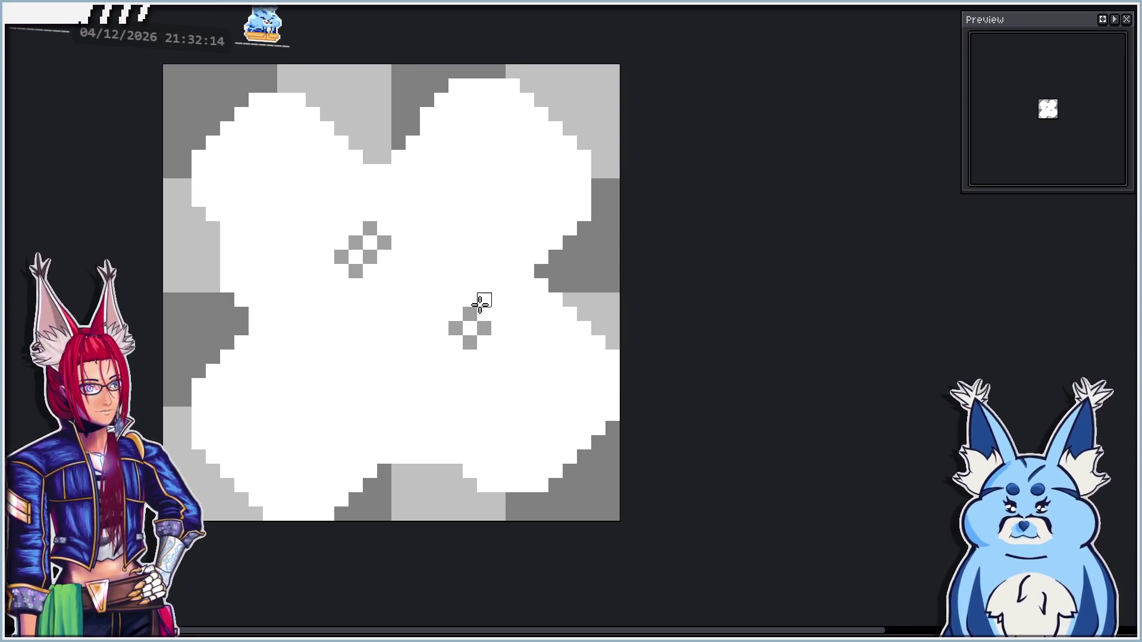
{"action": "left_click", "coordinate": [455, 299]}
{"action": "left_click", "coordinate": [441, 314]}
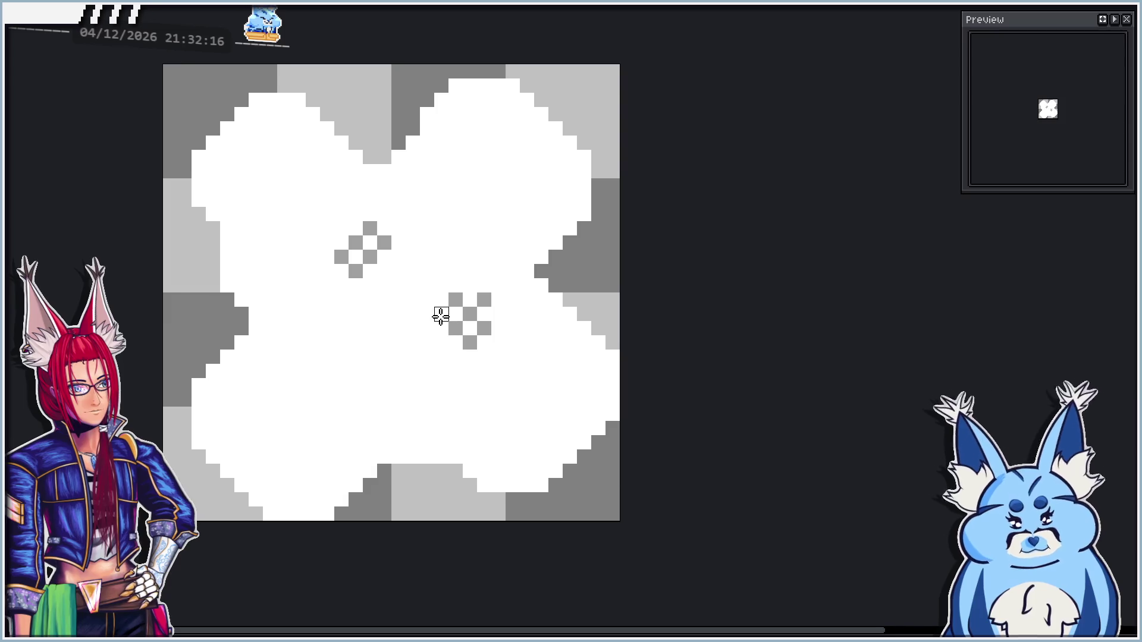
{"action": "left_click", "coordinate": [440, 342]}
{"action": "left_click", "coordinate": [455, 357]}
Build a light- and dark-grey pixel patch in the lower-left lobe
{"action": "left_click", "coordinate": [284, 400]}
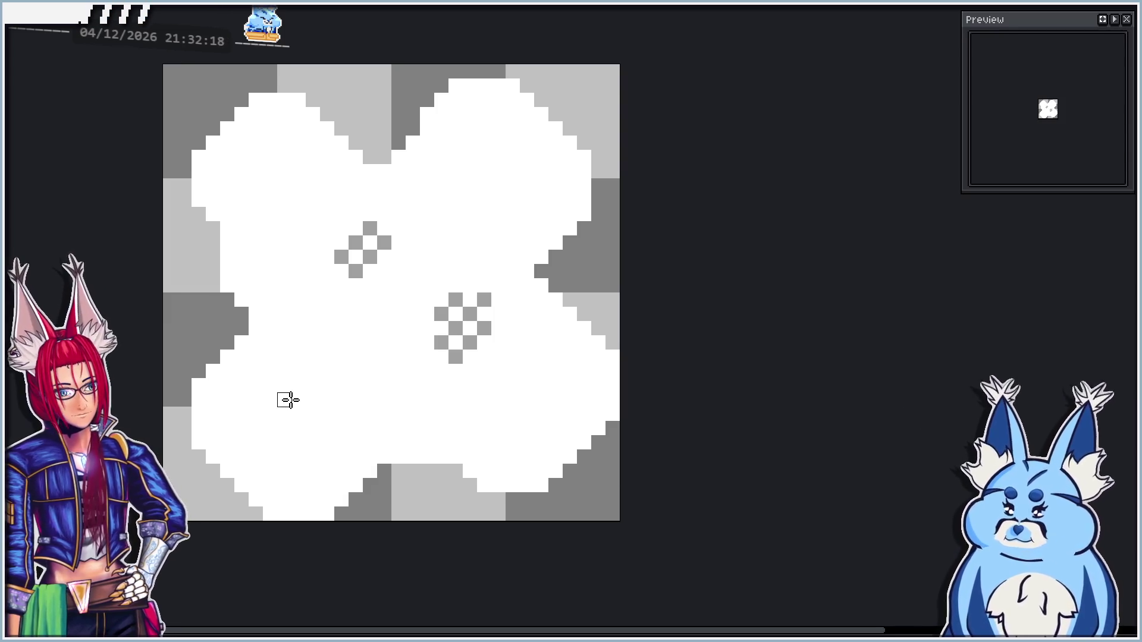
{"action": "left_click", "coordinate": [298, 385]}
{"action": "left_click", "coordinate": [313, 399]}
{"action": "left_click", "coordinate": [298, 413]}
{"action": "left_click", "coordinate": [327, 413]}
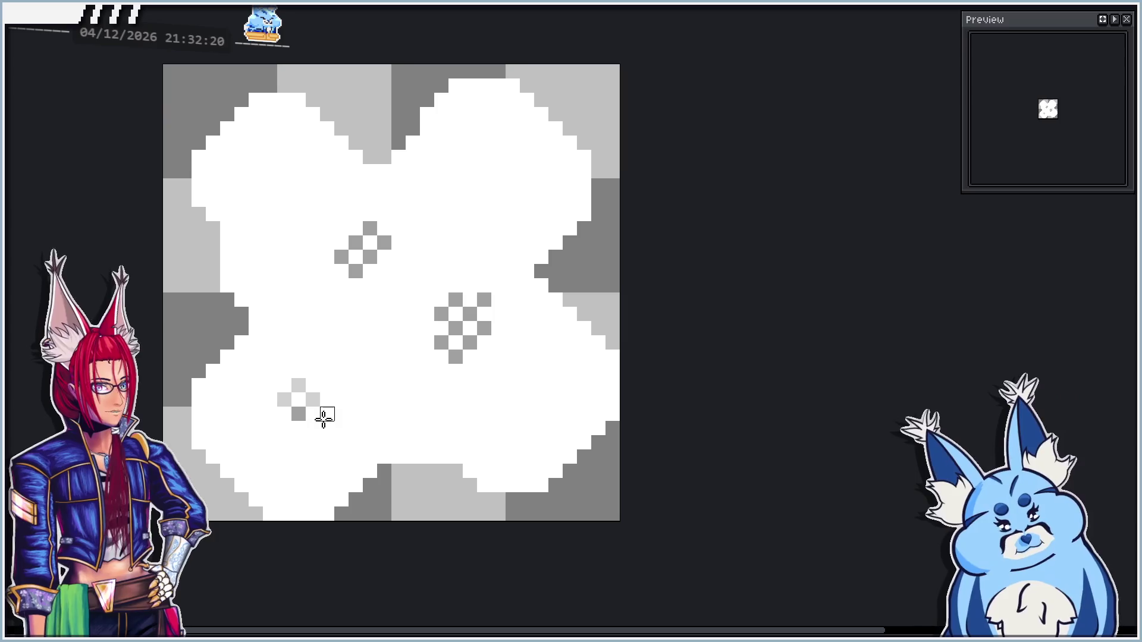
{"action": "left_click", "coordinate": [327, 385]}
{"action": "left_click", "coordinate": [284, 428]}
{"action": "left_click", "coordinate": [283, 372]}
Add a light-grey plus in the upper-left petal and compare it with the neighbouring frame
{"action": "left_click", "coordinate": [240, 171]}
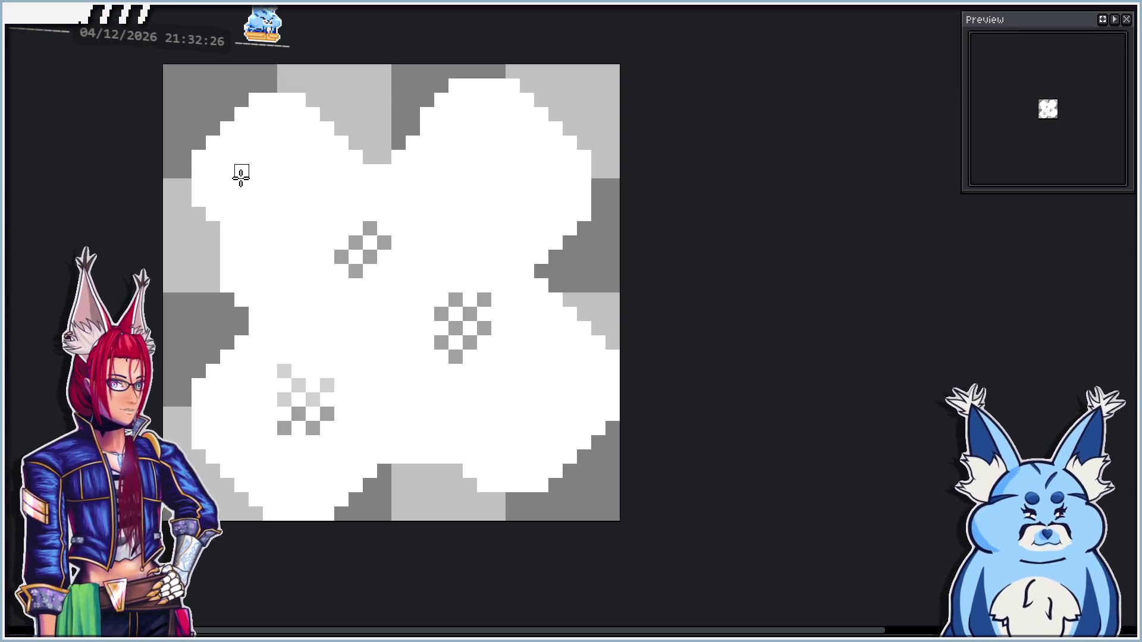
{"action": "key", "text": "ctrl+z"}
{"action": "left_click", "coordinate": [241, 229]}
{"action": "left_click", "coordinate": [255, 242]}
{"action": "left_click", "coordinate": [255, 214]}
{"action": "left_click", "coordinate": [270, 228]}
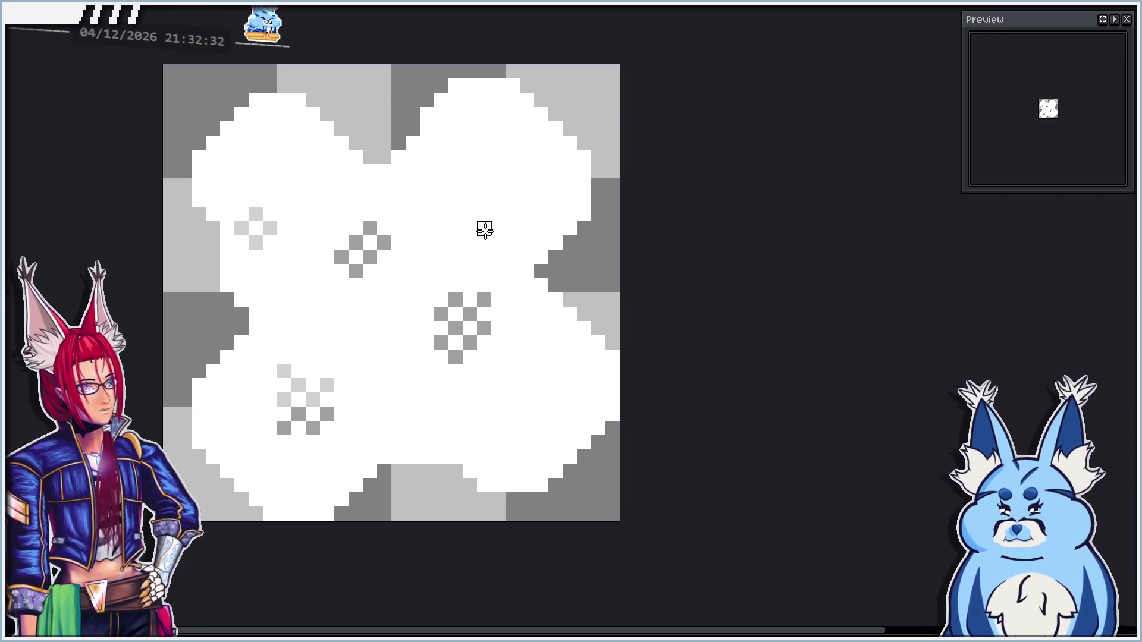
{"action": "key", "text": "Right"}
{"action": "key", "text": "Left"}
{"action": "key", "text": "Right"}
{"action": "key", "text": "Left"}
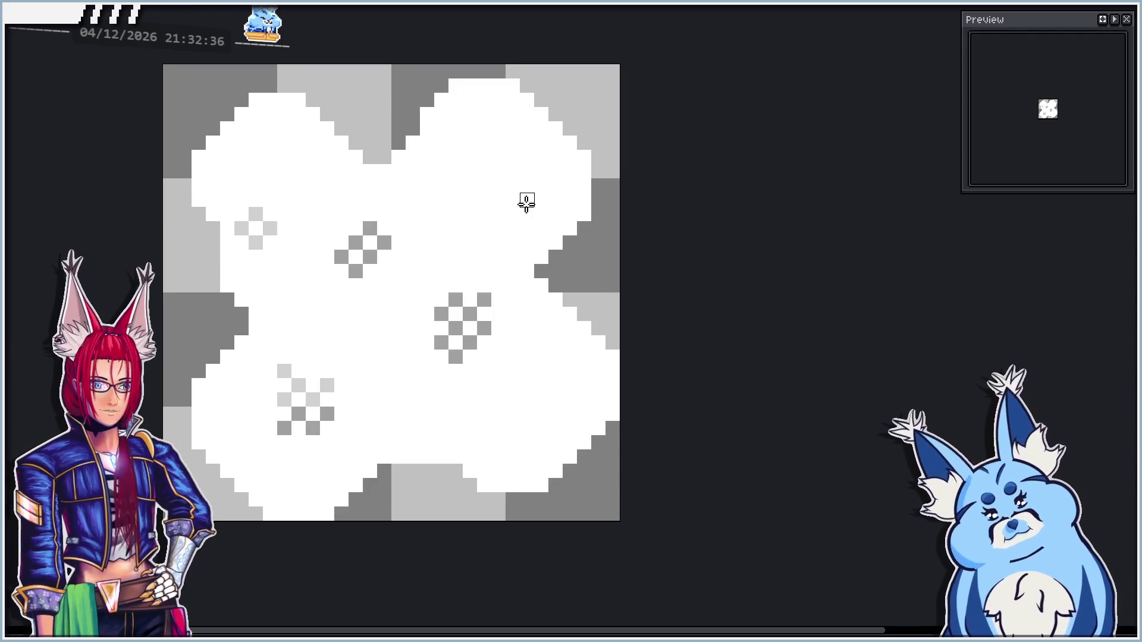
Paint a dark-centred light-grey plus in the upper-right petal and grey pixels near the bottom
{"action": "left_click", "coordinate": [513, 229]}
{"action": "left_click", "coordinate": [484, 228]}
{"action": "left_click", "coordinate": [498, 214]}
{"action": "left_click", "coordinate": [498, 243]}
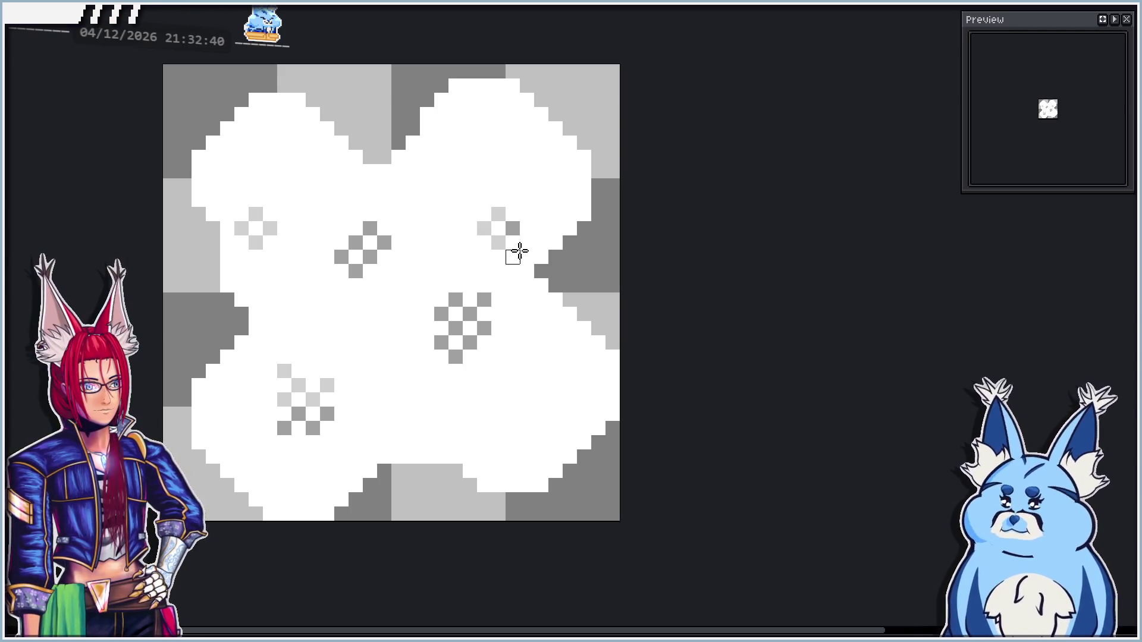
{"action": "left_click", "coordinate": [512, 200]}
{"action": "left_click", "coordinate": [455, 428]}
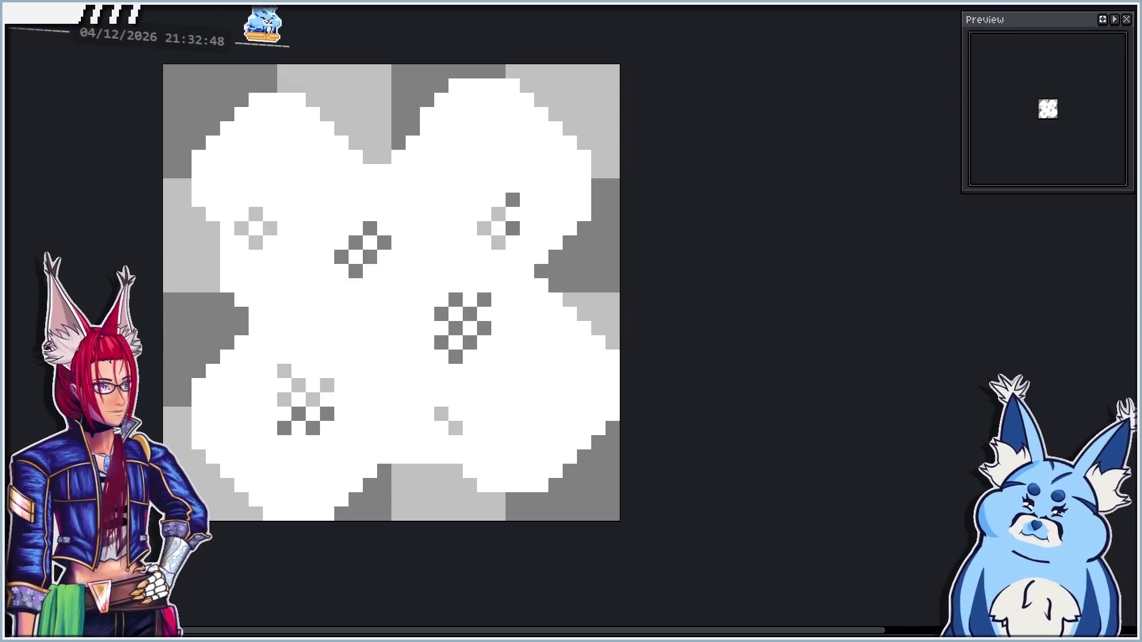
{"action": "left_click", "coordinate": [270, 513]}
{"action": "left_click", "coordinate": [284, 500]}
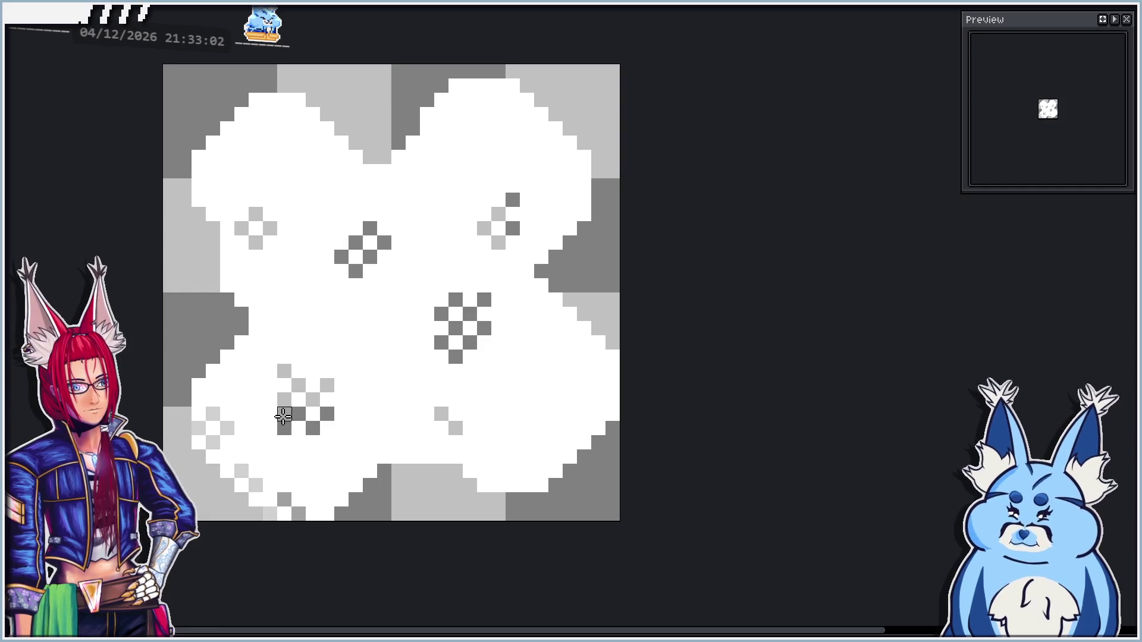
Fill and widen the lower-left grey cluster with light-grey pixels
{"action": "mouse_move", "coordinate": [270, 415]}
{"action": "left_mouse_down"}
{"action": "mouse_move", "coordinate": [280, 381]}
{"action": "mouse_move", "coordinate": [313, 411]}
{"action": "mouse_move", "coordinate": [310, 375]}
{"action": "mouse_move", "coordinate": [301, 432]}
{"action": "mouse_move", "coordinate": [269, 387]}
{"action": "mouse_move", "coordinate": [273, 357]}
{"action": "left_mouse_up"}
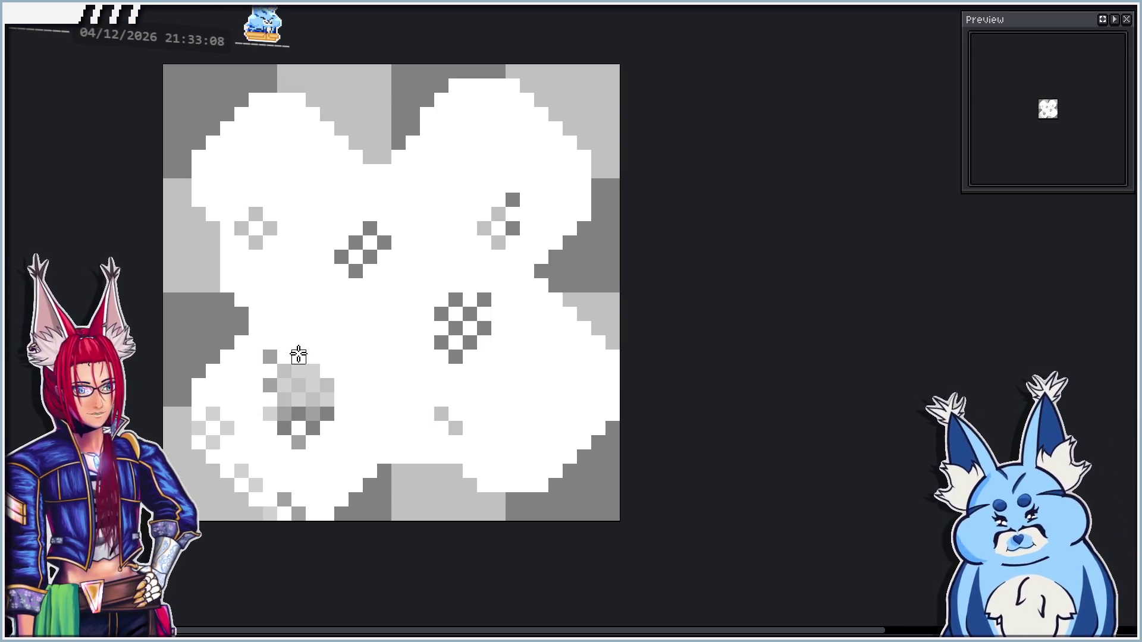
{"action": "left_click", "coordinate": [298, 356]}
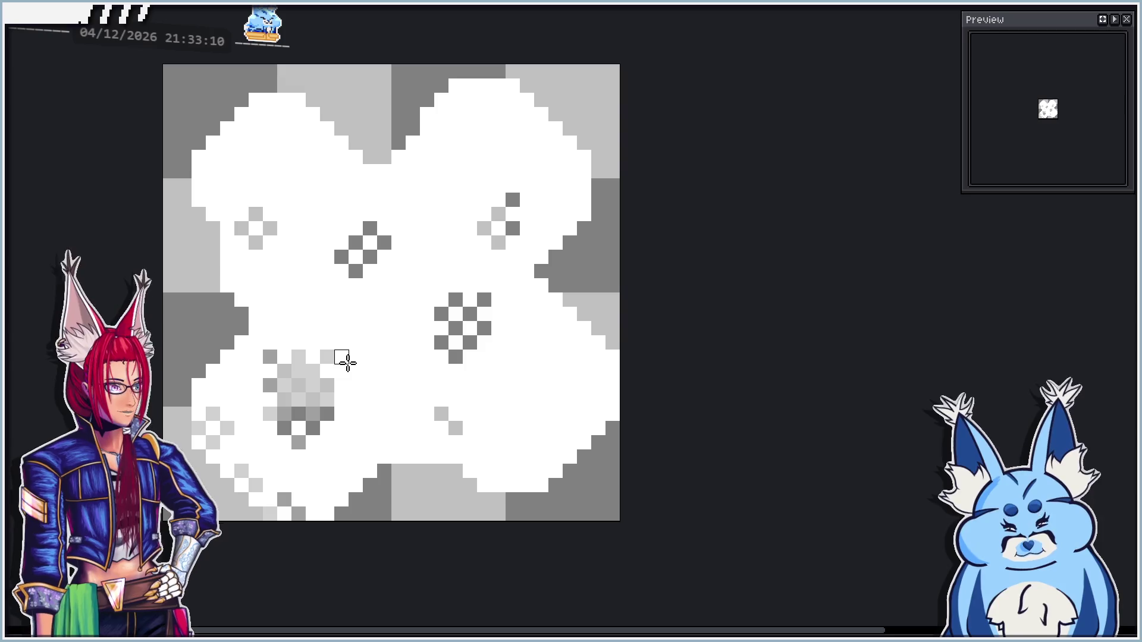
{"action": "left_click", "coordinate": [340, 400]}
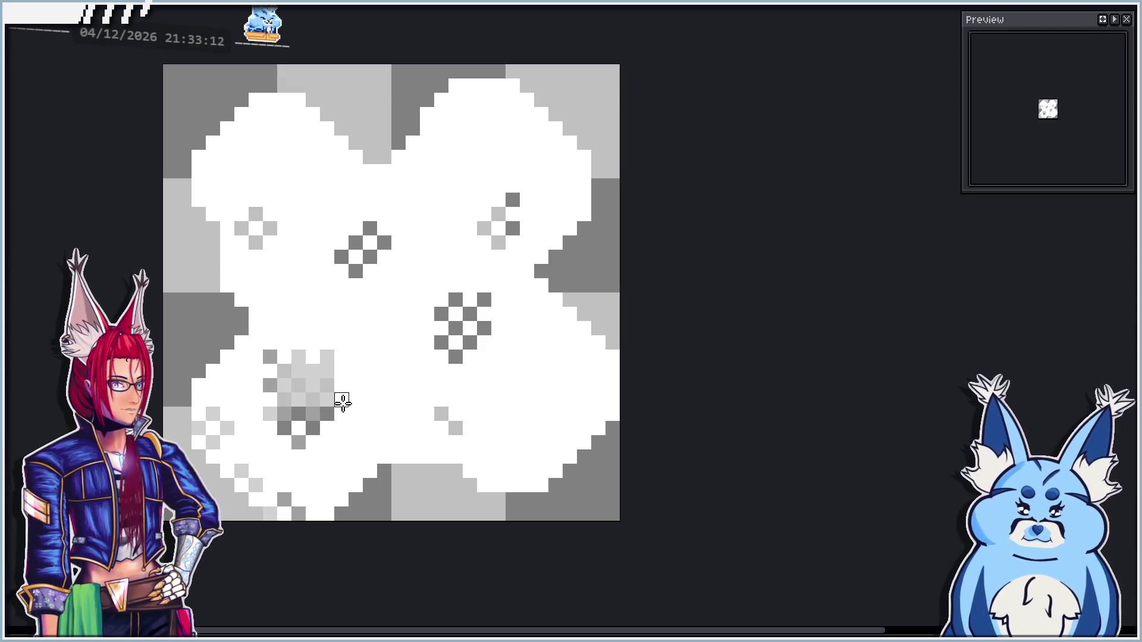
{"action": "left_click", "coordinate": [342, 371]}
{"action": "left_click", "coordinate": [342, 426]}
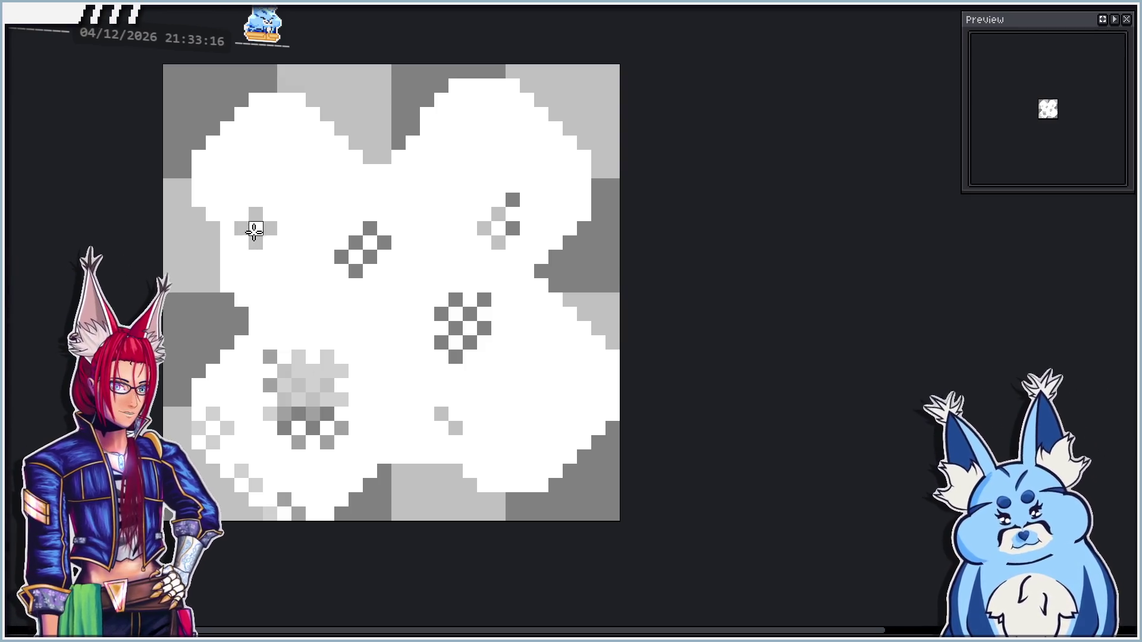
Thicken the upper-left cluster with surrounding light- and dark-grey pixels
{"action": "left_click", "coordinate": [284, 199]}
{"action": "left_click", "coordinate": [227, 199]}
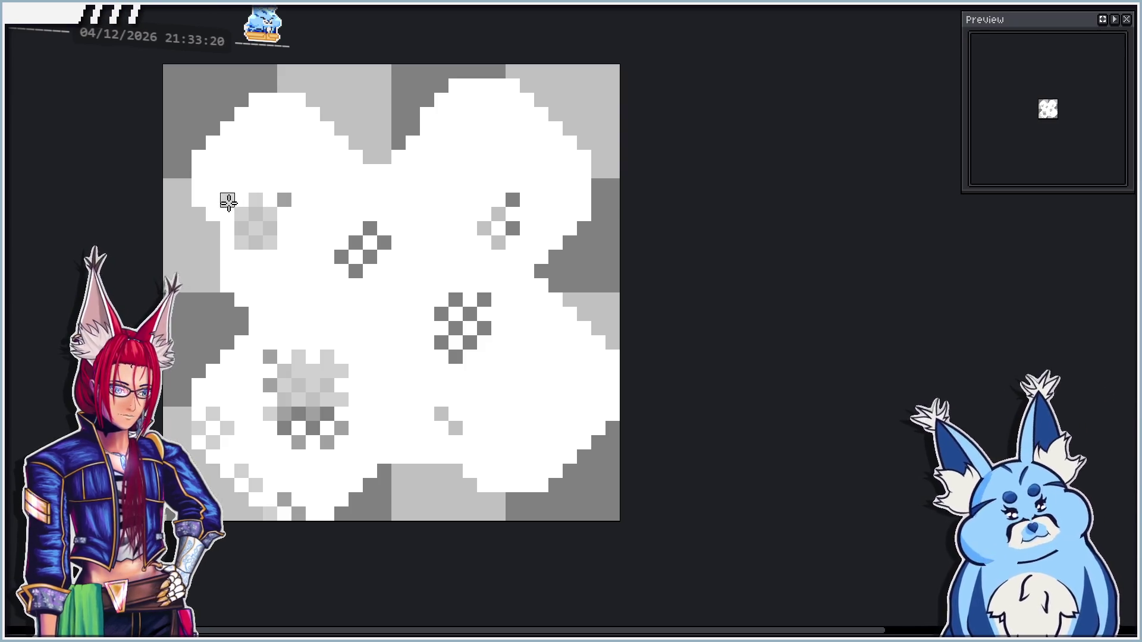
{"action": "left_click", "coordinate": [226, 228]}
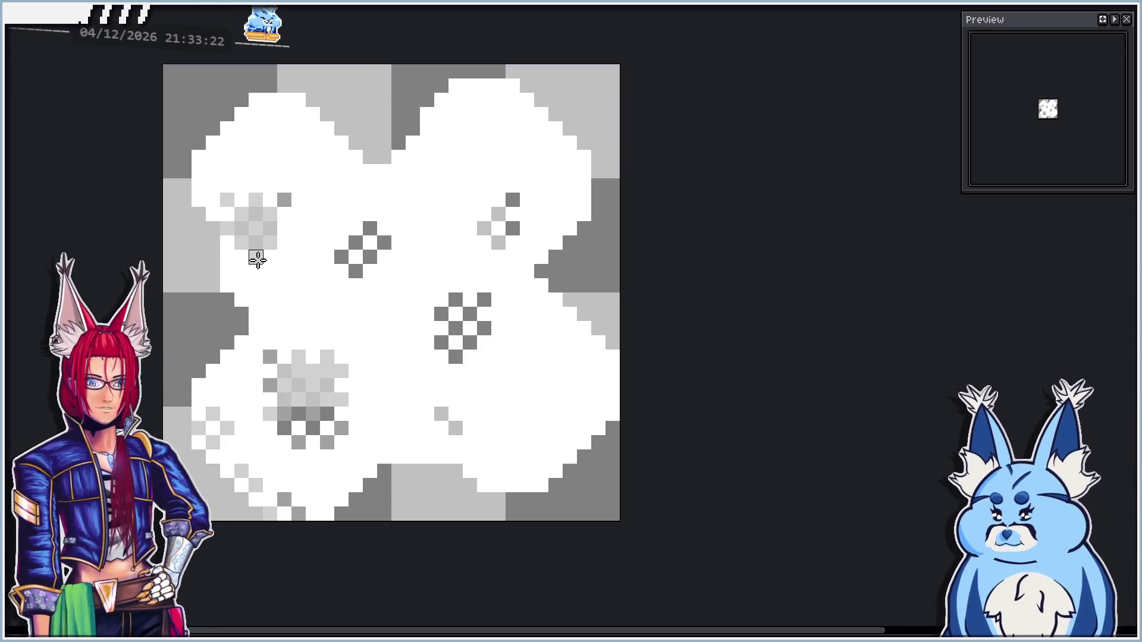
{"action": "left_click", "coordinate": [285, 227]}
{"action": "left_click", "coordinate": [199, 201]}
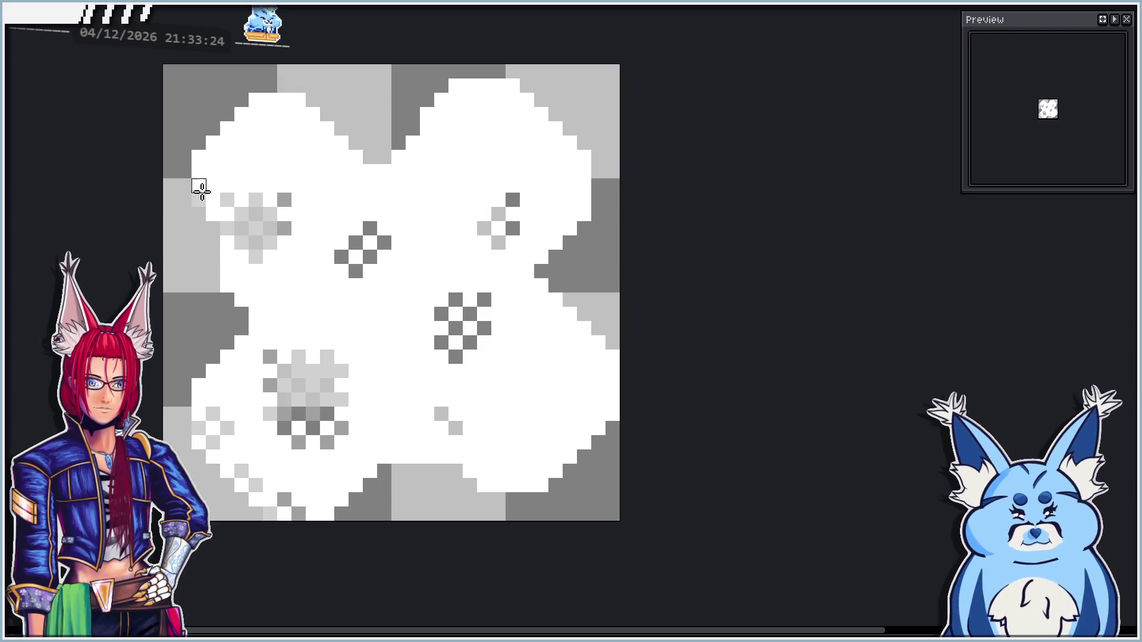
Soften the upper-left and upper white edges with a light-grey diagonal stair
{"action": "left_click", "coordinate": [198, 157]}
{"action": "left_click", "coordinate": [213, 143]}
{"action": "left_click", "coordinate": [227, 127]}
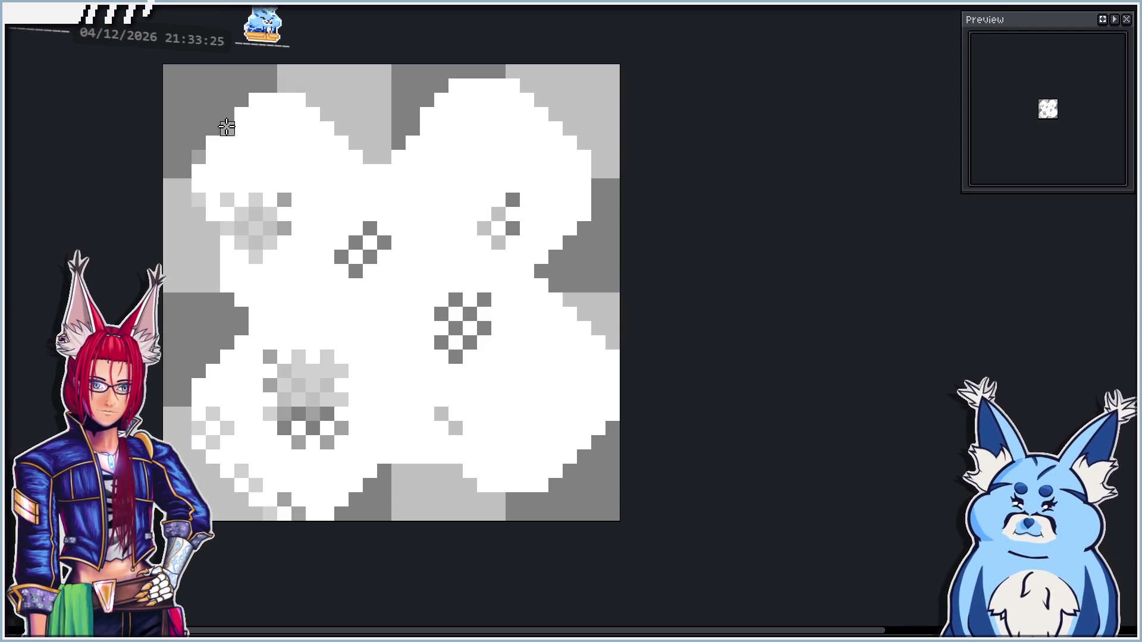
{"action": "left_click", "coordinate": [260, 99]}
{"action": "left_click", "coordinate": [241, 115]}
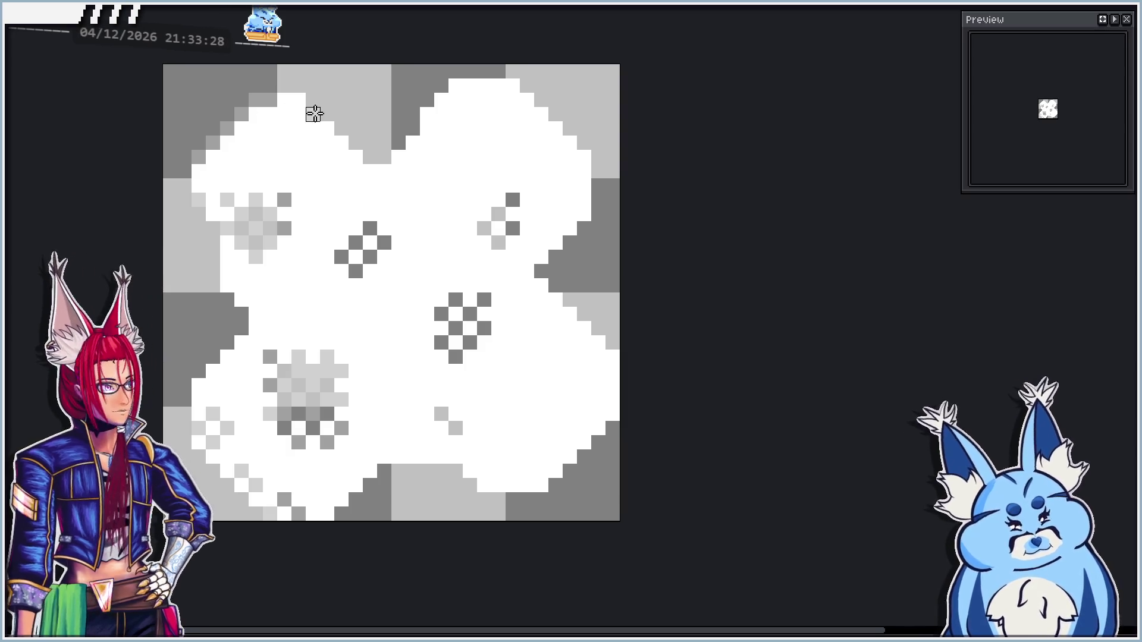
{"action": "left_click", "coordinate": [314, 114]}
{"action": "left_click", "coordinate": [340, 143]}
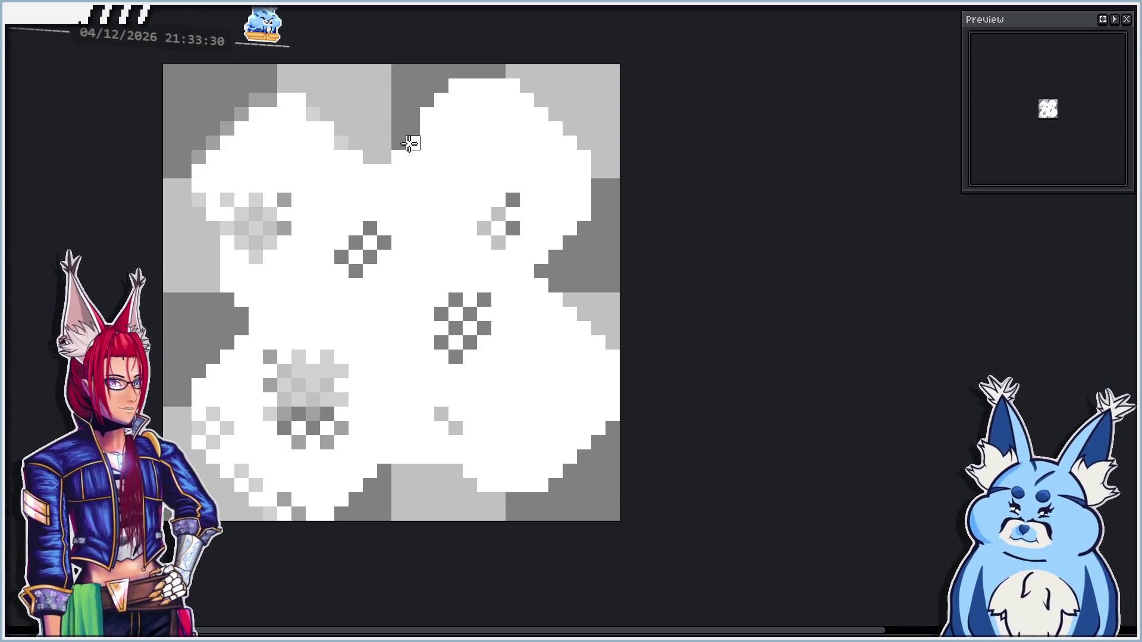
{"action": "left_click", "coordinate": [327, 129]}
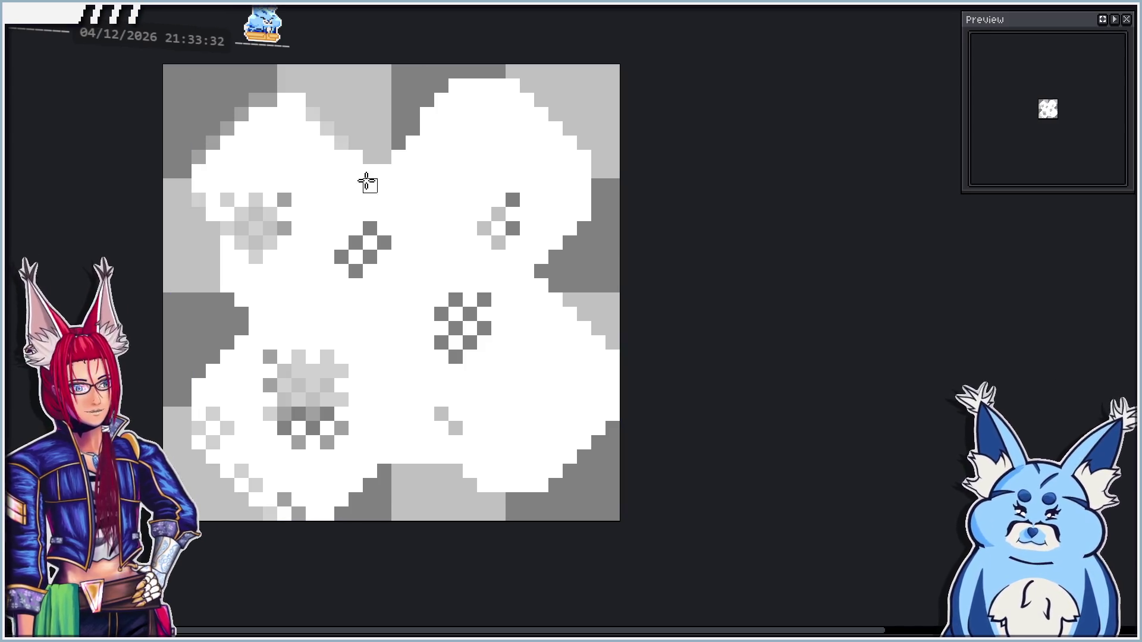
Add grey stair pixels along the upper-right edge, a small dark diagonal near the top, and lighten the upper-right cluster
{"action": "mouse_move", "coordinate": [427, 114]}
{"action": "left_mouse_down"}
{"action": "mouse_move", "coordinate": [438, 84]}
{"action": "mouse_move", "coordinate": [498, 72]}
{"action": "mouse_move", "coordinate": [525, 84]}
{"action": "mouse_move", "coordinate": [587, 159]}
{"action": "mouse_move", "coordinate": [587, 218]}
{"action": "mouse_move", "coordinate": [539, 255]}
{"action": "left_mouse_up"}
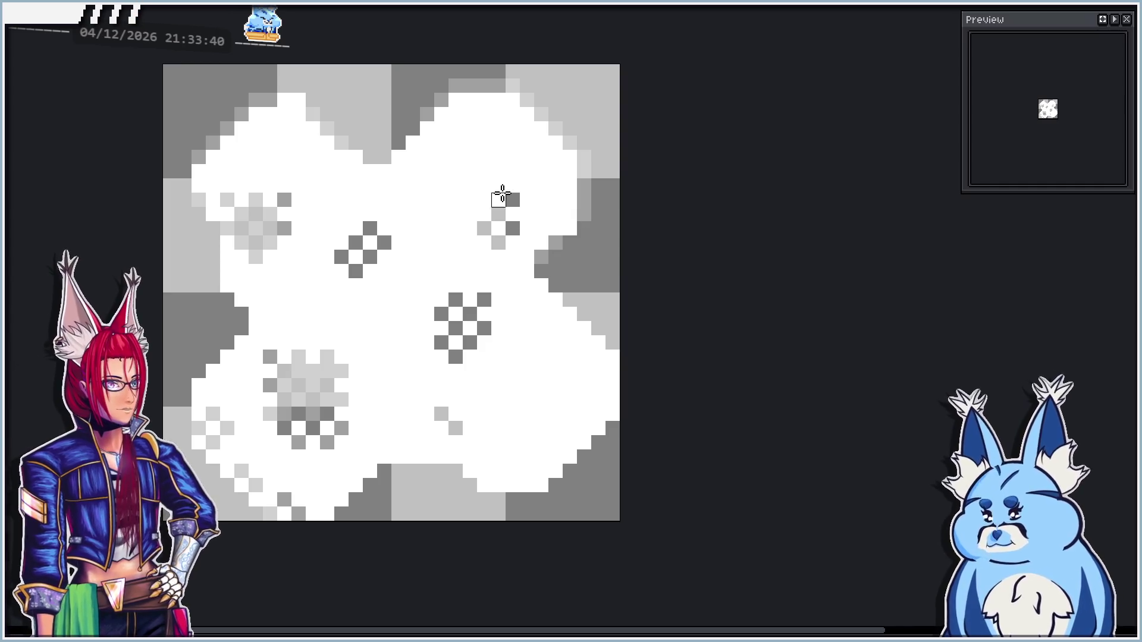
{"action": "left_click", "coordinate": [455, 157]}
{"action": "left_click", "coordinate": [470, 142]}
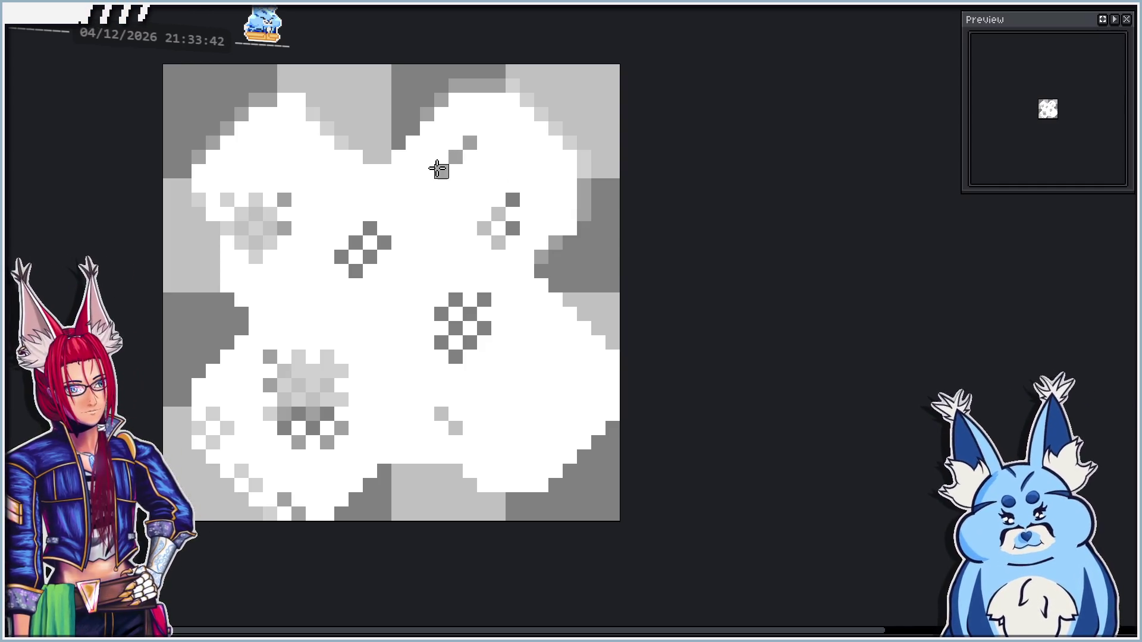
{"action": "left_click", "coordinate": [427, 157]}
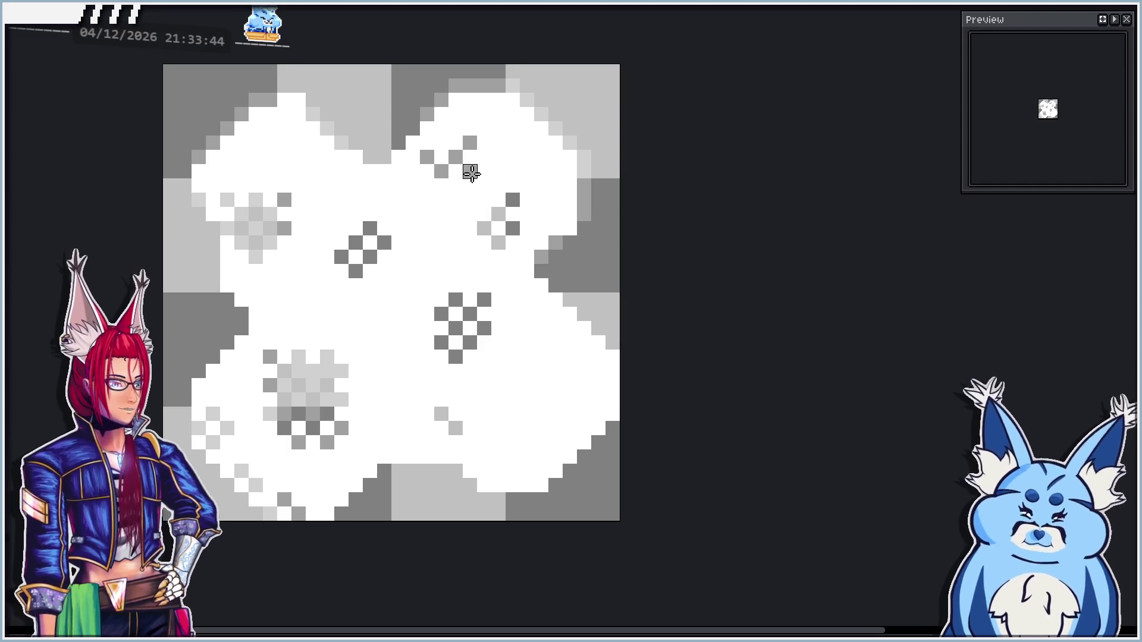
{"action": "left_click", "coordinate": [470, 172]}
{"action": "left_click_drag", "start_coordinate": [502, 204], "coordinate": [477, 208]}
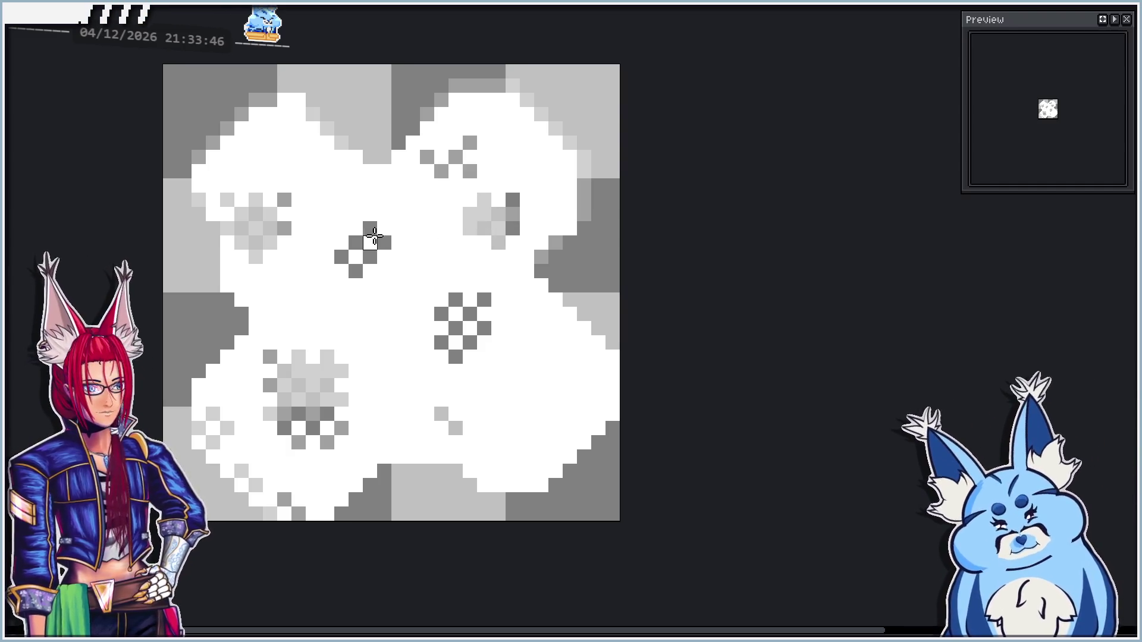
Fill gaps and grow the central checkerboard cluster into a larger grey burst
{"action": "left_click_drag", "start_coordinate": [374, 236], "coordinate": [355, 257]}
{"action": "left_click", "coordinate": [470, 328]}
{"action": "mouse_move", "coordinate": [455, 314]}
{"action": "left_mouse_down"}
{"action": "mouse_move", "coordinate": [455, 342]}
{"action": "mouse_move", "coordinate": [441, 328]}
{"action": "mouse_move", "coordinate": [437, 354]}
{"action": "left_mouse_up"}
{"action": "left_click", "coordinate": [441, 285]}
{"action": "left_click", "coordinate": [498, 328]}
{"action": "left_click", "coordinate": [481, 357]}
{"action": "left_click", "coordinate": [513, 313]}
{"action": "left_click_drag", "start_coordinate": [484, 292], "coordinate": [484, 271]}
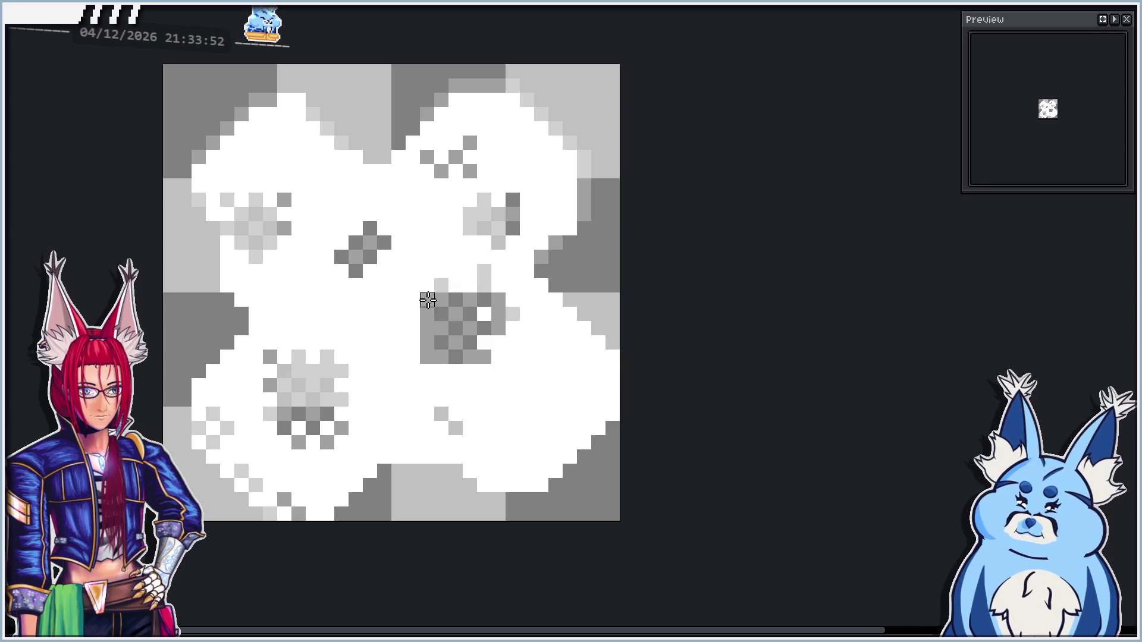
{"action": "left_click", "coordinate": [399, 342]}
Surround the upper-right cluster with extra grey pixels
{"action": "left_click", "coordinate": [527, 242]}
{"action": "left_click", "coordinate": [541, 214]}
{"action": "left_click", "coordinate": [527, 199]}
{"action": "left_click", "coordinate": [511, 185]}
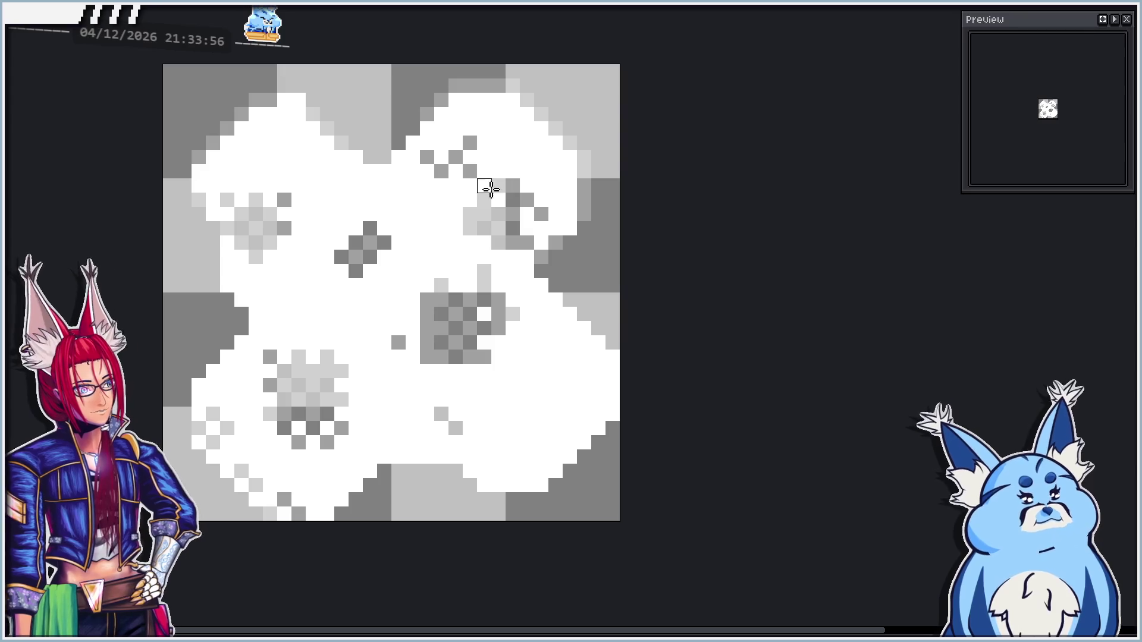
Expand the left-centre cluster with grey pixels above, around and below it
{"action": "left_click", "coordinate": [370, 270]}
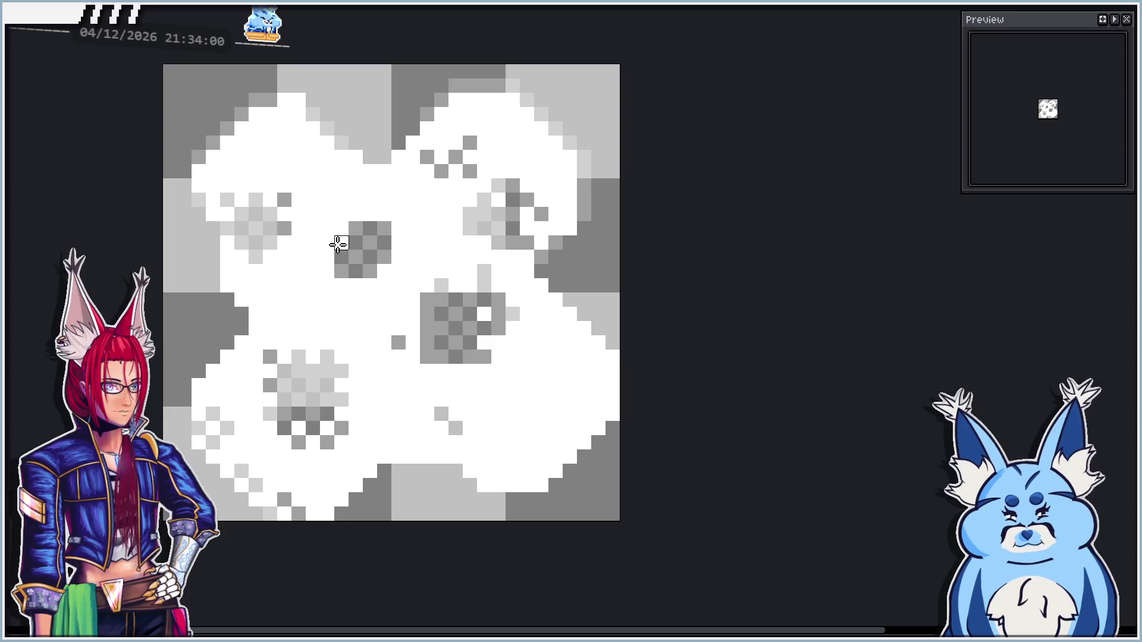
{"action": "left_click", "coordinate": [327, 286]}
{"action": "left_click", "coordinate": [327, 228]}
{"action": "left_click", "coordinate": [355, 214]}
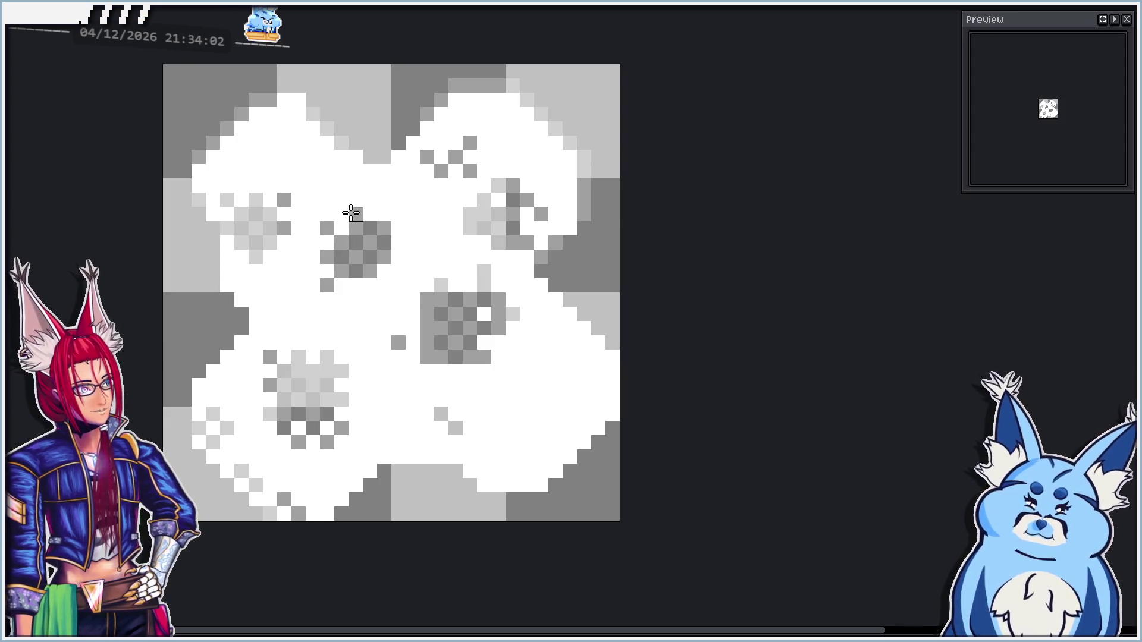
{"action": "left_click", "coordinate": [384, 214]}
{"action": "left_click", "coordinate": [400, 273]}
{"action": "left_click", "coordinate": [383, 286]}
{"action": "left_click", "coordinate": [367, 286]}
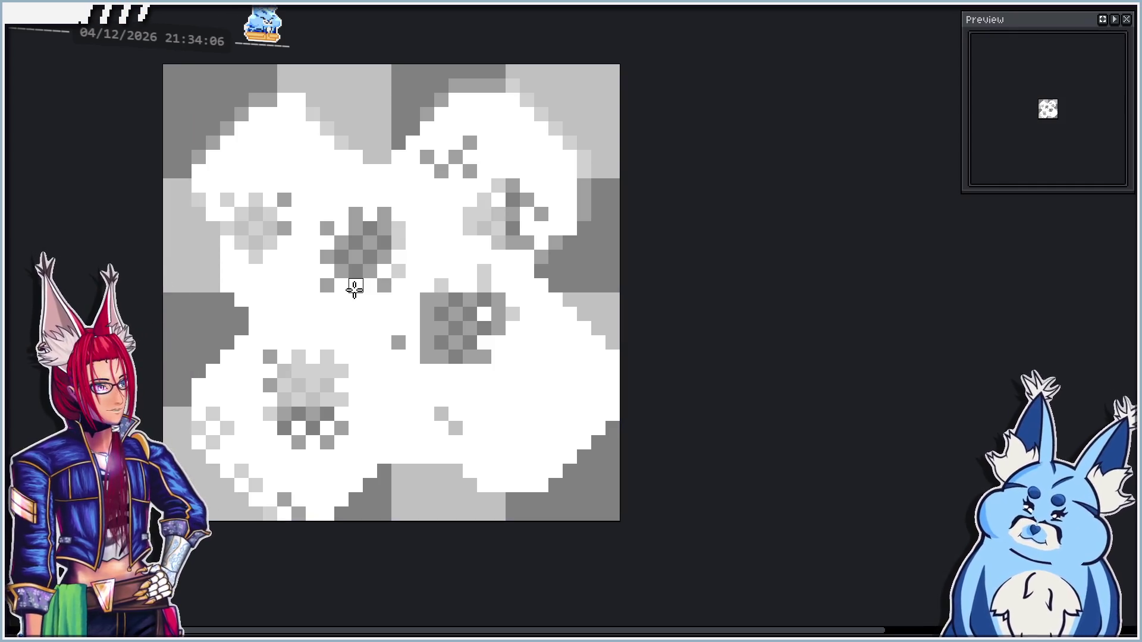
{"action": "scroll", "coordinate": [356, 295], "scroll_direction": "down", "scroll_amount": 4}
{"action": "scroll", "coordinate": [374, 305], "scroll_direction": "up", "scroll_amount": 3}
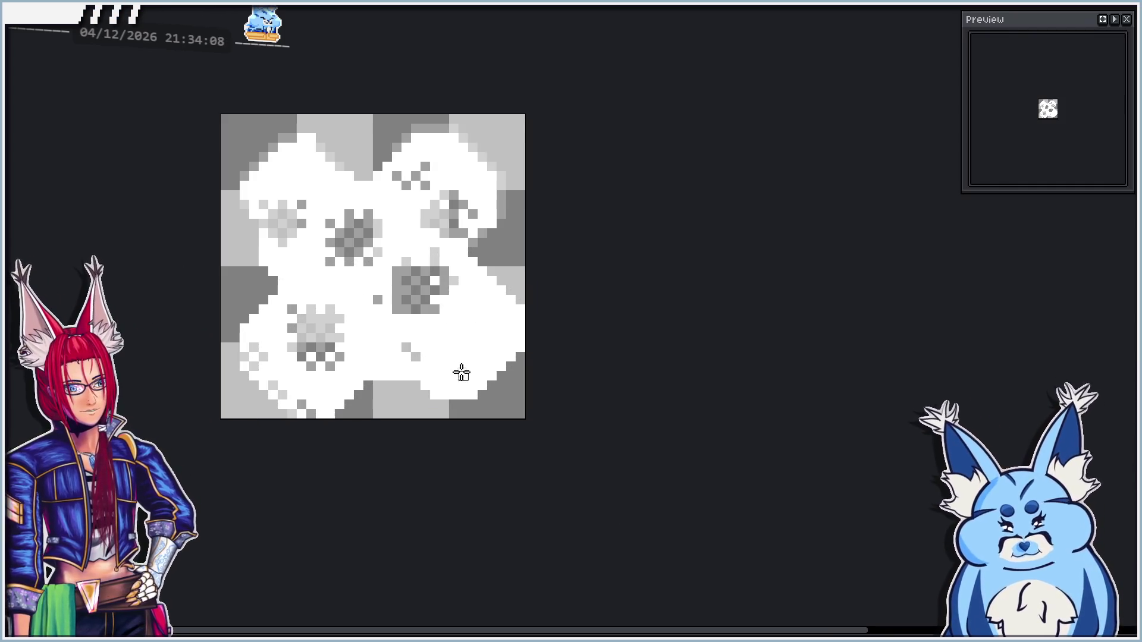
Add grey pixels to the lower-right petal and dark edge, and white dots along the bottom edge
{"action": "left_click", "coordinate": [491, 338]}
{"action": "scroll", "coordinate": [424, 410], "scroll_direction": "up", "scroll_amount": 2}
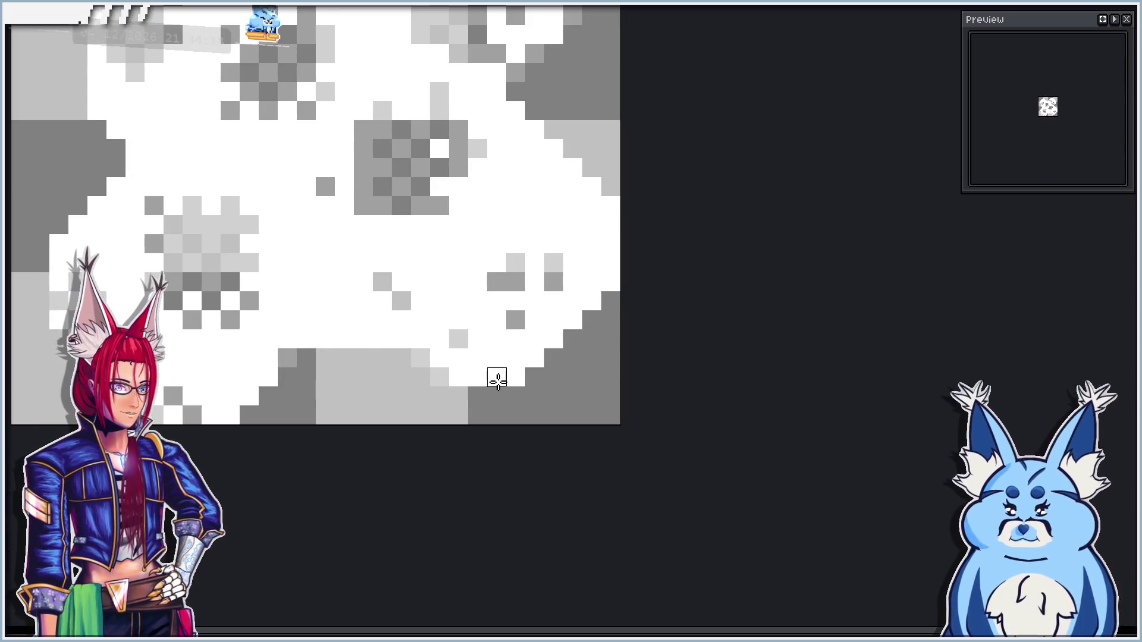
{"action": "mouse_move", "coordinate": [512, 382]}
{"action": "left_mouse_down"}
{"action": "mouse_move", "coordinate": [477, 377]}
{"action": "mouse_move", "coordinate": [610, 273]}
{"action": "mouse_move", "coordinate": [591, 168]}
{"action": "mouse_move", "coordinate": [515, 92]}
{"action": "mouse_move", "coordinate": [496, 92]}
{"action": "left_mouse_up"}
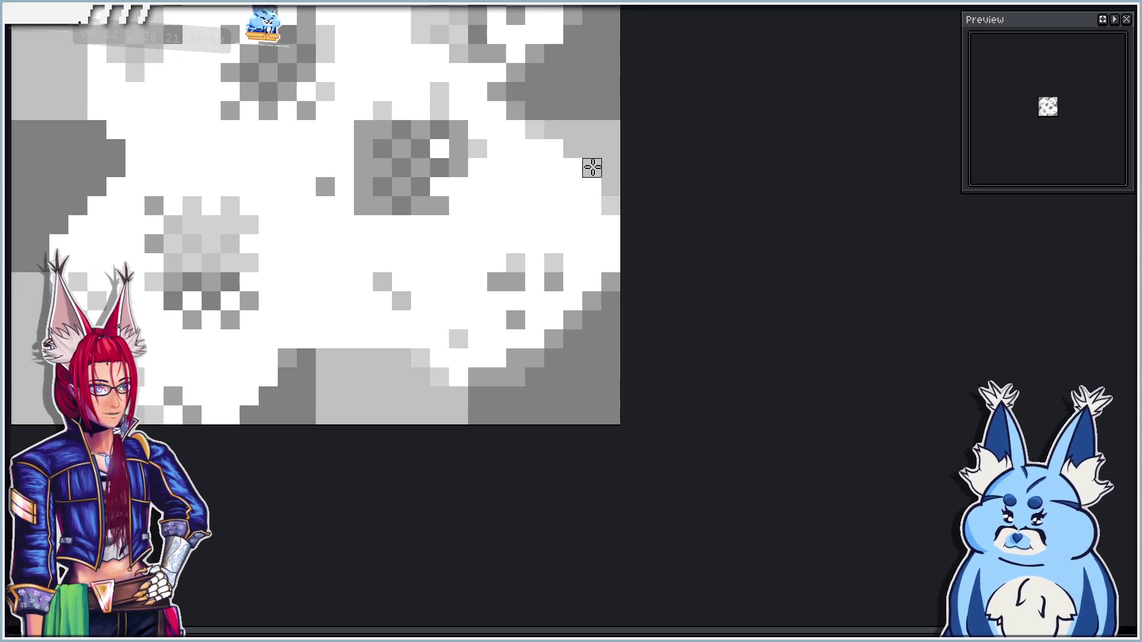
{"action": "left_click", "coordinate": [553, 377]}
{"action": "left_click", "coordinate": [515, 396]}
{"action": "left_click", "coordinate": [439, 396]}
{"action": "left_click", "coordinate": [344, 377]}
{"action": "scroll", "coordinate": [331, 313], "scroll_direction": "left", "scroll_amount": 5}
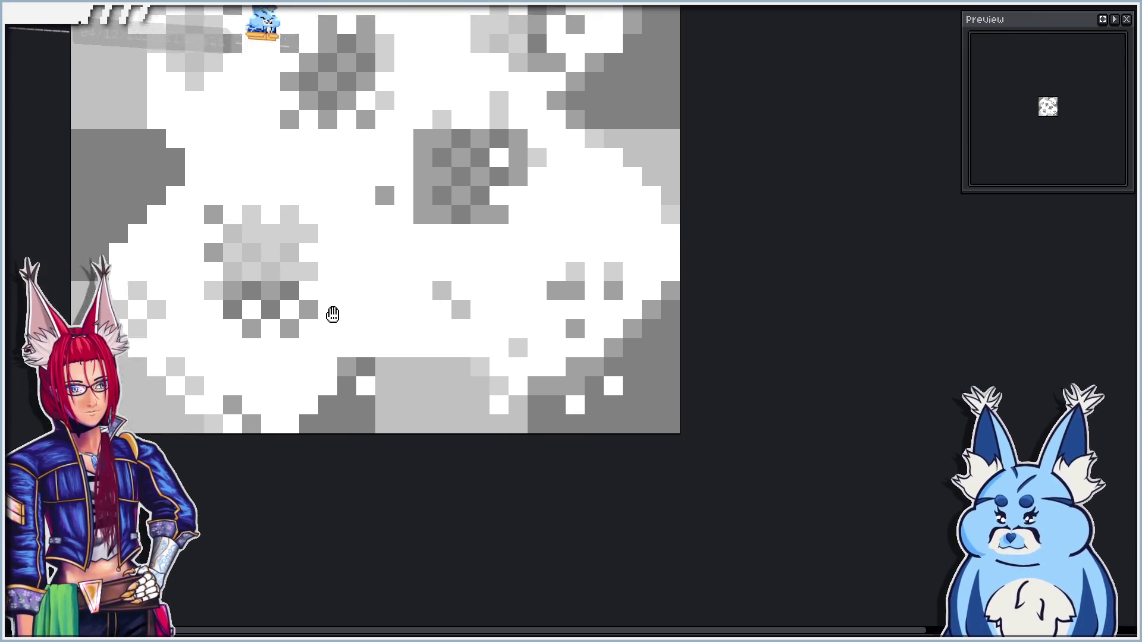
{"action": "left_click", "coordinate": [337, 202]}
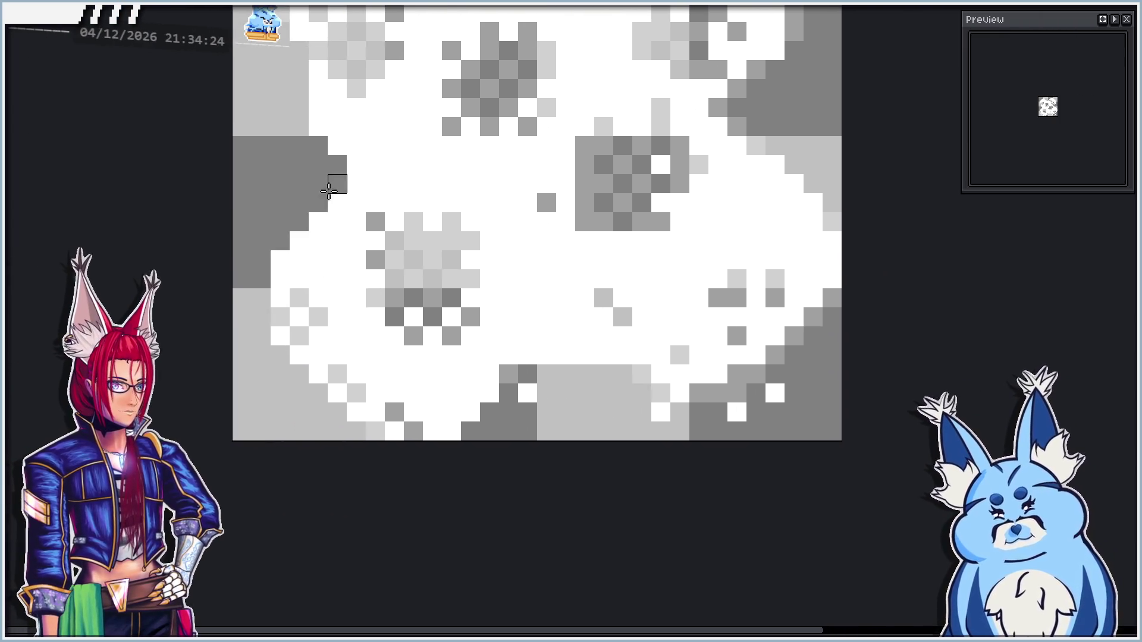
{"action": "left_click", "coordinate": [278, 251], "text": "shift"}
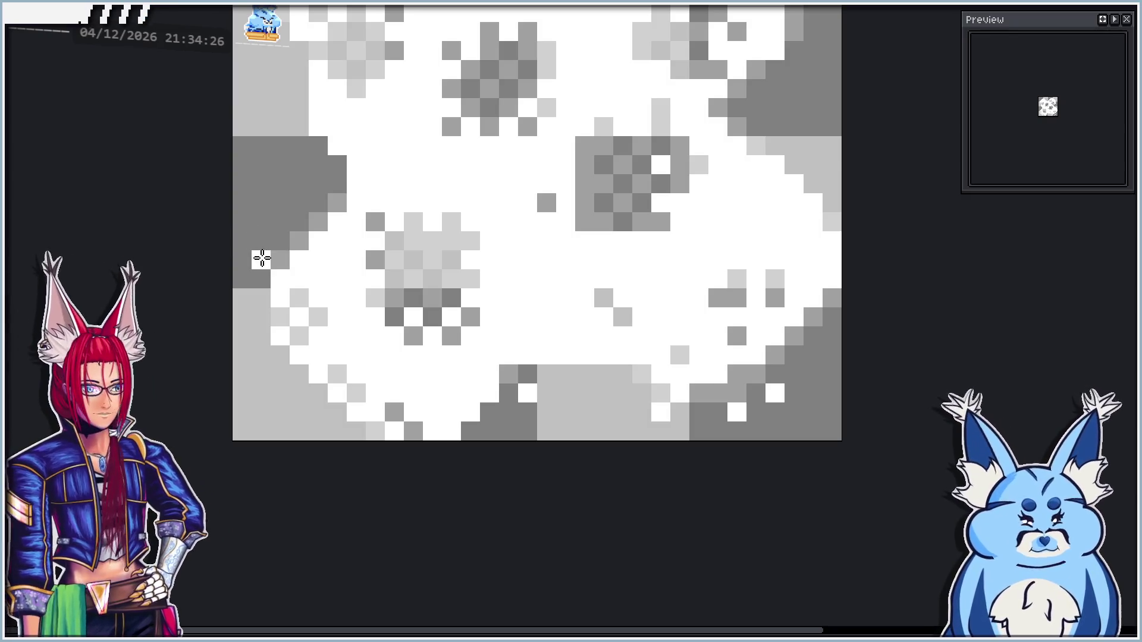
Touch white and light-grey pixels along the left edge, beside the grey patch and on the top edge
{"action": "left_click", "coordinate": [260, 260]}
{"action": "left_click_drag", "start_coordinate": [324, 196], "coordinate": [433, 331]}
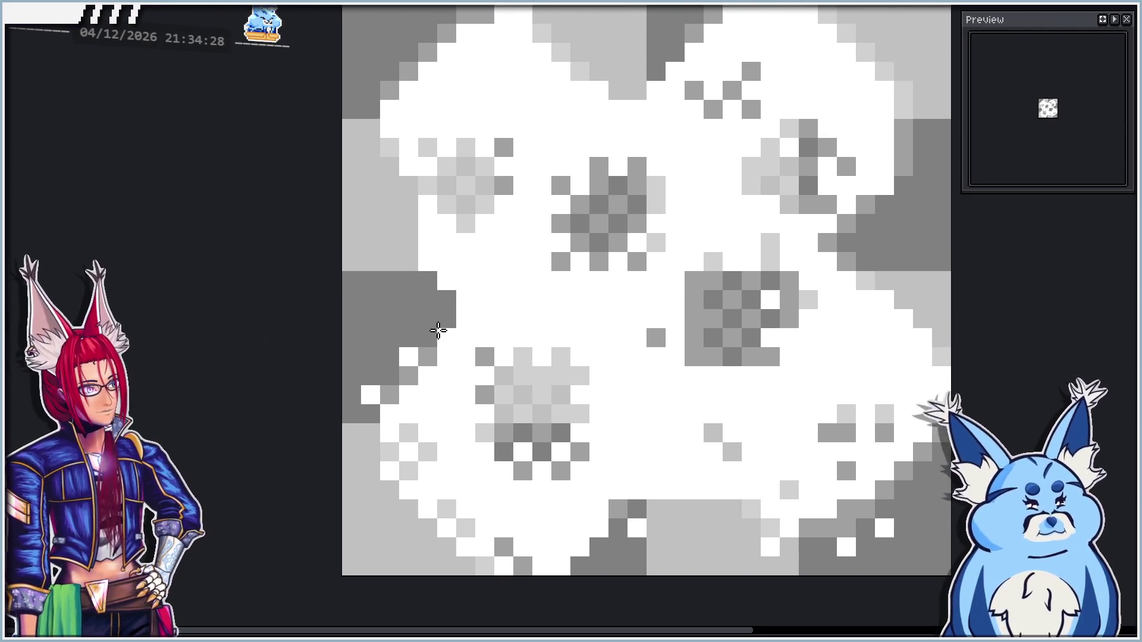
{"action": "left_click", "coordinate": [427, 262]}
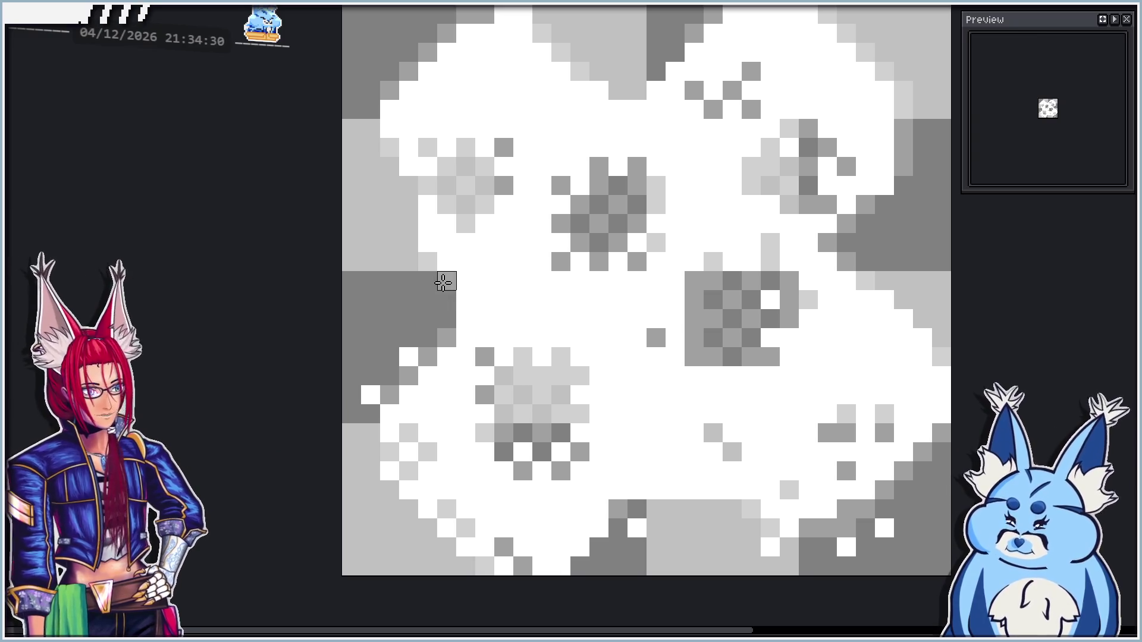
{"action": "left_click", "coordinate": [410, 241]}
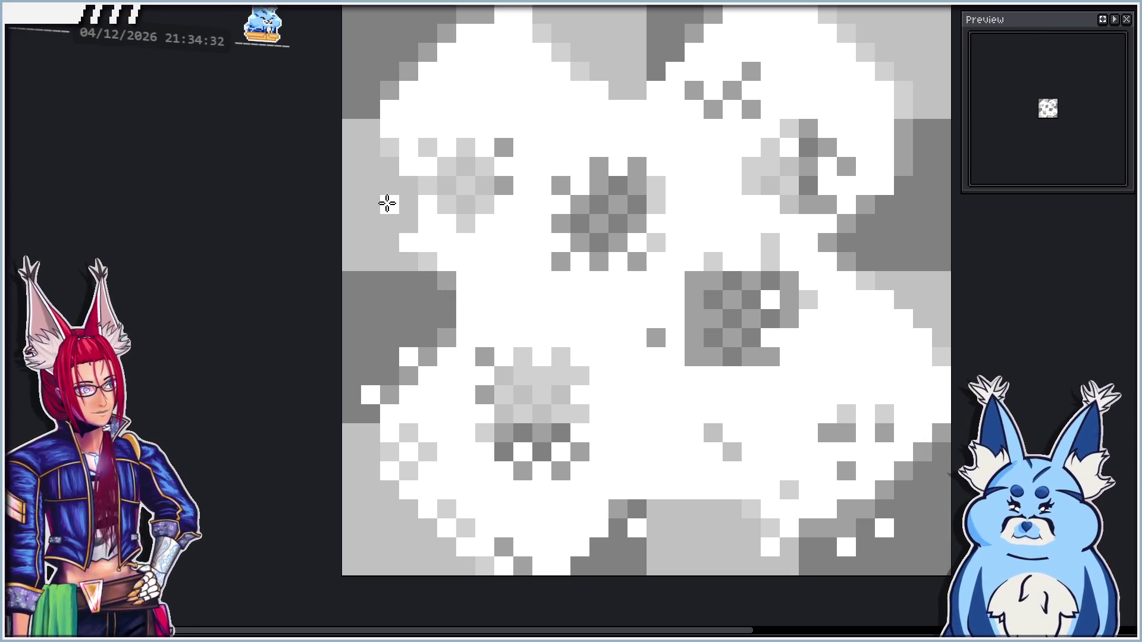
{"action": "left_click", "coordinate": [370, 166]}
{"action": "left_click_drag", "start_coordinate": [370, 166], "coordinate": [403, 300]}
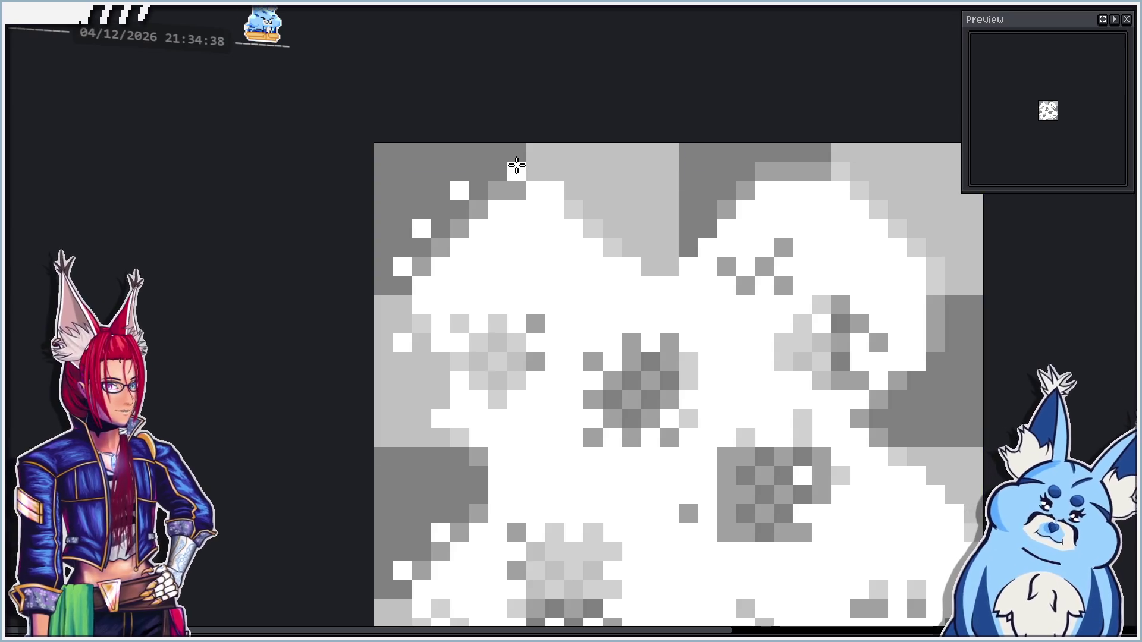
{"action": "left_click", "coordinate": [580, 171]}
{"action": "left_click", "coordinate": [611, 208]}
Paint white pixels near the upper edge, down the right edge and at the lower right, then dab one black pixel
{"action": "scroll", "coordinate": [693, 283], "scroll_direction": "left", "scroll_amount": 3}
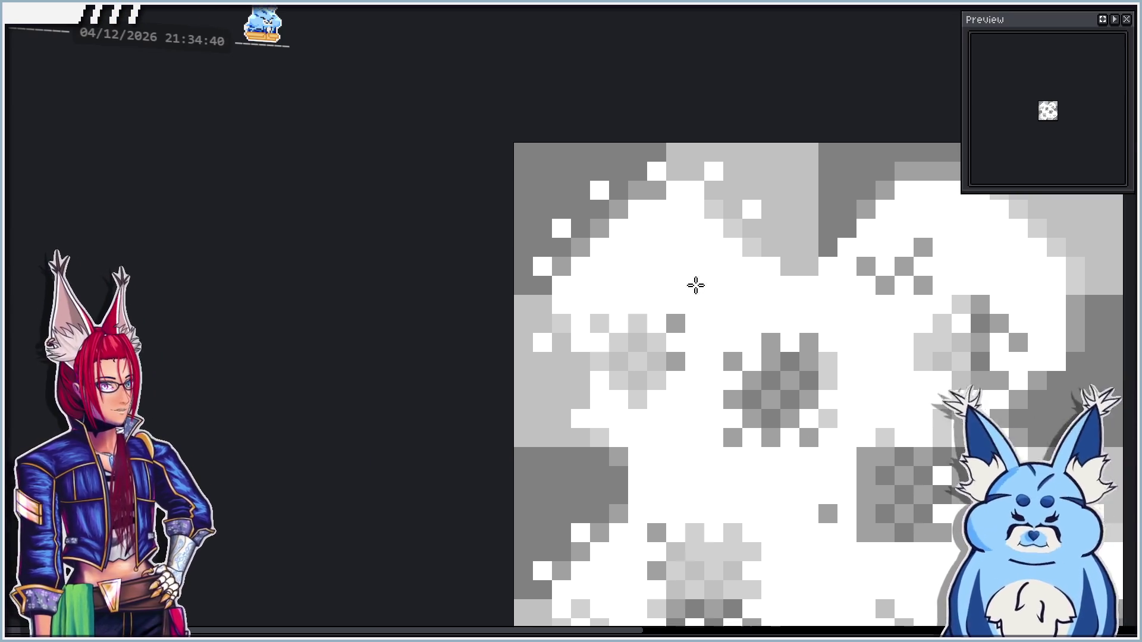
{"action": "scroll", "coordinate": [700, 289], "scroll_direction": "right", "scroll_amount": 10}
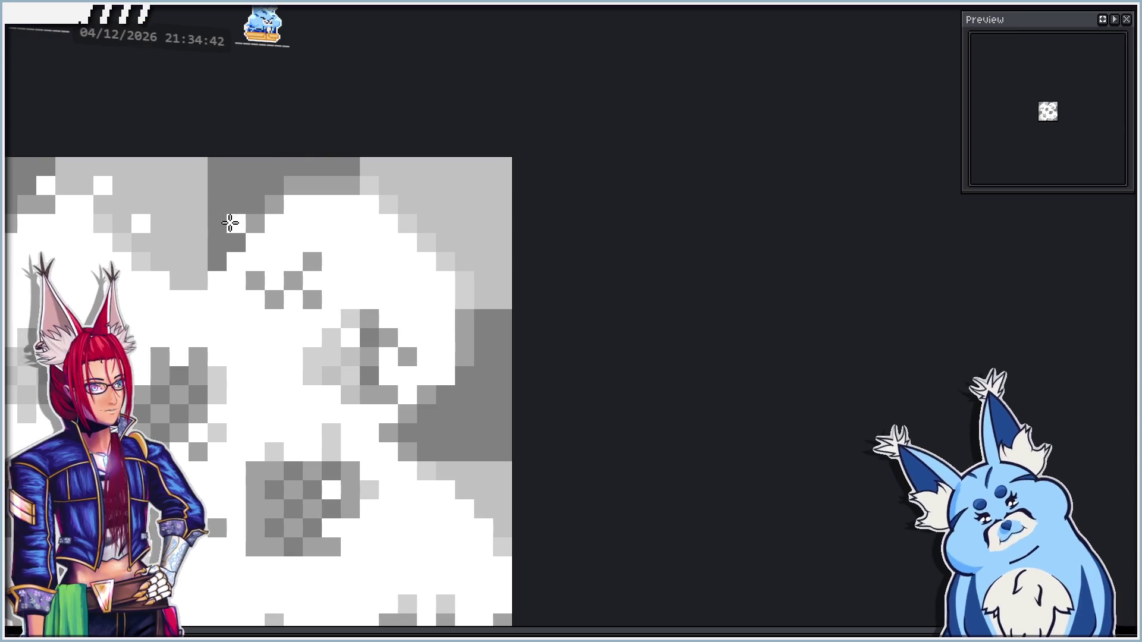
{"action": "left_click", "coordinate": [233, 208]}
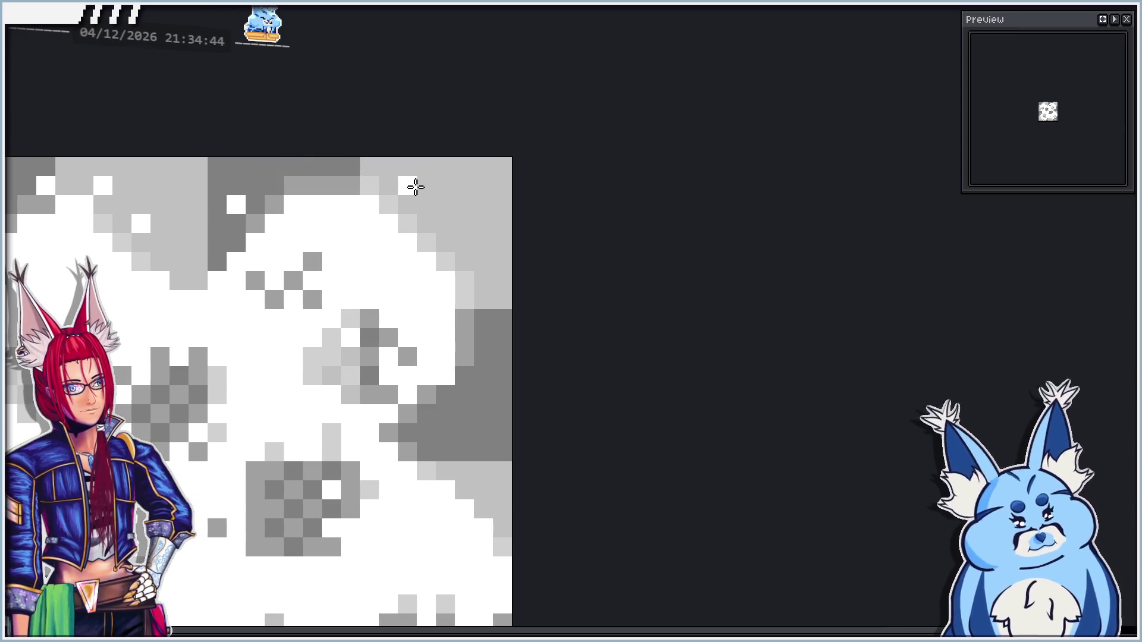
{"action": "left_click", "coordinate": [411, 186]}
{"action": "left_click", "coordinate": [446, 220]}
{"action": "left_click", "coordinate": [484, 261]}
{"action": "left_click", "coordinate": [483, 315]}
{"action": "left_click", "coordinate": [500, 358]}
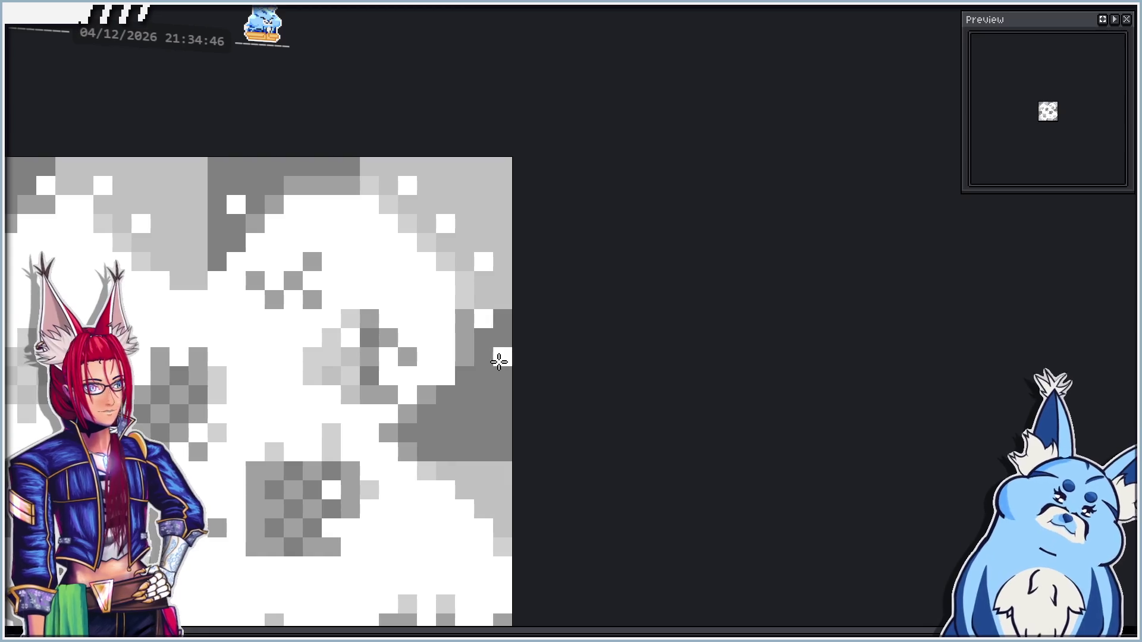
{"action": "scroll", "coordinate": [499, 361], "scroll_direction": "down", "scroll_amount": 3}
{"action": "left_click", "coordinate": [426, 318]}
{"action": "left_click", "coordinate": [473, 361]}
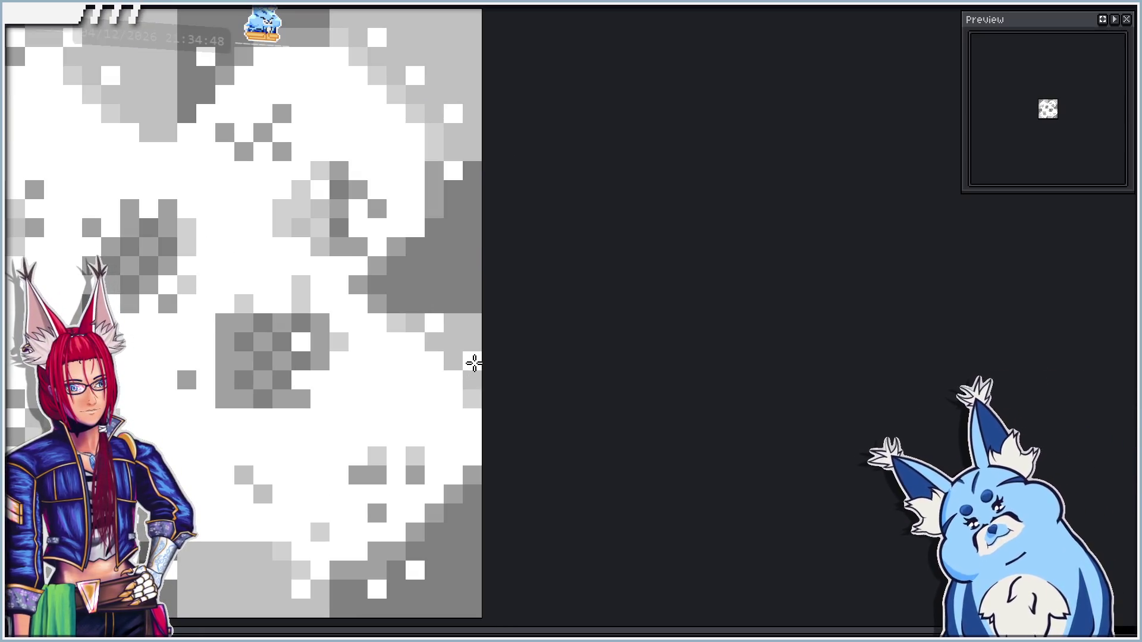
{"action": "scroll", "coordinate": [338, 285], "scroll_direction": "left", "scroll_amount": 5}
{"action": "scroll", "coordinate": [339, 285], "scroll_direction": "down", "scroll_amount": 2}
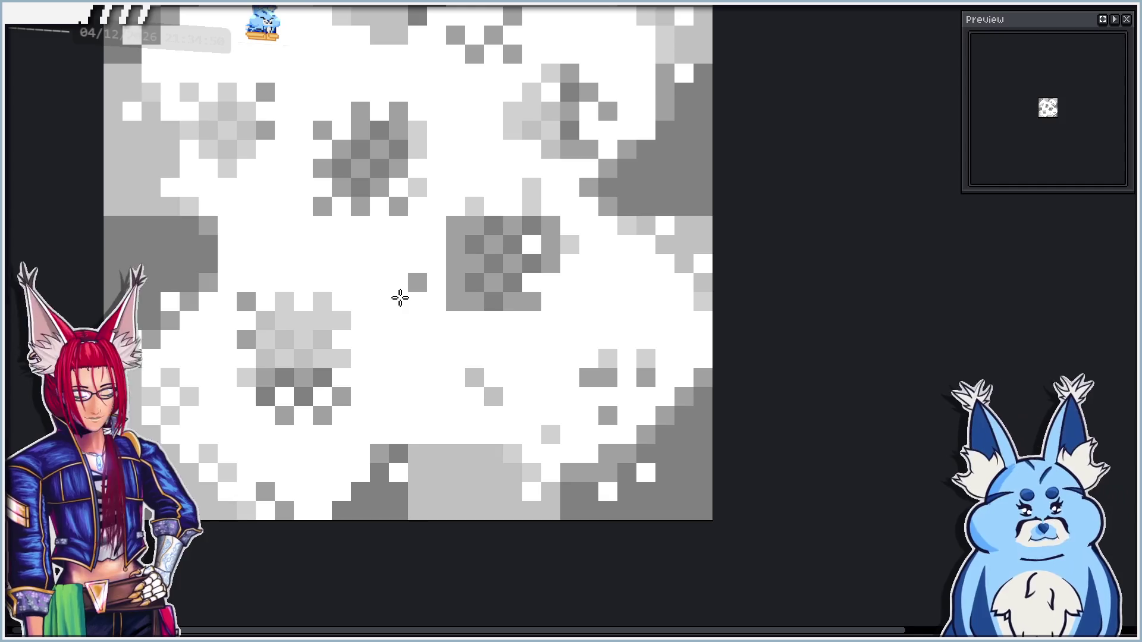
{"action": "scroll", "coordinate": [345, 308], "scroll_direction": "down", "scroll_amount": 3}
{"action": "scroll", "coordinate": [200, 331], "scroll_direction": "up", "scroll_amount": 1}
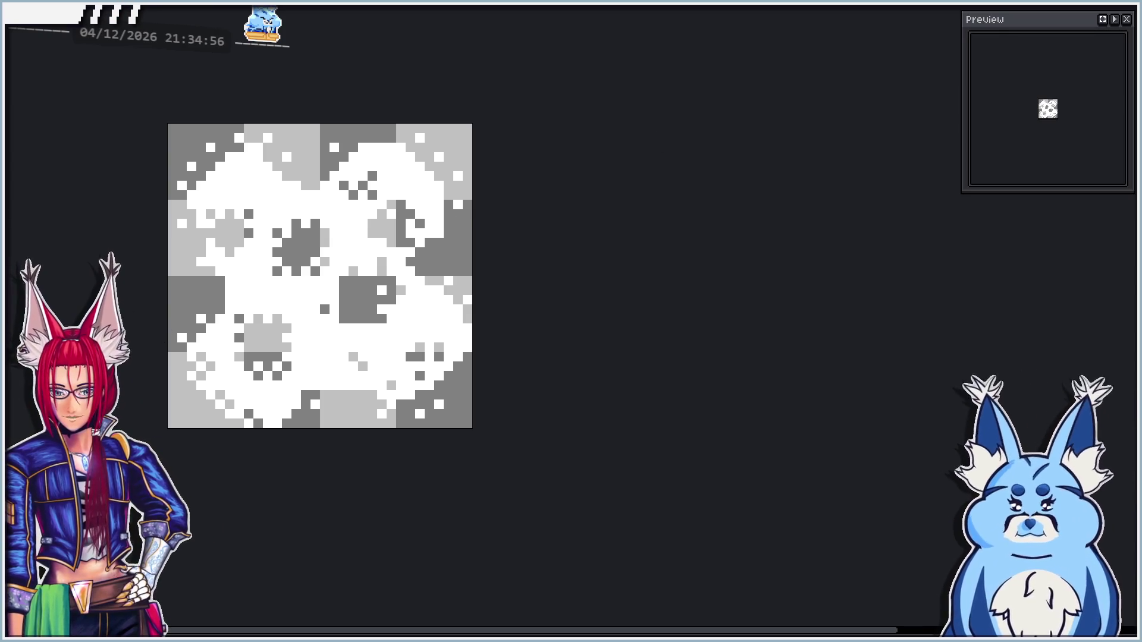
{"action": "scroll", "coordinate": [263, 289], "scroll_direction": "up", "scroll_amount": 1}
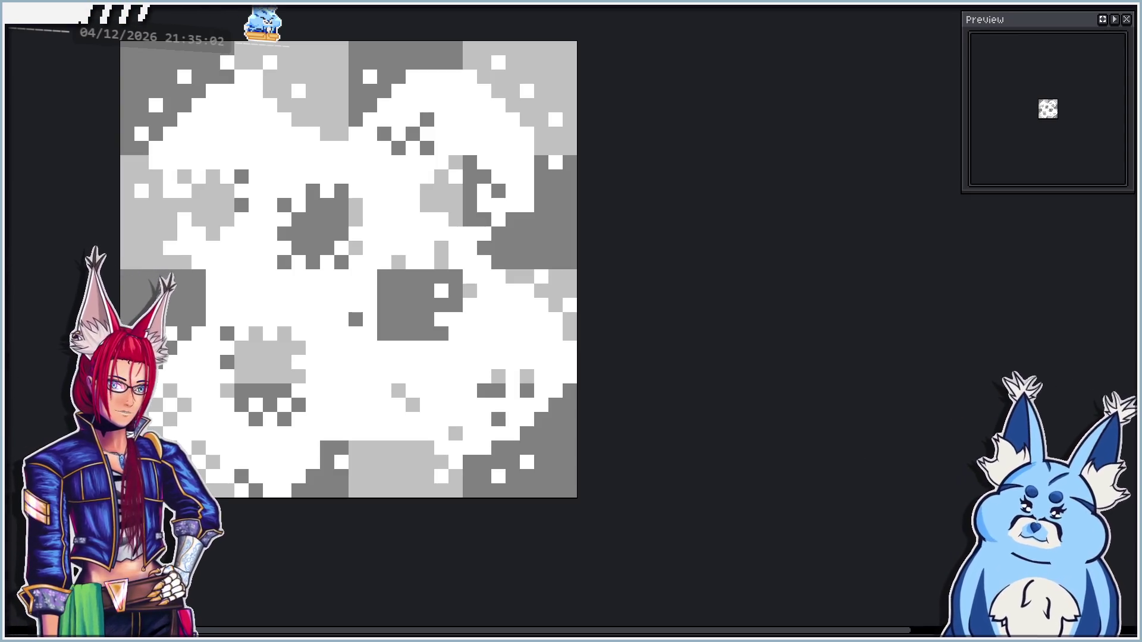
{"action": "left_click", "coordinate": [313, 176]}
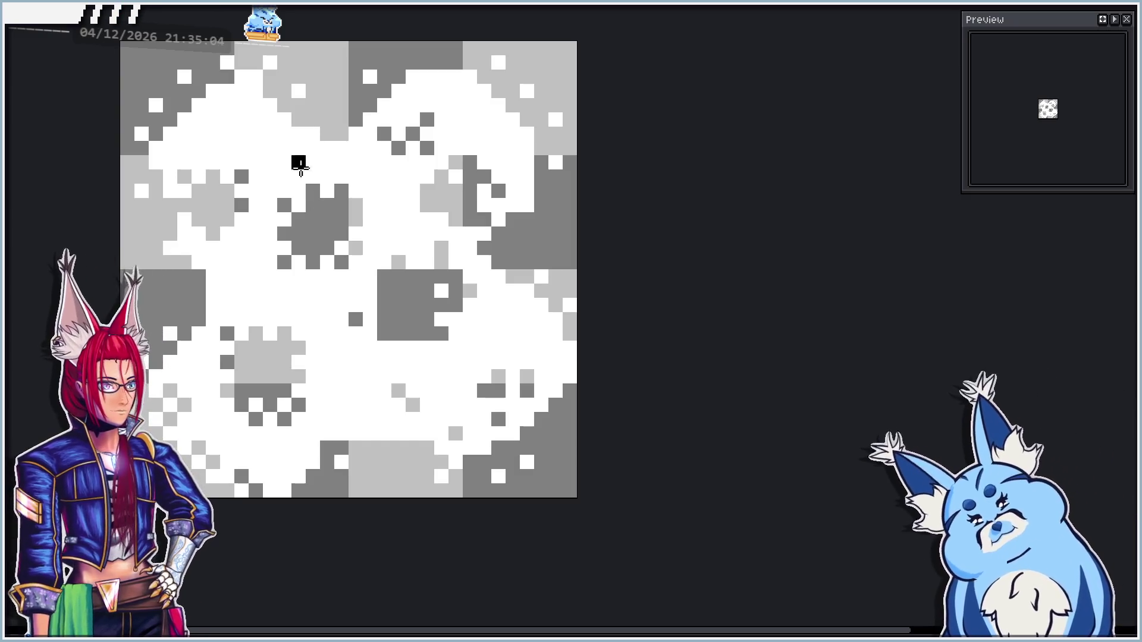
Paint black pixels and strokes from the upper left down toward the lower left of the frame
{"action": "left_click", "coordinate": [198, 162]}
{"action": "left_click", "coordinate": [212, 134]}
{"action": "left_click", "coordinate": [226, 105]}
{"action": "left_click_drag", "start_coordinate": [241, 105], "coordinate": [255, 134]}
{"action": "left_click", "coordinate": [270, 190]}
{"action": "left_click", "coordinate": [227, 204]}
{"action": "left_click", "coordinate": [312, 247]}
{"action": "left_click", "coordinate": [298, 218]}
{"action": "left_click_drag", "start_coordinate": [283, 247], "coordinate": [312, 248]}
{"action": "left_click", "coordinate": [355, 233]}
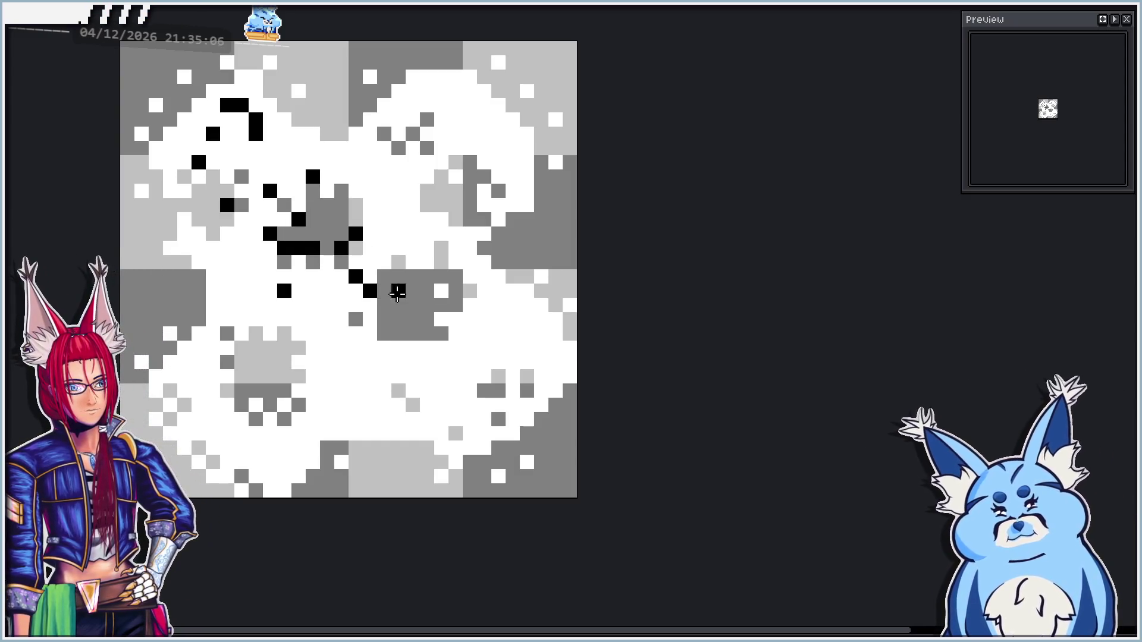
{"action": "left_click", "coordinate": [369, 290]}
{"action": "left_click", "coordinate": [469, 305]}
{"action": "left_click", "coordinate": [434, 361]}
{"action": "left_click", "coordinate": [384, 391]}
Fill the lower-left area and the centre with black
{"action": "mouse_move", "coordinate": [276, 404]}
{"action": "left_mouse_down"}
{"action": "mouse_move", "coordinate": [247, 375]}
{"action": "mouse_move", "coordinate": [277, 357]}
{"action": "left_mouse_up"}
{"action": "left_click", "coordinate": [212, 333]}
{"action": "left_click", "coordinate": [255, 361]}
{"action": "left_click", "coordinate": [327, 305]}
{"action": "left_click", "coordinate": [321, 384]}
{"action": "left_click", "coordinate": [270, 305]}
{"action": "left_click", "coordinate": [227, 390]}
{"action": "left_click", "coordinate": [290, 304]}
{"action": "left_click", "coordinate": [283, 347]}
Grow the black blob upward over the upper-right and upper-left areas and along the bottom centre
{"action": "left_click", "coordinate": [241, 276]}
{"action": "left_click_drag", "start_coordinate": [269, 284], "coordinate": [298, 207]}
{"action": "mouse_move", "coordinate": [313, 250]}
{"action": "left_mouse_down"}
{"action": "mouse_move", "coordinate": [298, 190]}
{"action": "mouse_move", "coordinate": [277, 241]}
{"action": "left_mouse_up"}
{"action": "left_click", "coordinate": [327, 161]}
{"action": "left_click_drag", "start_coordinate": [326, 184], "coordinate": [370, 233]}
{"action": "mouse_move", "coordinate": [442, 162]}
{"action": "left_mouse_down"}
{"action": "mouse_move", "coordinate": [369, 128]}
{"action": "mouse_move", "coordinate": [475, 223]}
{"action": "mouse_move", "coordinate": [462, 193]}
{"action": "left_mouse_up"}
{"action": "mouse_move", "coordinate": [273, 223]}
{"action": "left_mouse_down"}
{"action": "mouse_move", "coordinate": [250, 176]}
{"action": "mouse_move", "coordinate": [220, 226]}
{"action": "mouse_move", "coordinate": [232, 235]}
{"action": "mouse_move", "coordinate": [194, 148]}
{"action": "left_mouse_up"}
{"action": "left_click", "coordinate": [374, 257]}
{"action": "mouse_move", "coordinate": [362, 333]}
{"action": "left_mouse_down"}
{"action": "mouse_move", "coordinate": [374, 367]}
{"action": "mouse_move", "coordinate": [511, 416]}
{"action": "mouse_move", "coordinate": [357, 387]}
{"action": "mouse_move", "coordinate": [524, 374]}
{"action": "mouse_move", "coordinate": [420, 345]}
{"action": "mouse_move", "coordinate": [303, 417]}
{"action": "mouse_move", "coordinate": [298, 461]}
{"action": "mouse_move", "coordinate": [225, 273]}
{"action": "mouse_move", "coordinate": [433, 165]}
{"action": "mouse_move", "coordinate": [351, 107]}
{"action": "mouse_move", "coordinate": [475, 89]}
{"action": "mouse_move", "coordinate": [404, 220]}
{"action": "mouse_move", "coordinate": [286, 181]}
{"action": "mouse_move", "coordinate": [333, 309]}
{"action": "mouse_move", "coordinate": [543, 324]}
{"action": "left_mouse_up"}
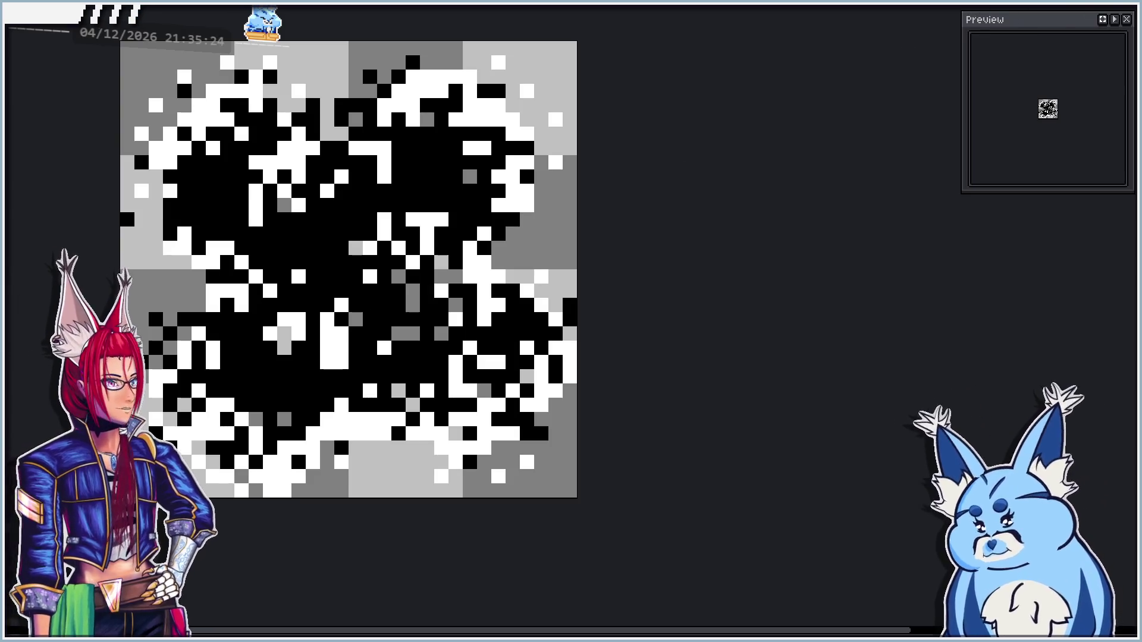
Delete the black blob, undoing once and then clearing it with Select All and Delete
{"action": "left_click", "coordinate": [457, 177]}
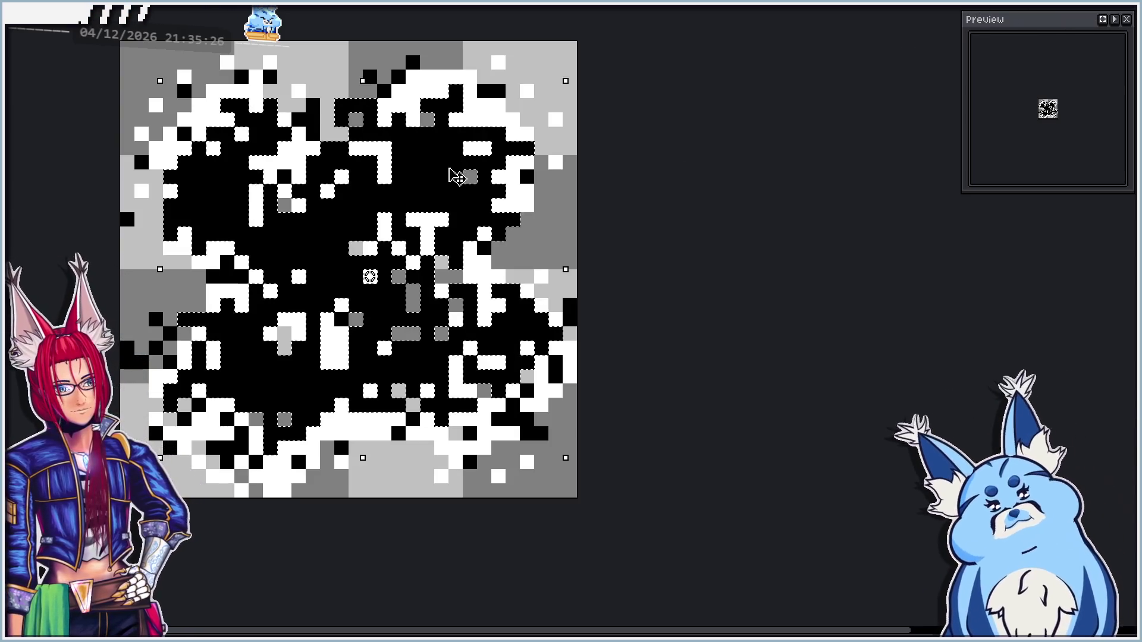
{"action": "key", "text": "Delete"}
{"action": "key", "text": "ctrl+z"}
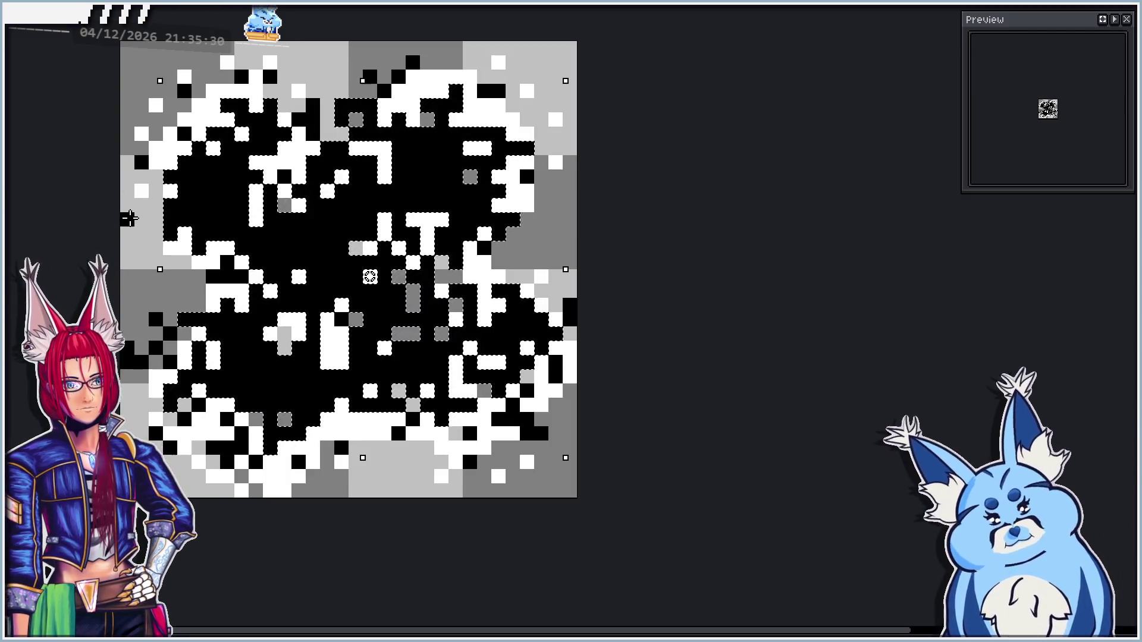
{"action": "key", "text": "ctrl+a"}
{"action": "key", "text": "Delete"}
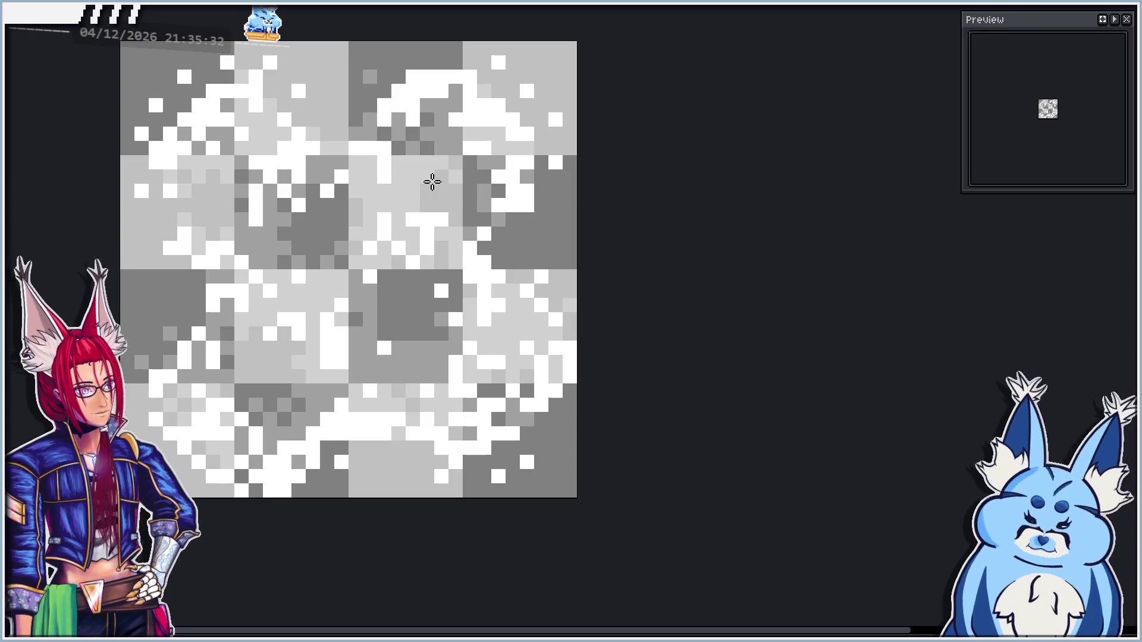
{"action": "scroll", "coordinate": [578, 262], "scroll_direction": "down", "scroll_amount": 1}
{"action": "scroll", "coordinate": [482, 224], "scroll_direction": "up", "scroll_amount": 1}
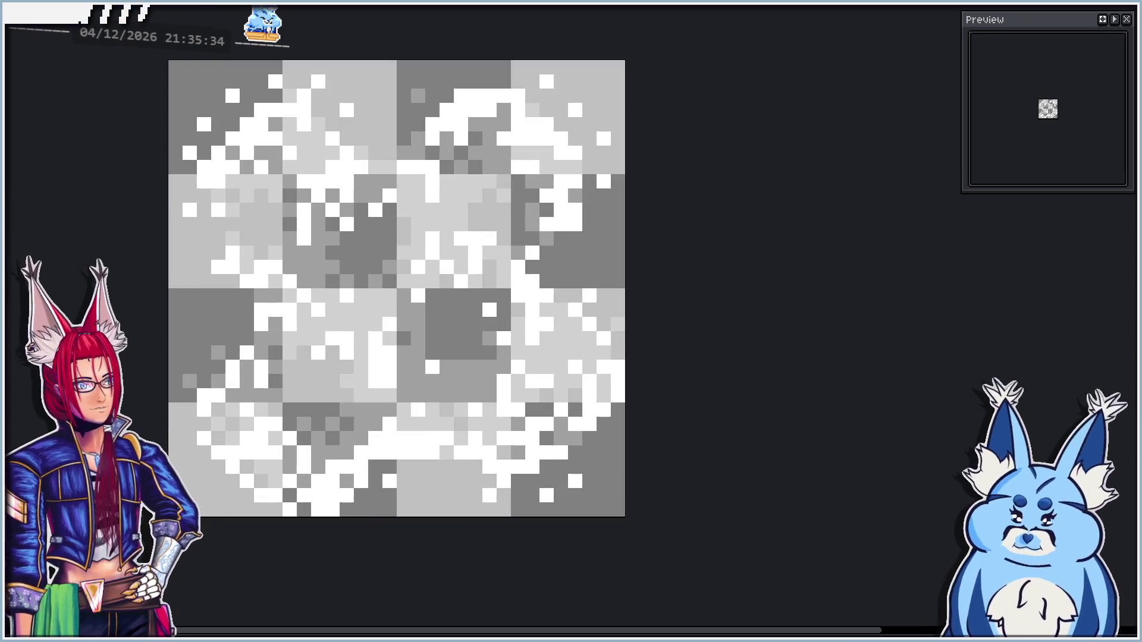
Lasso the top-left, top-right and right-middle patches and nudge each one pixel
{"action": "mouse_move", "coordinate": [325, 63]}
{"action": "left_mouse_down"}
{"action": "mouse_move", "coordinate": [186, 209]}
{"action": "mouse_move", "coordinate": [315, 68]}
{"action": "left_mouse_up"}
{"action": "key", "text": "Left"}
{"action": "key", "text": "Up"}
{"action": "mouse_move", "coordinate": [628, 57]}
{"action": "left_mouse_down"}
{"action": "mouse_move", "coordinate": [446, 101]}
{"action": "mouse_move", "coordinate": [437, 148]}
{"action": "left_mouse_up"}
{"action": "key", "text": "Up"}
{"action": "key", "text": "ctrl+d"}
{"action": "left_click_drag", "start_coordinate": [626, 173], "coordinate": [524, 275]}
{"action": "key", "text": "Right"}
{"action": "key", "text": "ctrl+d"}
Shift the lower-right, lower-middle and lower-left patches by one pixel, then select the mid-left area
{"action": "mouse_move", "coordinate": [619, 350]}
{"action": "left_mouse_down"}
{"action": "mouse_move", "coordinate": [558, 434]}
{"action": "mouse_move", "coordinate": [611, 515]}
{"action": "left_mouse_up"}
{"action": "mouse_move", "coordinate": [604, 472]}
{"action": "left_mouse_down"}
{"action": "mouse_move", "coordinate": [612, 458]}
{"action": "mouse_move", "coordinate": [612, 486]}
{"action": "left_mouse_up"}
{"action": "key", "text": "ctrl+d"}
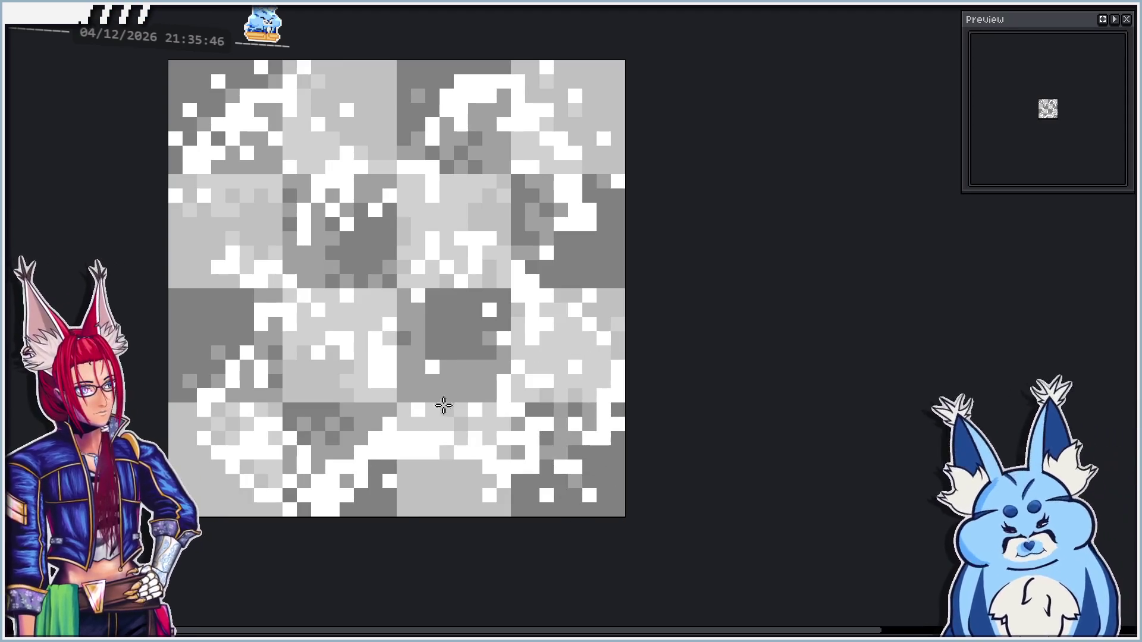
{"action": "left_click_drag", "start_coordinate": [440, 403], "coordinate": [415, 436]}
{"action": "key", "text": "Down"}
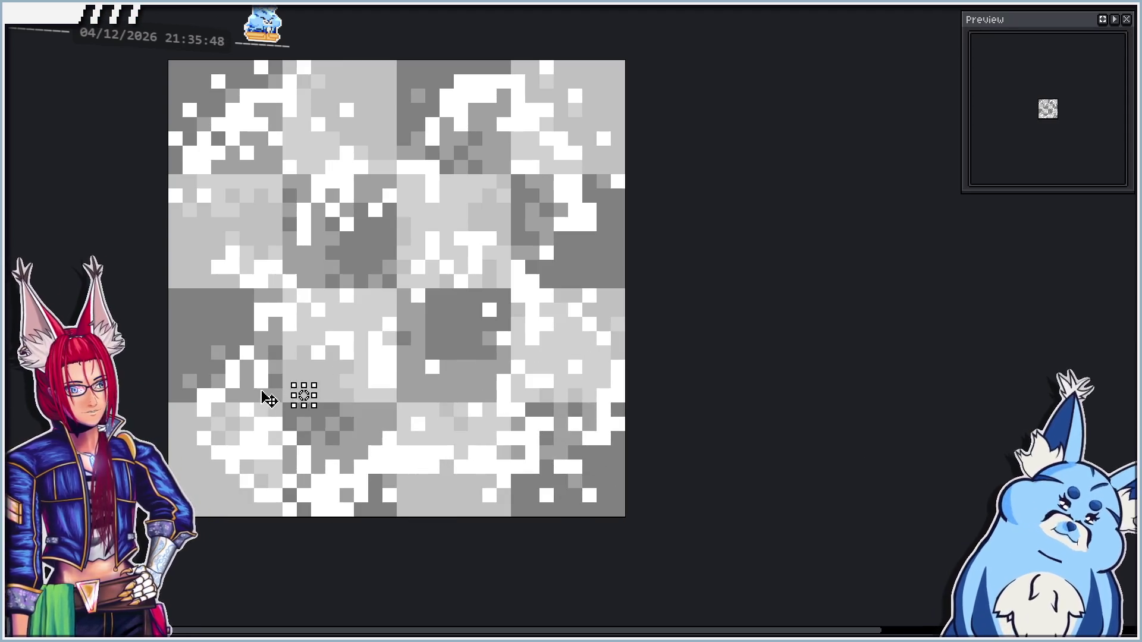
{"action": "mouse_move", "coordinate": [355, 345]}
{"action": "left_mouse_down"}
{"action": "mouse_move", "coordinate": [318, 351]}
{"action": "mouse_move", "coordinate": [240, 516]}
{"action": "left_mouse_up"}
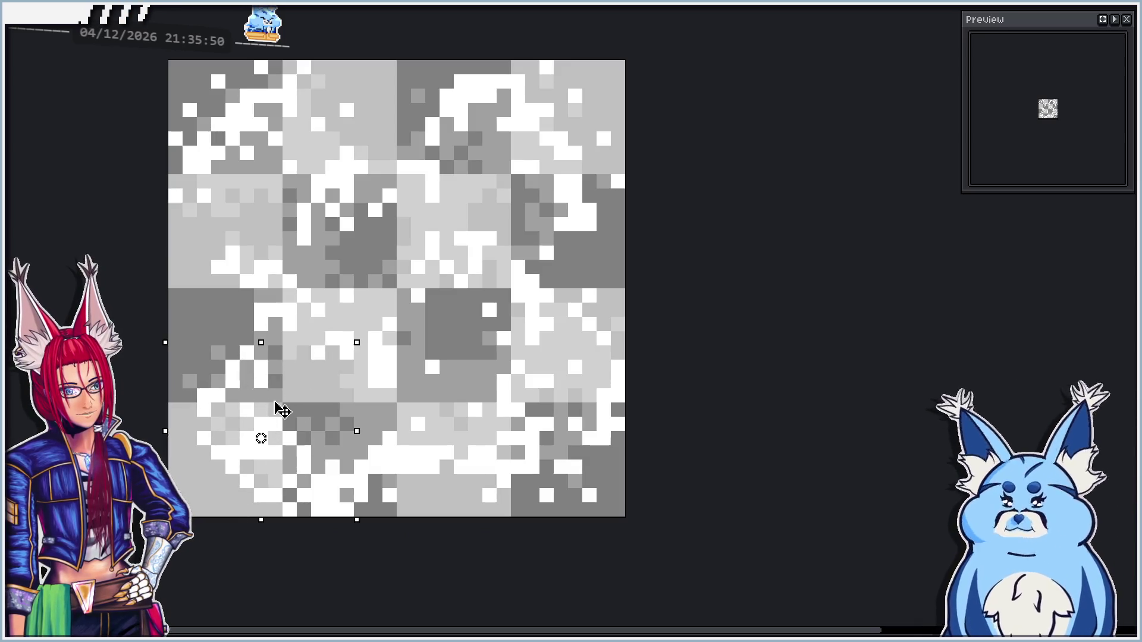
{"action": "key", "text": "Down"}
{"action": "key", "text": "Left"}
{"action": "mouse_move", "coordinate": [353, 265]}
{"action": "left_mouse_down"}
{"action": "mouse_move", "coordinate": [220, 293]}
{"action": "mouse_move", "coordinate": [369, 279]}
{"action": "mouse_move", "coordinate": [323, 296]}
{"action": "left_mouse_up"}
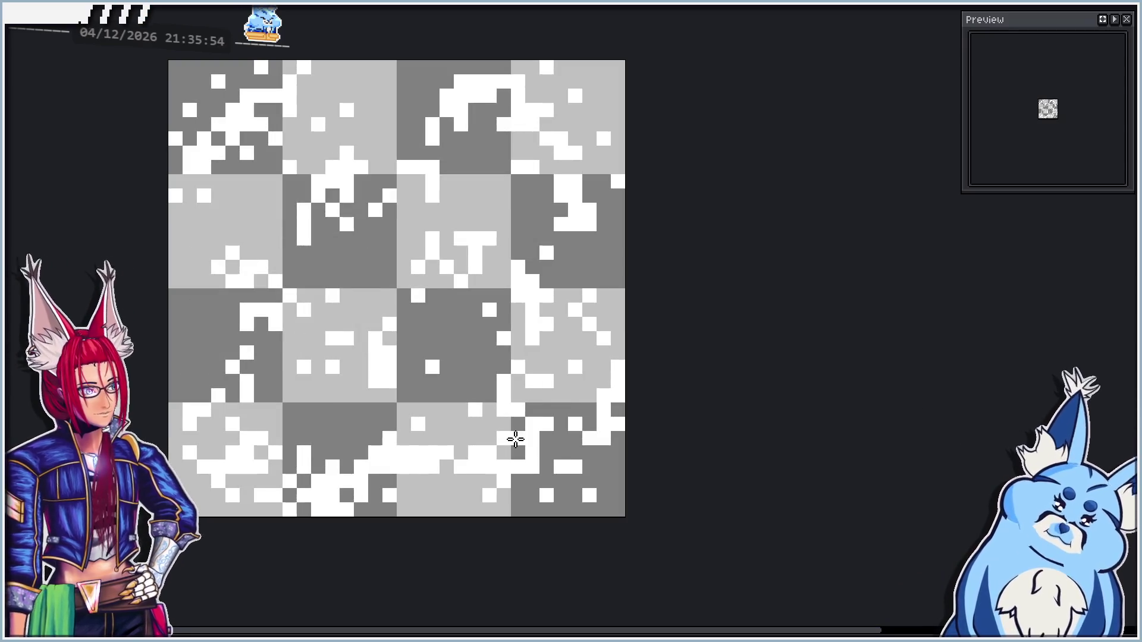
{"action": "scroll", "coordinate": [444, 267], "scroll_direction": "down", "scroll_amount": 7}
{"action": "scroll", "coordinate": [476, 256], "scroll_direction": "up", "scroll_amount": 2}
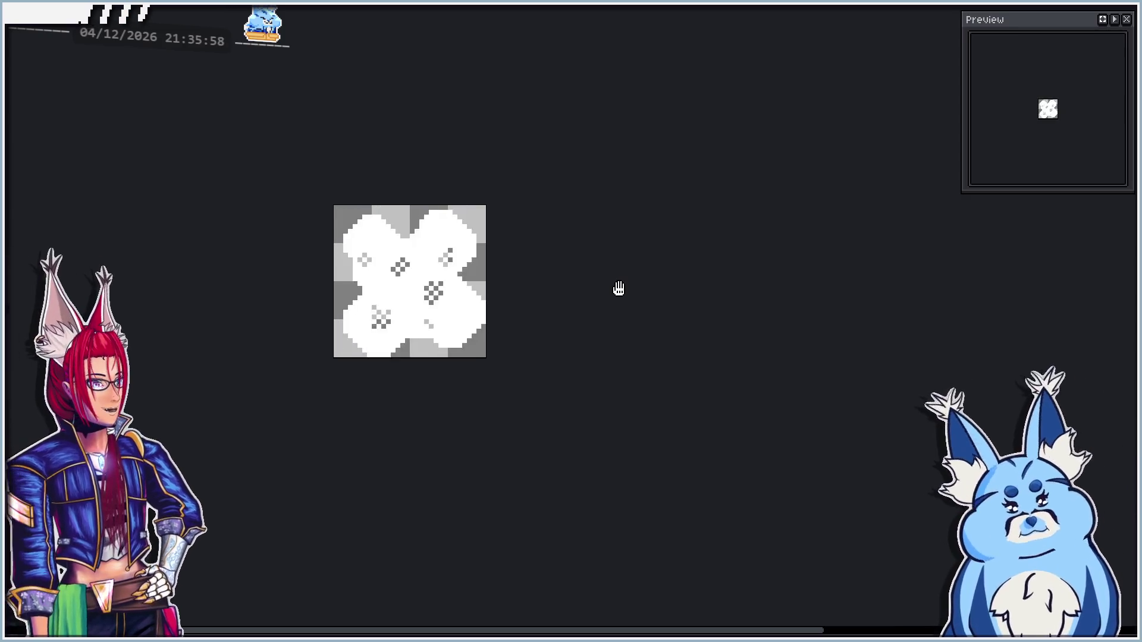
Stop the animation, zoom and pan the frame, and lasso-select its lower-right region
{"action": "key", "text": "Return"}
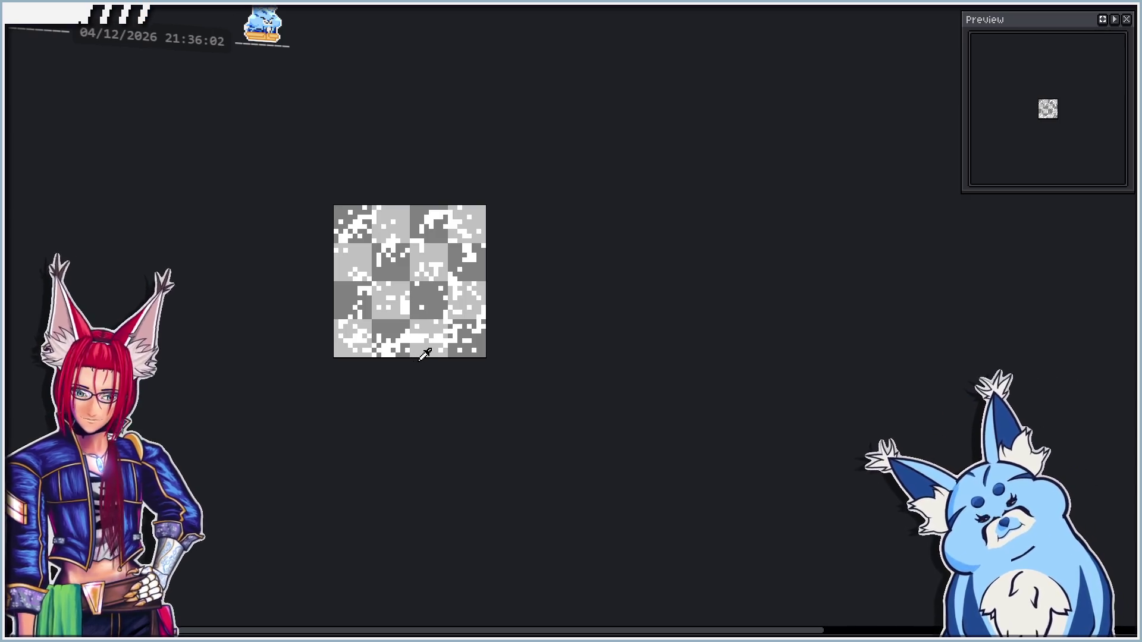
{"action": "scroll", "coordinate": [334, 268], "scroll_direction": "up", "scroll_amount": 1}
{"action": "left_click_drag", "start_coordinate": [521, 277], "coordinate": [413, 237]}
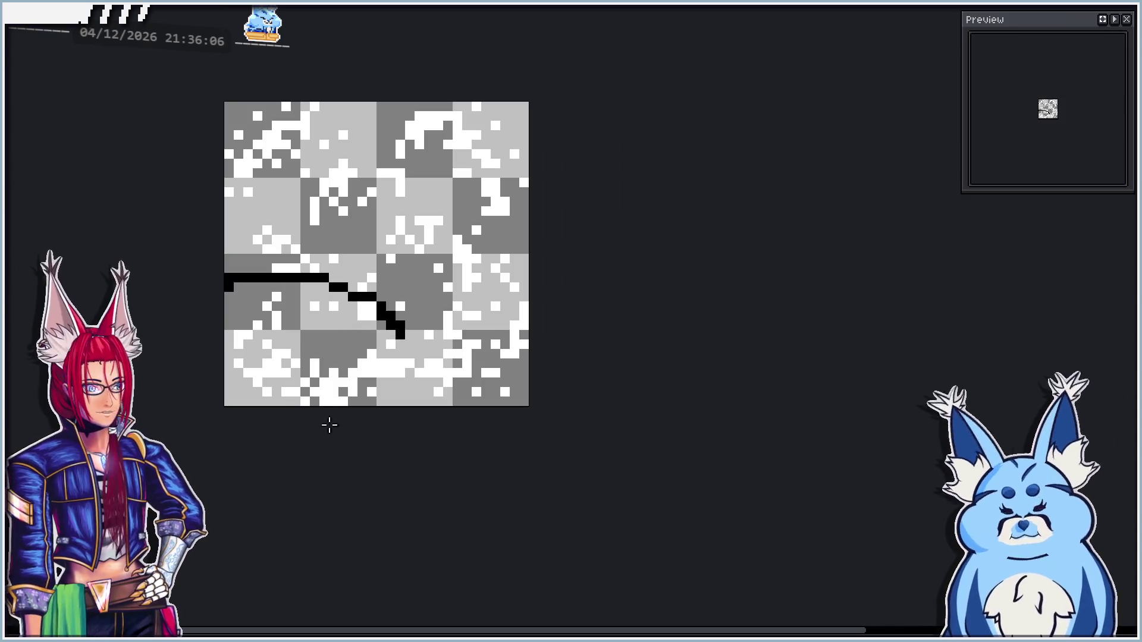
{"action": "mouse_move", "coordinate": [629, 301]}
{"action": "left_mouse_down"}
{"action": "mouse_move", "coordinate": [663, 359]}
{"action": "mouse_move", "coordinate": [537, 369]}
{"action": "left_mouse_up"}
{"action": "key", "text": "ctrl+d"}
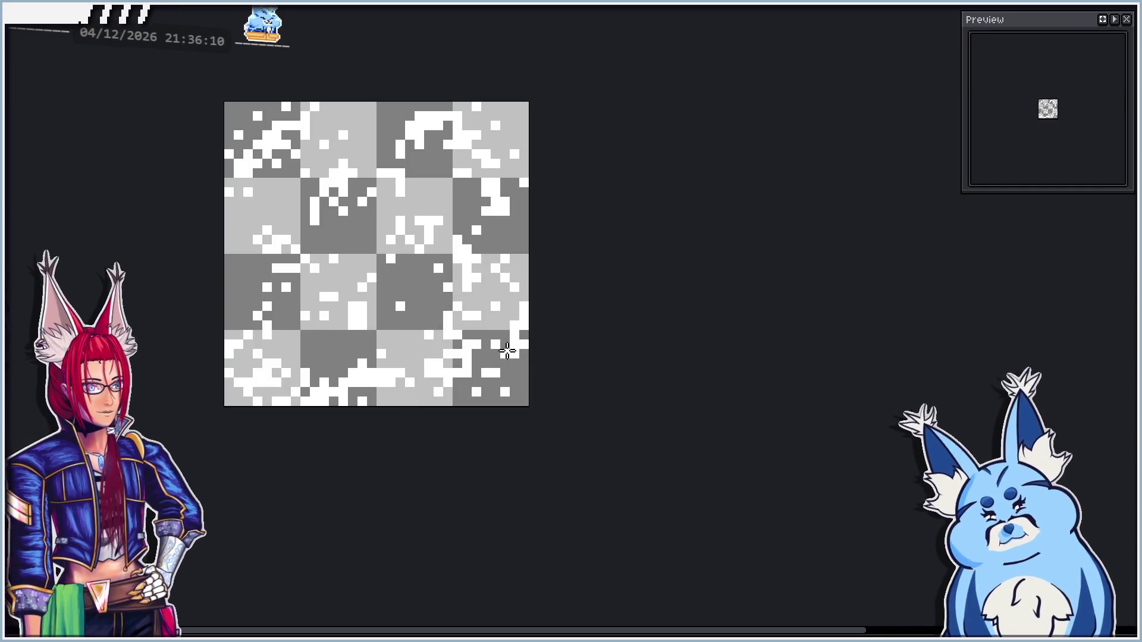
{"action": "key", "text": "ctrl+shift+d"}
Move the lower-right patch to the upper right and shift the mid-right and middle patches slightly
{"action": "mouse_move", "coordinate": [522, 344]}
{"action": "left_mouse_down"}
{"action": "mouse_move", "coordinate": [472, 64]}
{"action": "mouse_move", "coordinate": [517, 186]}
{"action": "mouse_move", "coordinate": [148, 176]}
{"action": "mouse_move", "coordinate": [276, 168]}
{"action": "mouse_move", "coordinate": [310, 122]}
{"action": "left_mouse_up"}
{"action": "mouse_move", "coordinate": [405, 148]}
{"action": "left_mouse_down"}
{"action": "mouse_move", "coordinate": [339, 190]}
{"action": "mouse_move", "coordinate": [431, 144]}
{"action": "left_mouse_up"}
{"action": "mouse_move", "coordinate": [309, 252]}
{"action": "left_mouse_down"}
{"action": "mouse_move", "coordinate": [331, 238]}
{"action": "mouse_move", "coordinate": [306, 280]}
{"action": "left_mouse_up"}
{"action": "mouse_move", "coordinate": [483, 224]}
{"action": "left_mouse_down"}
{"action": "mouse_move", "coordinate": [377, 281]}
{"action": "mouse_move", "coordinate": [453, 280]}
{"action": "mouse_move", "coordinate": [466, 306]}
{"action": "left_mouse_up"}
{"action": "left_click", "coordinate": [385, 283]}
{"action": "mouse_move", "coordinate": [385, 282]}
{"action": "left_mouse_down"}
{"action": "mouse_move", "coordinate": [375, 319]}
{"action": "mouse_move", "coordinate": [391, 344]}
{"action": "left_mouse_up"}
{"action": "left_click", "coordinate": [613, 318]}
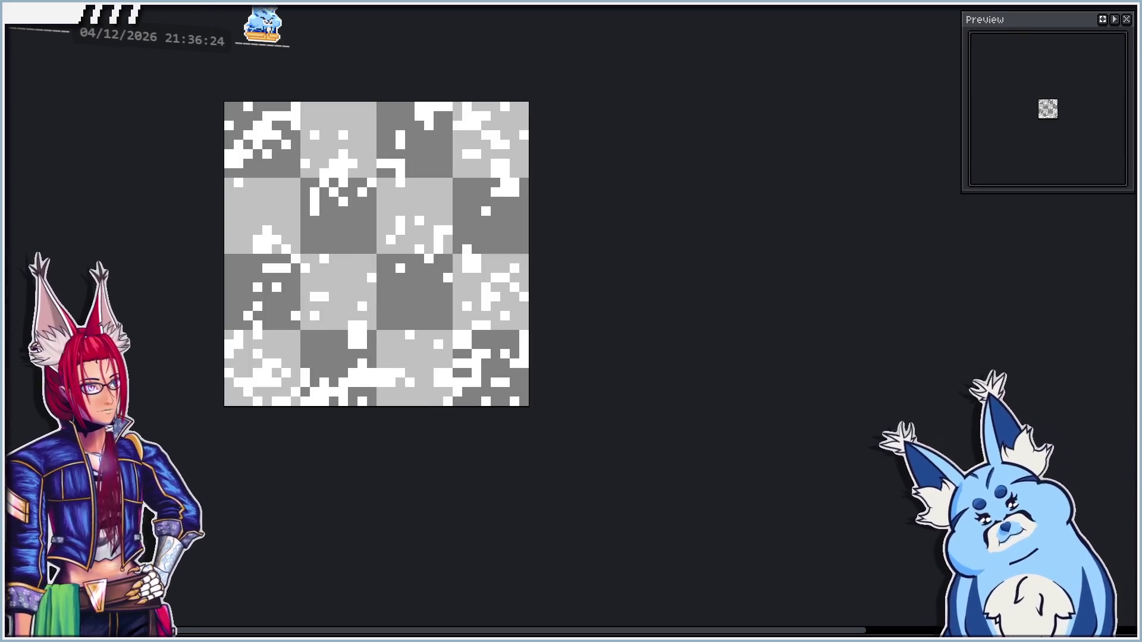
Spray black across the lower, left, upper and central areas, then undo the spray
{"action": "mouse_move", "coordinate": [535, 306]}
{"action": "left_mouse_down"}
{"action": "mouse_move", "coordinate": [393, 356]}
{"action": "mouse_move", "coordinate": [334, 337]}
{"action": "mouse_move", "coordinate": [342, 264]}
{"action": "mouse_move", "coordinate": [253, 193]}
{"action": "mouse_move", "coordinate": [279, 164]}
{"action": "mouse_move", "coordinate": [425, 149]}
{"action": "mouse_move", "coordinate": [470, 158]}
{"action": "mouse_move", "coordinate": [493, 190]}
{"action": "mouse_move", "coordinate": [458, 225]}
{"action": "mouse_move", "coordinate": [416, 336]}
{"action": "mouse_move", "coordinate": [452, 362]}
{"action": "mouse_move", "coordinate": [286, 350]}
{"action": "mouse_move", "coordinate": [333, 262]}
{"action": "mouse_move", "coordinate": [393, 250]}
{"action": "mouse_move", "coordinate": [346, 343]}
{"action": "mouse_move", "coordinate": [345, 286]}
{"action": "mouse_move", "coordinate": [256, 208]}
{"action": "mouse_move", "coordinate": [309, 190]}
{"action": "mouse_move", "coordinate": [540, 234]}
{"action": "mouse_move", "coordinate": [493, 356]}
{"action": "mouse_move", "coordinate": [312, 391]}
{"action": "mouse_move", "coordinate": [241, 377]}
{"action": "left_mouse_up"}
{"action": "mouse_move", "coordinate": [273, 327]}
{"action": "left_mouse_down"}
{"action": "mouse_move", "coordinate": [440, 272]}
{"action": "mouse_move", "coordinate": [506, 310]}
{"action": "left_mouse_up"}
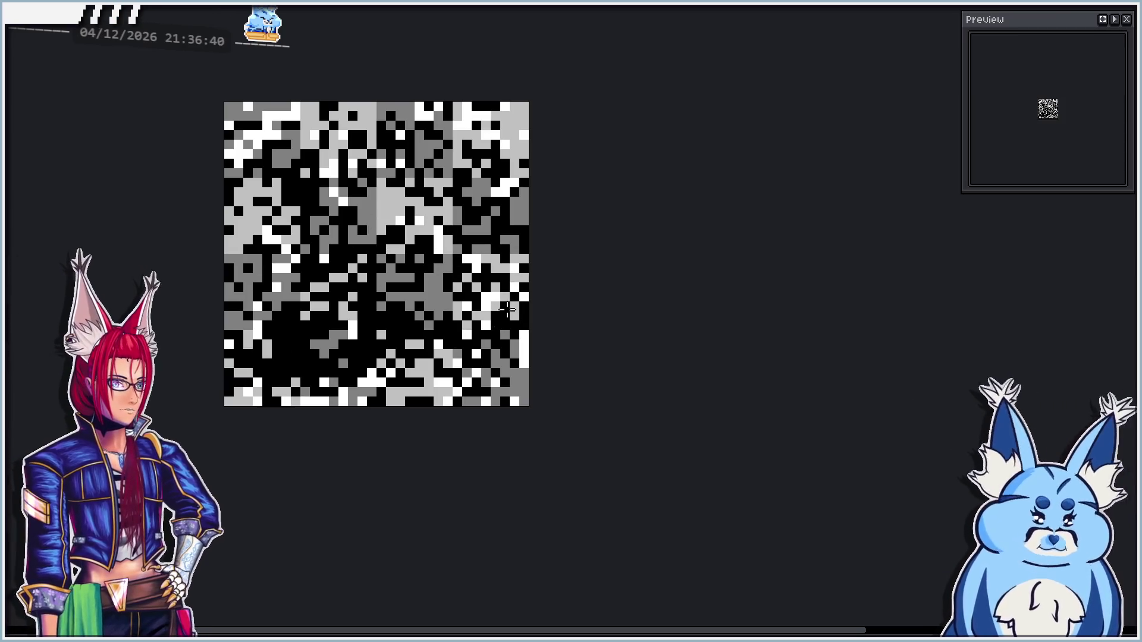
{"action": "mouse_move", "coordinate": [285, 252]}
{"action": "left_mouse_down"}
{"action": "mouse_move", "coordinate": [318, 231]}
{"action": "mouse_move", "coordinate": [413, 232]}
{"action": "mouse_move", "coordinate": [273, 127]}
{"action": "mouse_move", "coordinate": [251, 171]}
{"action": "mouse_move", "coordinate": [432, 196]}
{"action": "left_mouse_up"}
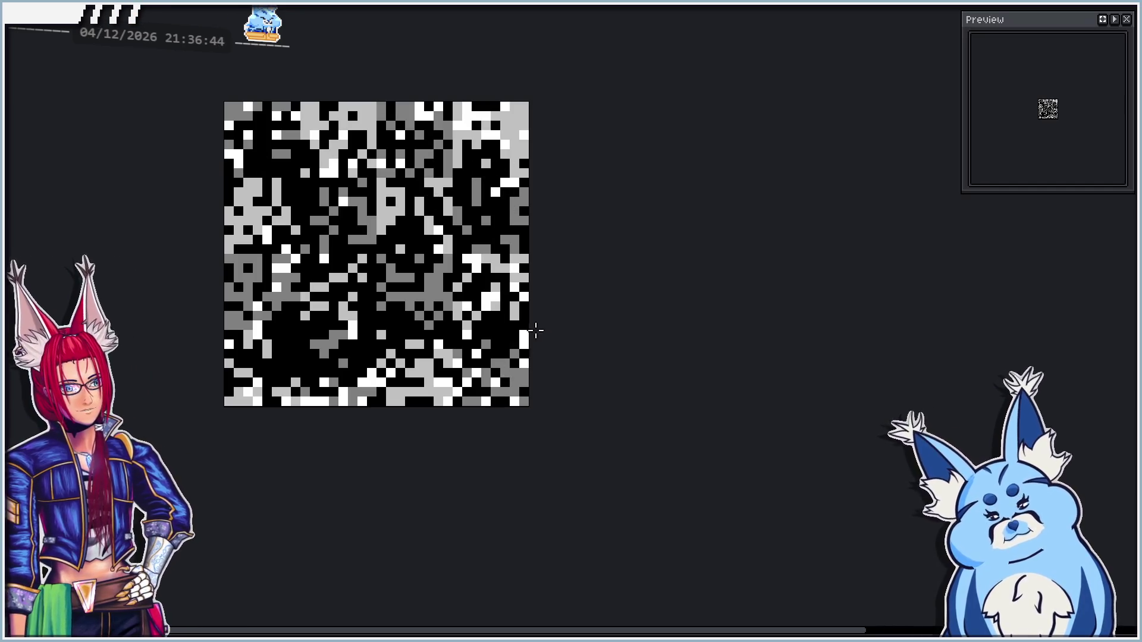
{"action": "left_click_drag", "start_coordinate": [404, 191], "coordinate": [443, 344]}
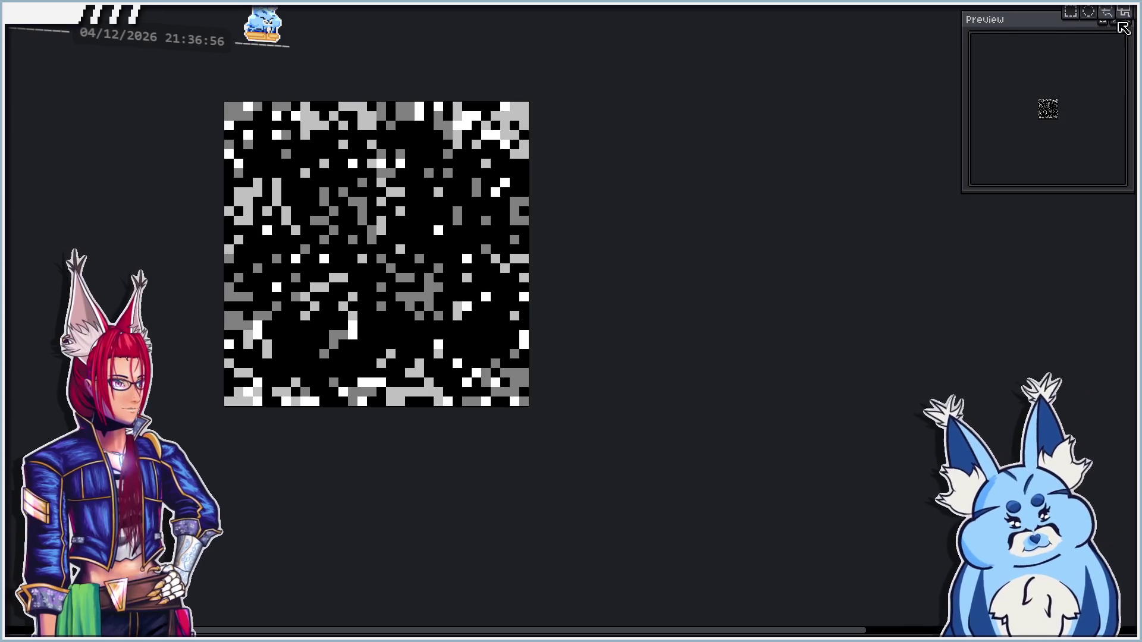
{"action": "key", "text": "ctrl+z"}
{"action": "key", "text": "ctrl+z"}
{"action": "key", "text": "ctrl+z"}
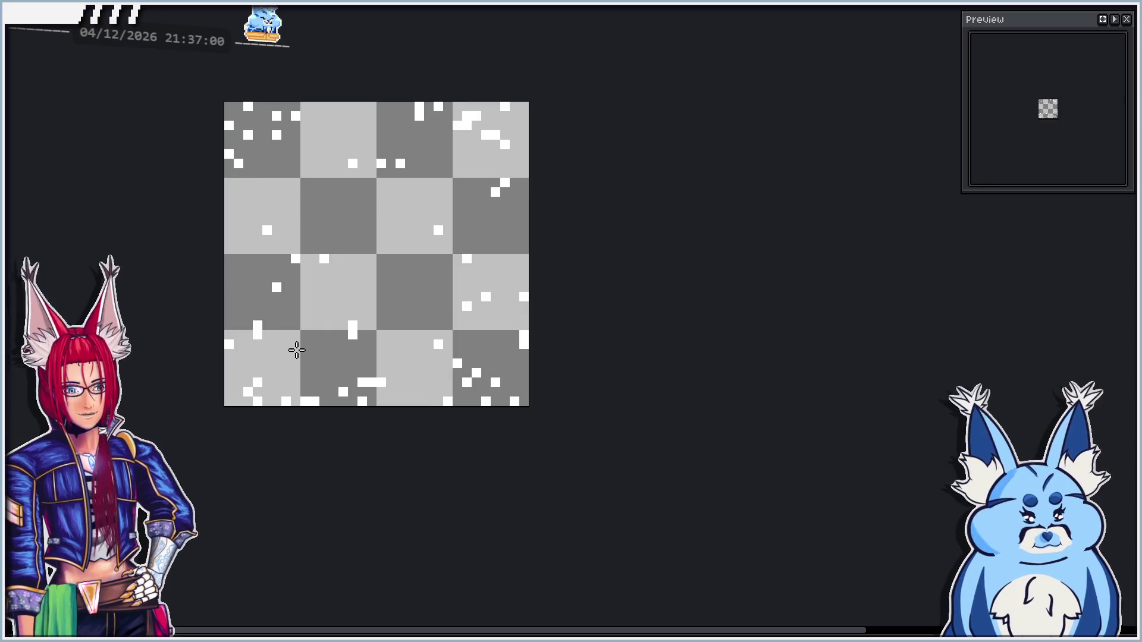
Undo and redo back to the final frame, then open and dismiss the Export File dialog
{"action": "key", "text": "ctrl+z"}
{"action": "key", "text": "ctrl+z"}
{"action": "key", "text": "ctrl+z"}
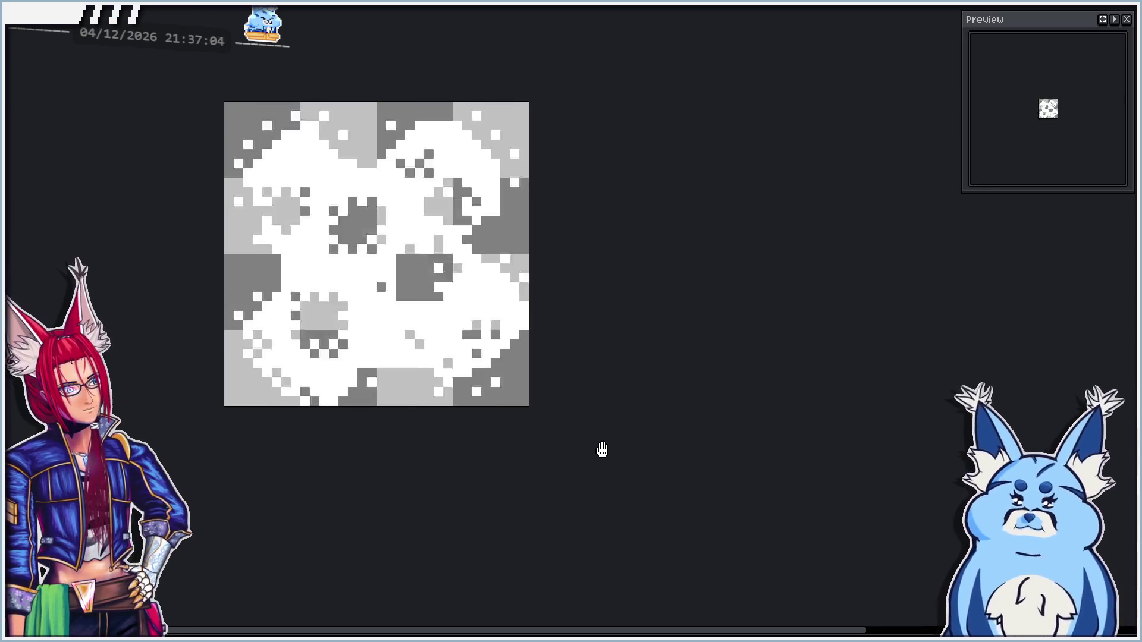
{"action": "key", "text": "ctrl+y"}
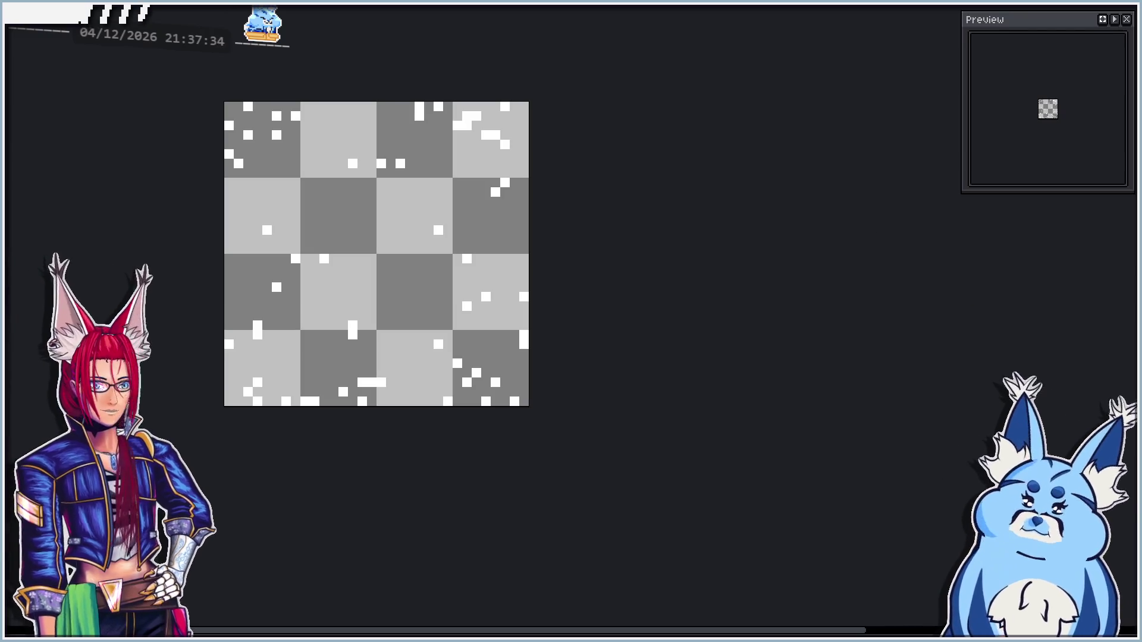
{"action": "key", "text": "ctrl+alt+shift+s"}
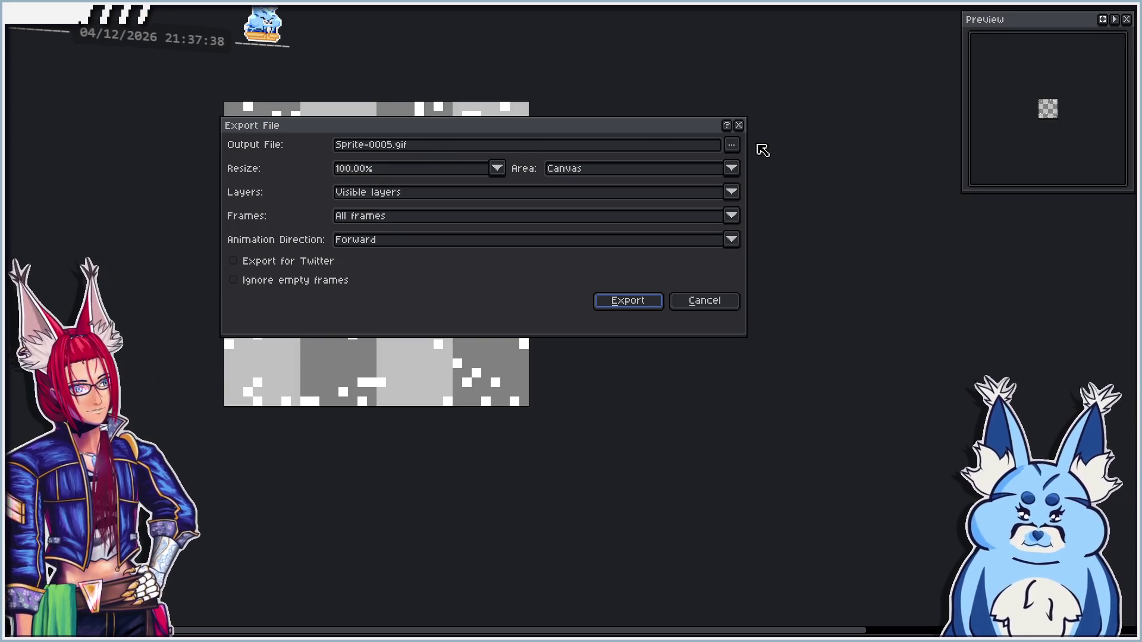
{"action": "left_click", "coordinate": [741, 126]}
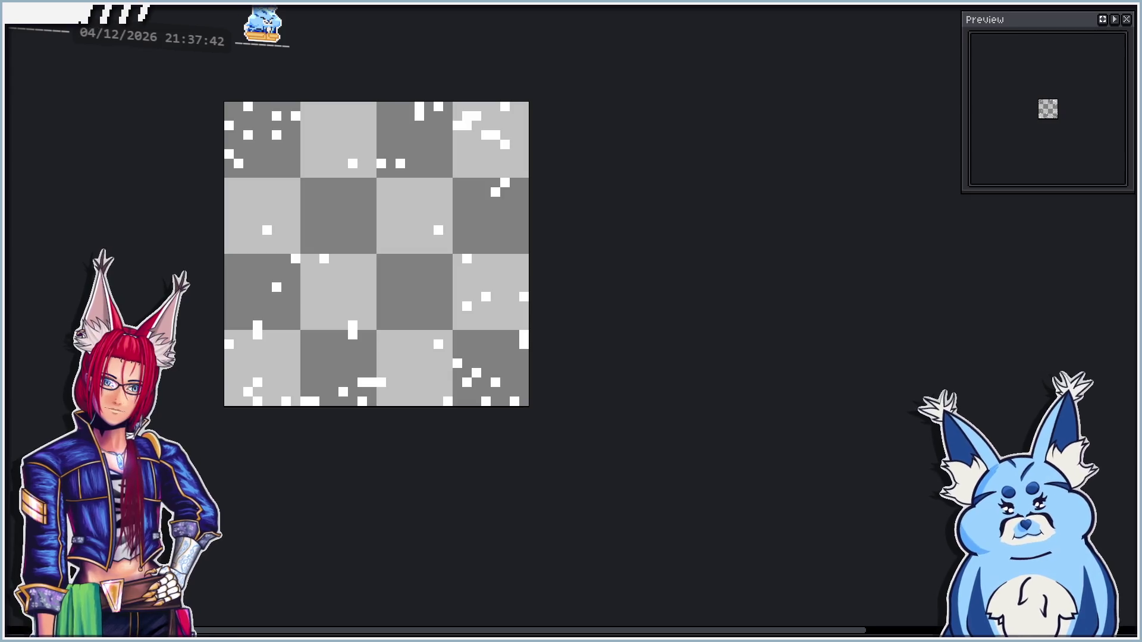
{"action": "key", "text": "ctrl+e"}
Tick Output File in Export Sprite Sheet's Output tab and export the horizontal PNG sheet to Documents
{"action": "scroll", "coordinate": [440, 306], "scroll_direction": "up", "scroll_amount": 4}
{"action": "scroll", "coordinate": [336, 308], "scroll_direction": "down", "scroll_amount": 1}
{"action": "scroll", "coordinate": [315, 313], "scroll_direction": "up", "scroll_amount": 1}
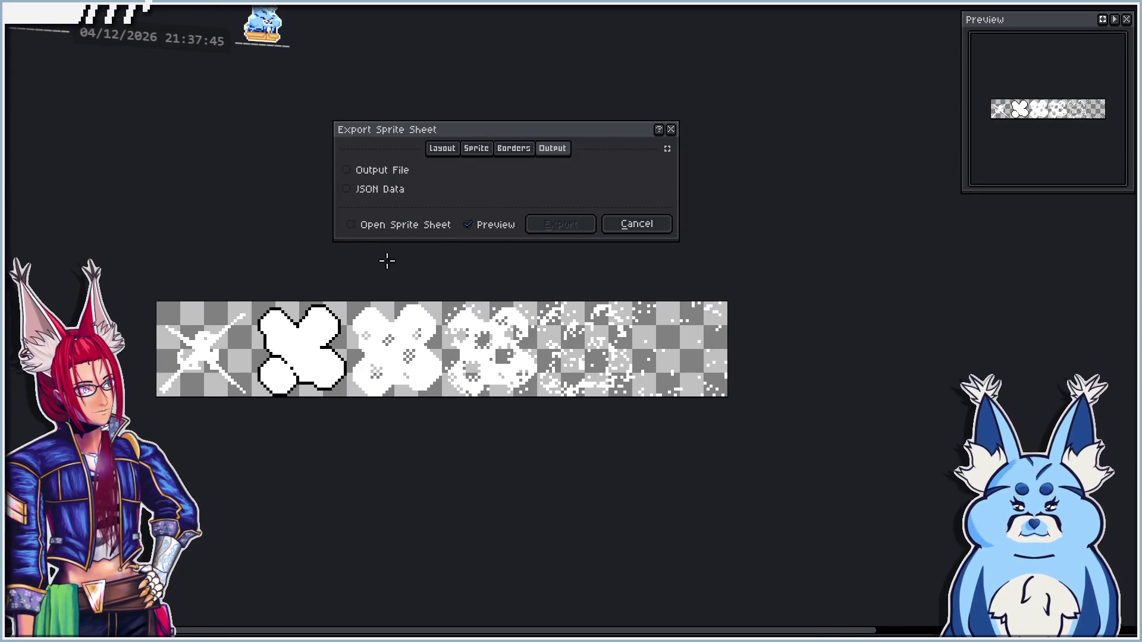
{"action": "left_click", "coordinate": [554, 149]}
{"action": "left_click", "coordinate": [364, 173]}
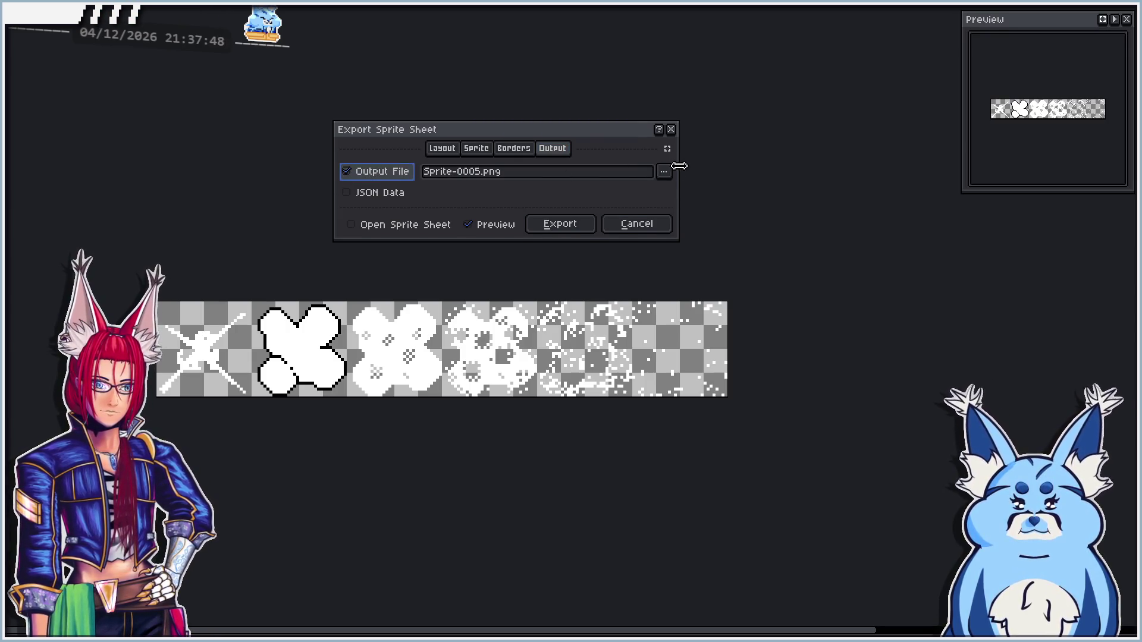
{"action": "left_click", "coordinate": [664, 171]}
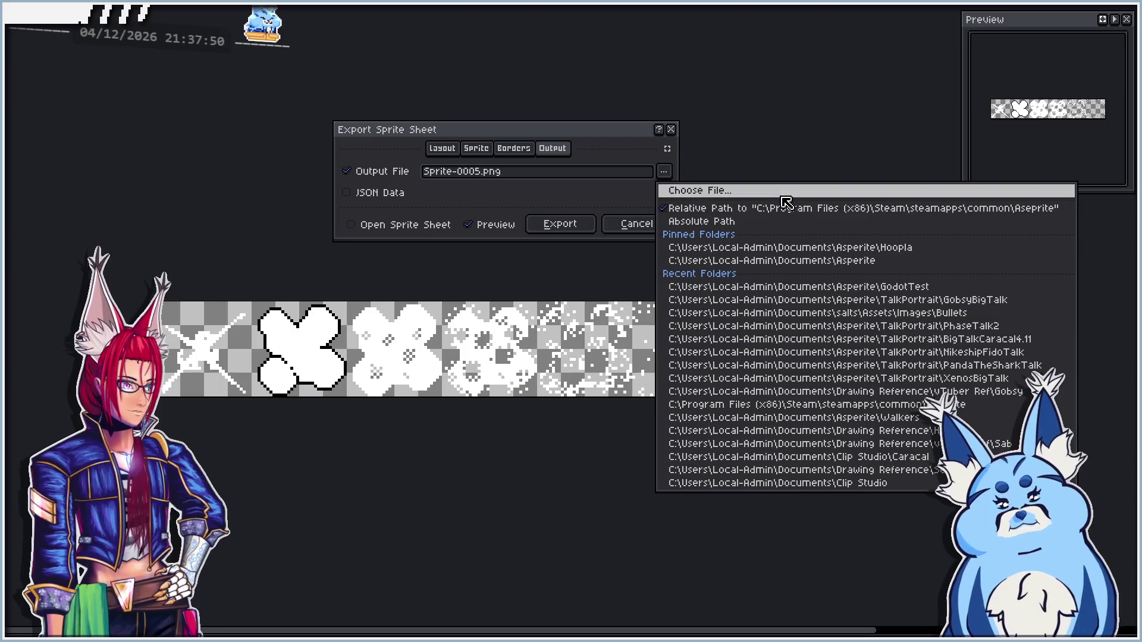
{"action": "left_click", "coordinate": [664, 171]}
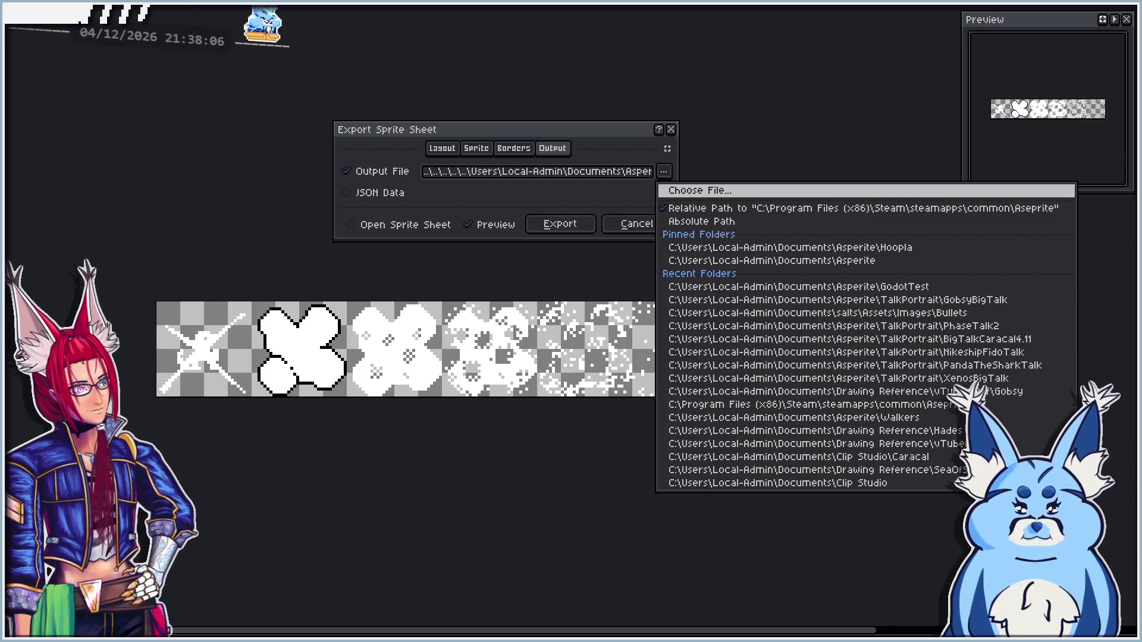
{"action": "key", "text": "Escape"}
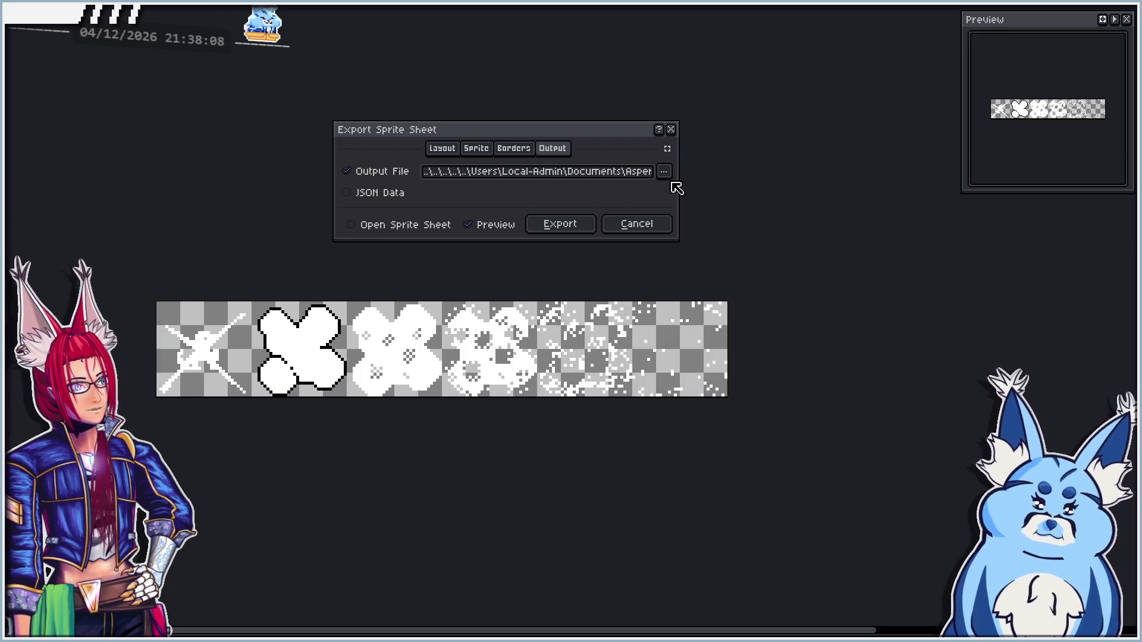
{"action": "left_click", "coordinate": [579, 228]}
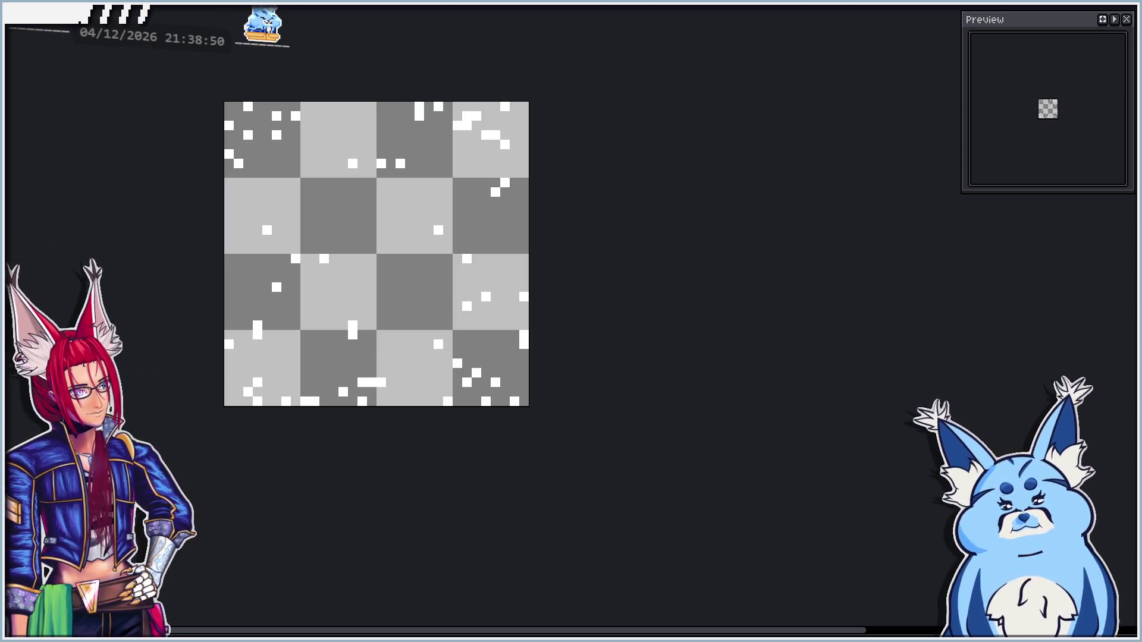
{"action": "key", "text": "F8"}
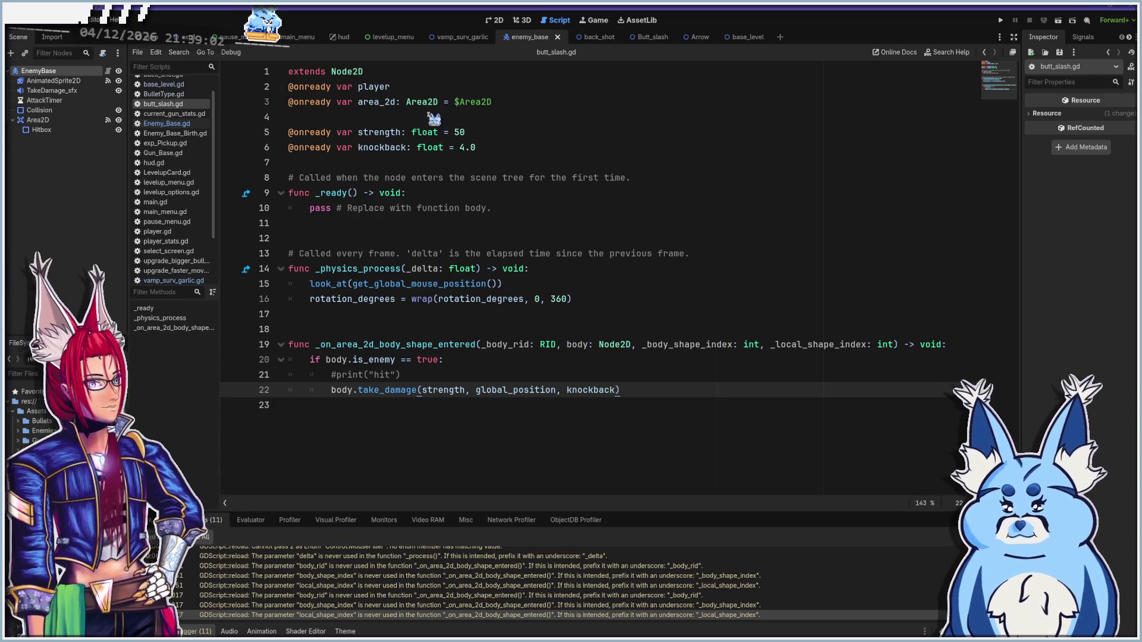
Switch Godot to the 2D view of the enemy_base scene
{"action": "left_click", "coordinate": [493, 20]}
{"action": "scroll", "coordinate": [428, 255], "scroll_direction": "down", "scroll_amount": 5}
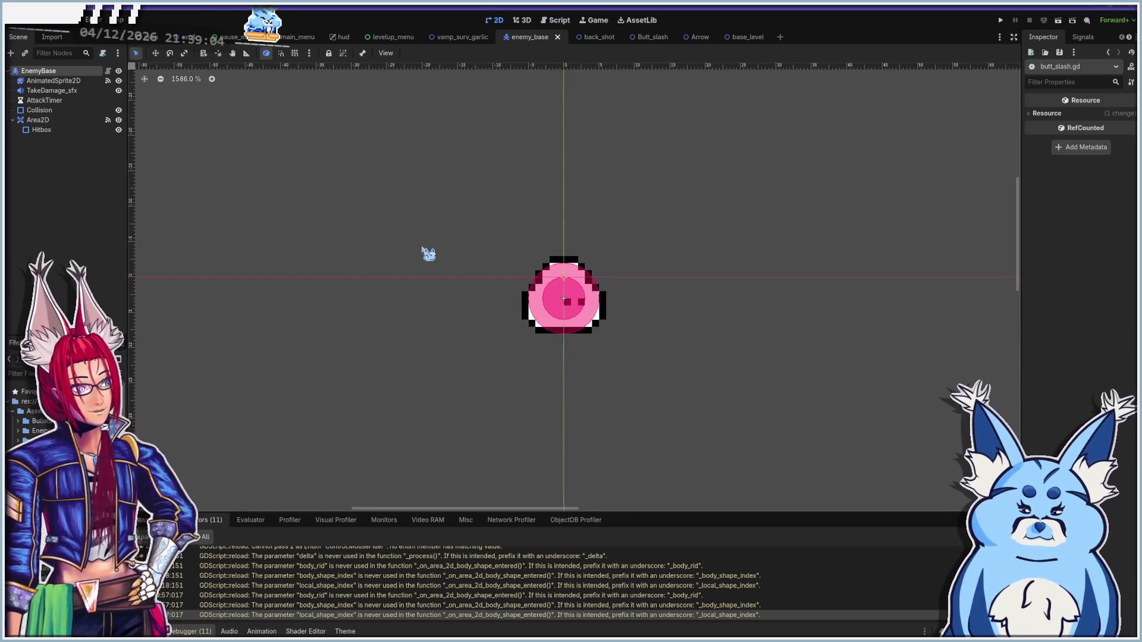
{"action": "scroll", "coordinate": [466, 304], "scroll_direction": "down", "scroll_amount": 2}
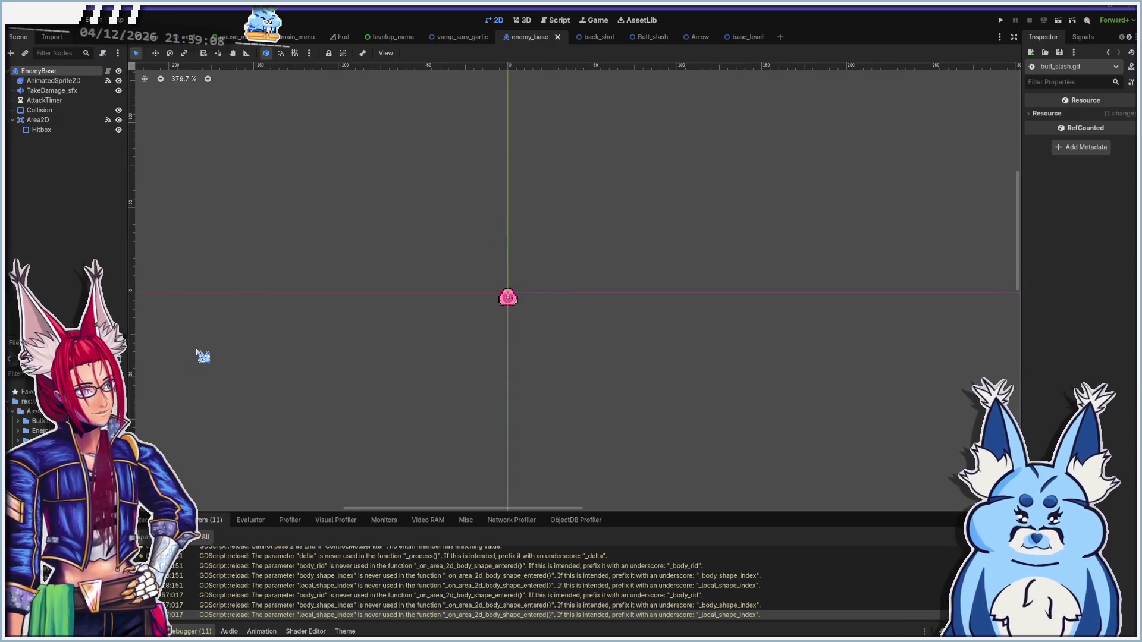
{"action": "scroll", "coordinate": [475, 297], "scroll_direction": "up", "scroll_amount": 3}
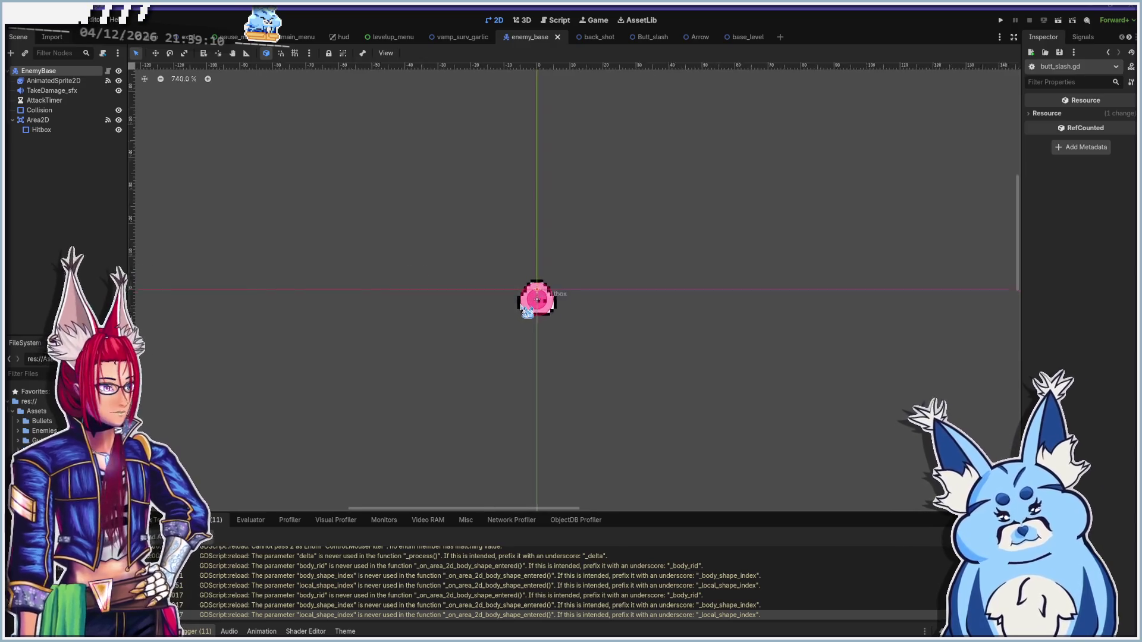
{"action": "scroll", "coordinate": [527, 312], "scroll_direction": "up", "scroll_amount": 5}
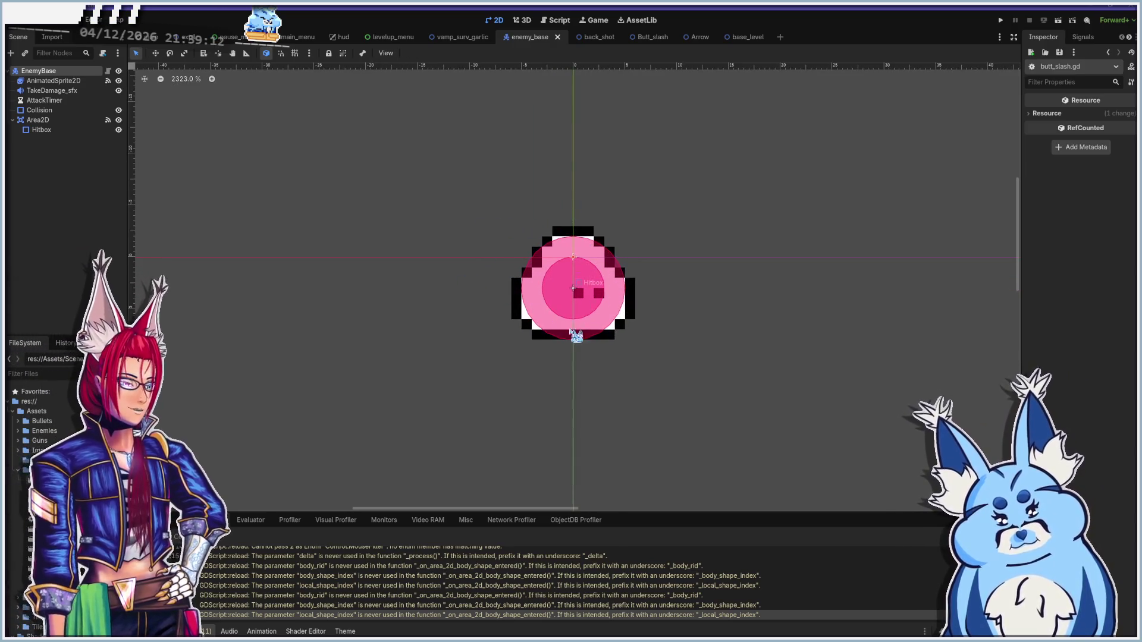
{"action": "scroll", "coordinate": [476, 275], "scroll_direction": "down", "scroll_amount": 3}
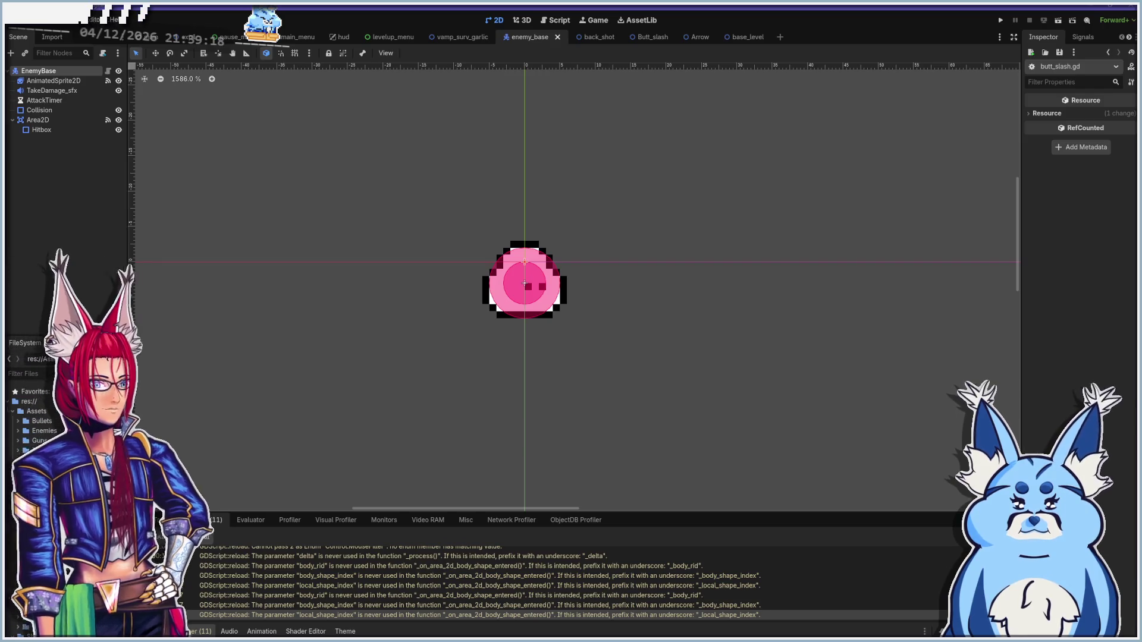
{"action": "left_click", "coordinate": [11, 53]}
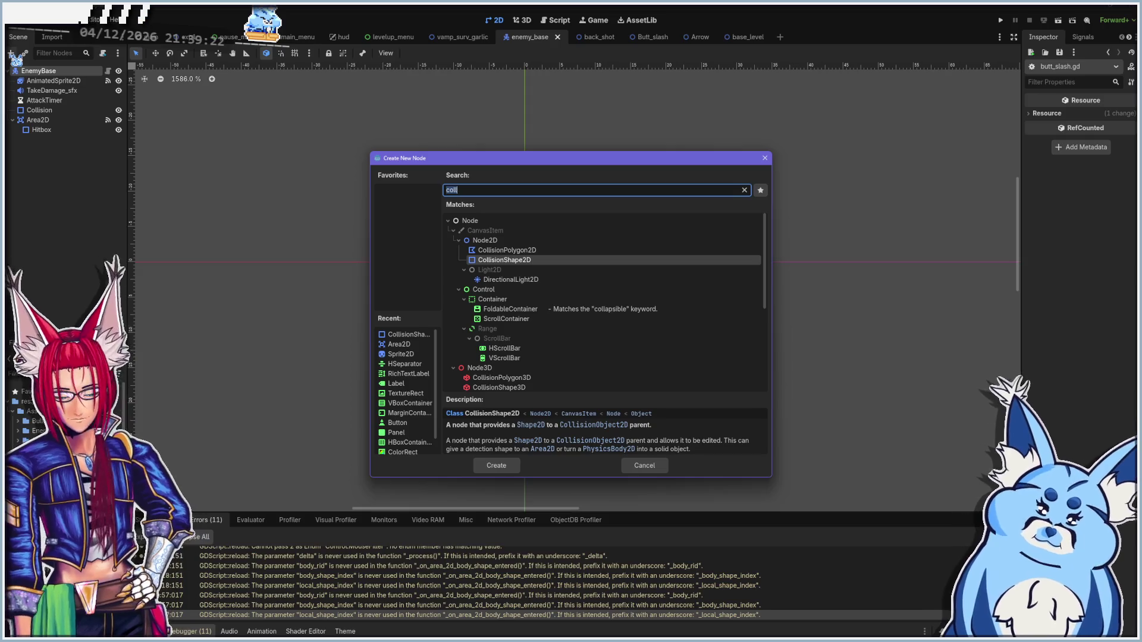
{"action": "key", "text": "BackSpace"}
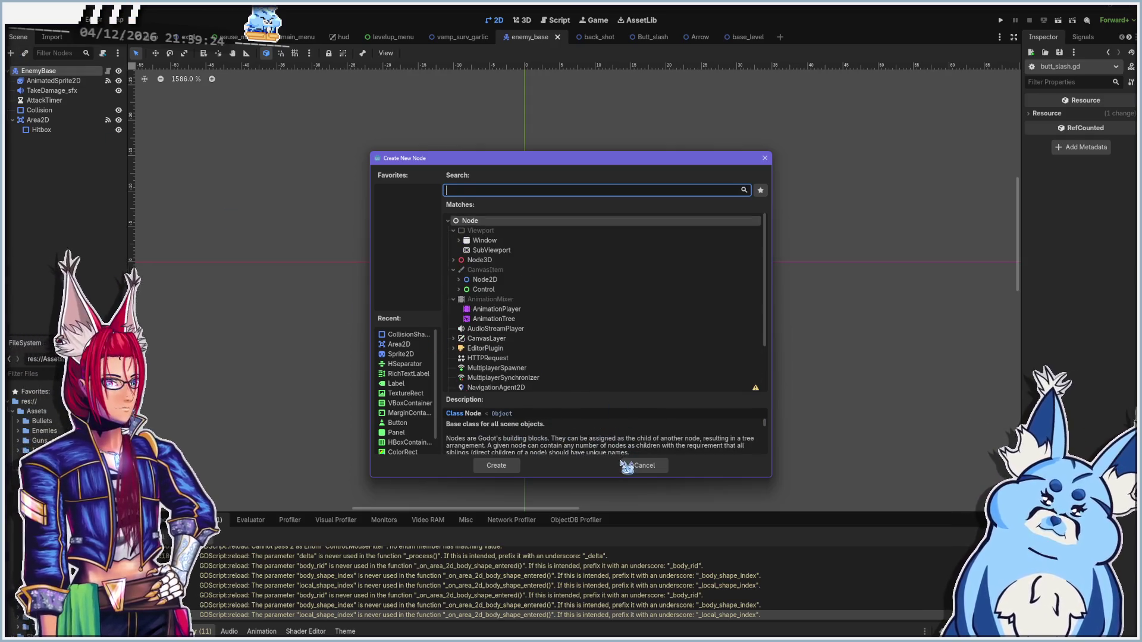
{"action": "left_click", "coordinate": [632, 466]}
{"action": "left_click", "coordinate": [556, 20]}
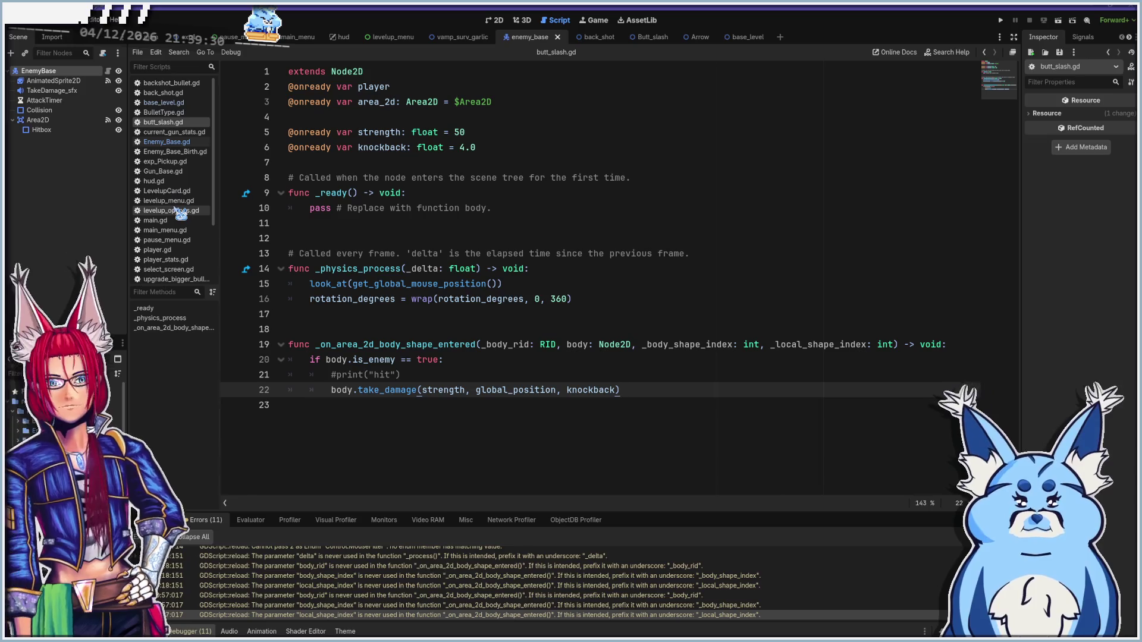
Check the class_name Gun line in Gun_Base.gd, then create a new empty scene in 2D
{"action": "left_click", "coordinate": [177, 172]}
{"action": "left_click", "coordinate": [553, 291]}
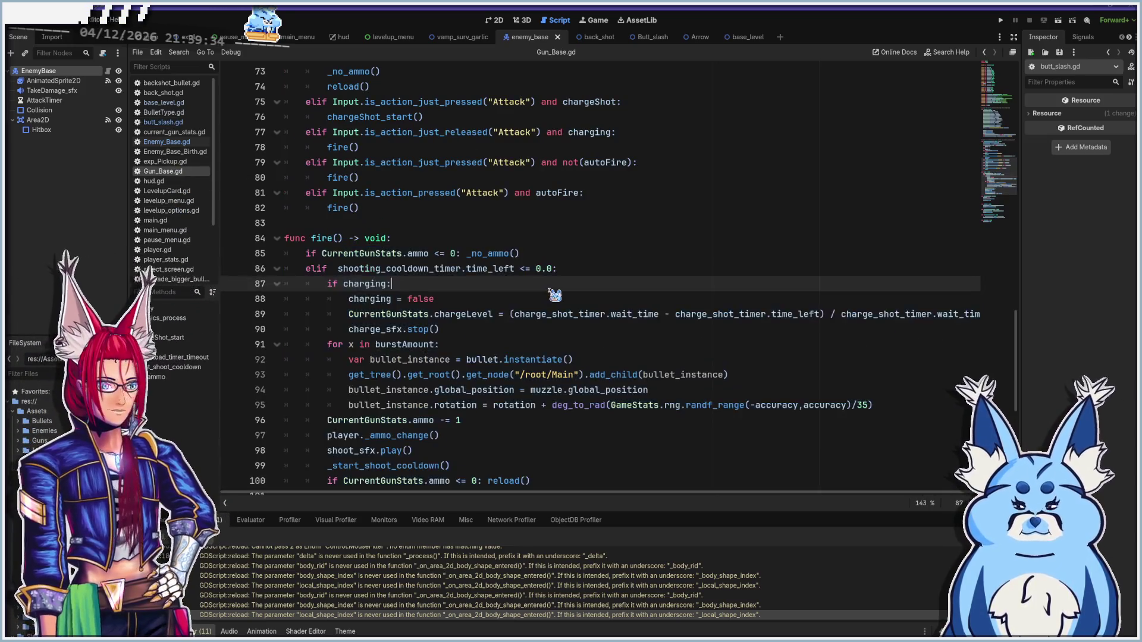
{"action": "scroll", "coordinate": [553, 291], "scroll_direction": "up", "scroll_amount": 20}
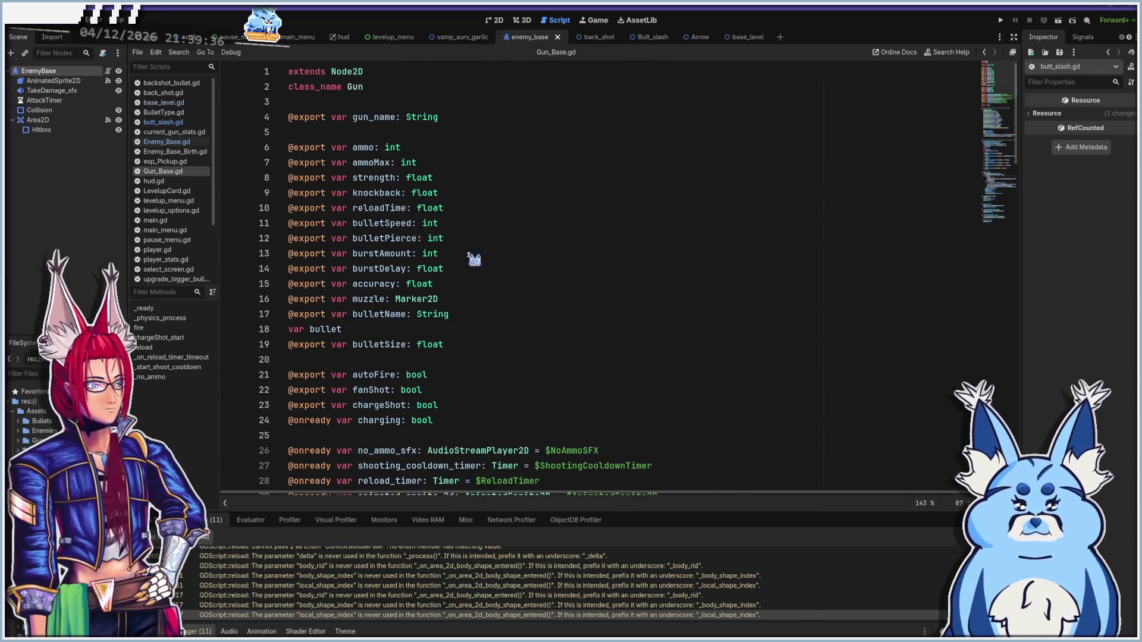
{"action": "left_click", "coordinate": [370, 89]}
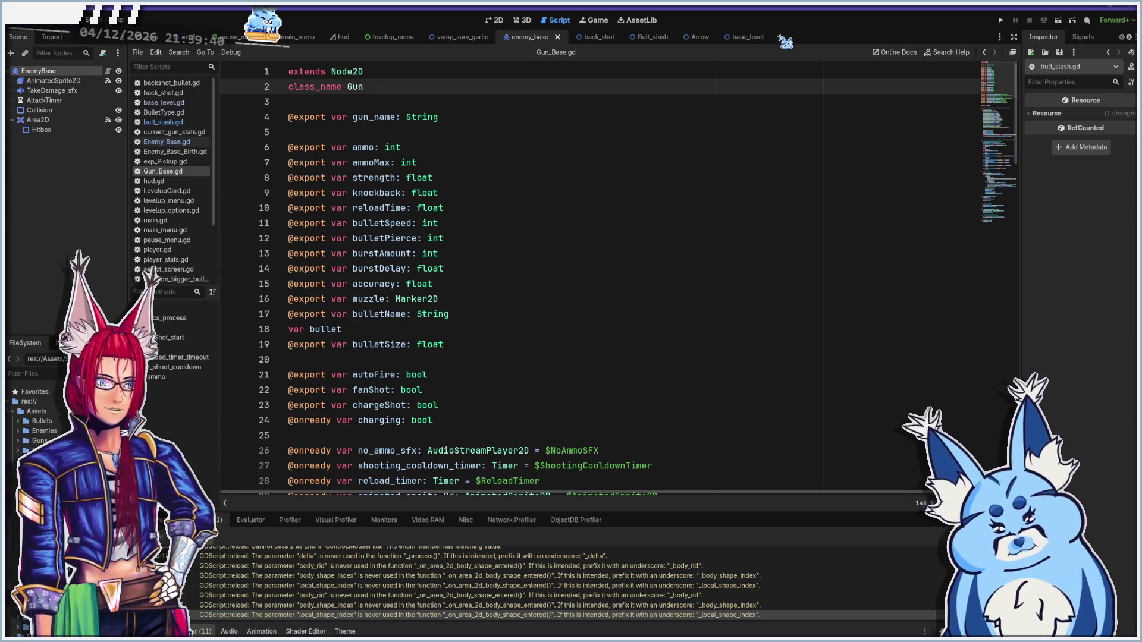
{"action": "left_click", "coordinate": [780, 37]}
{"action": "left_click", "coordinate": [494, 21]}
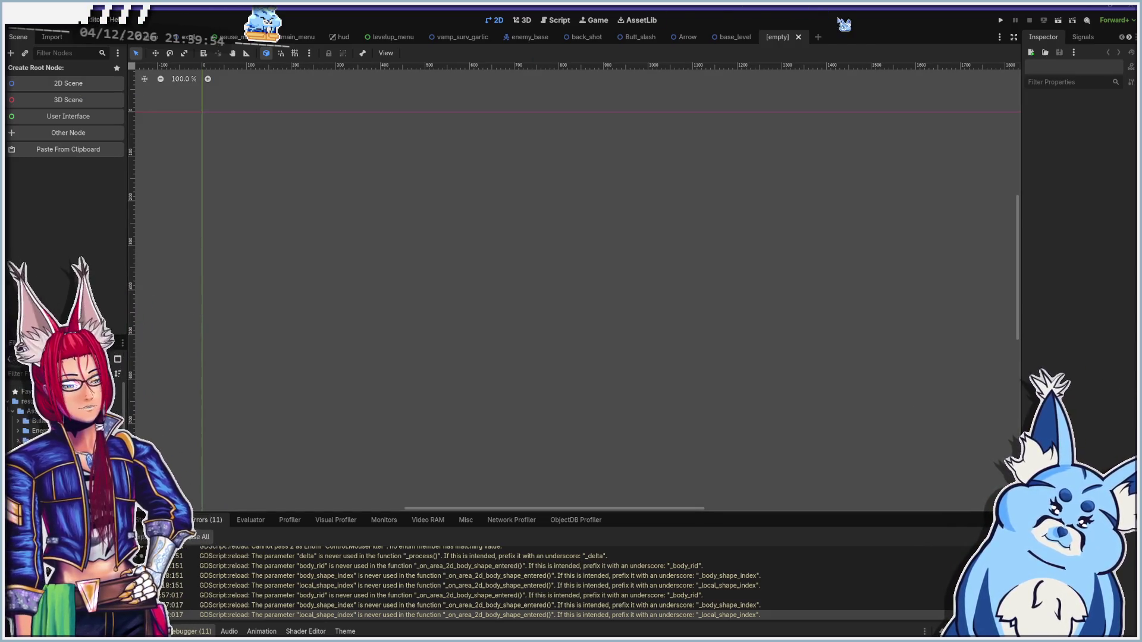
Close the empty tab, inherit a new scene from the gun scene, and rename its root node to 'Grenade'
{"action": "left_click", "coordinate": [798, 36]}
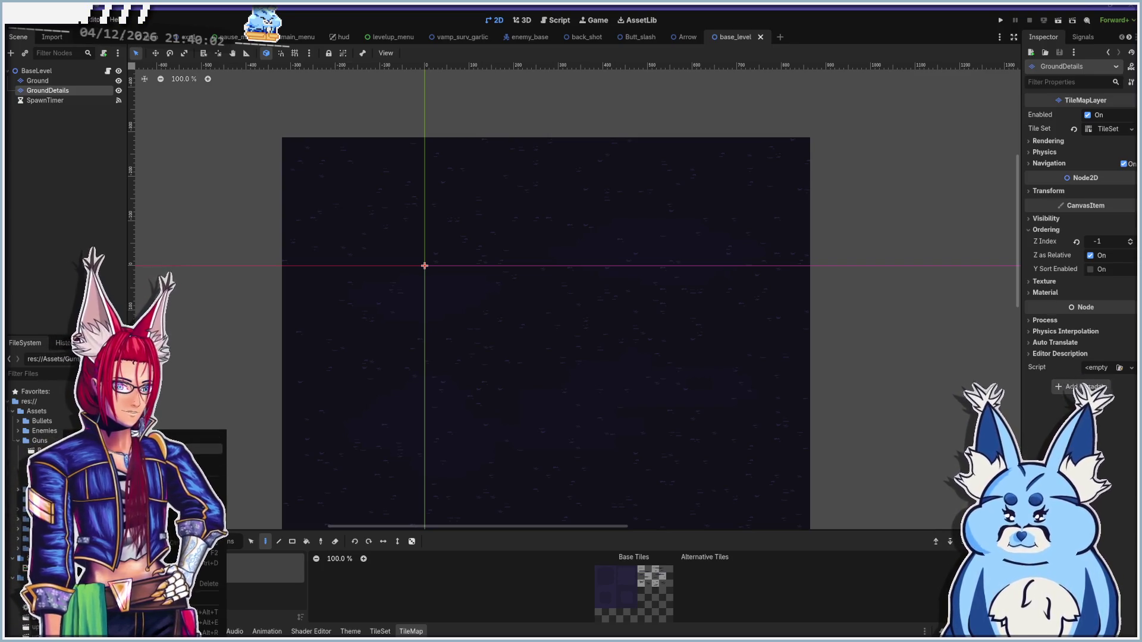
{"action": "left_click", "coordinate": [178, 449]}
{"action": "left_click", "coordinate": [45, 72]}
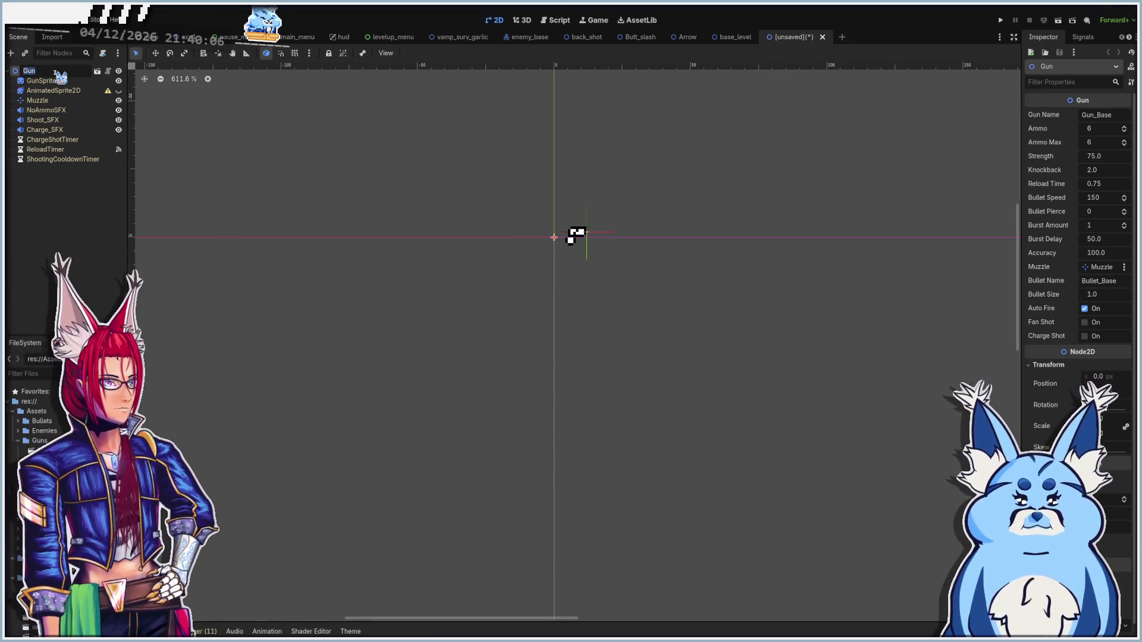
{"action": "type", "text": "Grenade"}
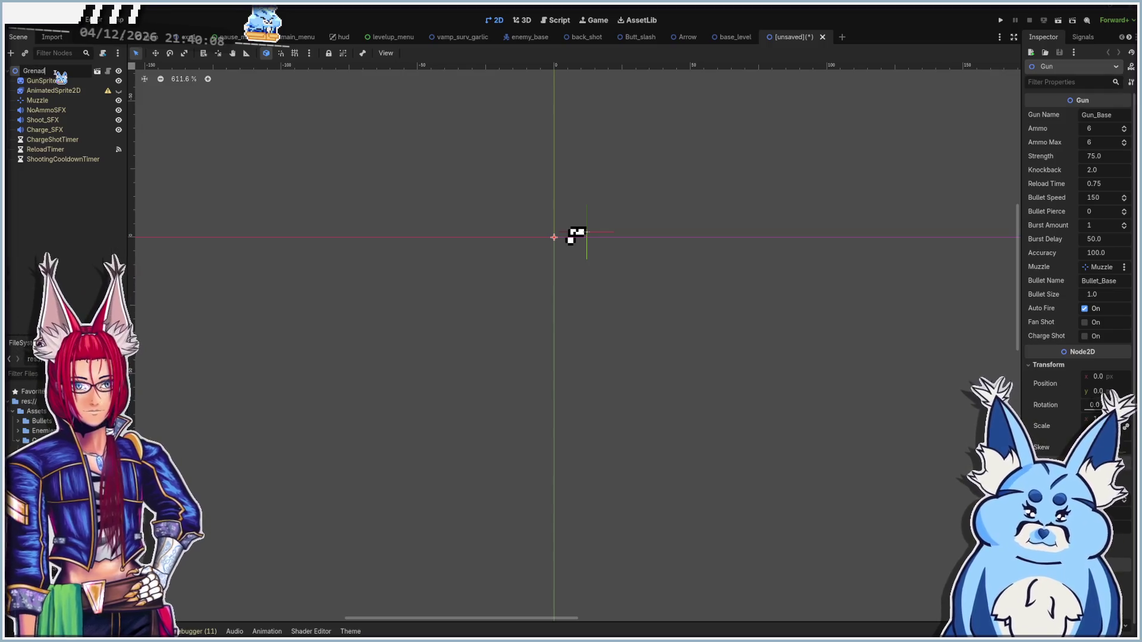
{"action": "key", "text": "Return"}
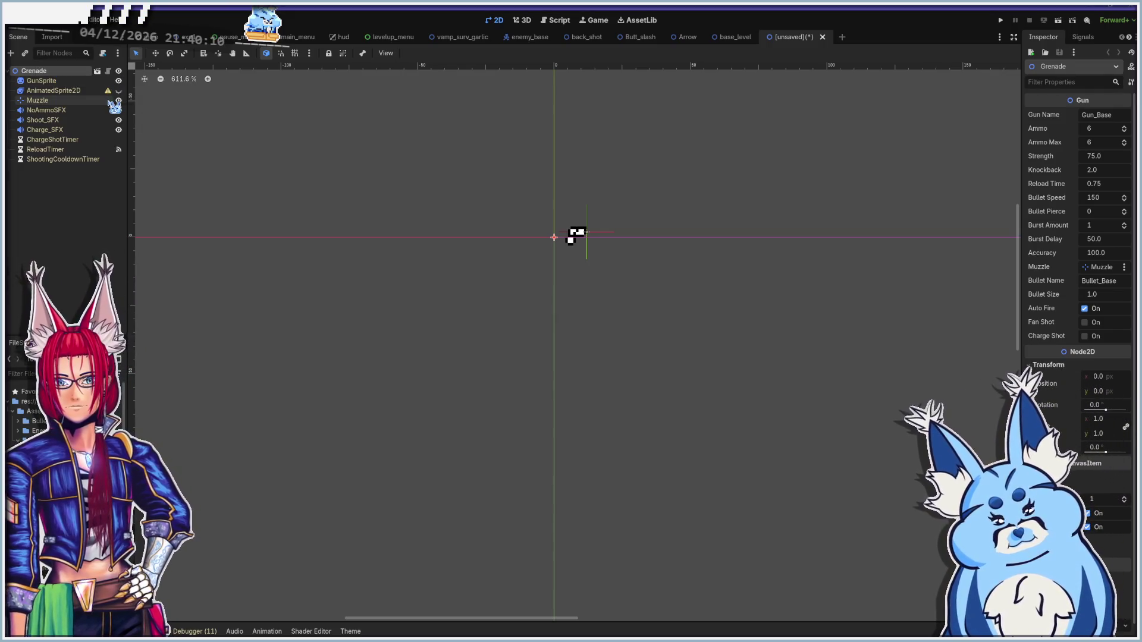
{"action": "scroll", "coordinate": [545, 238], "scroll_direction": "up", "scroll_amount": 1}
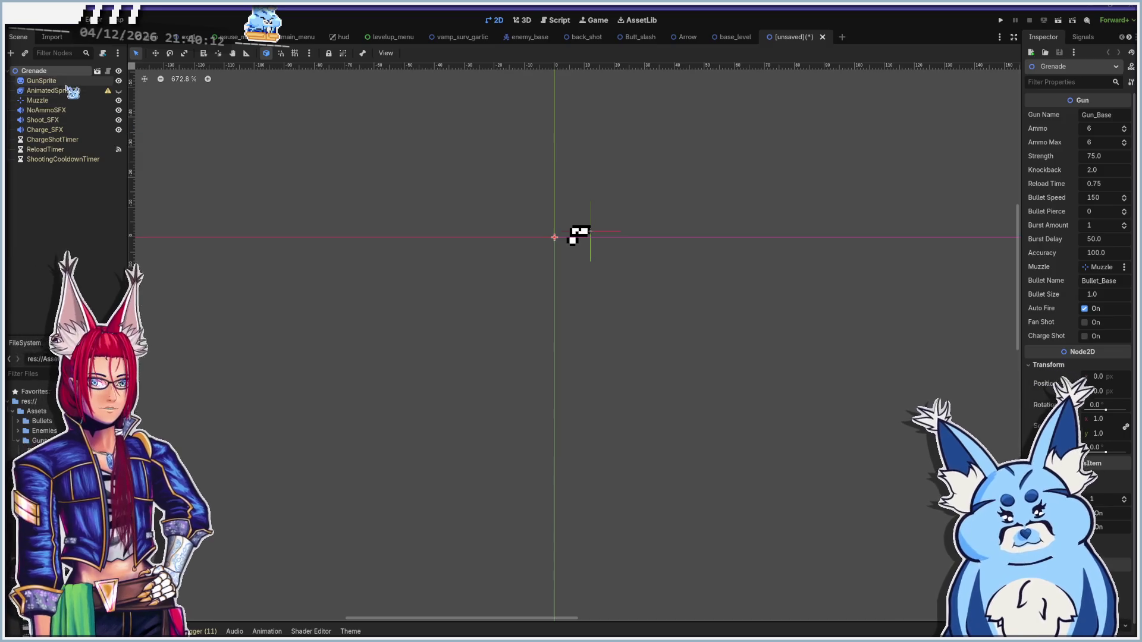
{"action": "left_click", "coordinate": [67, 81]}
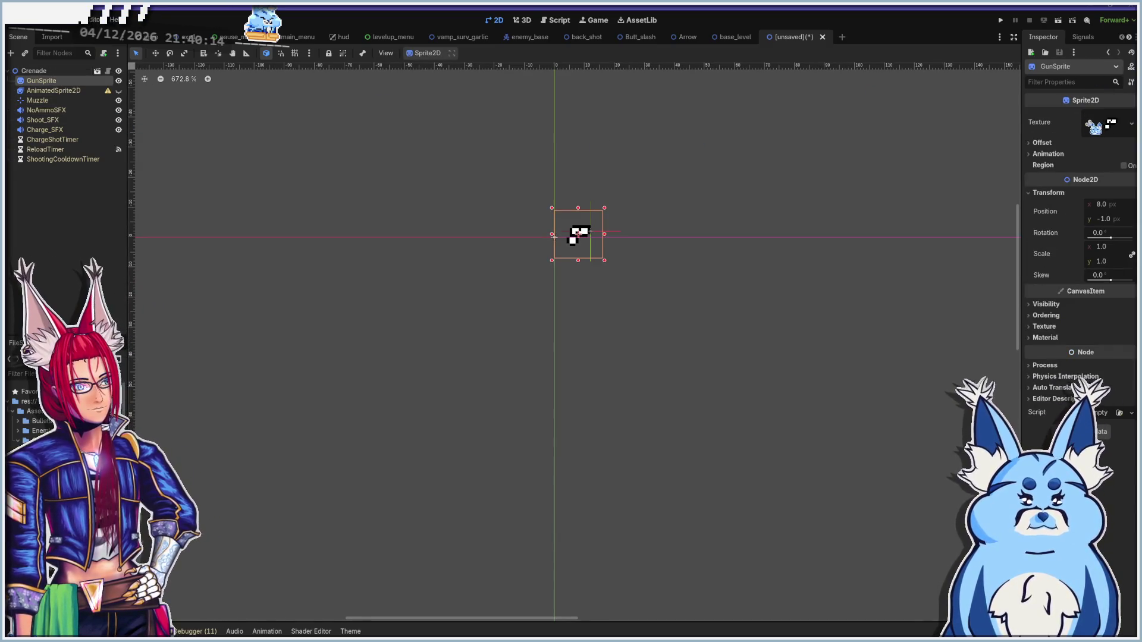
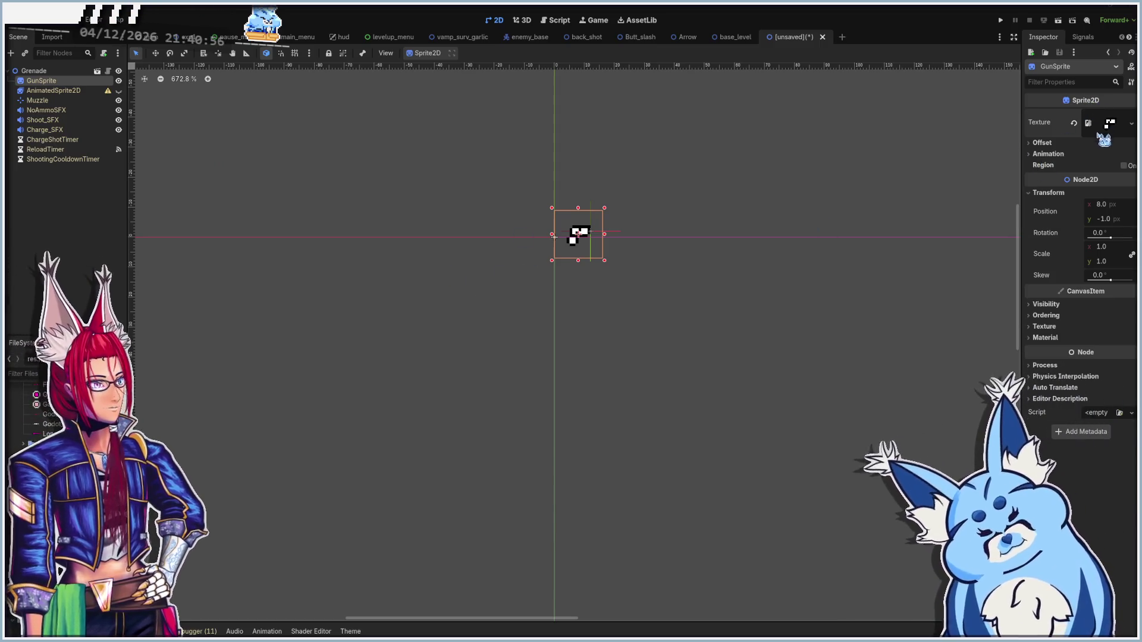
Save the new scene as grenade.tscn in the res://Assets/Guns folder
{"action": "left_click", "coordinate": [1131, 123]}
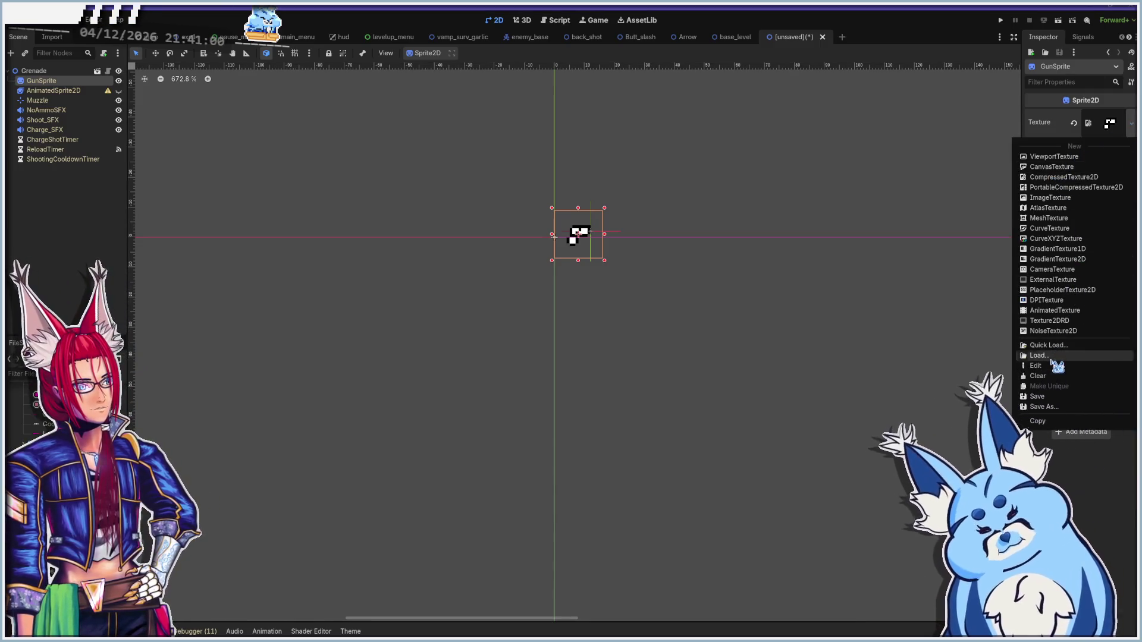
{"action": "left_click", "coordinate": [874, 443]}
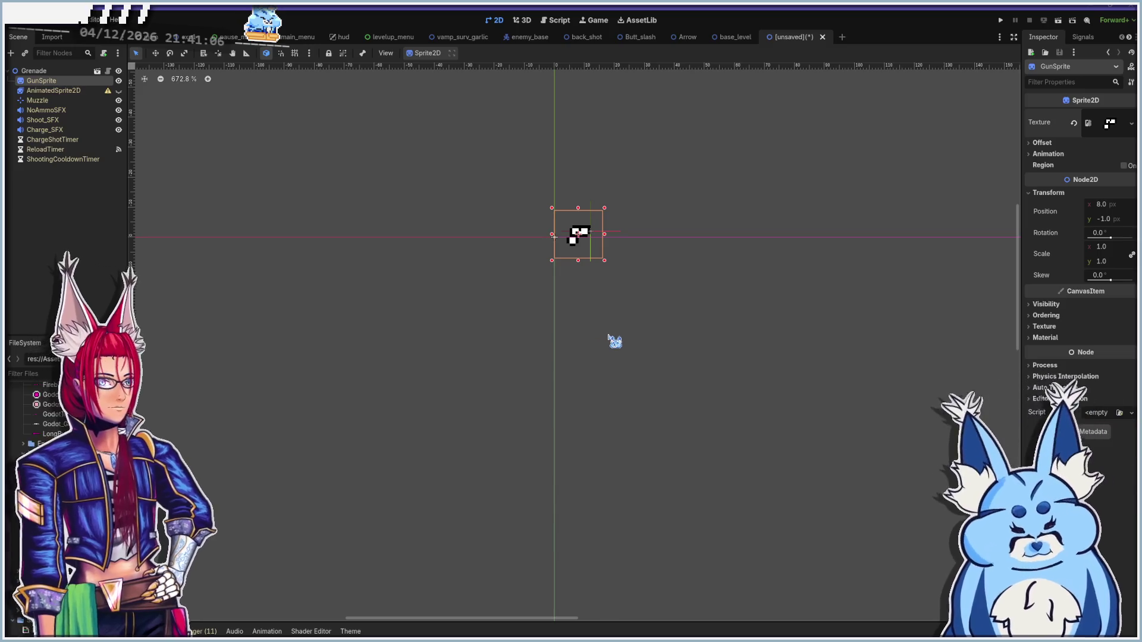
{"action": "key", "text": "ctrl+s"}
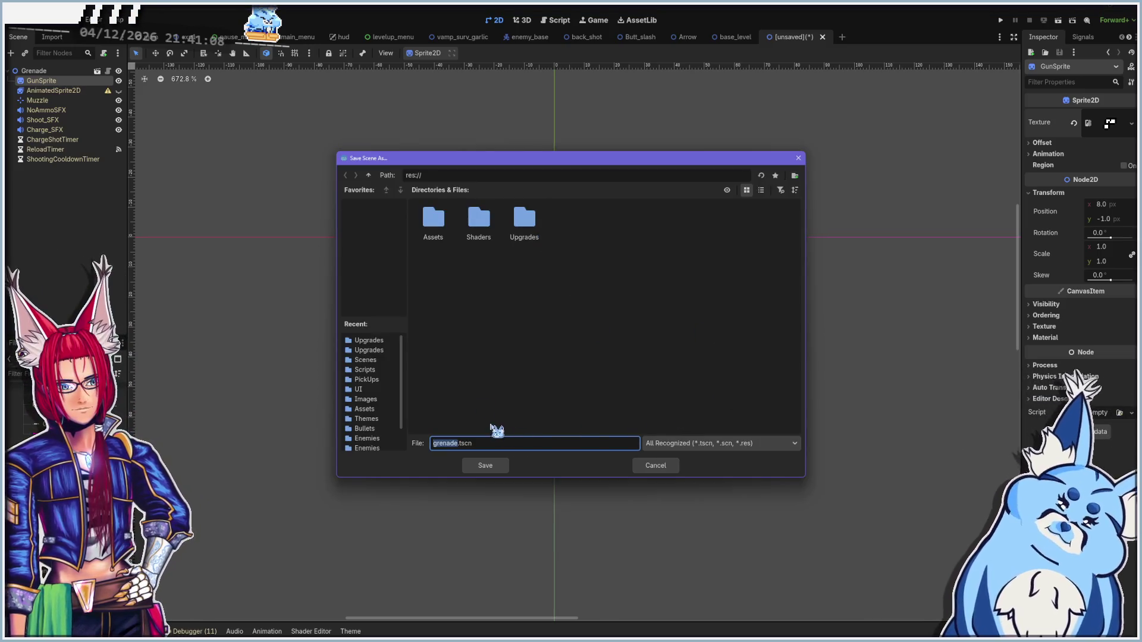
{"action": "left_click", "coordinate": [433, 225]}
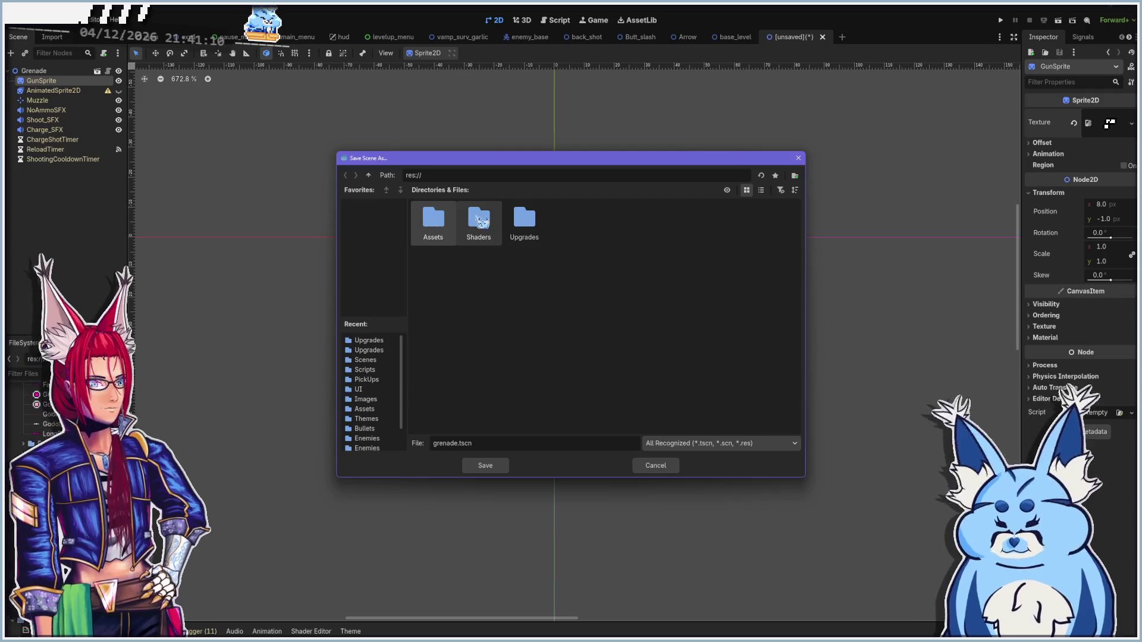
{"action": "double_click", "coordinate": [433, 225]}
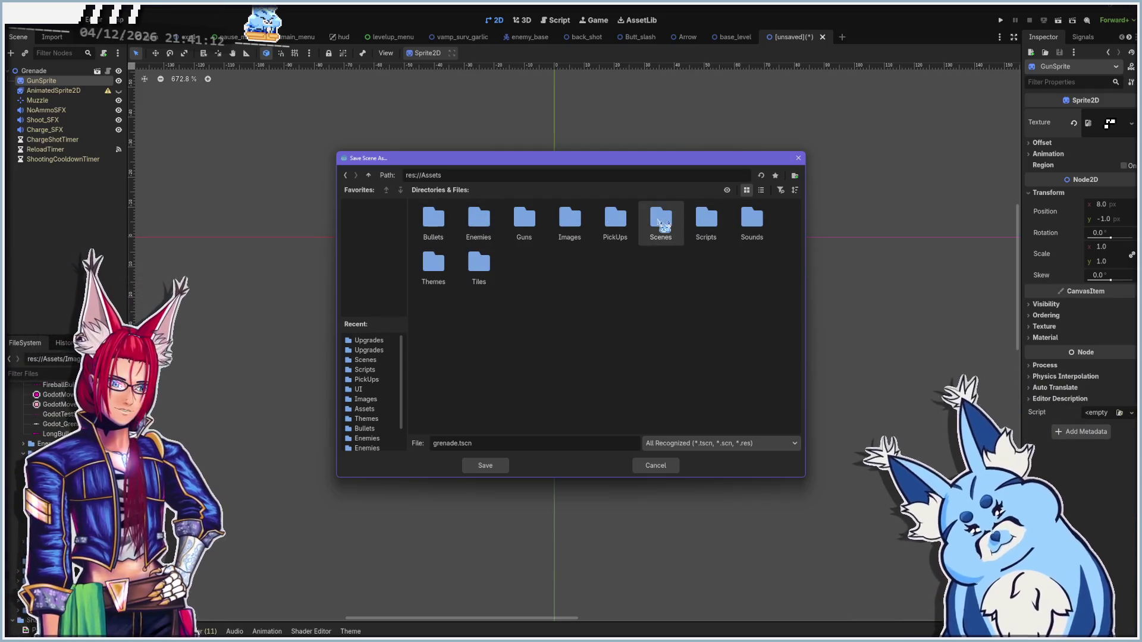
{"action": "double_click", "coordinate": [660, 220]}
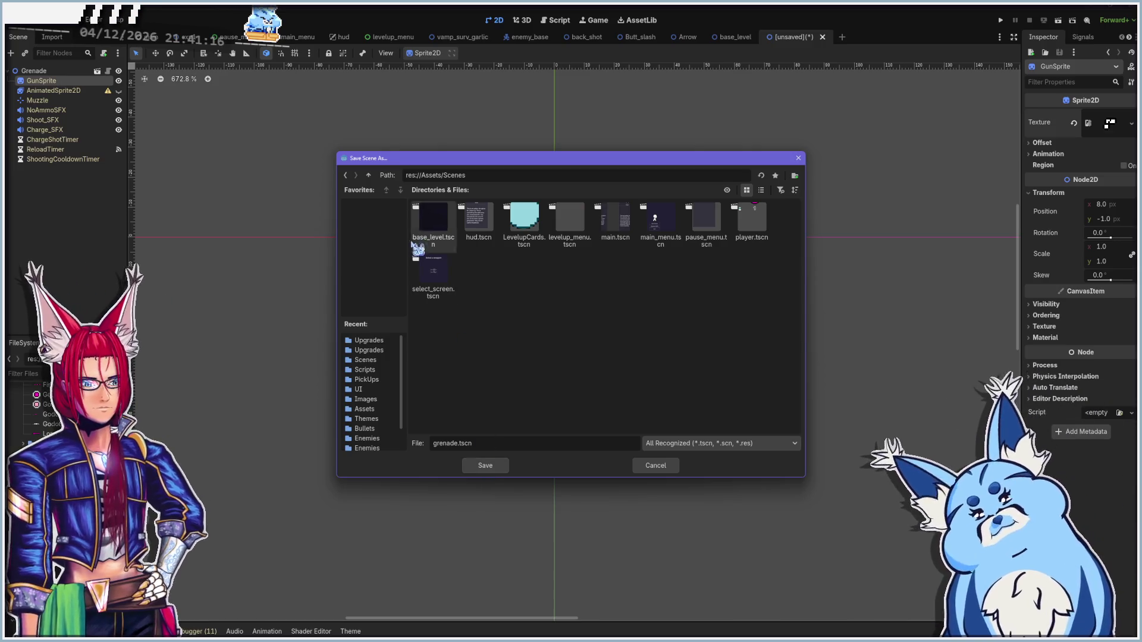
{"action": "left_click", "coordinate": [368, 175]}
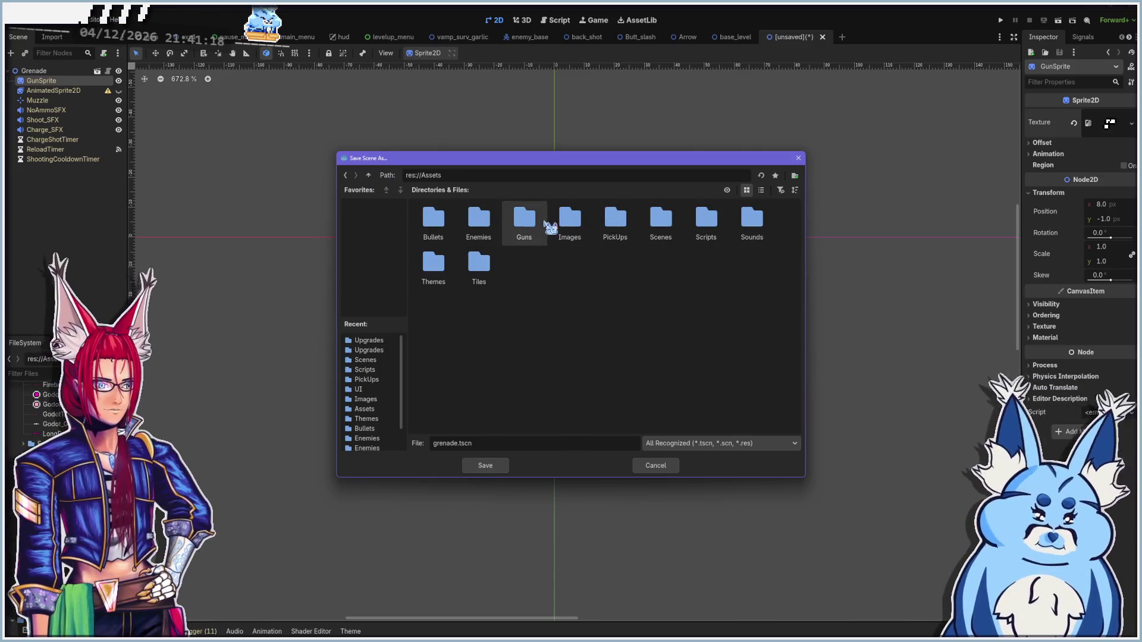
{"action": "double_click", "coordinate": [526, 221]}
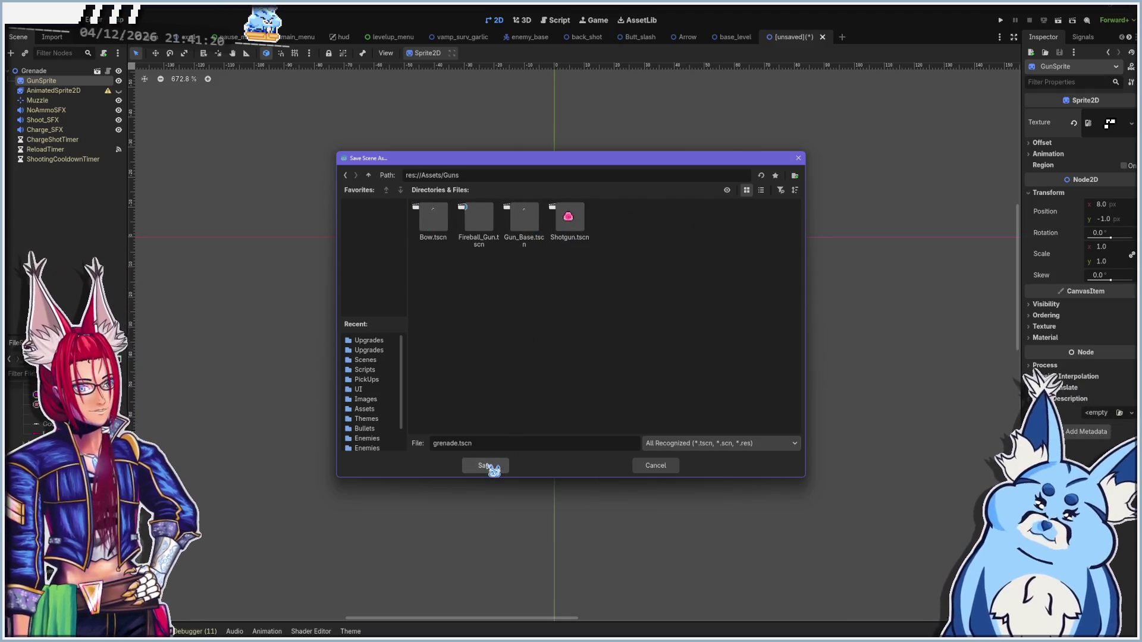
{"action": "left_click", "coordinate": [491, 465]}
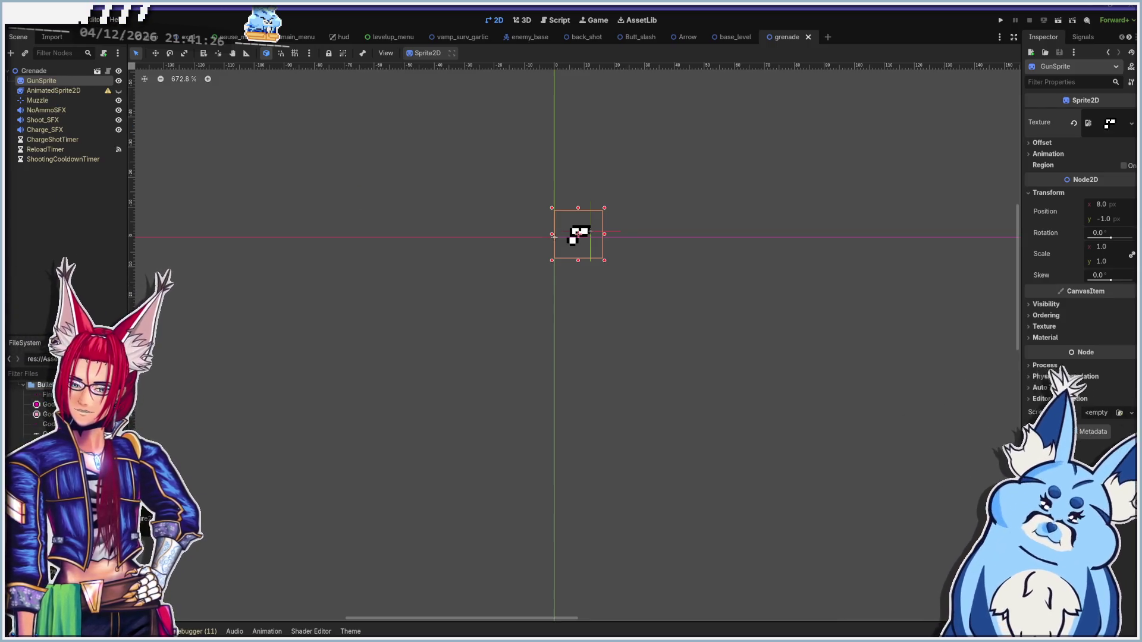
Give GunSprite the GodotGrenade.png texture and nudge it to position (10, 2)
{"action": "mouse_move", "coordinate": [871, 456]}
{"action": "left_mouse_down"}
{"action": "mouse_move", "coordinate": [877, 196]}
{"action": "mouse_move", "coordinate": [1109, 123]}
{"action": "left_mouse_up"}
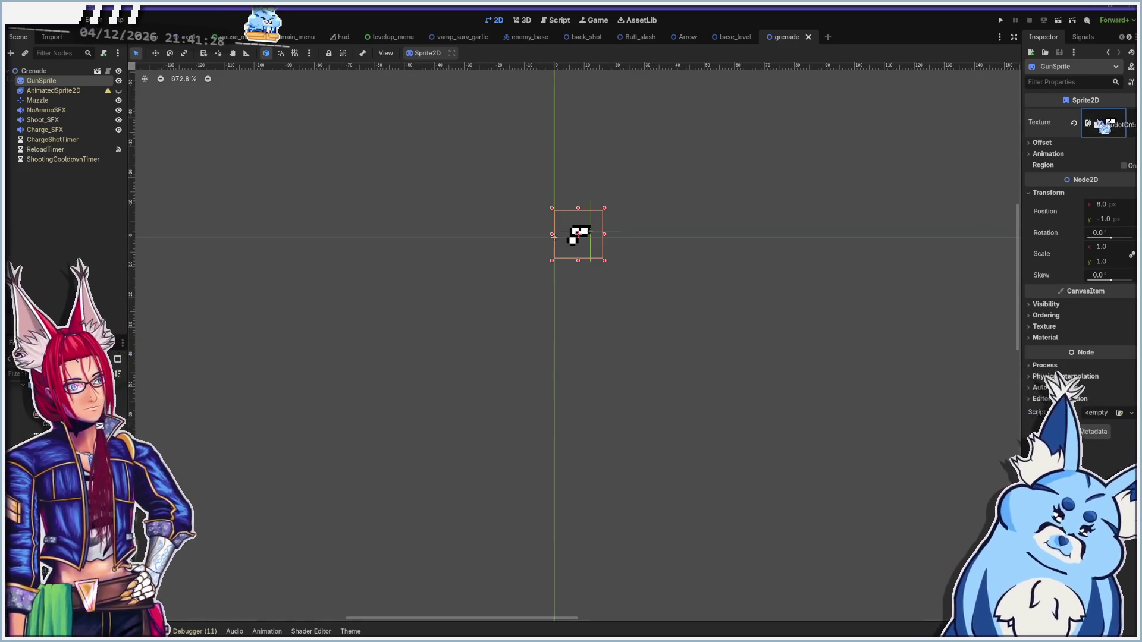
{"action": "scroll", "coordinate": [556, 243], "scroll_direction": "up", "scroll_amount": 4}
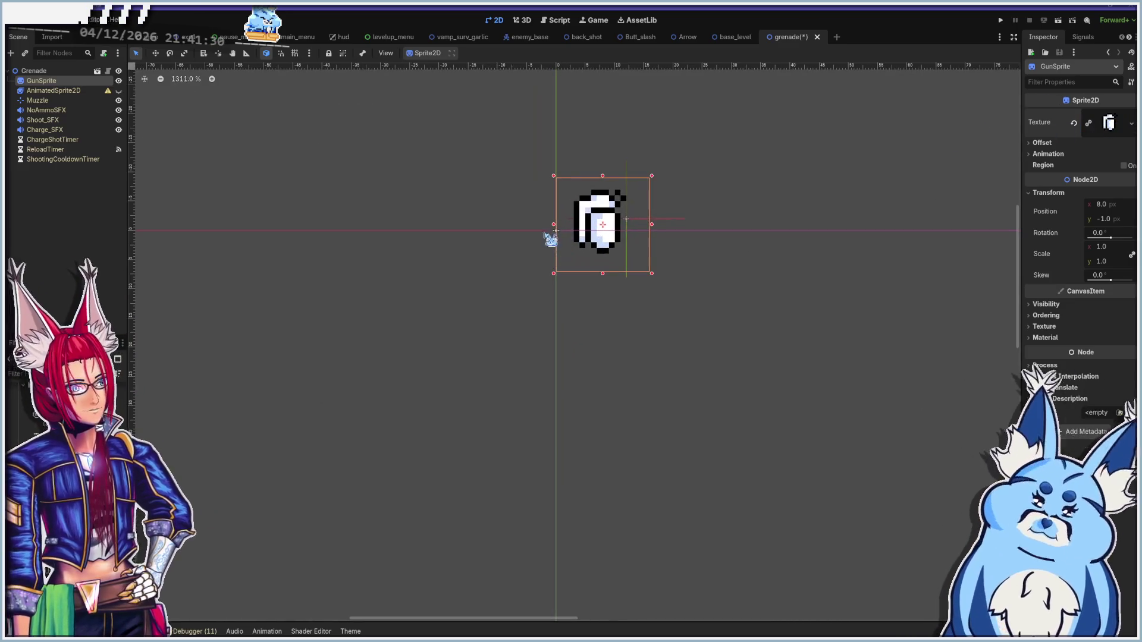
{"action": "scroll", "coordinate": [639, 205], "scroll_direction": "up", "scroll_amount": 2}
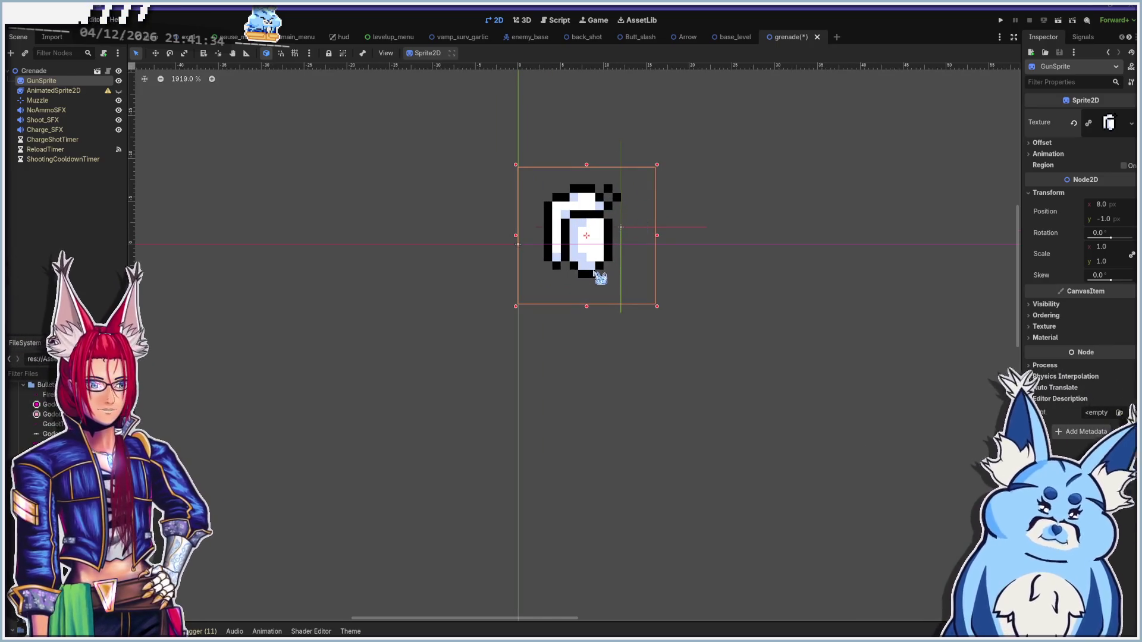
{"action": "left_click_drag", "start_coordinate": [591, 259], "coordinate": [602, 286]}
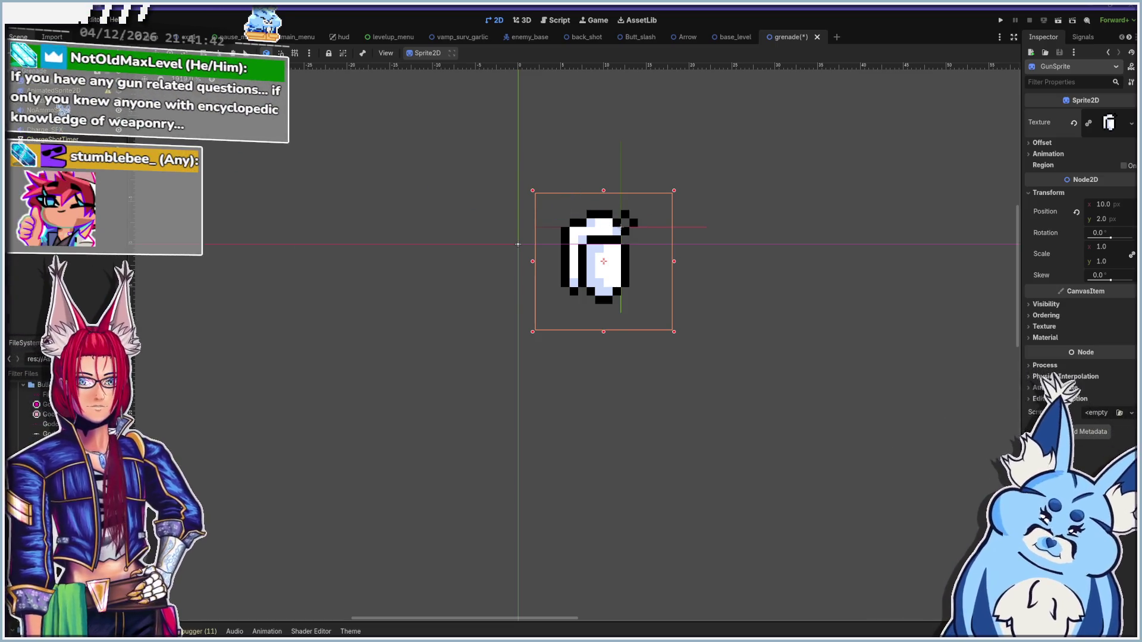
{"action": "left_click", "coordinate": [59, 101]}
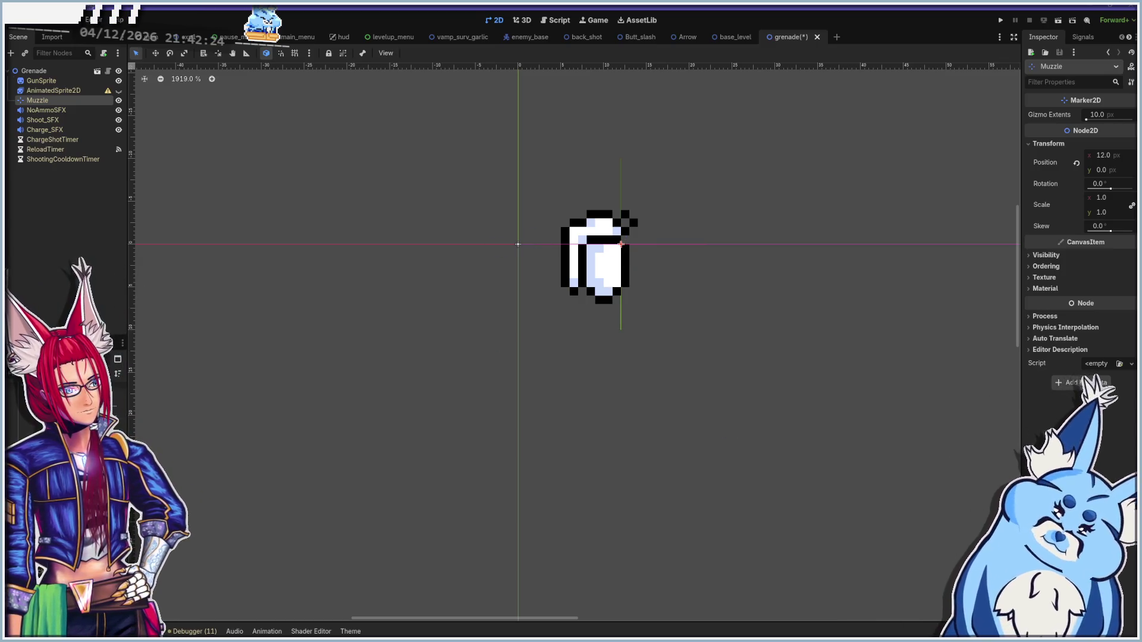
Bring the VTube Studio avatar window in front, briefly returning to Godot in between
{"action": "key", "text": "alt+Tab"}
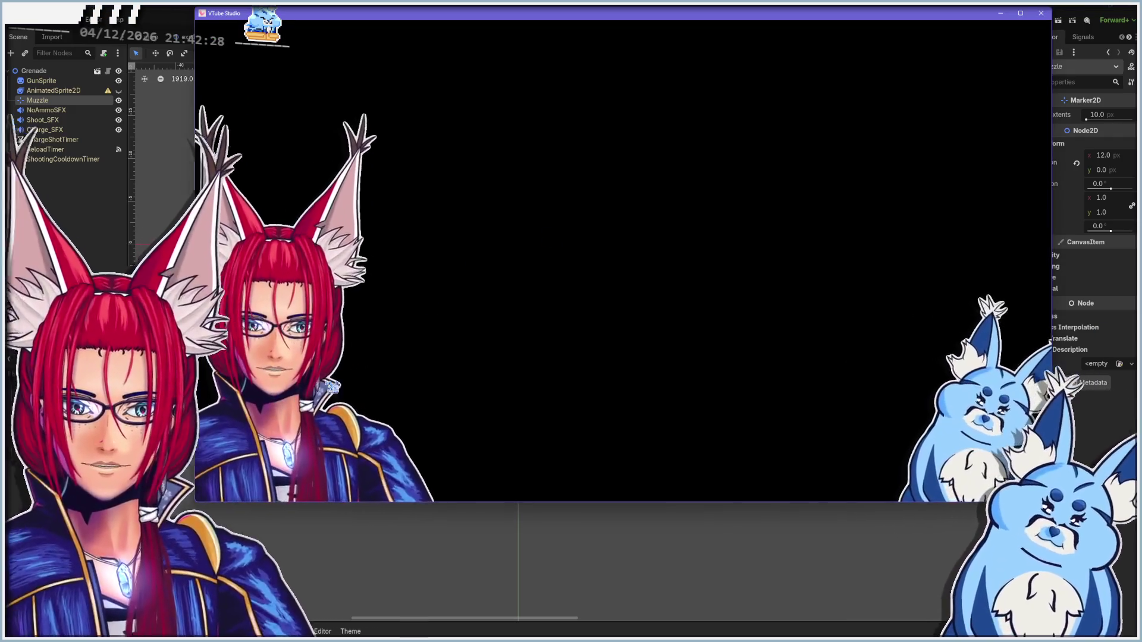
{"action": "key", "text": "alt+Tab"}
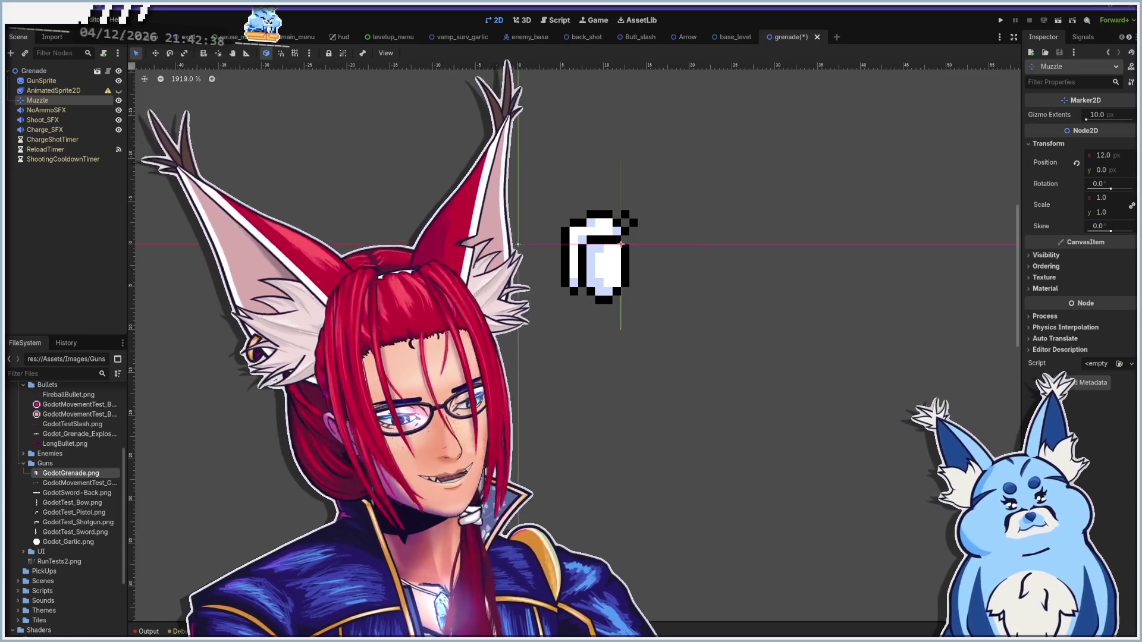
{"action": "key", "text": "alt+Tab"}
Shrink the VTube Studio avatar and move it left, then select the Grenade root in Godot
{"action": "scroll", "coordinate": [662, 375], "scroll_direction": "down", "scroll_amount": 5}
{"action": "mouse_move", "coordinate": [662, 375]}
{"action": "left_mouse_down"}
{"action": "mouse_move", "coordinate": [394, 446]}
{"action": "mouse_move", "coordinate": [362, 434]}
{"action": "left_mouse_up"}
{"action": "key", "text": "alt+Tab"}
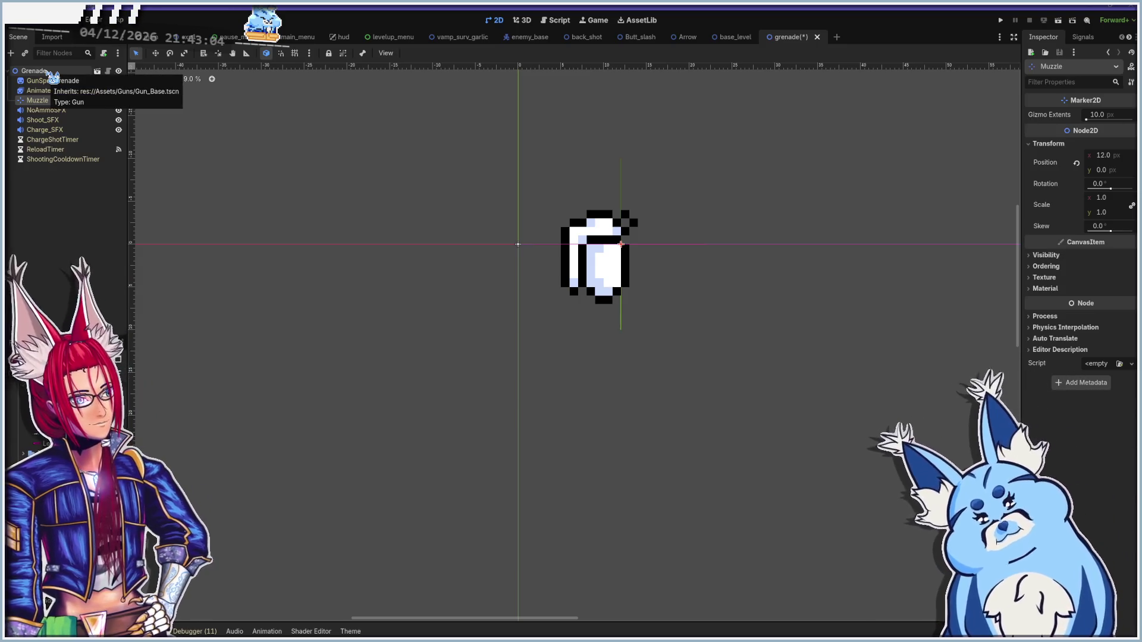
{"action": "left_click", "coordinate": [49, 71]}
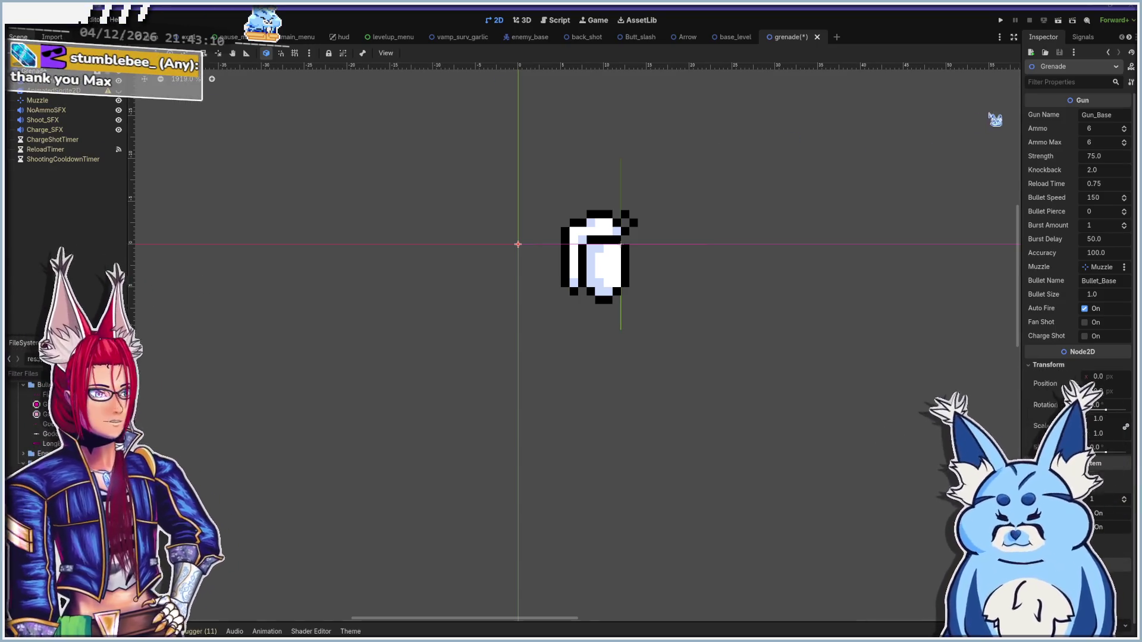
Name the gun Grenade and set Ammo 1, Ammo Max 1, Strength 250 and Knockback 20
{"action": "left_click", "coordinate": [1123, 116]}
{"action": "key", "text": "ctrl+a"}
{"action": "type", "text": "Grenade"}
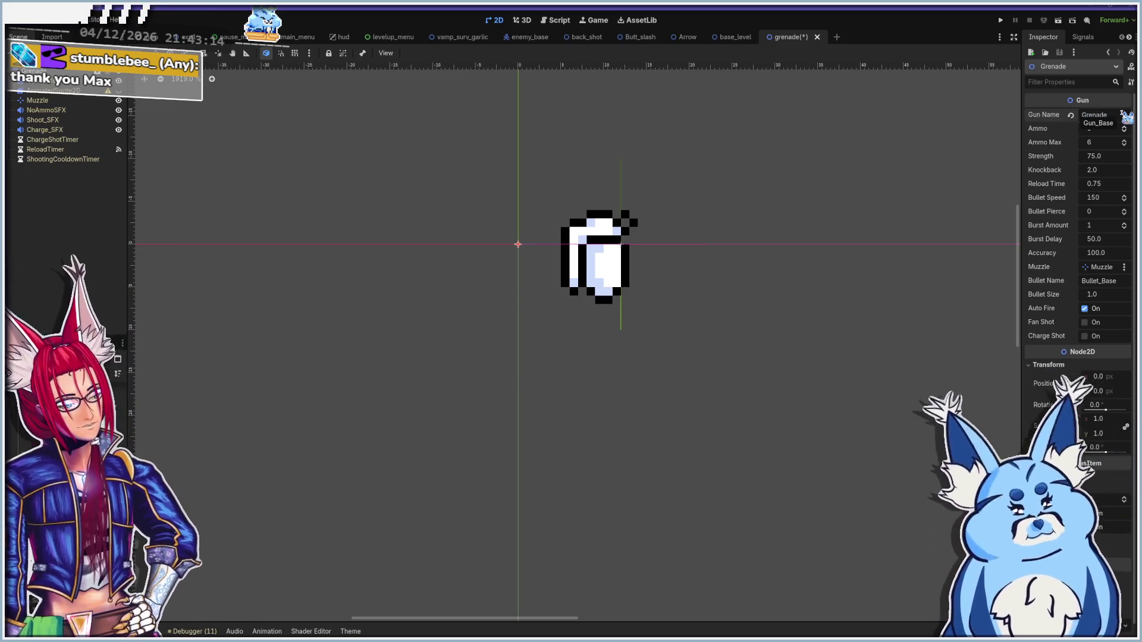
{"action": "left_click", "coordinate": [1099, 127]}
{"action": "type", "text": "1"}
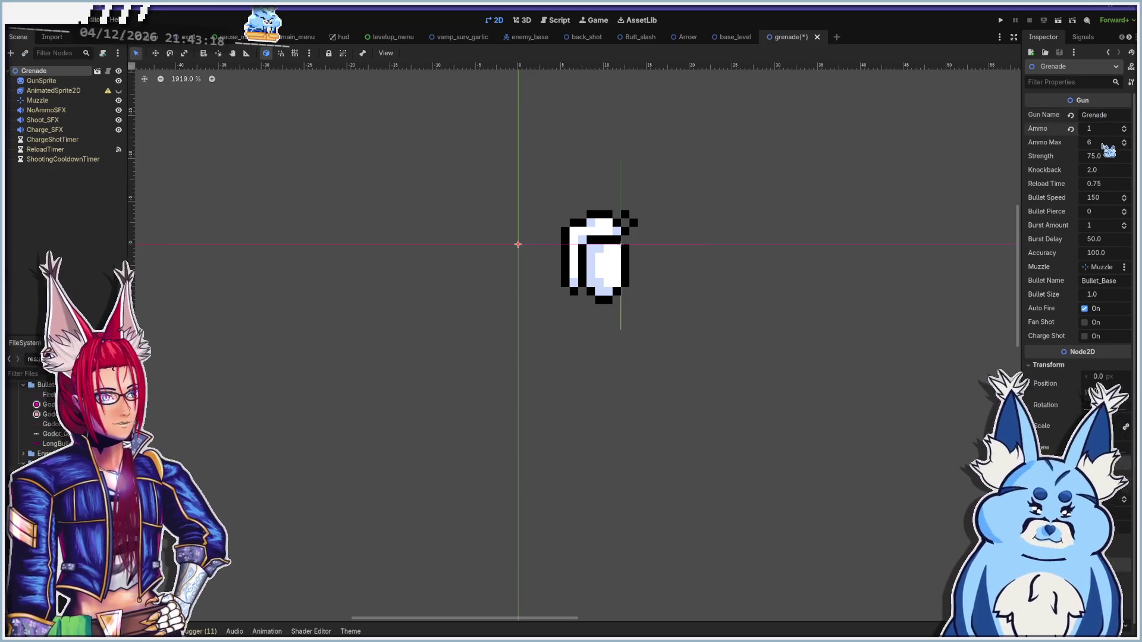
{"action": "left_click", "coordinate": [1100, 142]}
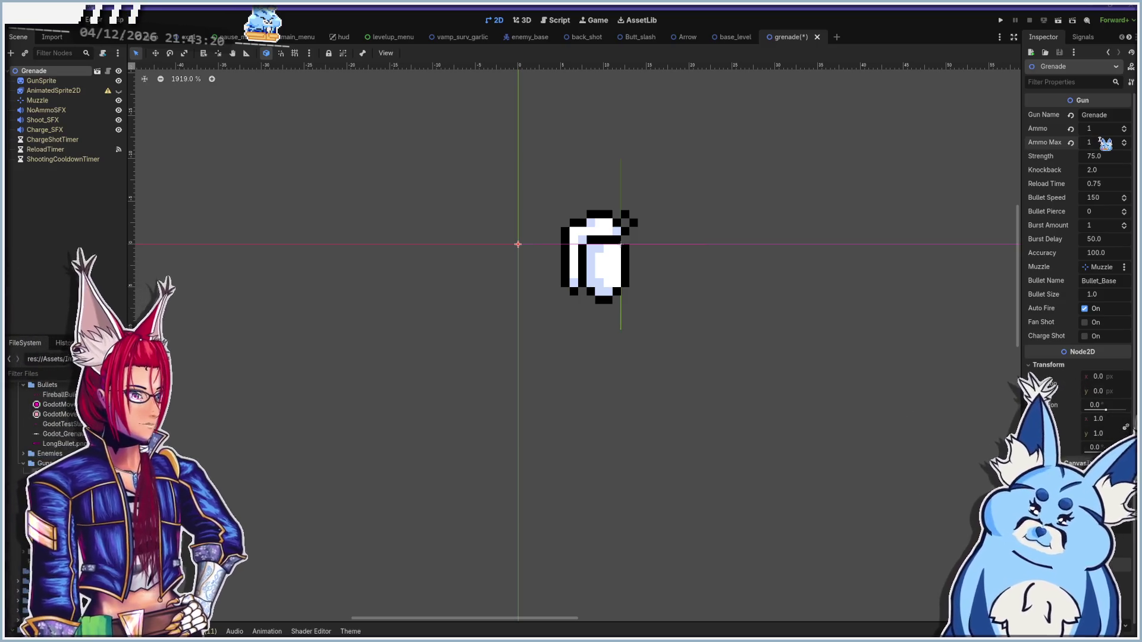
{"action": "left_click", "coordinate": [1103, 156]}
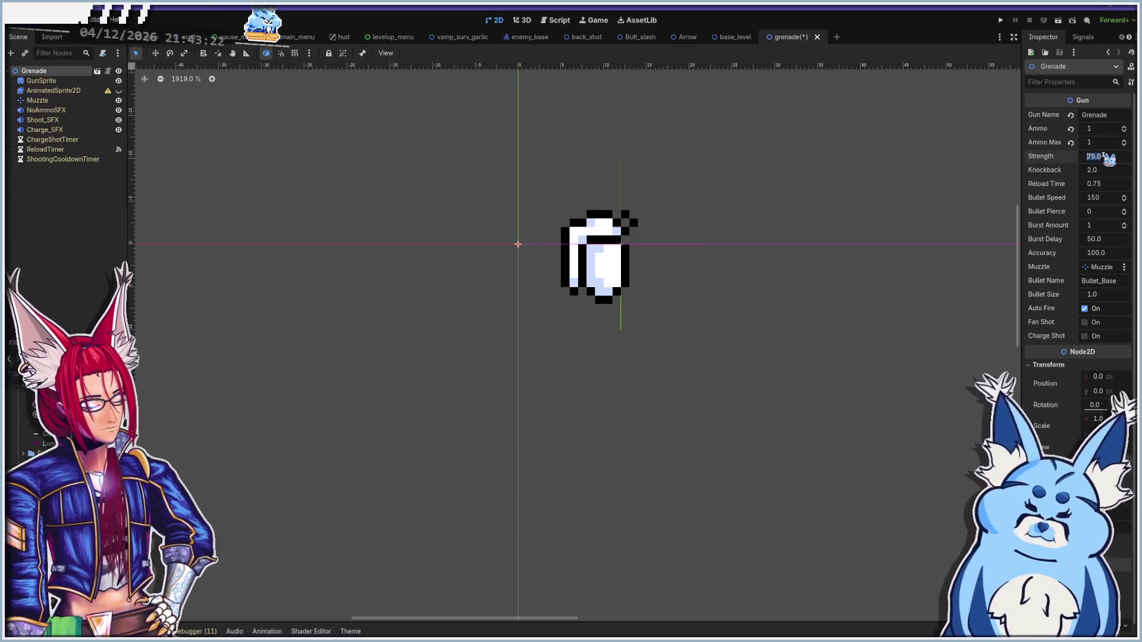
{"action": "type", "text": "250"}
{"action": "key", "text": "Return"}
{"action": "left_click", "coordinate": [1105, 170]}
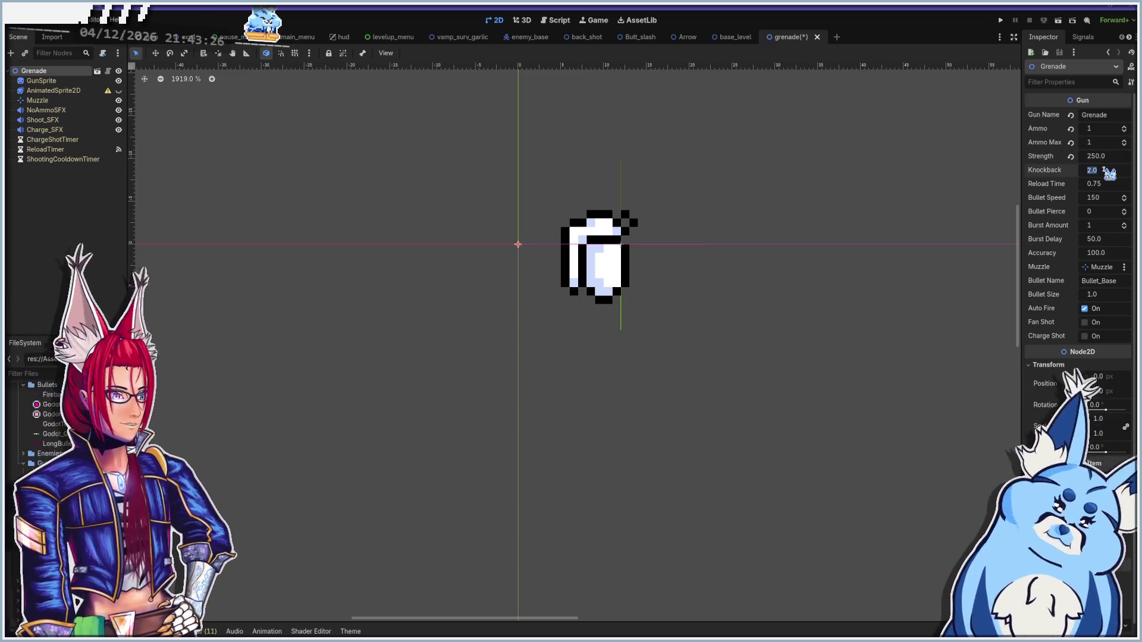
{"action": "type", "text": "20"}
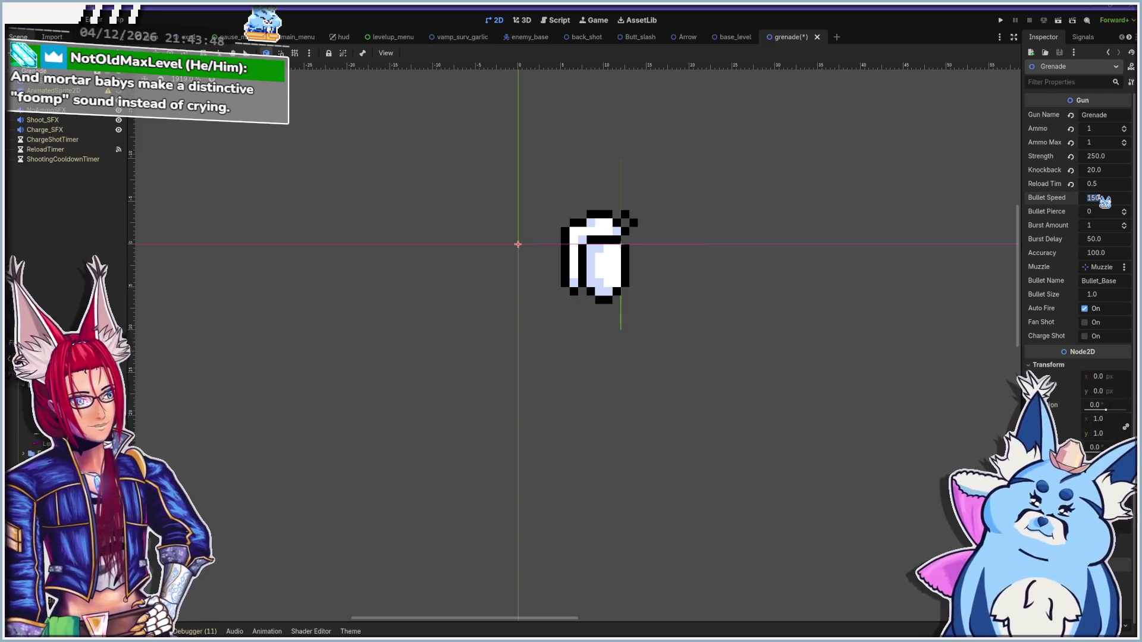
Set the grenade's Bullet Speed to 75, leaving the Burst Delay unchanged
{"action": "type", "text": "75"}
{"action": "key", "text": "Return"}
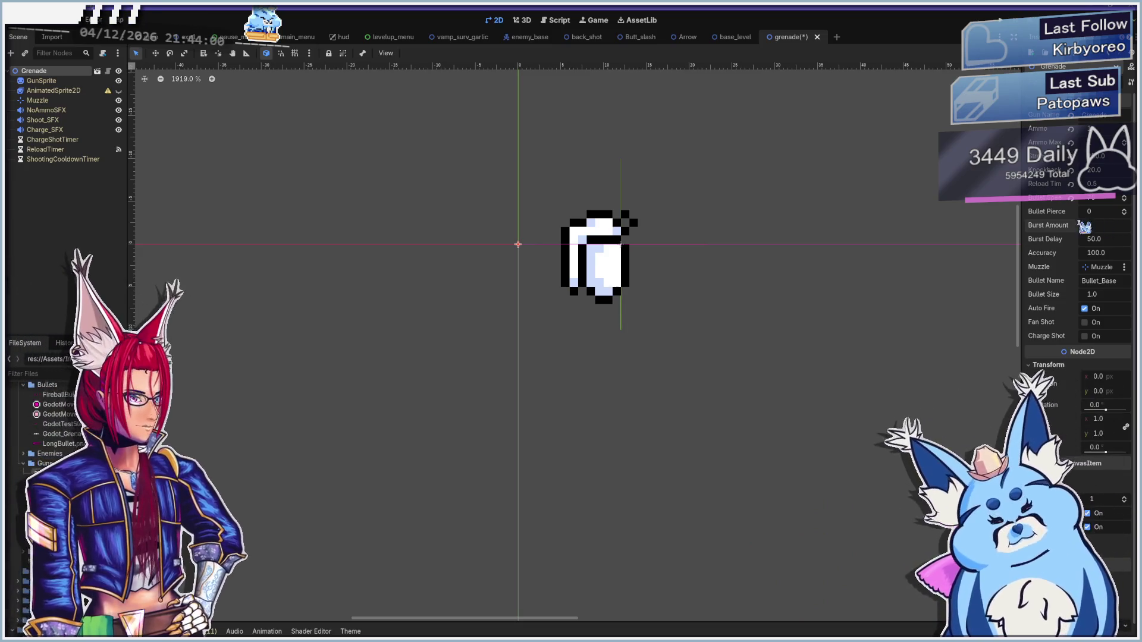
{"action": "left_click", "coordinate": [1104, 240]}
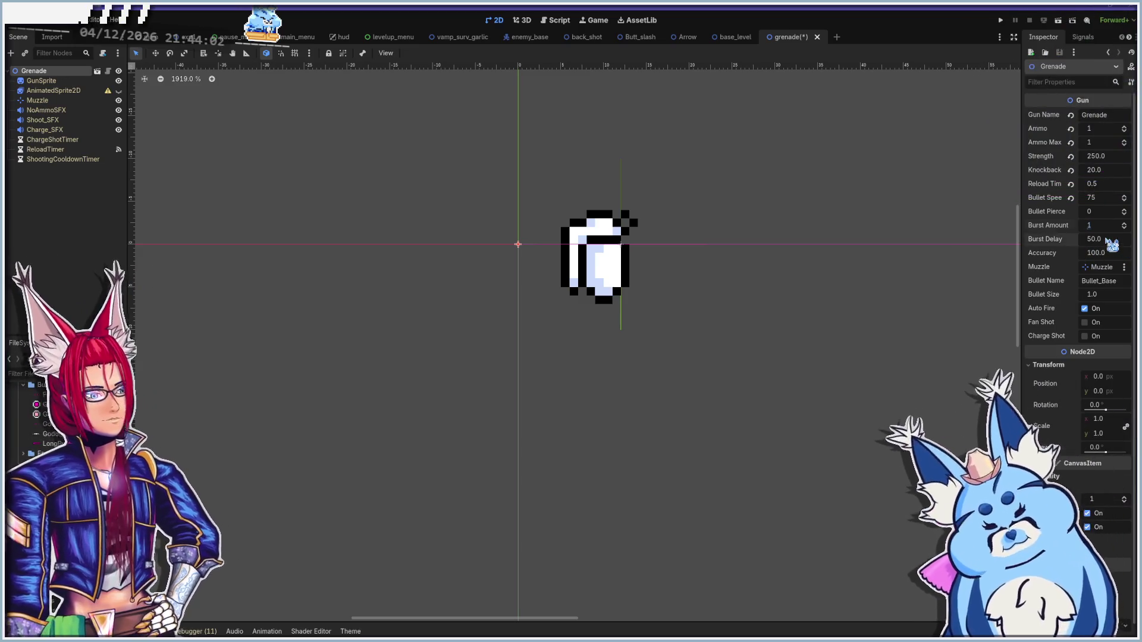
{"action": "key", "text": "Tab"}
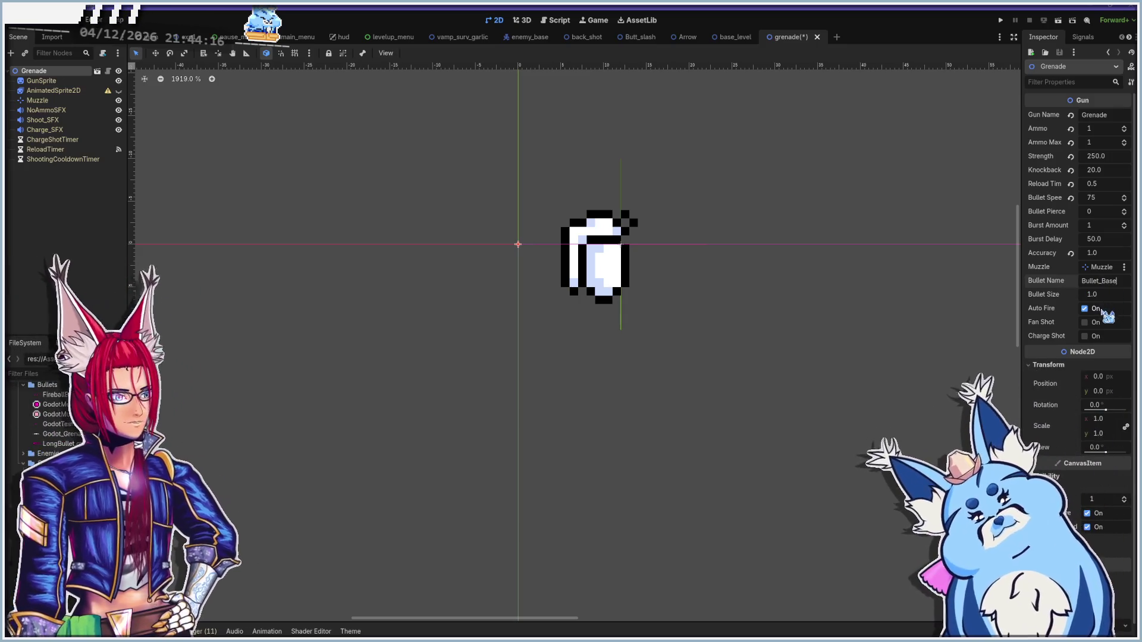
Turn off Auto Fire for the grenade and expand the Bullets folder in FileSystem
{"action": "left_click", "coordinate": [1097, 310]}
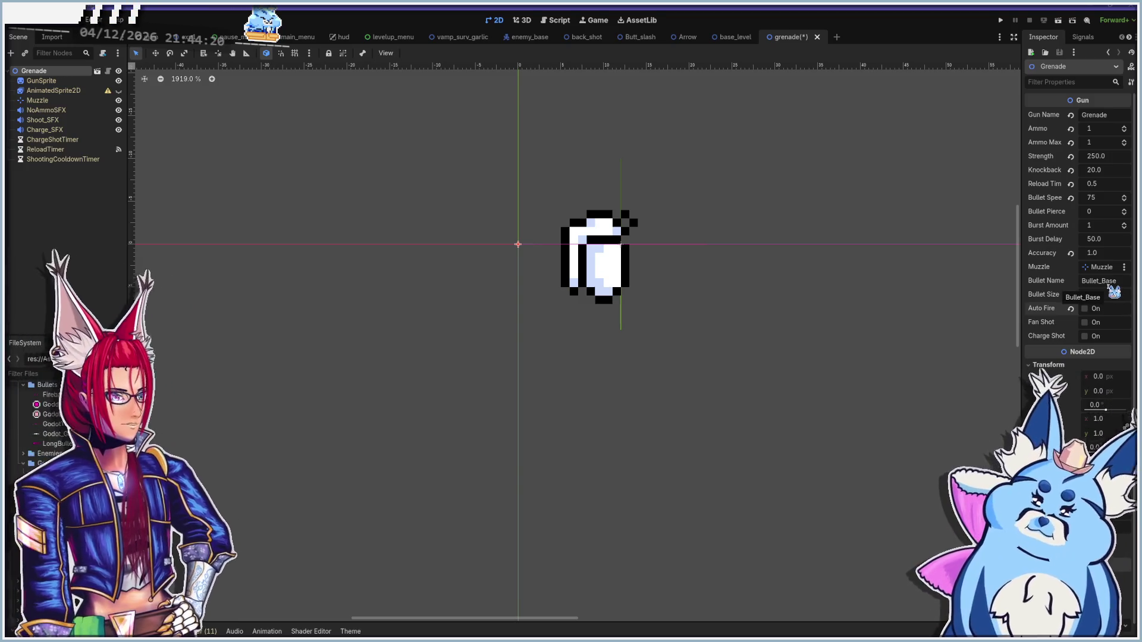
{"action": "scroll", "coordinate": [1058, 407], "scroll_direction": "down", "scroll_amount": 1}
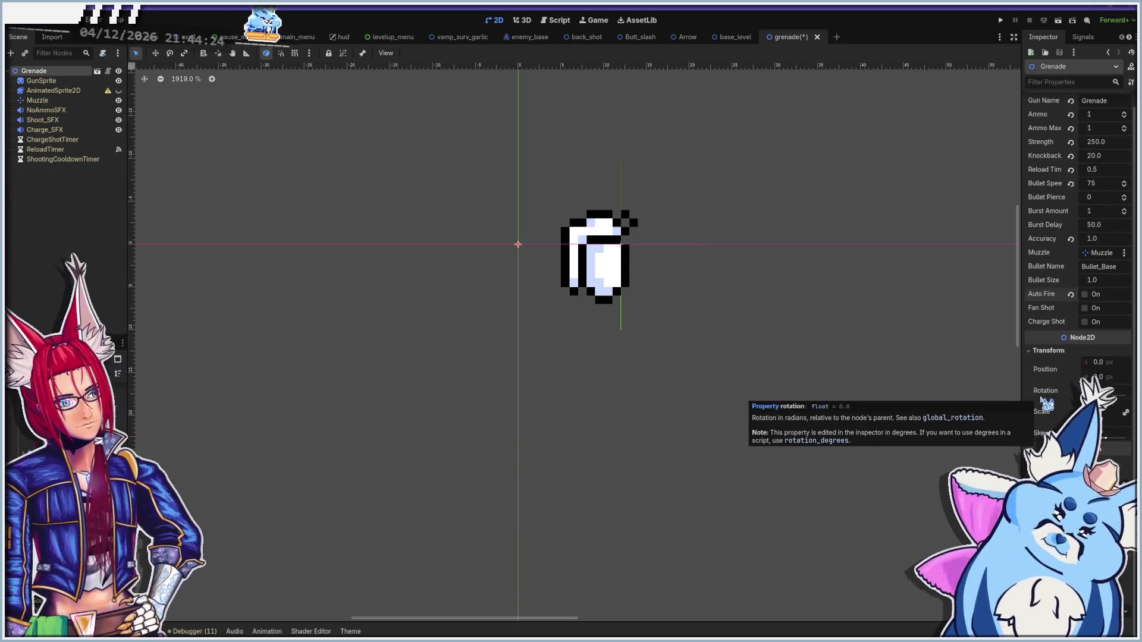
{"action": "scroll", "coordinate": [1044, 405], "scroll_direction": "up", "scroll_amount": 1}
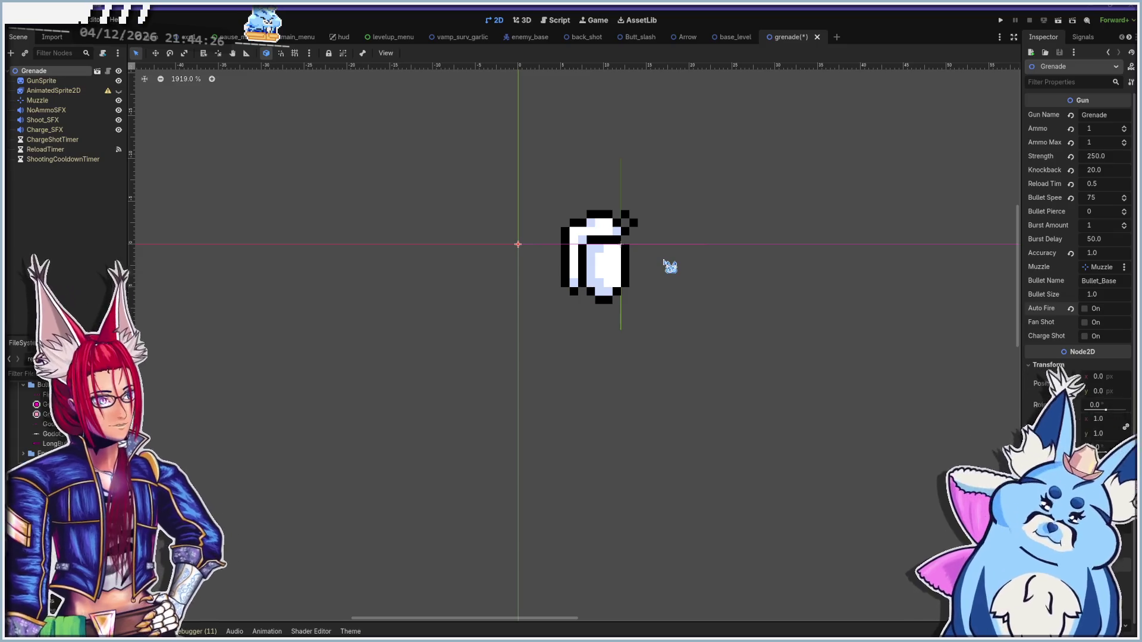
{"action": "scroll", "coordinate": [669, 263], "scroll_direction": "down", "scroll_amount": 2}
{"action": "scroll", "coordinate": [672, 265], "scroll_direction": "down", "scroll_amount": 2}
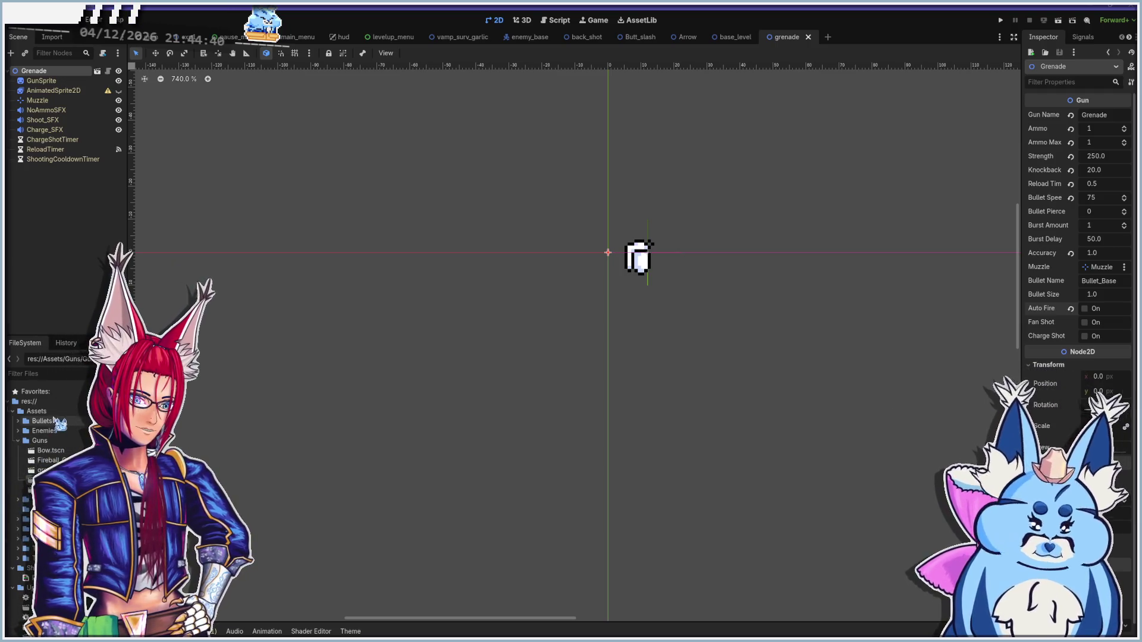
{"action": "left_click", "coordinate": [18, 421]}
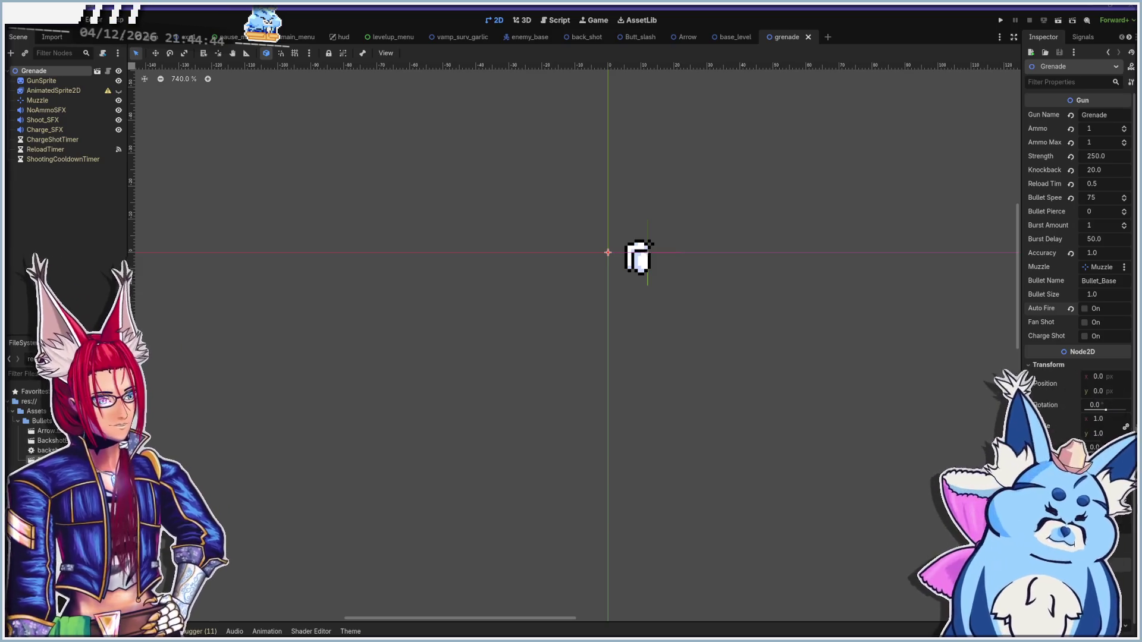
Create a new scene inherited from Bullet_Base.tscn and rename its root node GrenadeBullet
{"action": "left_click", "coordinate": [144, 449]}
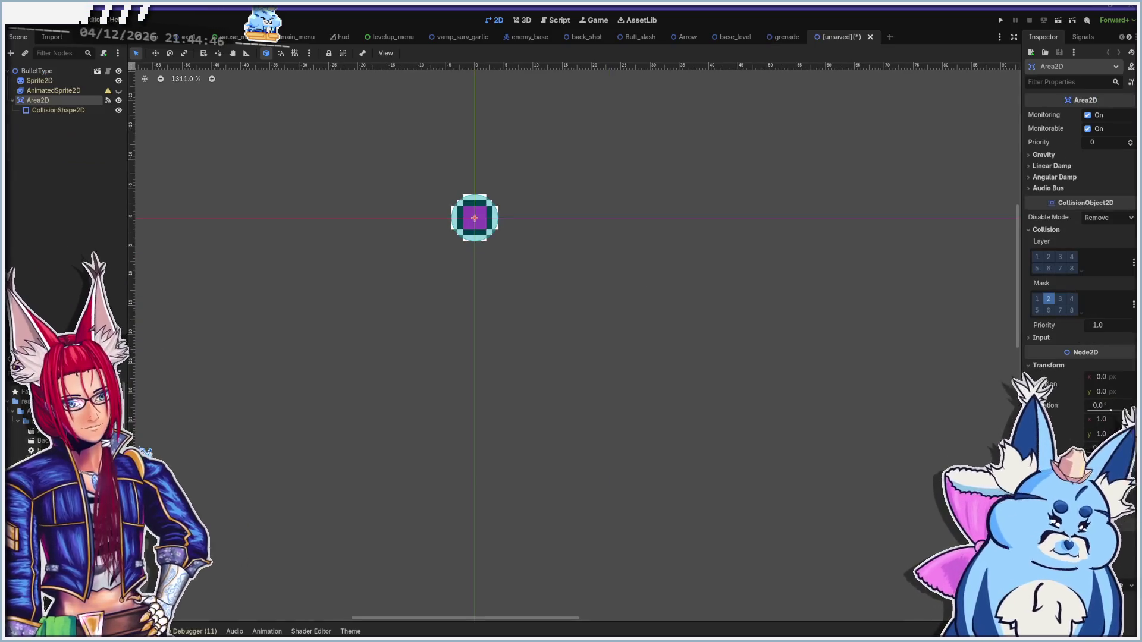
{"action": "scroll", "coordinate": [452, 120], "scroll_direction": "down", "scroll_amount": 1}
{"action": "scroll", "coordinate": [452, 121], "scroll_direction": "up", "scroll_amount": 2}
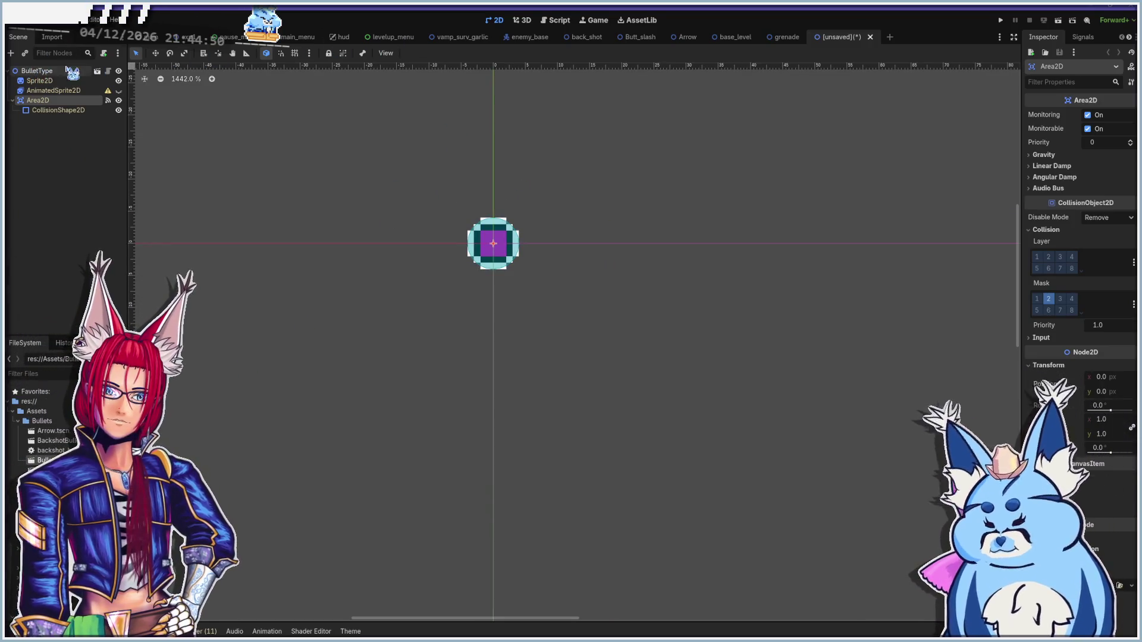
{"action": "left_click", "coordinate": [35, 72]}
{"action": "double_click", "coordinate": [36, 72]}
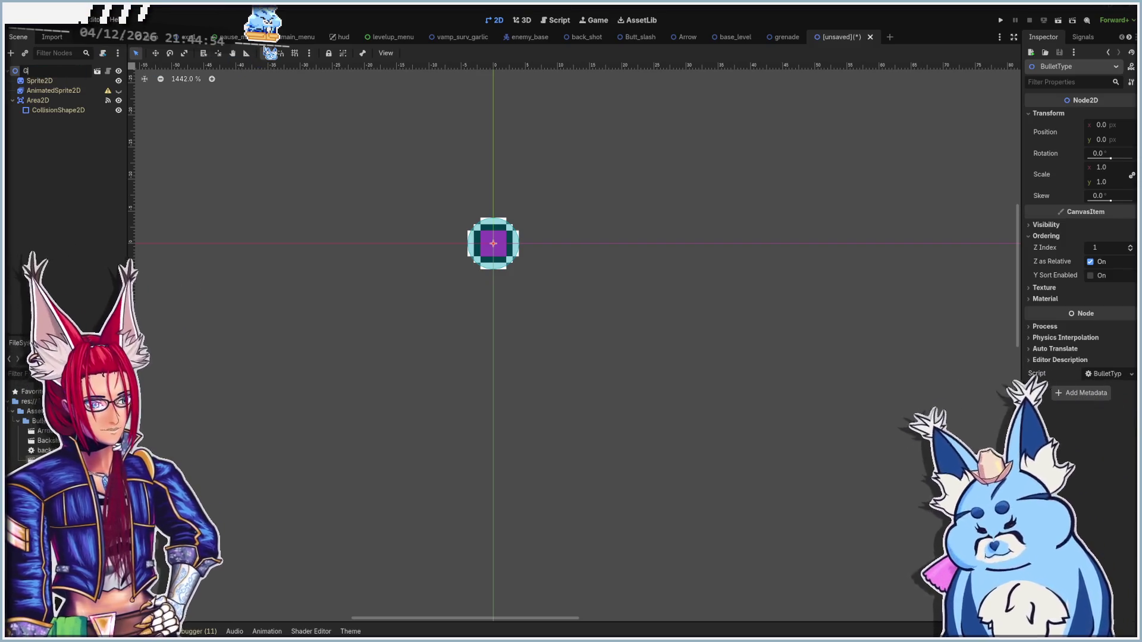
{"action": "type", "text": "GrenadeBullet"}
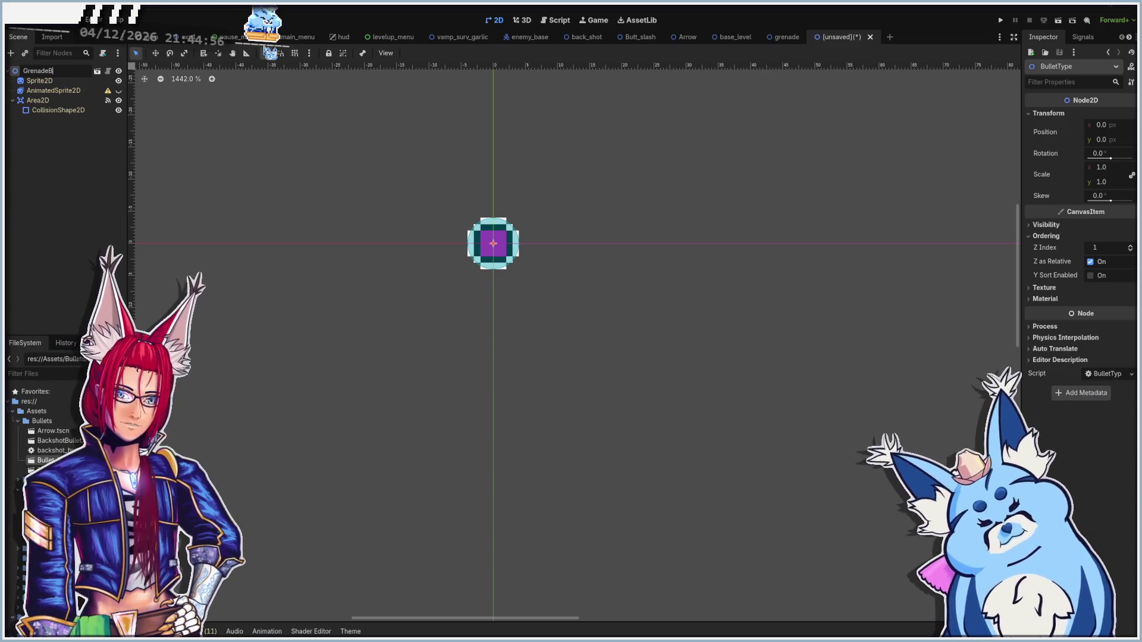
{"action": "key", "text": "Return"}
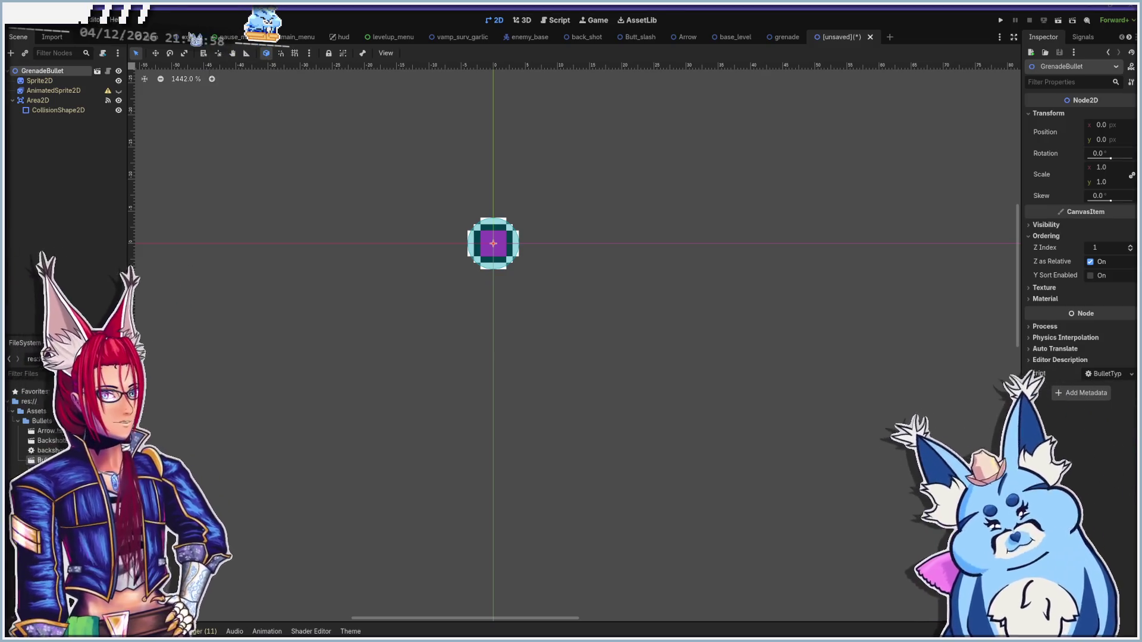
{"action": "left_click", "coordinate": [38, 81]}
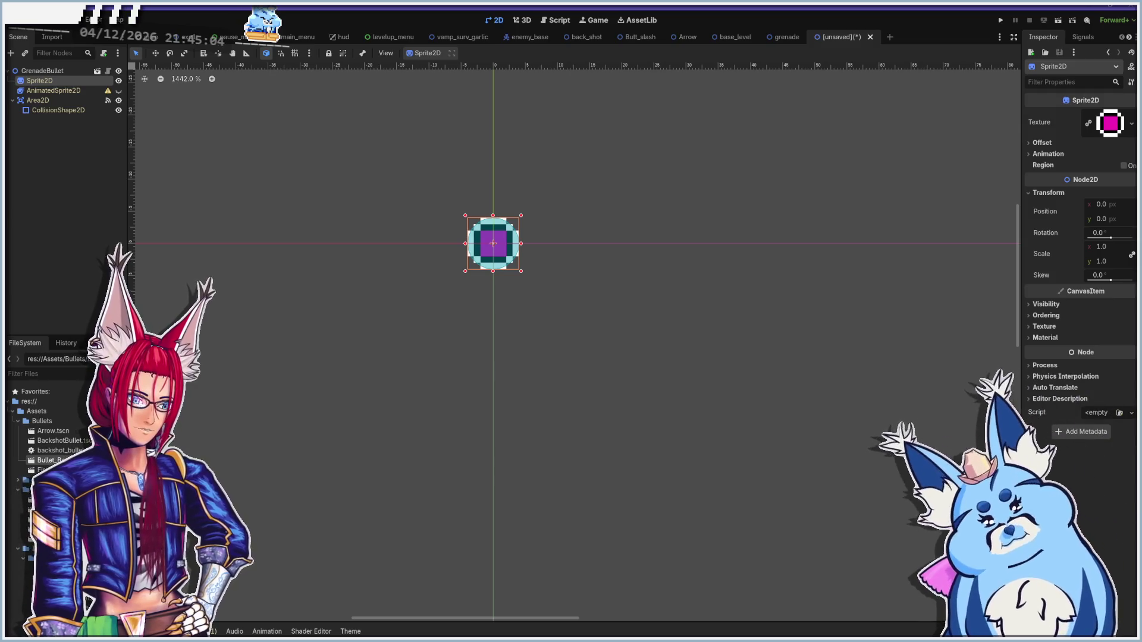
Give the bullet's Sprite2D the grenade image as texture, then start saving the scene
{"action": "scroll", "coordinate": [36, 422], "scroll_direction": "down", "scroll_amount": 3}
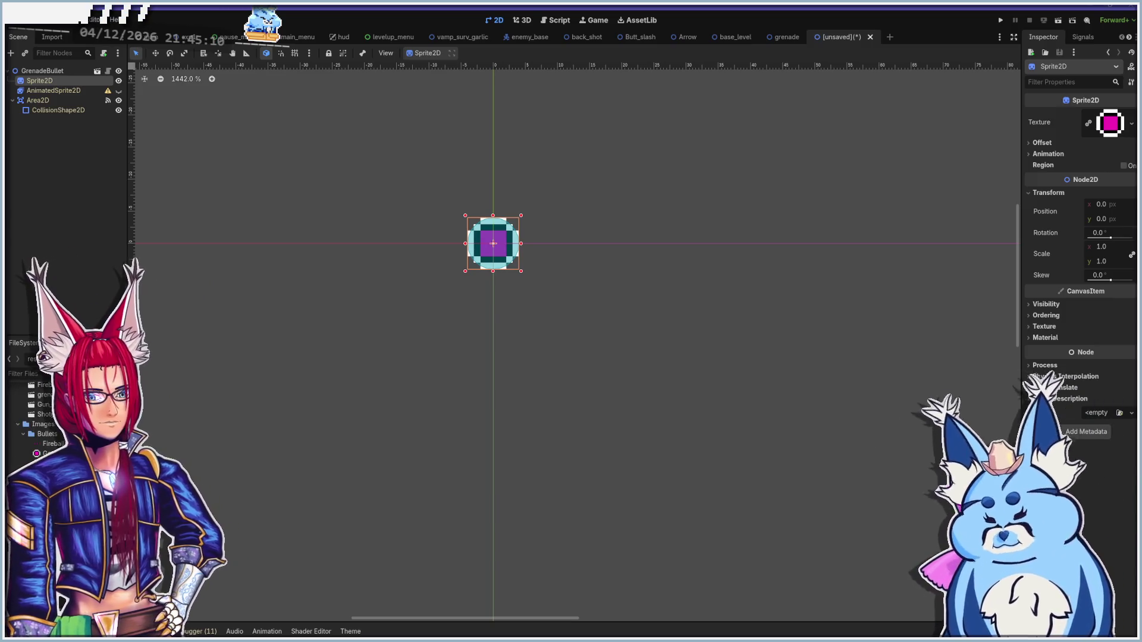
{"action": "mouse_move", "coordinate": [53, 463]}
{"action": "left_mouse_down"}
{"action": "mouse_move", "coordinate": [803, 151]}
{"action": "mouse_move", "coordinate": [1100, 127]}
{"action": "left_mouse_up"}
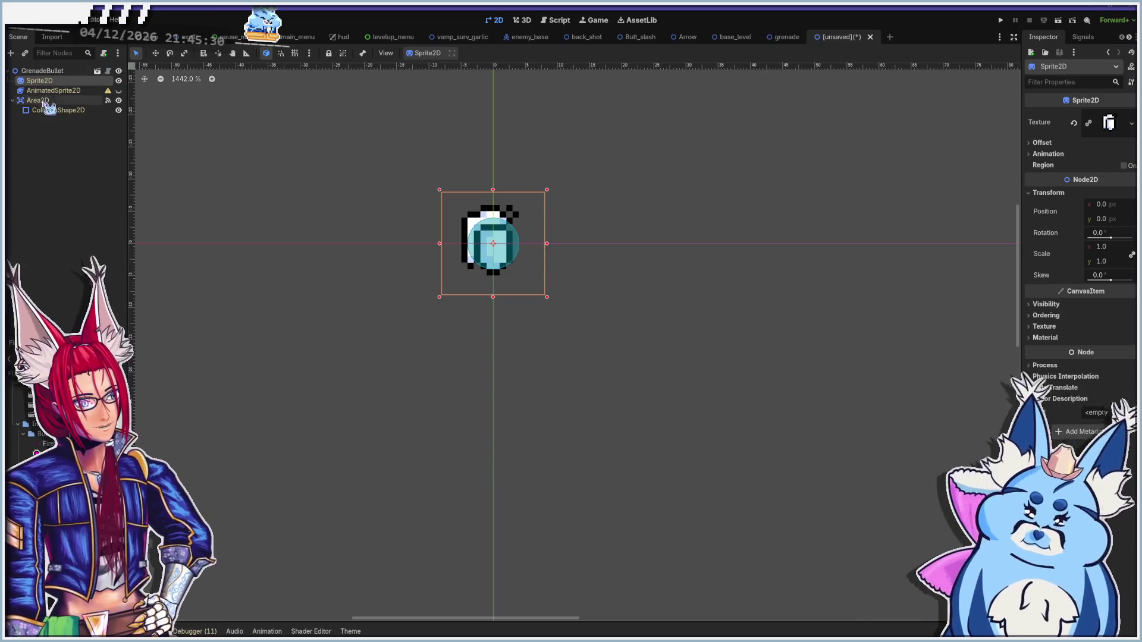
{"action": "left_click", "coordinate": [43, 72]}
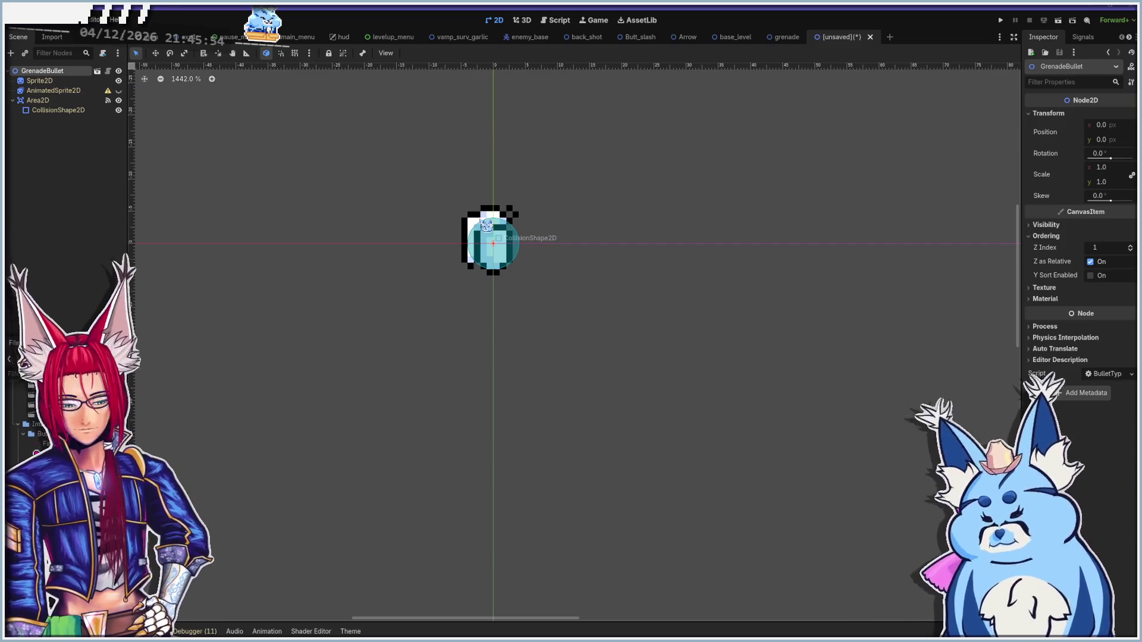
{"action": "key", "text": "ctrl+s"}
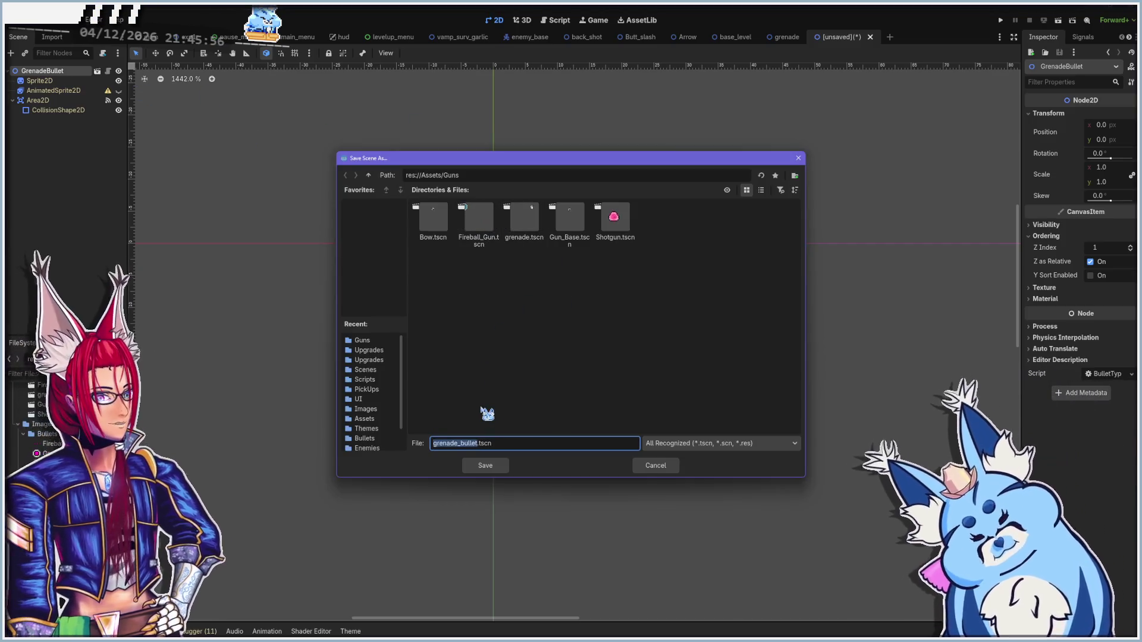
Save the scene as grenade_bullet.tscn in res://Assets/Bullets and begin attaching a script
{"action": "left_click", "coordinate": [369, 175]}
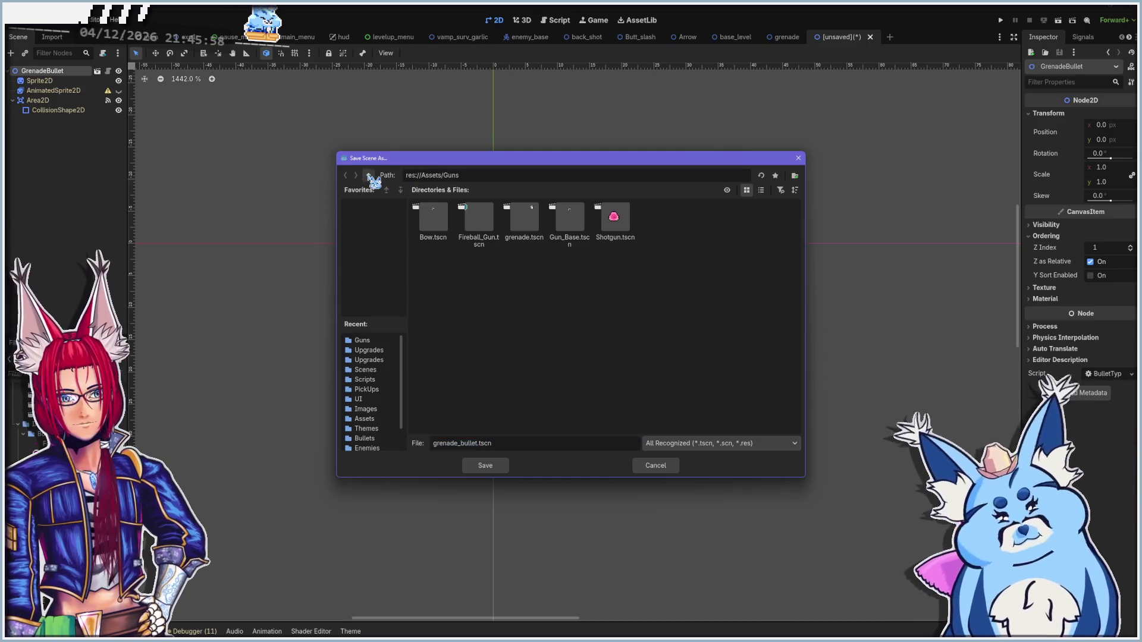
{"action": "double_click", "coordinate": [433, 223]}
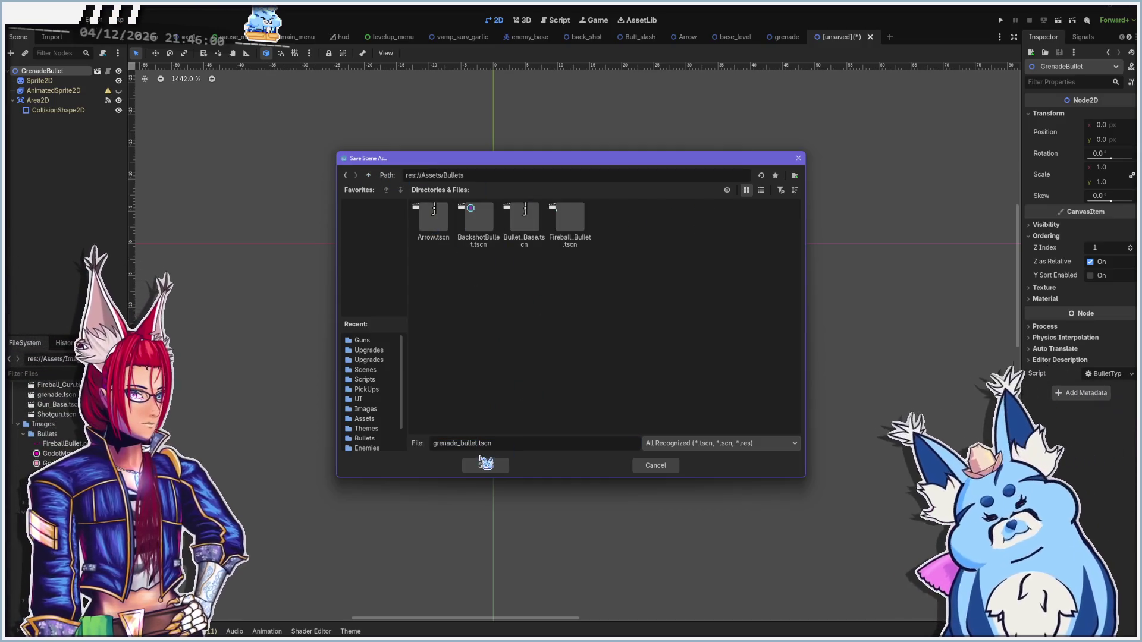
{"action": "left_click", "coordinate": [485, 465]}
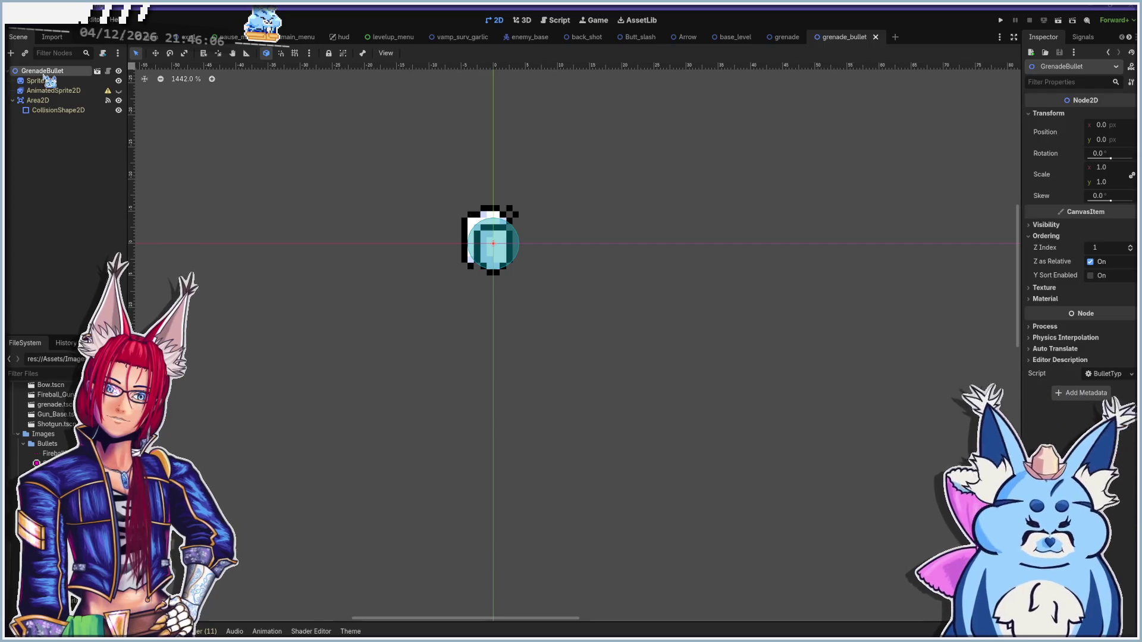
{"action": "left_click", "coordinate": [103, 53]}
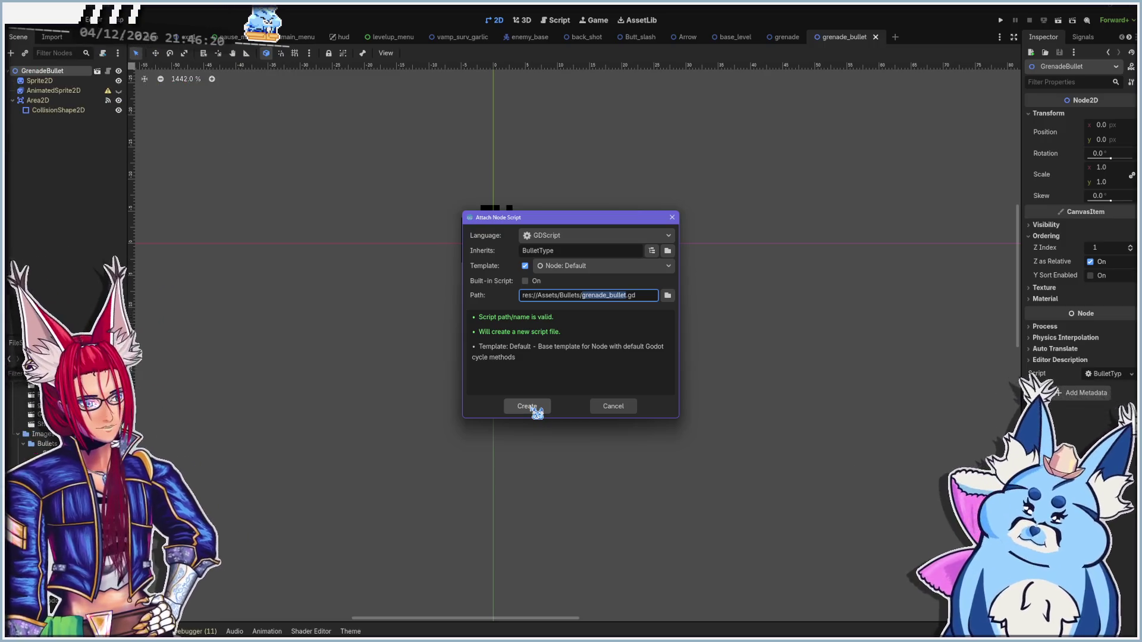
Create the grenade_bullet.gd script extending BulletType and save it
{"action": "left_click", "coordinate": [527, 407]}
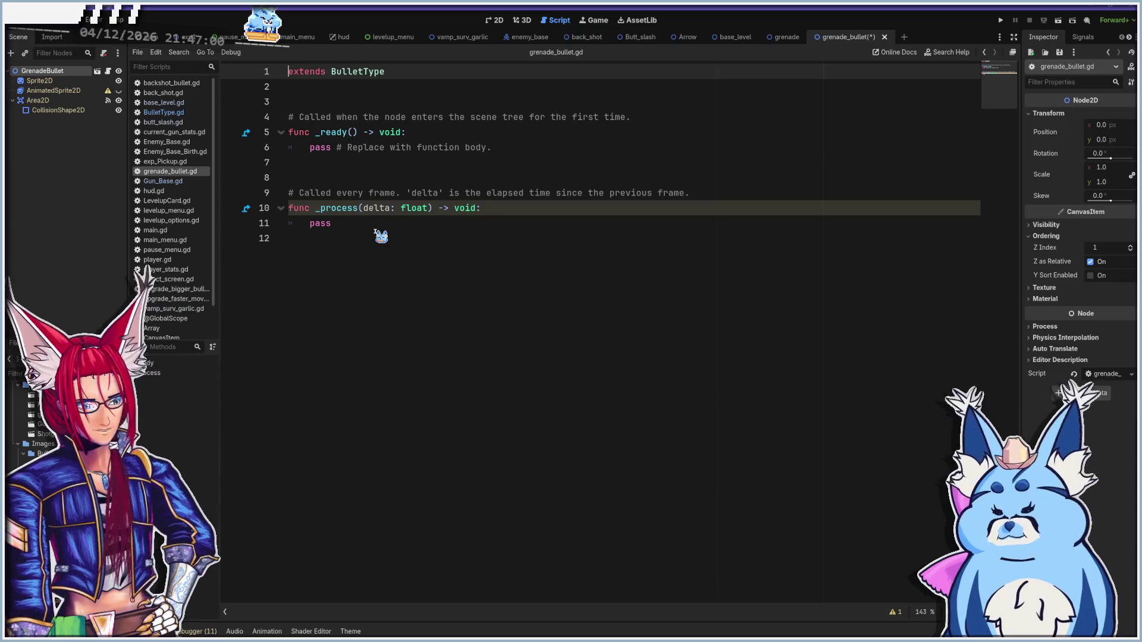
{"action": "key", "text": "ctrl+s"}
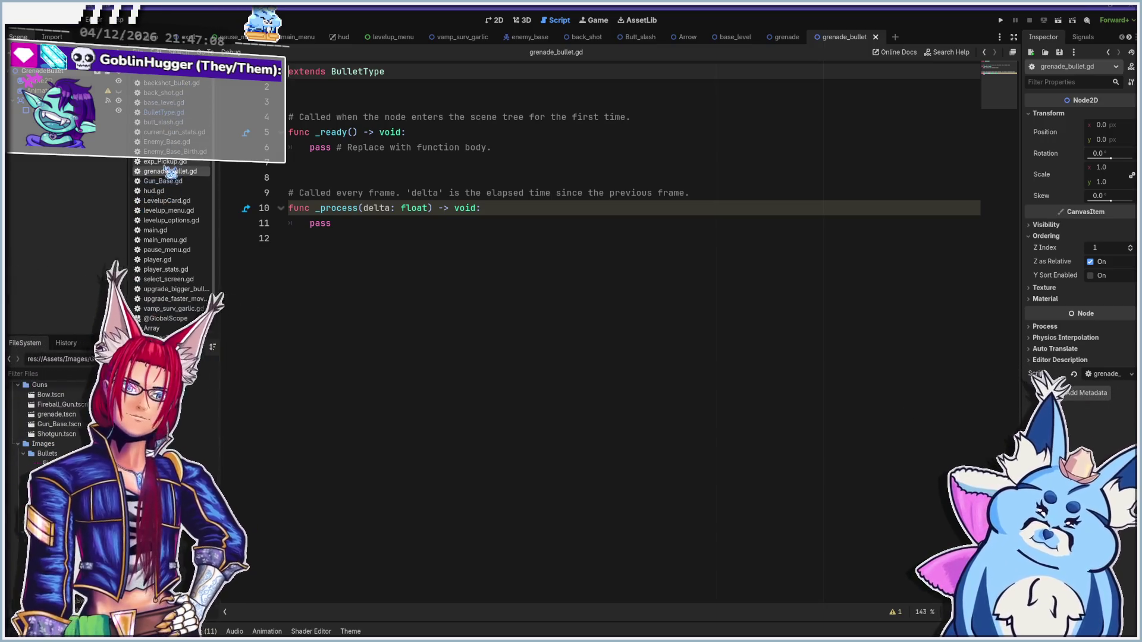
Copy all of the BulletType.gd code and paste it over the grenade_bullet.gd template
{"action": "left_click", "coordinate": [178, 113]}
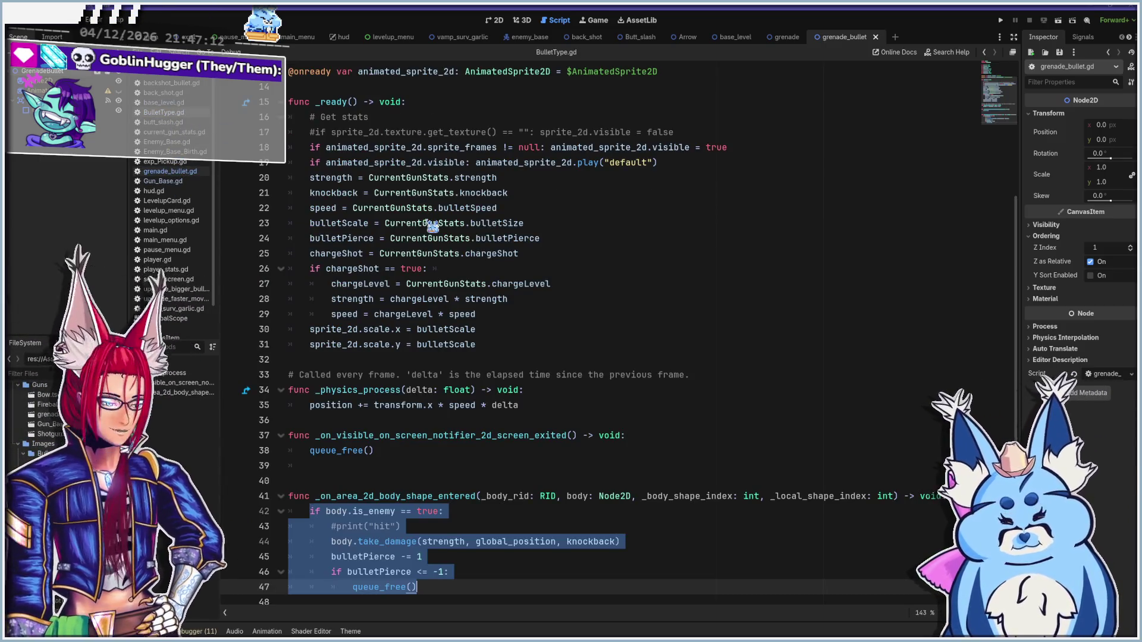
{"action": "left_click", "coordinate": [423, 589]}
{"action": "scroll", "coordinate": [443, 580], "scroll_direction": "up", "scroll_amount": 4}
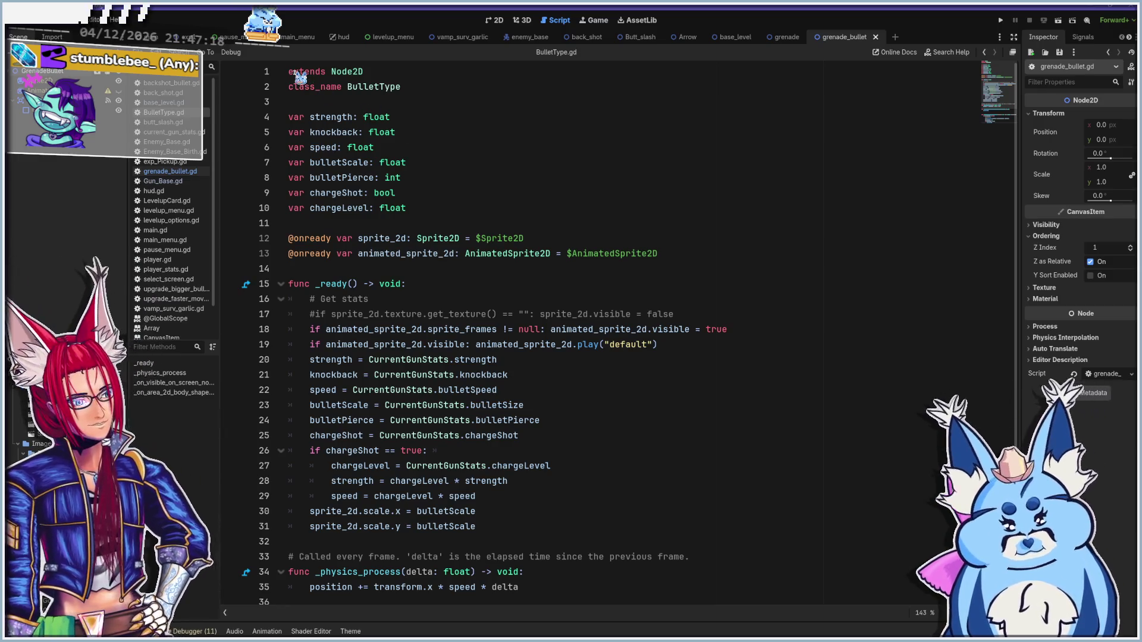
{"action": "key", "text": "ctrl+a"}
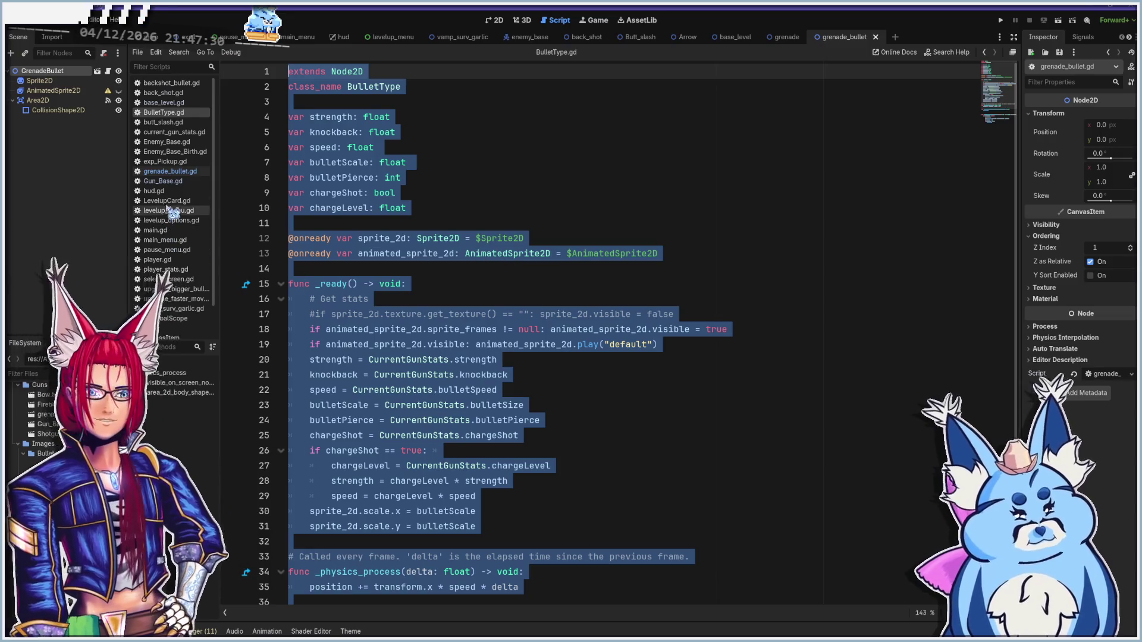
{"action": "left_click", "coordinate": [170, 171]}
{"action": "left_click", "coordinate": [417, 258]}
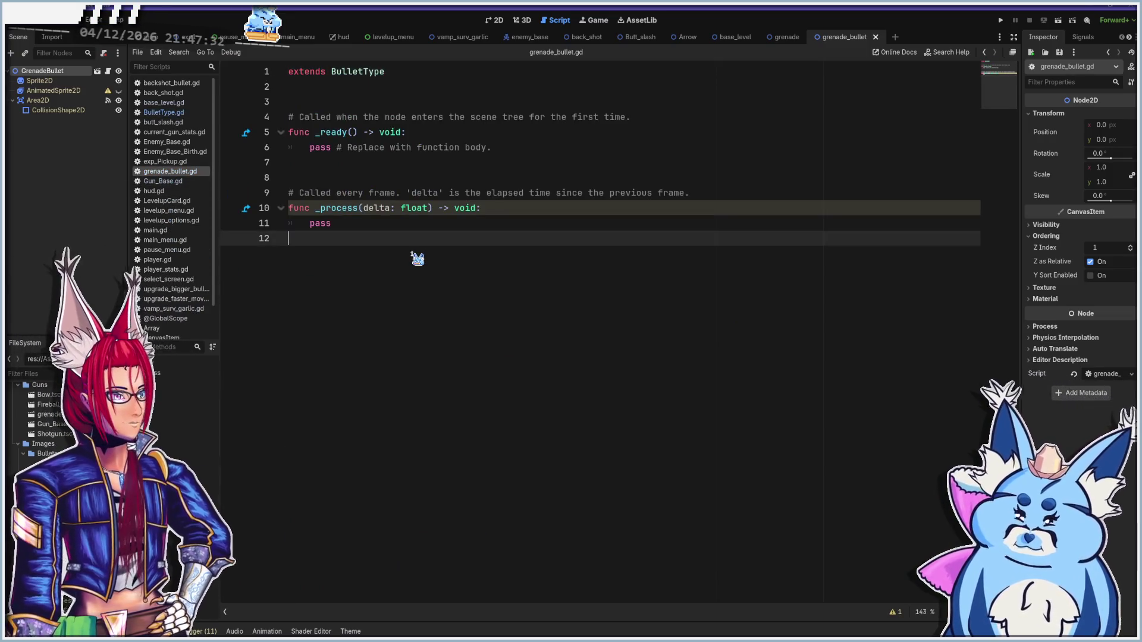
{"action": "key", "text": "ctrl+a"}
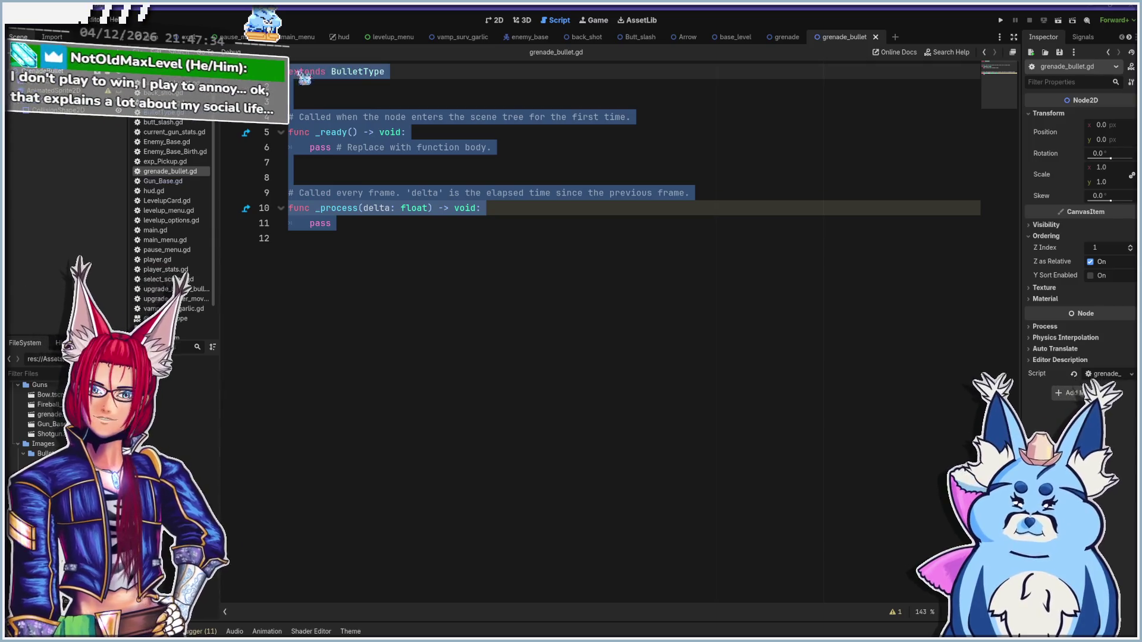
{"action": "key", "text": "ctrl+v"}
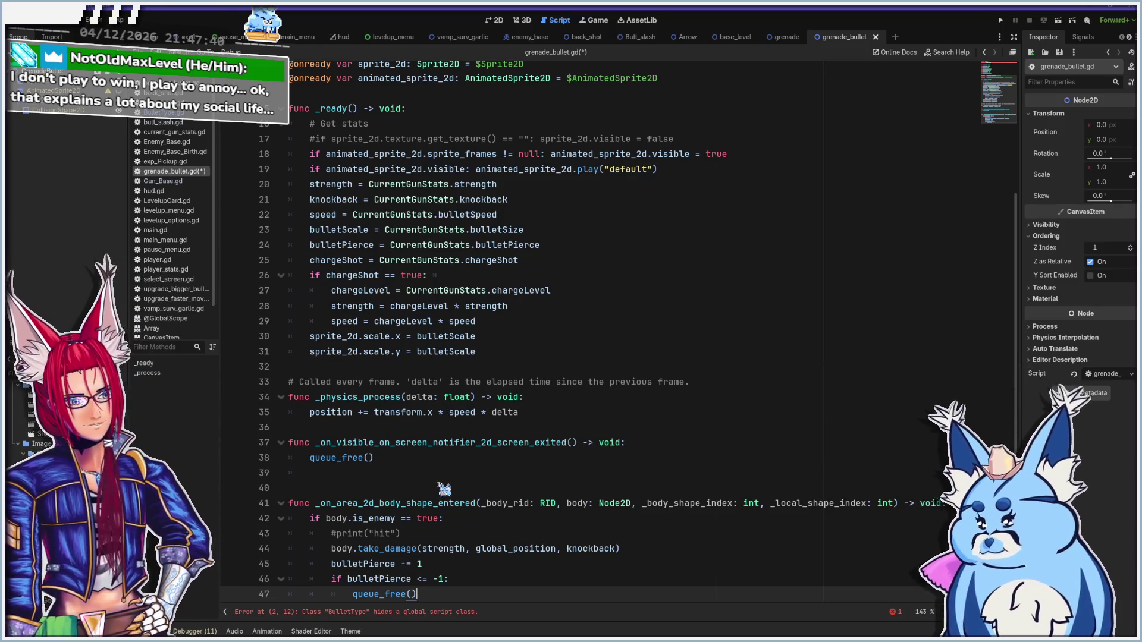
Delete the class_name BulletType line and the leftover empty line from grenade_bullet.gd
{"action": "scroll", "coordinate": [444, 489], "scroll_direction": "up", "scroll_amount": 4}
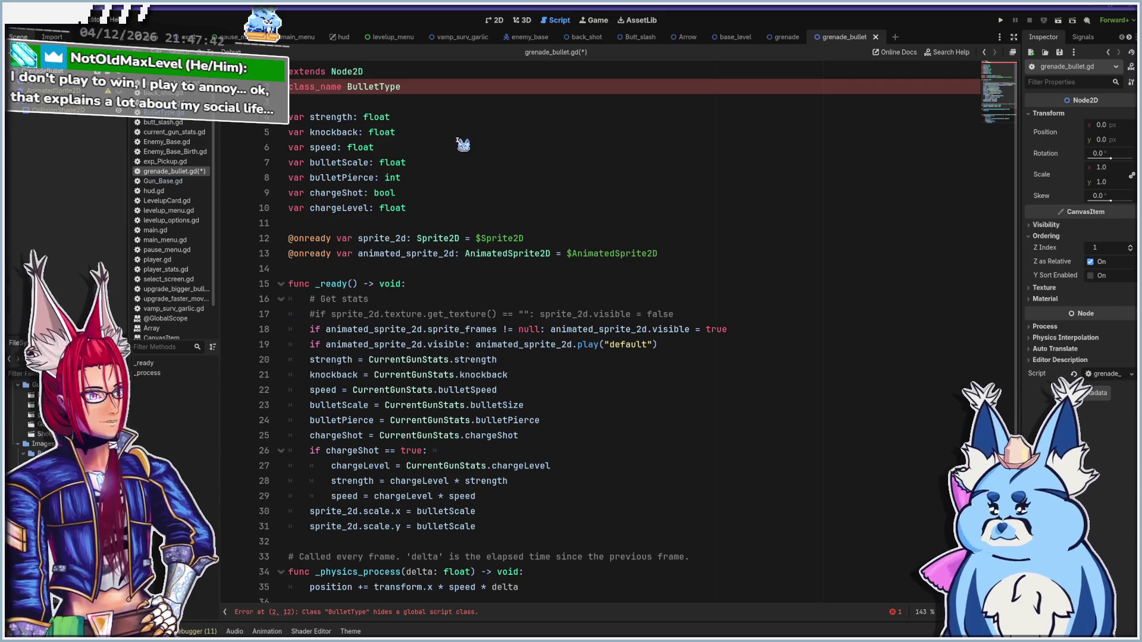
{"action": "left_click", "coordinate": [439, 88]}
{"action": "key", "text": "shift+Home"}
{"action": "key", "text": "BackSpace"}
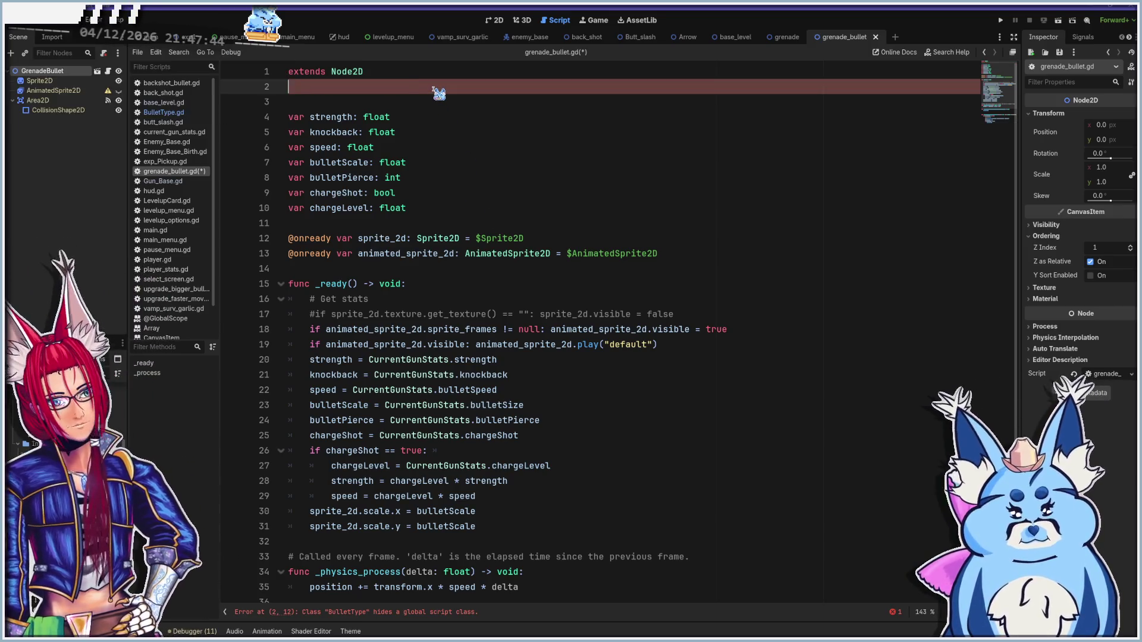
{"action": "key", "text": "BackSpace"}
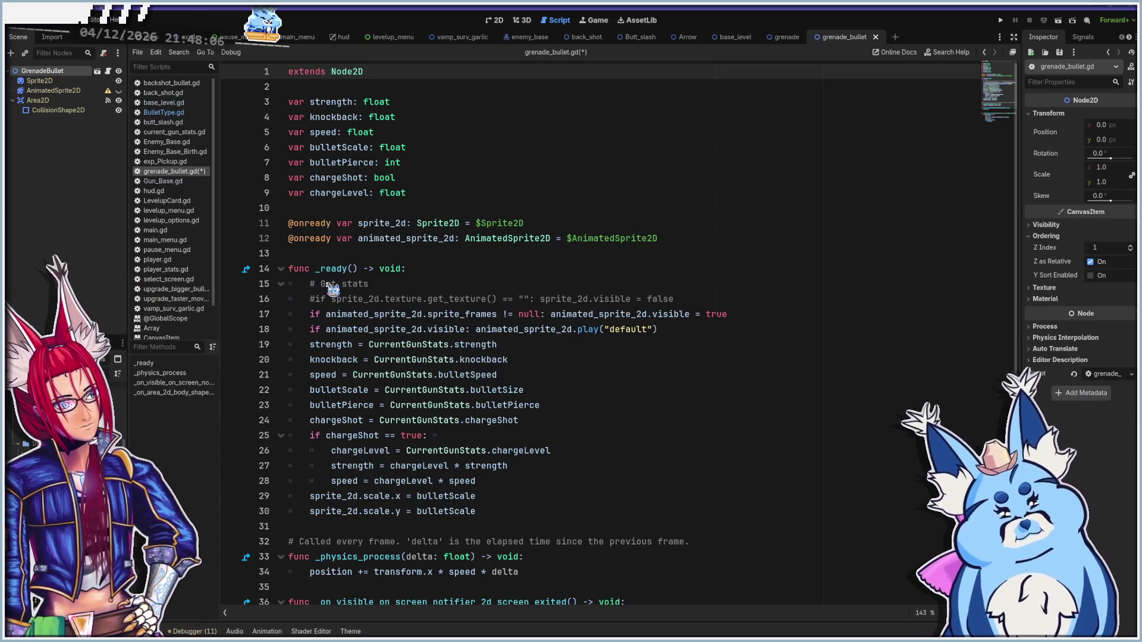
{"action": "scroll", "coordinate": [415, 356], "scroll_direction": "down", "scroll_amount": 3}
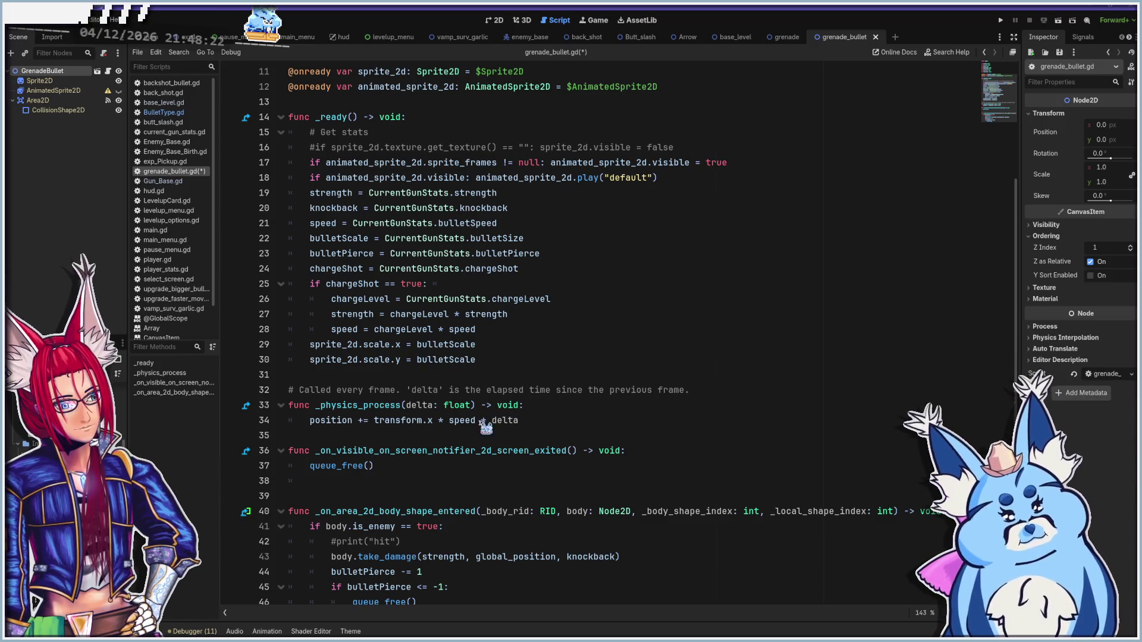
{"action": "left_click", "coordinate": [528, 420]}
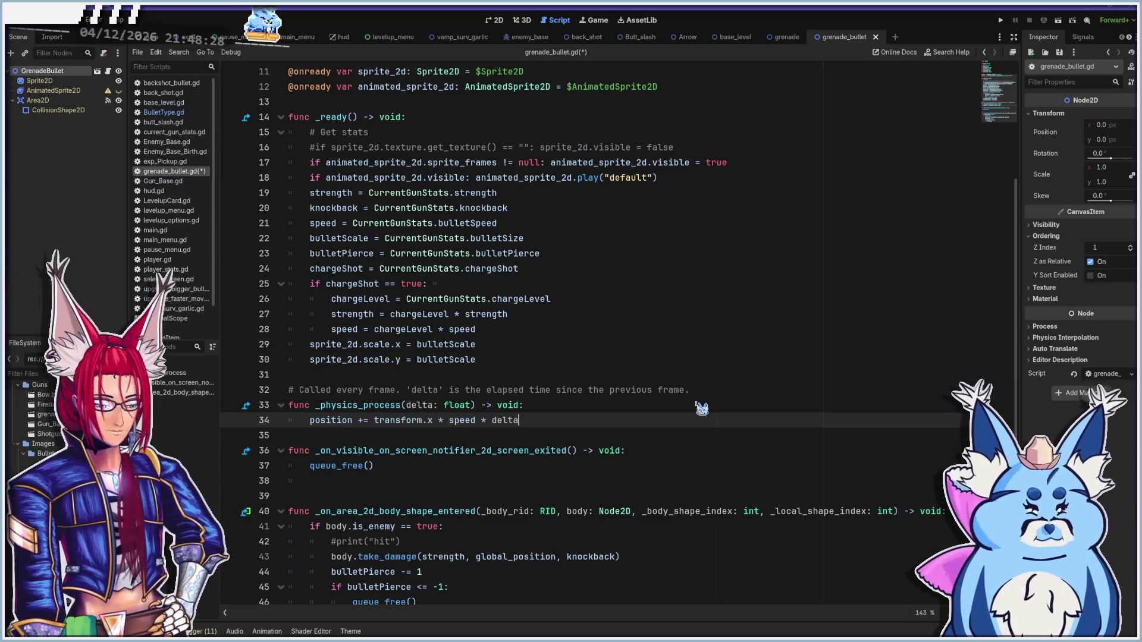
Add a new line 35 after the movement code that reduces speed by 0.01 * speed
{"action": "key", "text": "Return"}
{"action": "type", "text": "speed"}
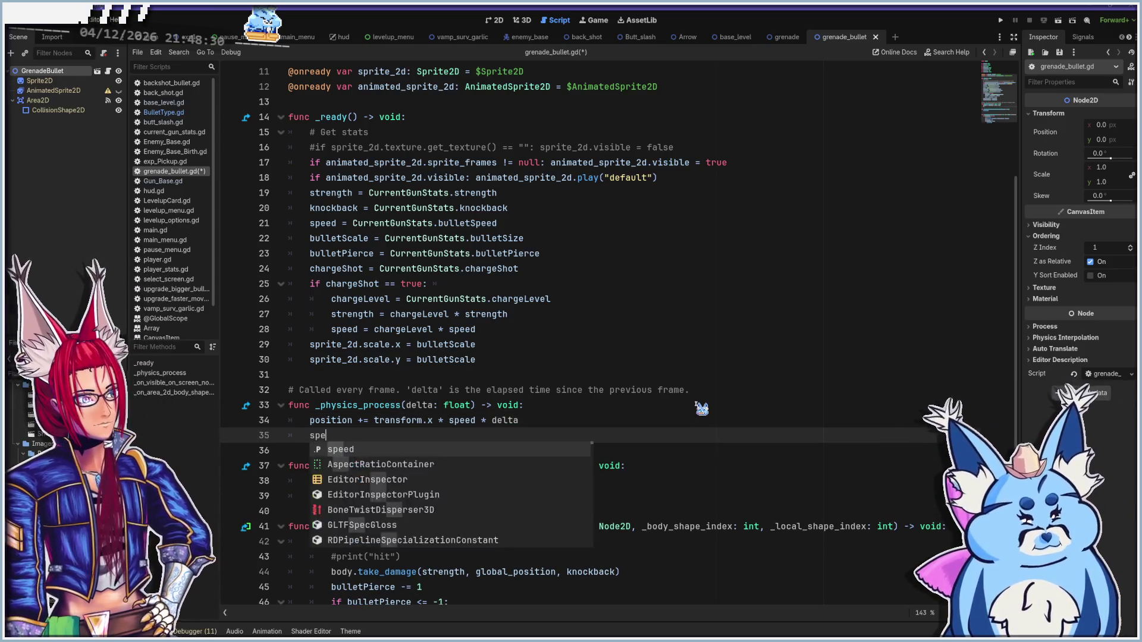
{"action": "type", "text": " -="}
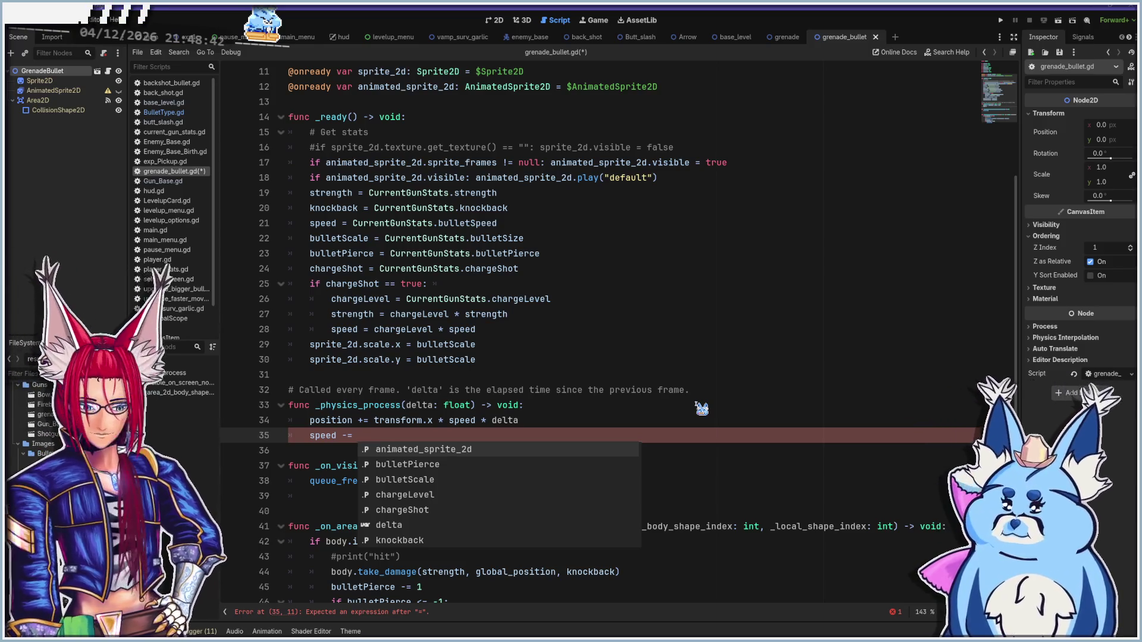
{"action": "type", "text": "0.01 * s"}
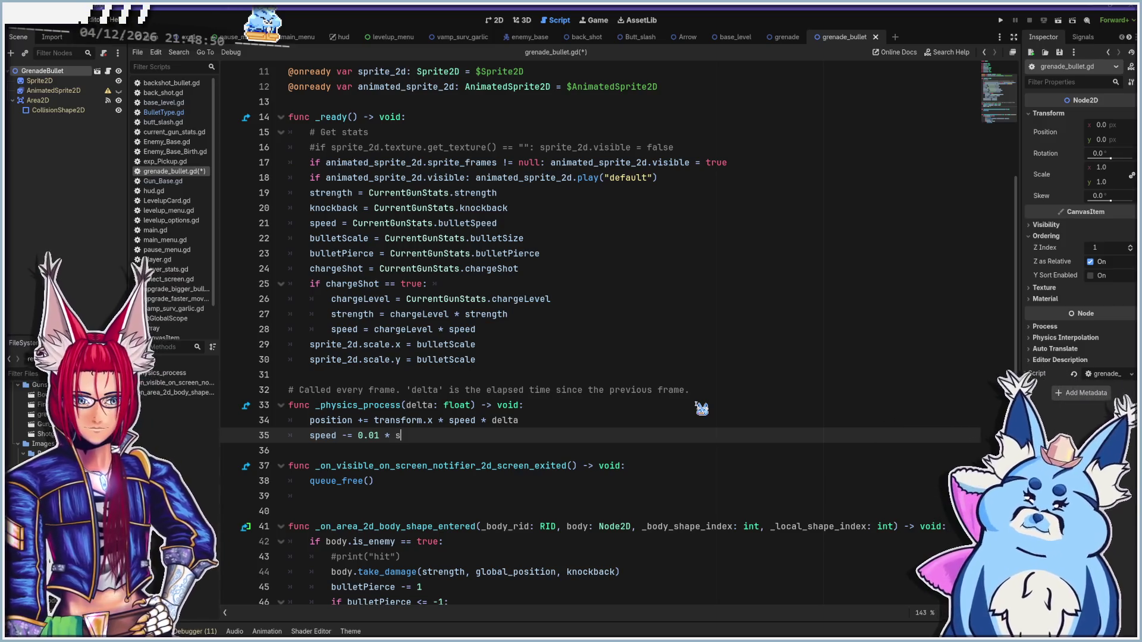
{"action": "type", "text": "peed *"}
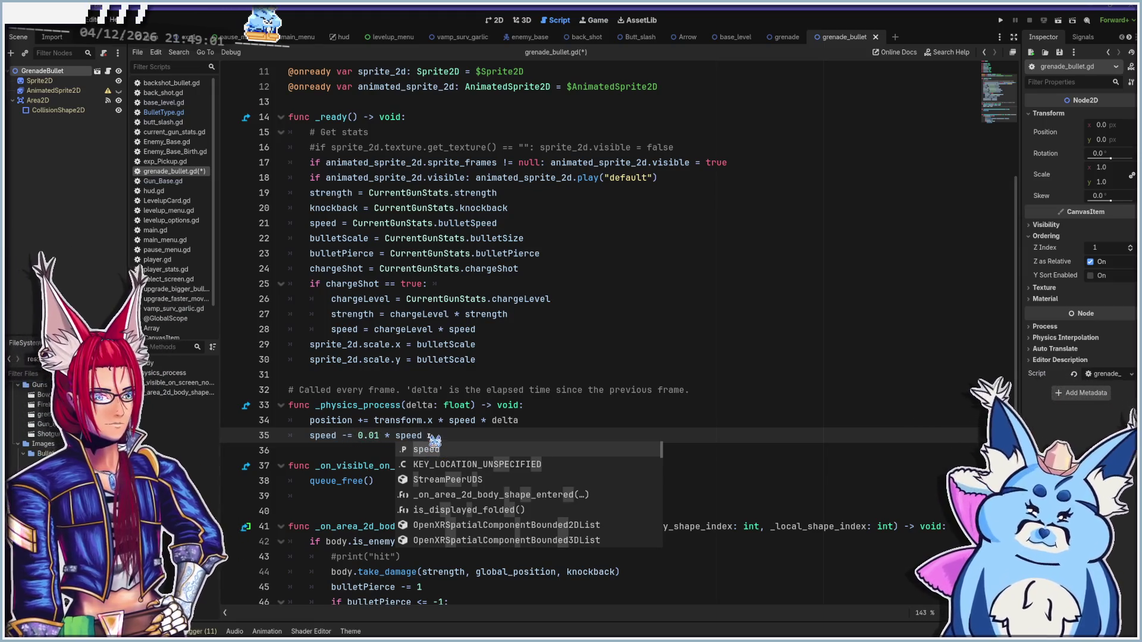
{"action": "left_click", "coordinate": [434, 438]}
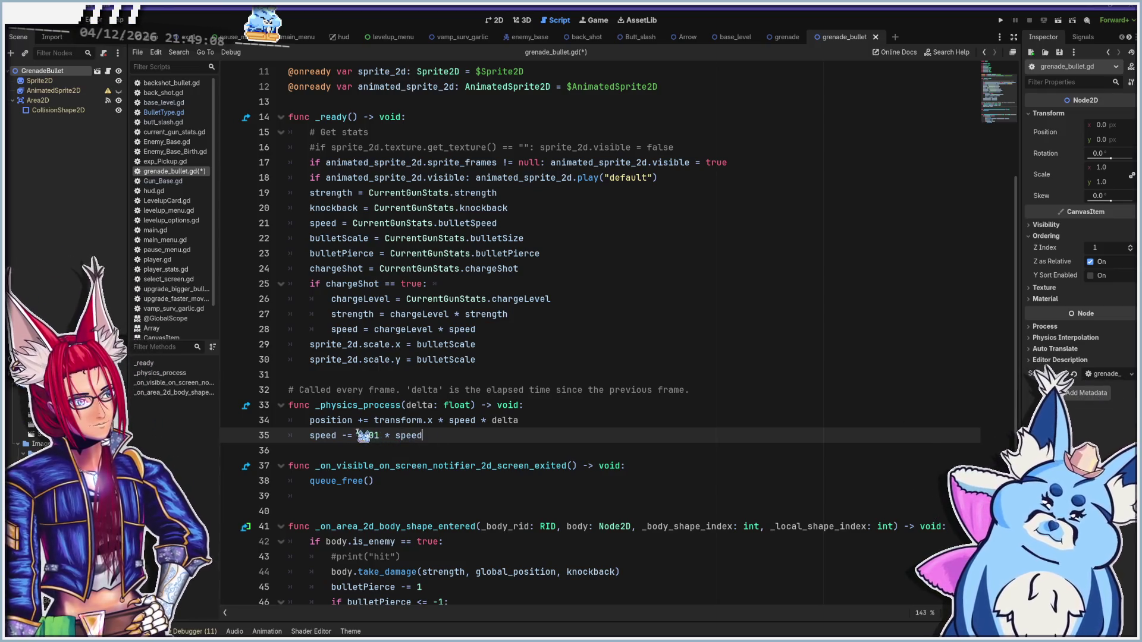
Rewrite line 35 as speed = 0.98 * speed
{"action": "left_click", "coordinate": [437, 440], "text": "shift"}
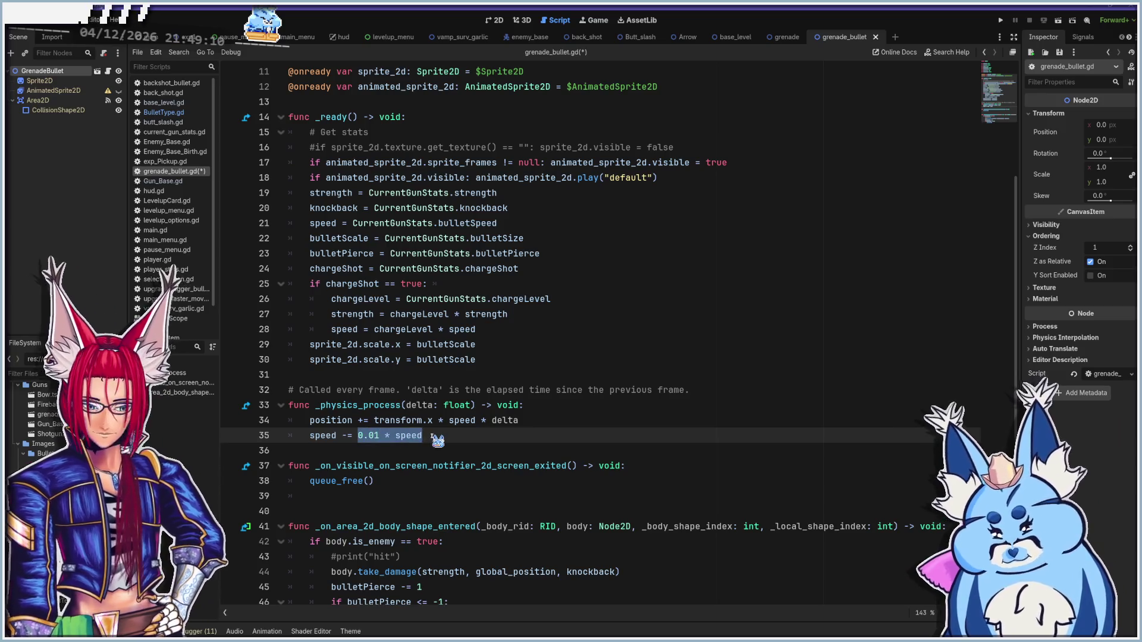
{"action": "key", "text": "BackSpace"}
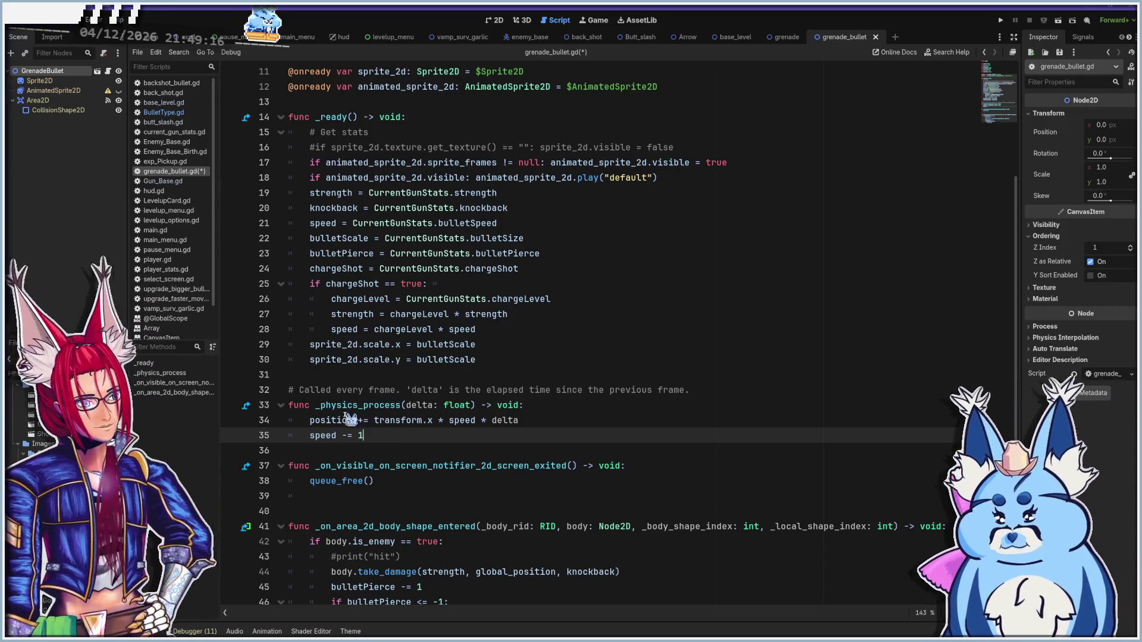
{"action": "mouse_move", "coordinate": [393, 412]}
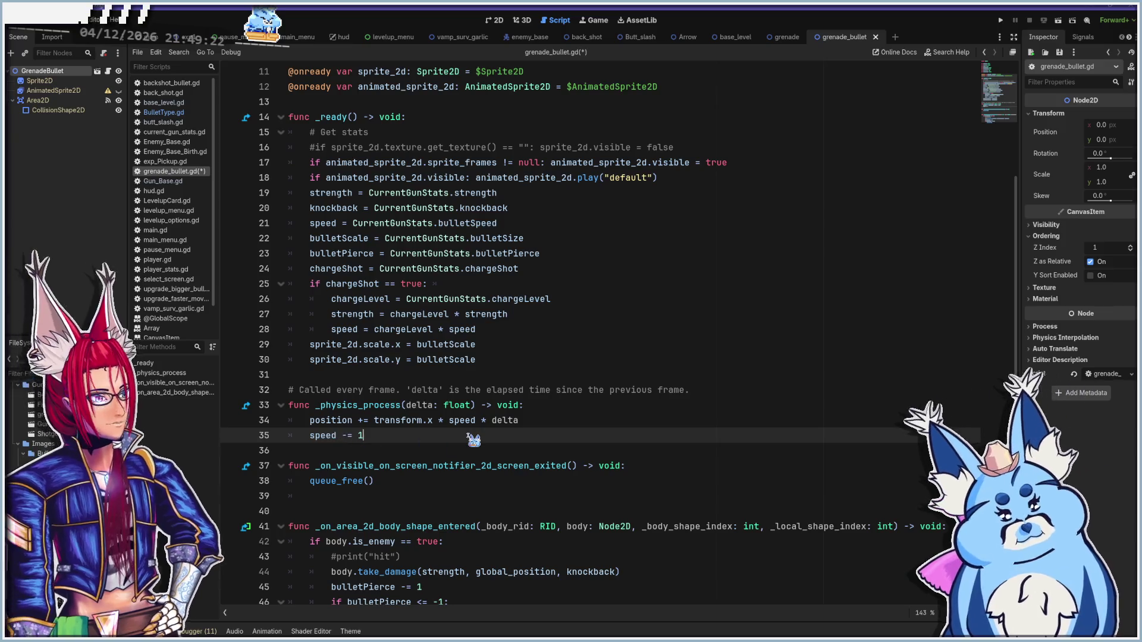
{"action": "key", "text": "ctrl+z"}
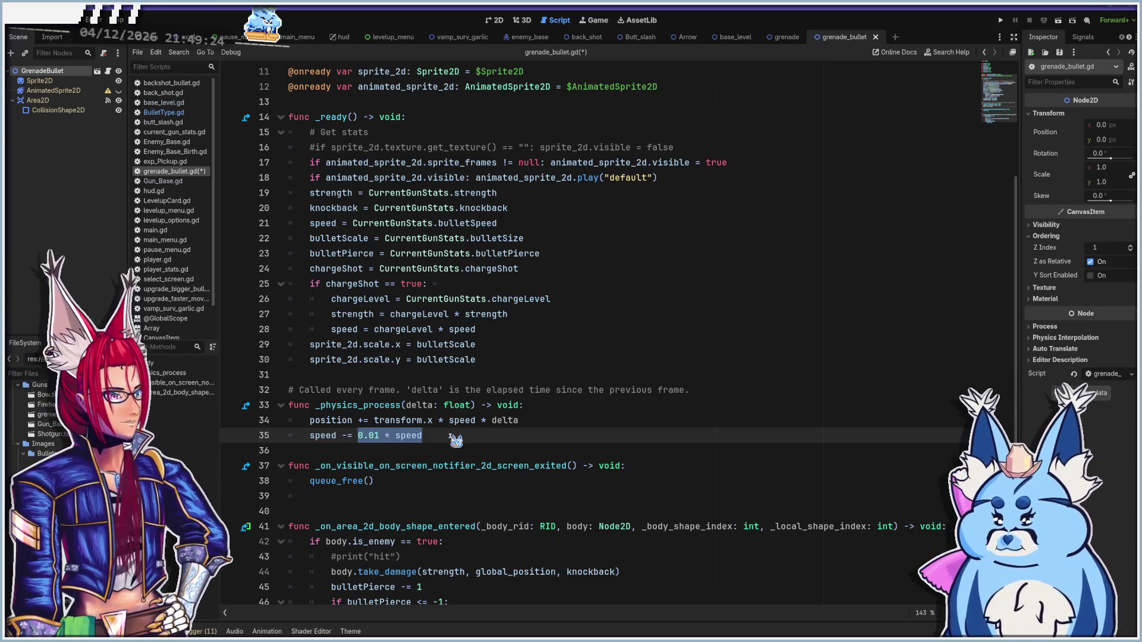
{"action": "left_click", "coordinate": [436, 439]}
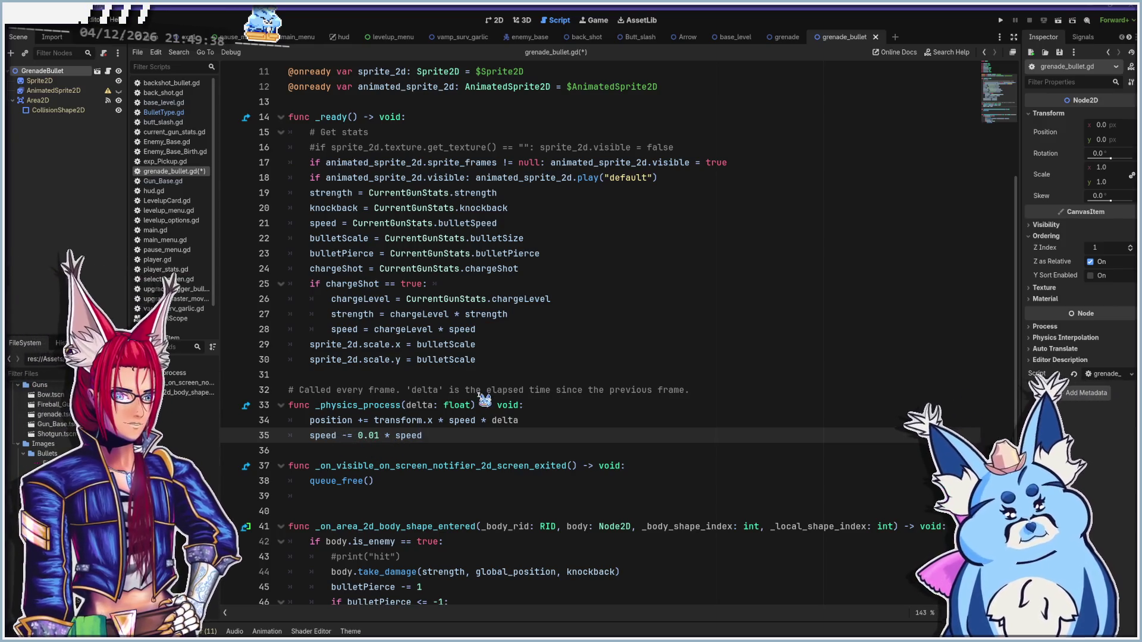
{"action": "key", "text": "BackSpace"}
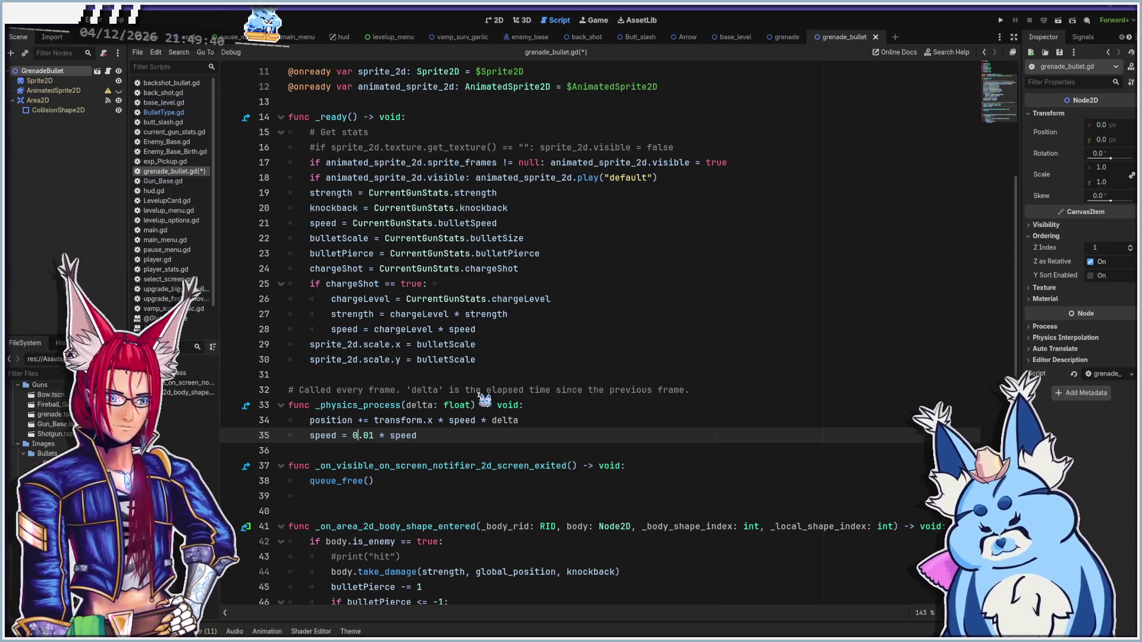
{"action": "key", "text": "shift+Right"}
{"action": "key", "text": "shift+Right"}
{"action": "type", "text": "9"}
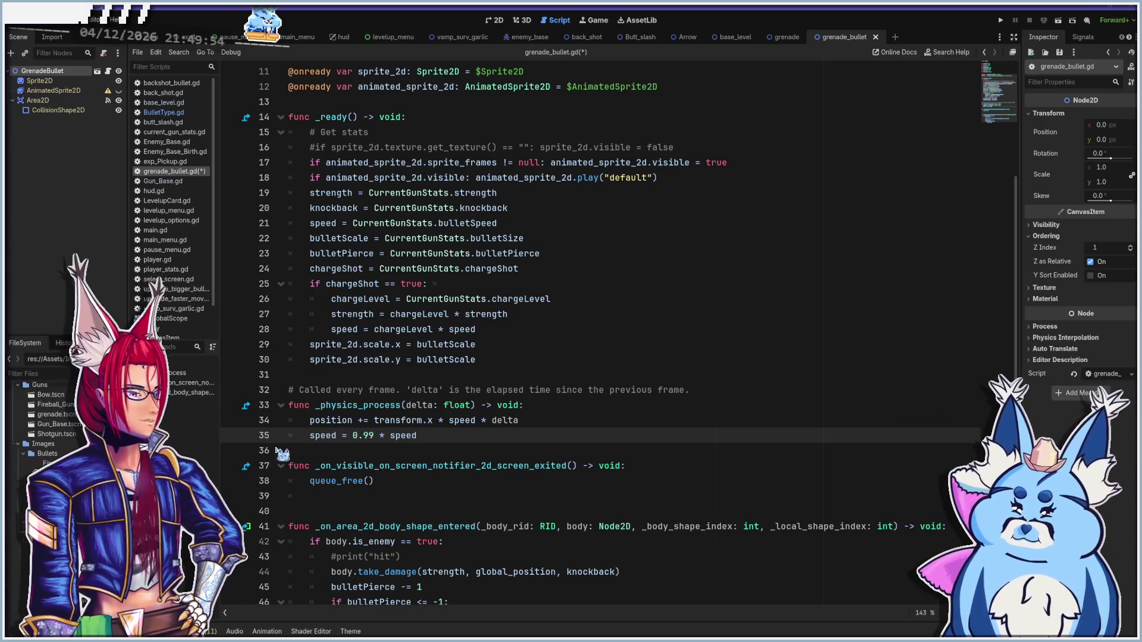
{"action": "left_click", "coordinate": [374, 436]}
{"action": "type", "text": "8"}
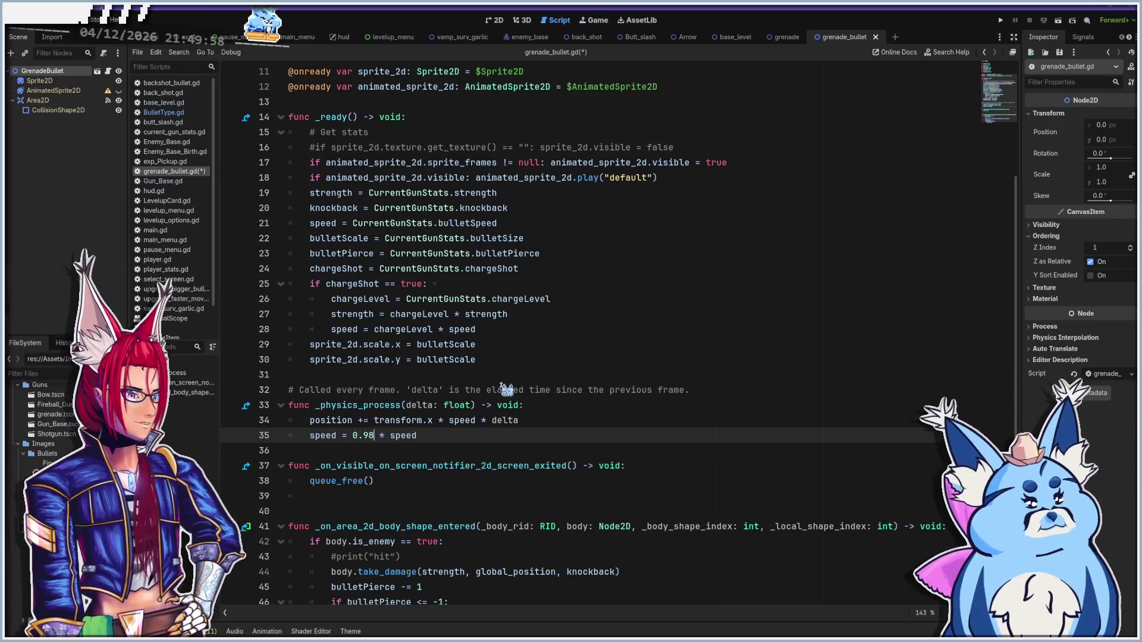
{"action": "scroll", "coordinate": [505, 388], "scroll_direction": "down", "scroll_amount": 1}
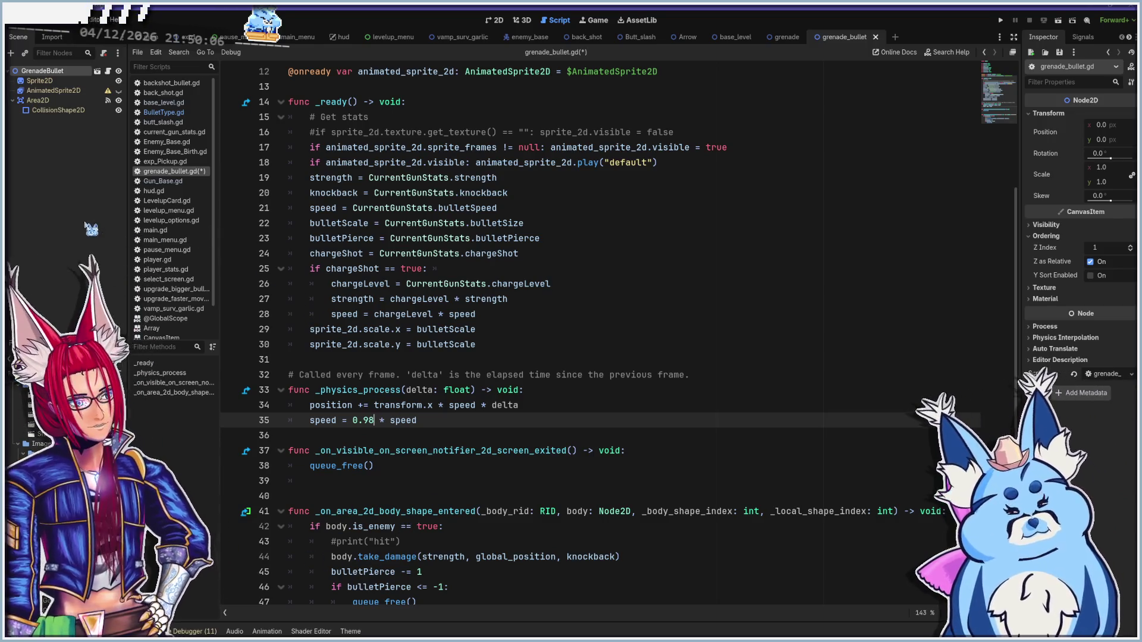
Add a Timer child under GrenadeBullet and name it GrenadeTimer
{"action": "right_click", "coordinate": [34, 72]}
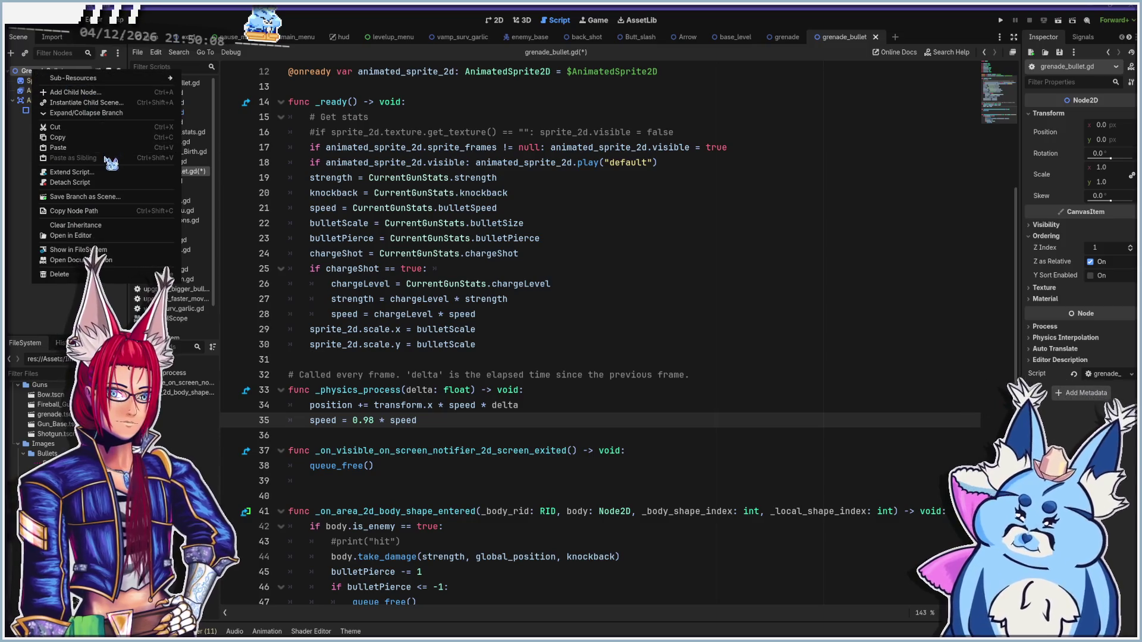
{"action": "mouse_move", "coordinate": [105, 82]}
{"action": "left_click", "coordinate": [74, 92]}
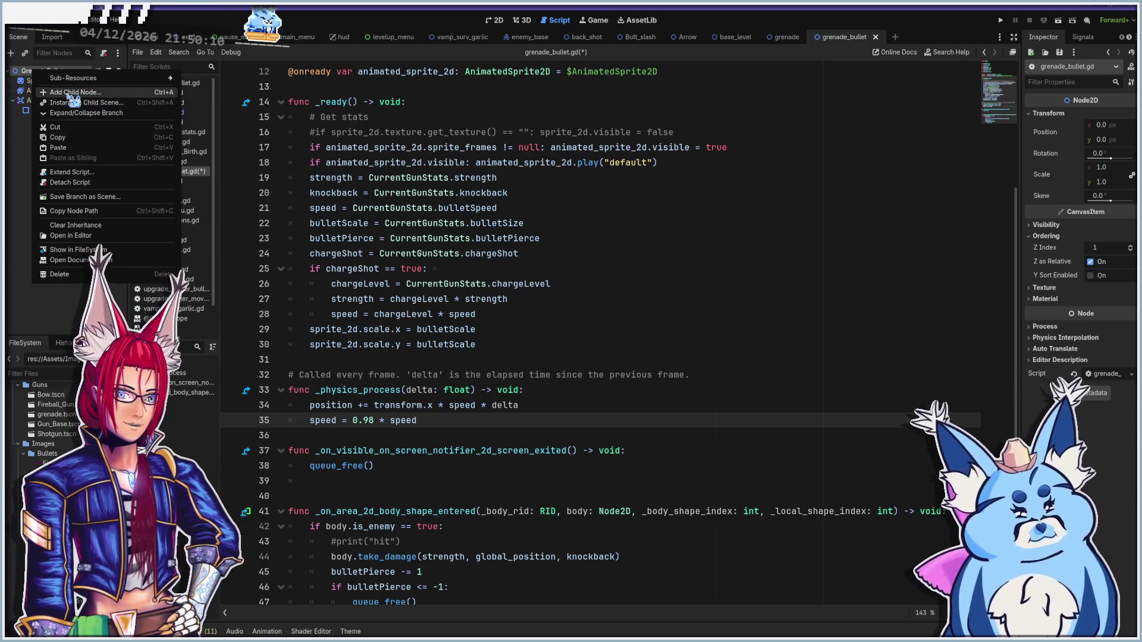
{"action": "type", "text": "timer"}
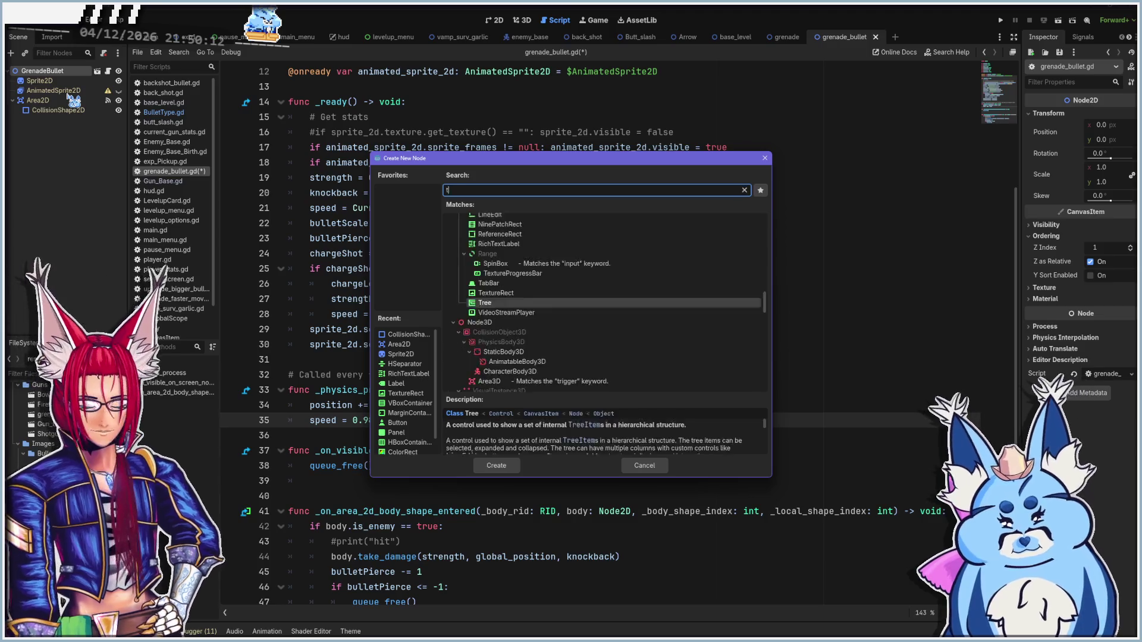
{"action": "left_click", "coordinate": [496, 467]}
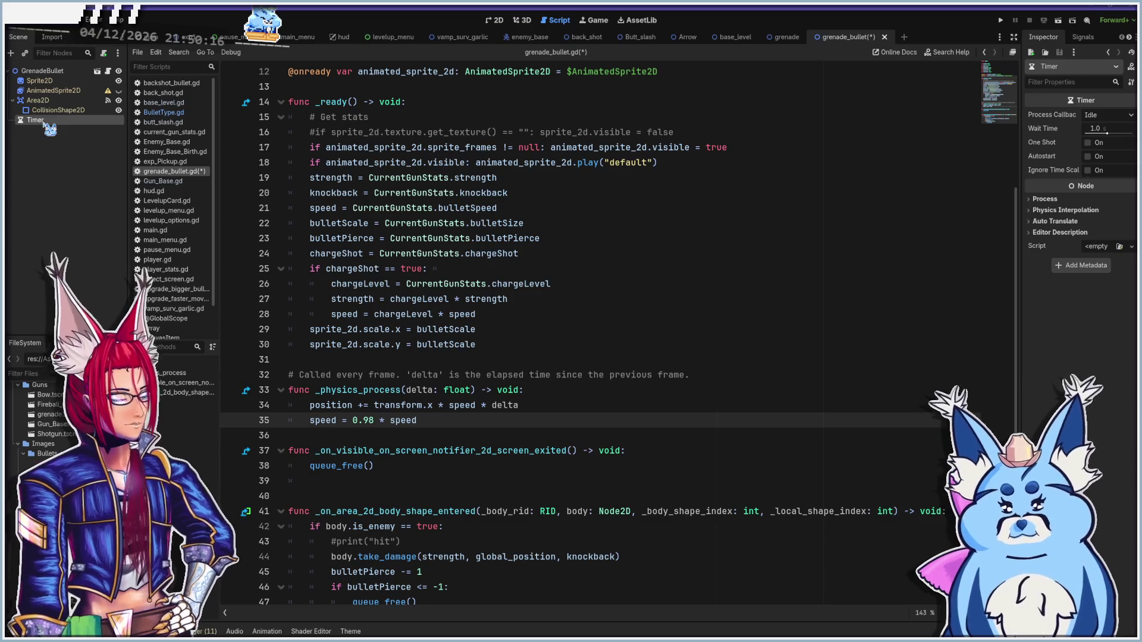
{"action": "double_click", "coordinate": [46, 121]}
{"action": "type", "text": "Gren"}
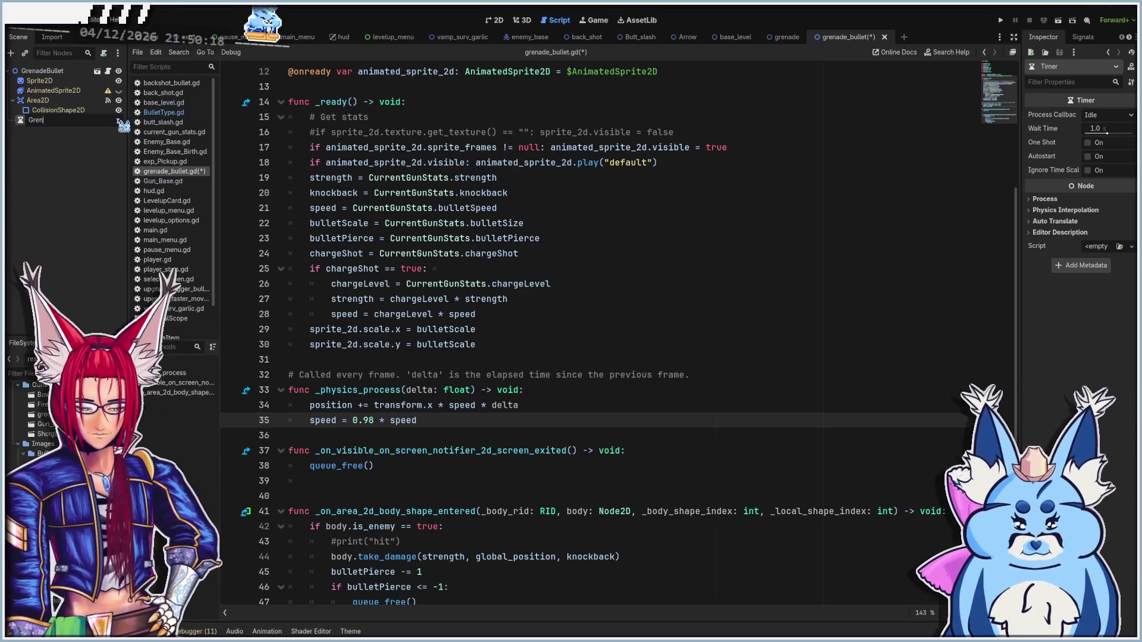
{"action": "type", "text": "adeTimer"}
{"action": "key", "text": "Return"}
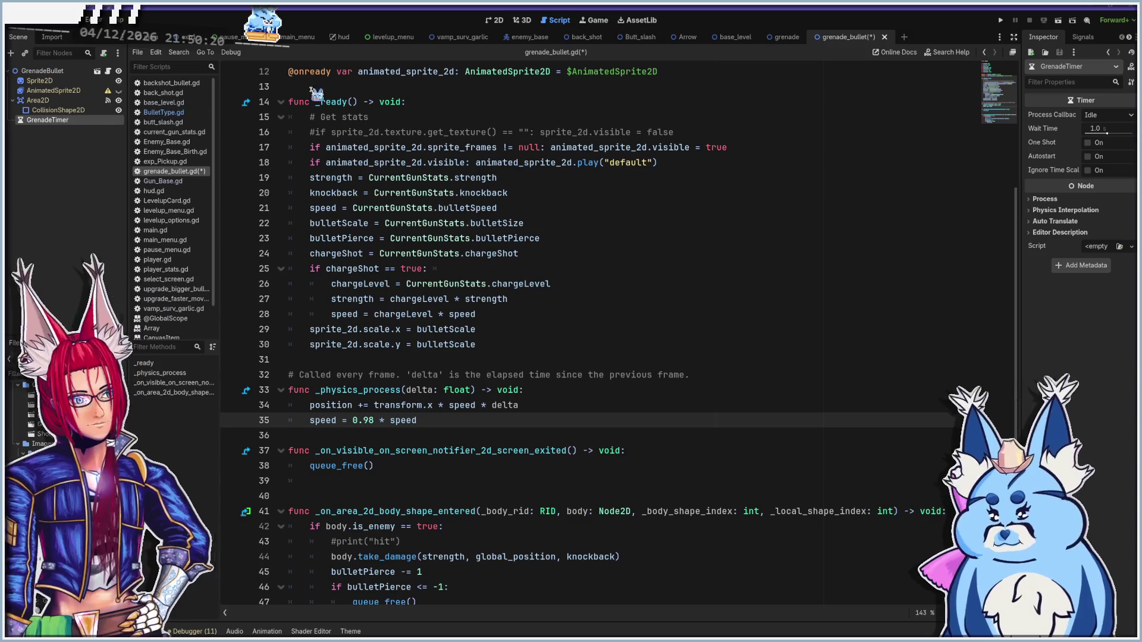
Give GrenadeTimer a 2.0 second wait time with One Shot and Autostart enabled
{"action": "left_click", "coordinate": [1100, 129]}
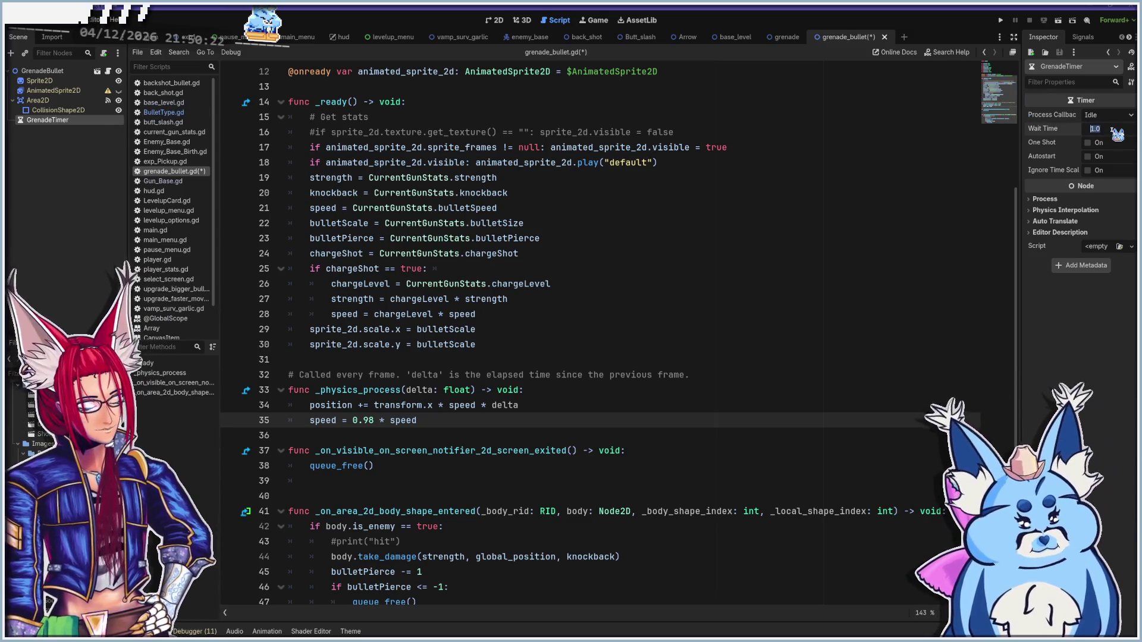
{"action": "type", "text": "2"}
{"action": "left_click", "coordinate": [1088, 142]}
{"action": "left_click", "coordinate": [1088, 157]}
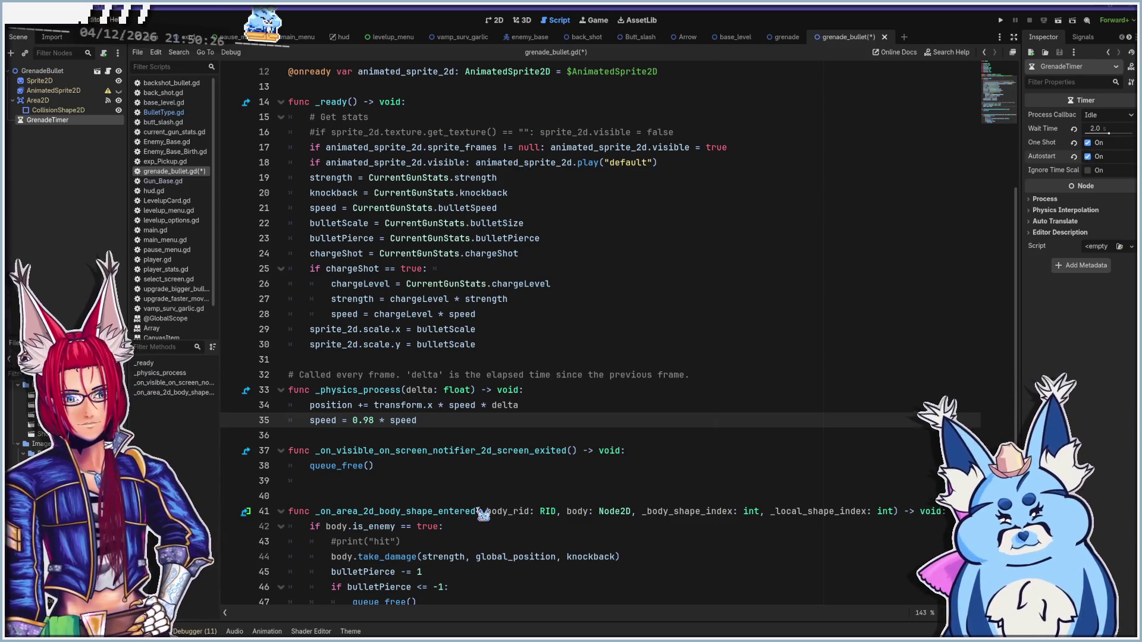
{"action": "left_click", "coordinate": [510, 467]}
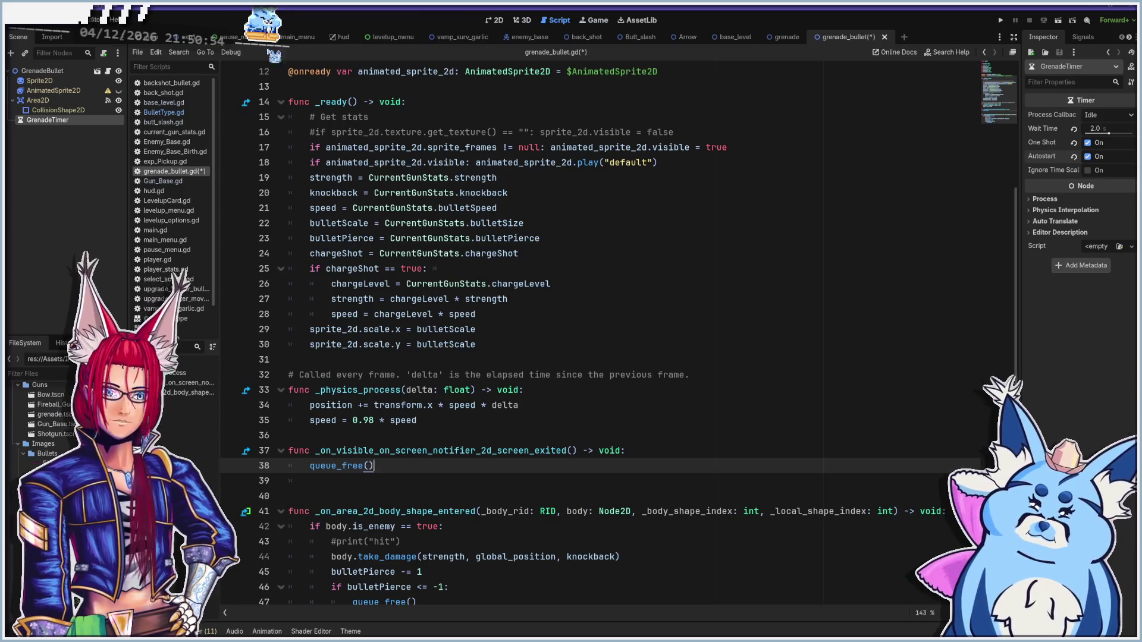
In the 2D view, hide the Sprite2D grenade image and make AnimatedSprite2D visible
{"action": "left_click", "coordinate": [499, 21]}
{"action": "left_click", "coordinate": [68, 90]}
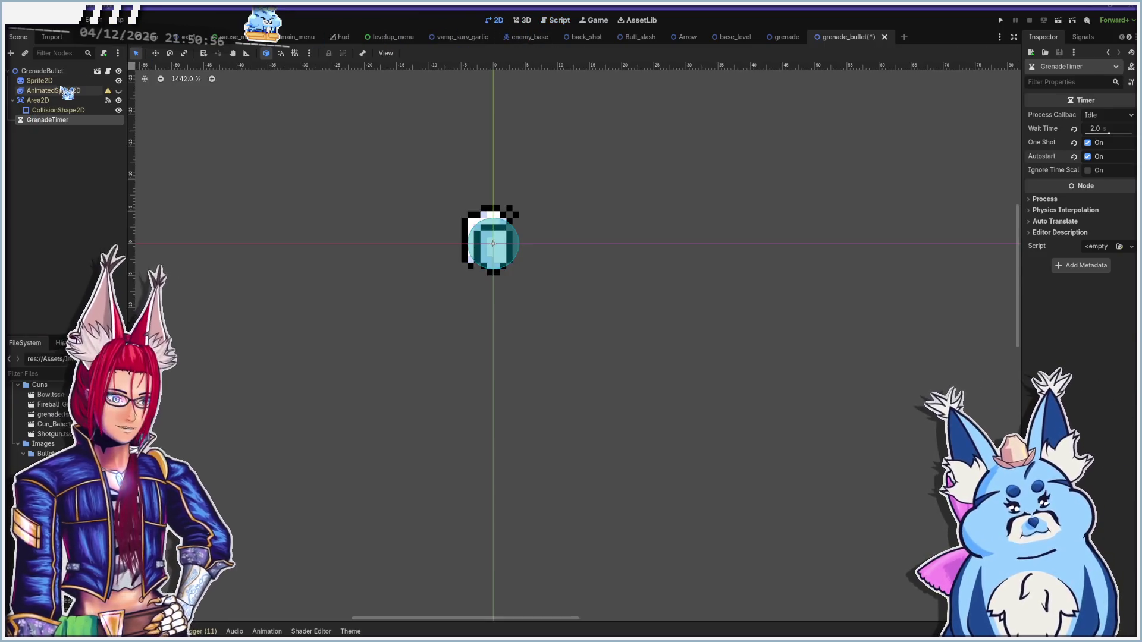
{"action": "left_click", "coordinate": [118, 81]}
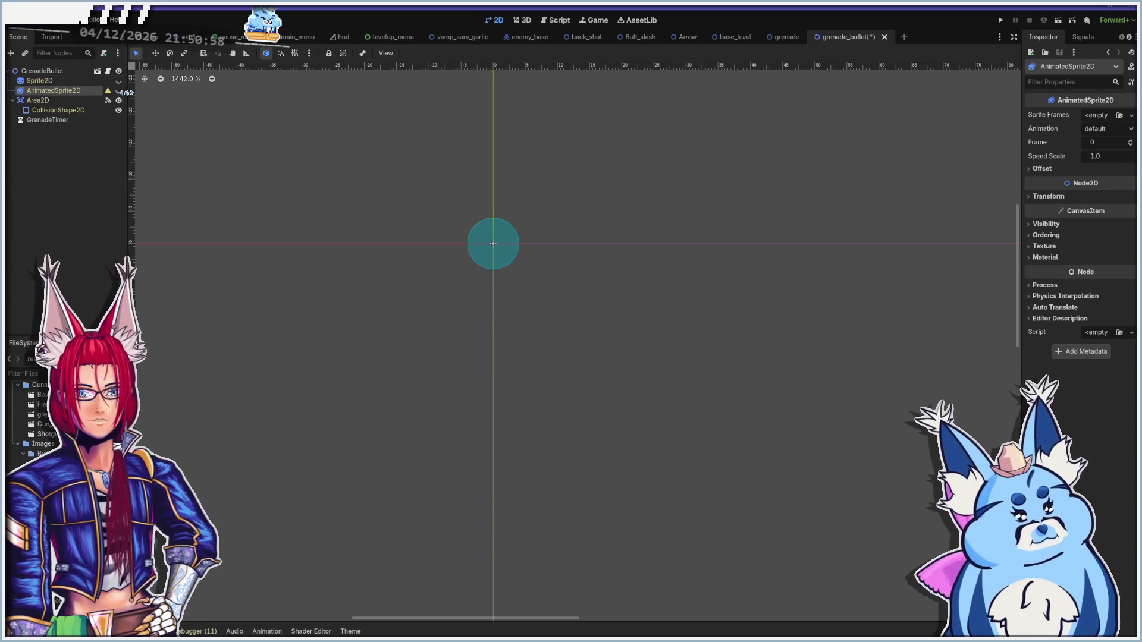
{"action": "left_click", "coordinate": [118, 90]}
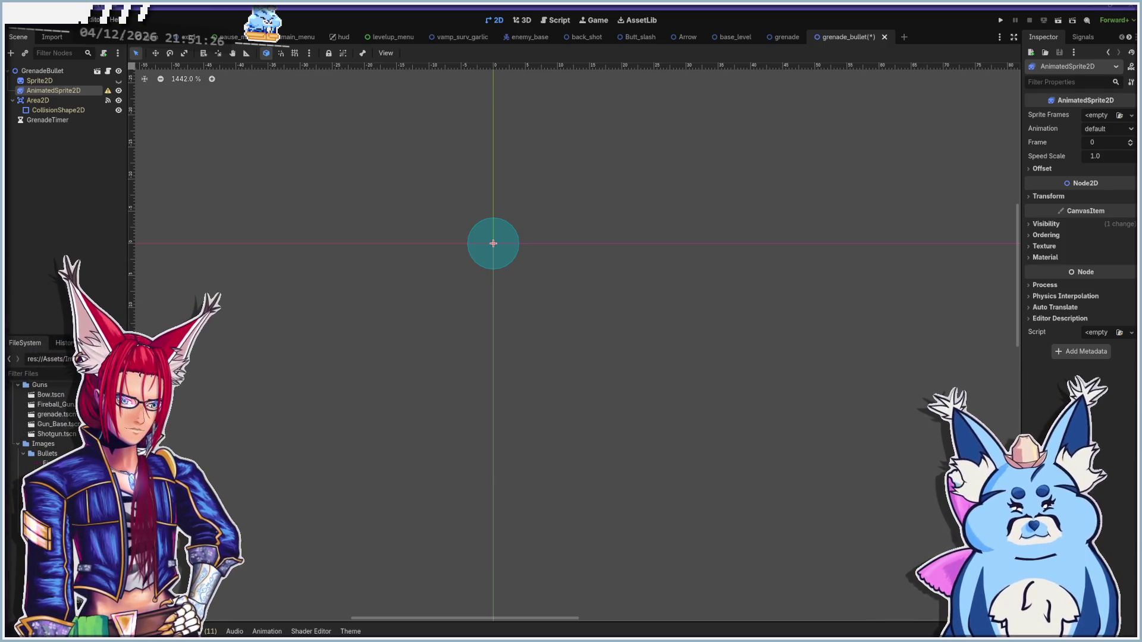
{"action": "scroll", "coordinate": [42, 416], "scroll_direction": "down", "scroll_amount": 5}
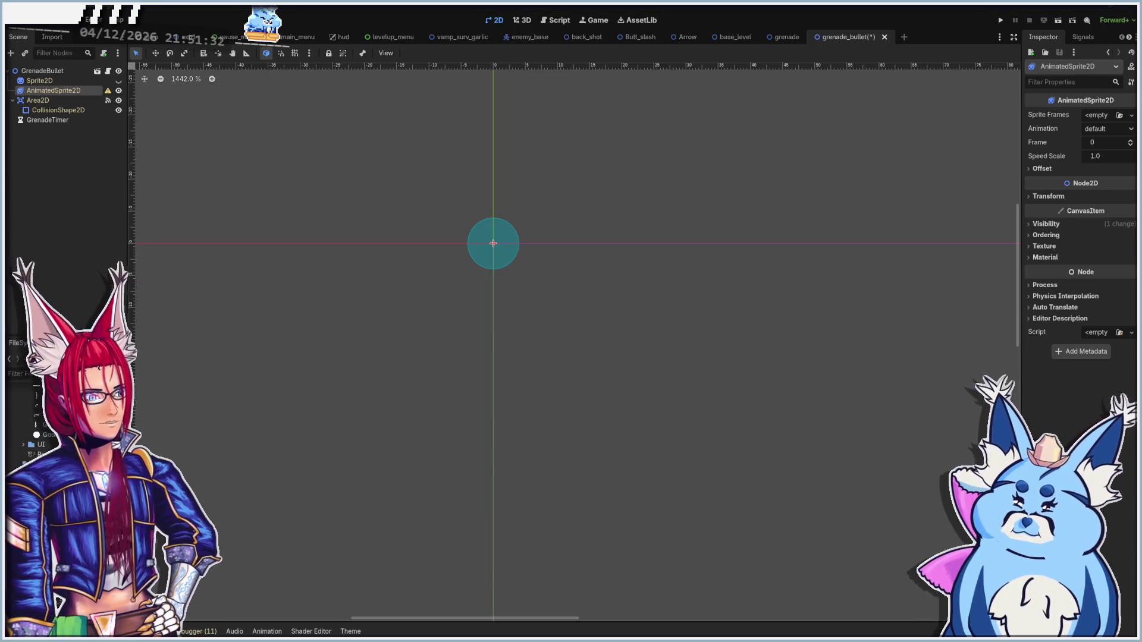
{"action": "scroll", "coordinate": [42, 416], "scroll_direction": "up", "scroll_amount": 3}
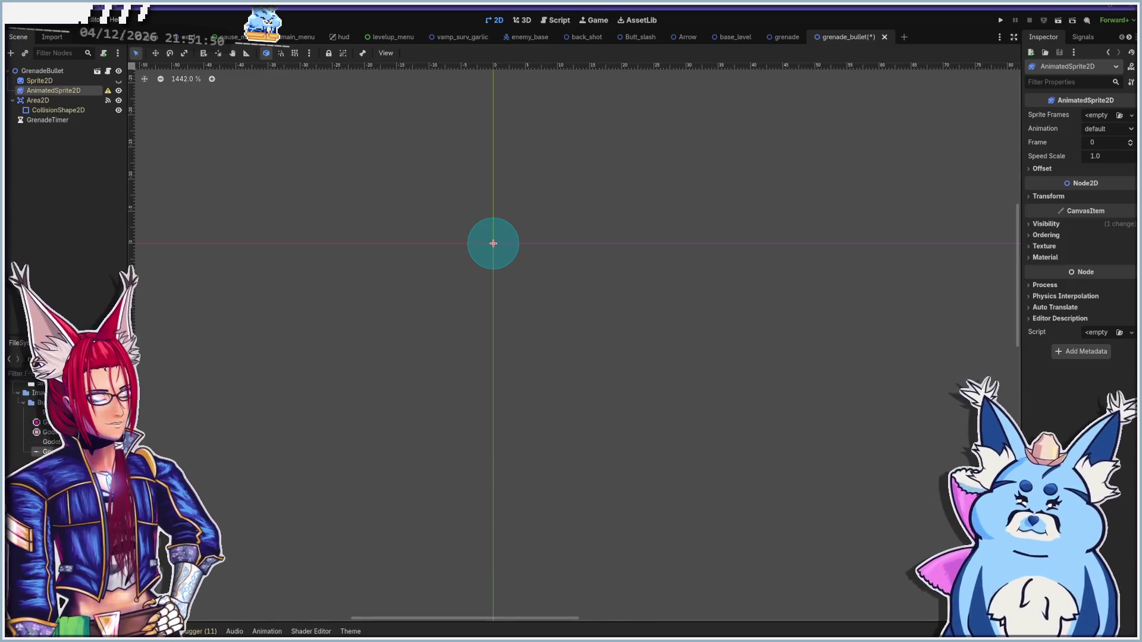
Try assigning the grenade explosion spritesheet as the AnimatedSprite2D's sprite frames
{"action": "mouse_move", "coordinate": [59, 452]}
{"action": "left_mouse_down"}
{"action": "mouse_move", "coordinate": [1019, 149]}
{"action": "mouse_move", "coordinate": [703, 293]}
{"action": "mouse_move", "coordinate": [694, 273]}
{"action": "mouse_move", "coordinate": [892, 153]}
{"action": "left_mouse_up"}
{"action": "mouse_move", "coordinate": [969, 125]}
{"action": "left_mouse_down"}
{"action": "mouse_move", "coordinate": [1047, 101]}
{"action": "mouse_move", "coordinate": [1119, 115]}
{"action": "left_mouse_up"}
{"action": "left_click", "coordinate": [1120, 115]}
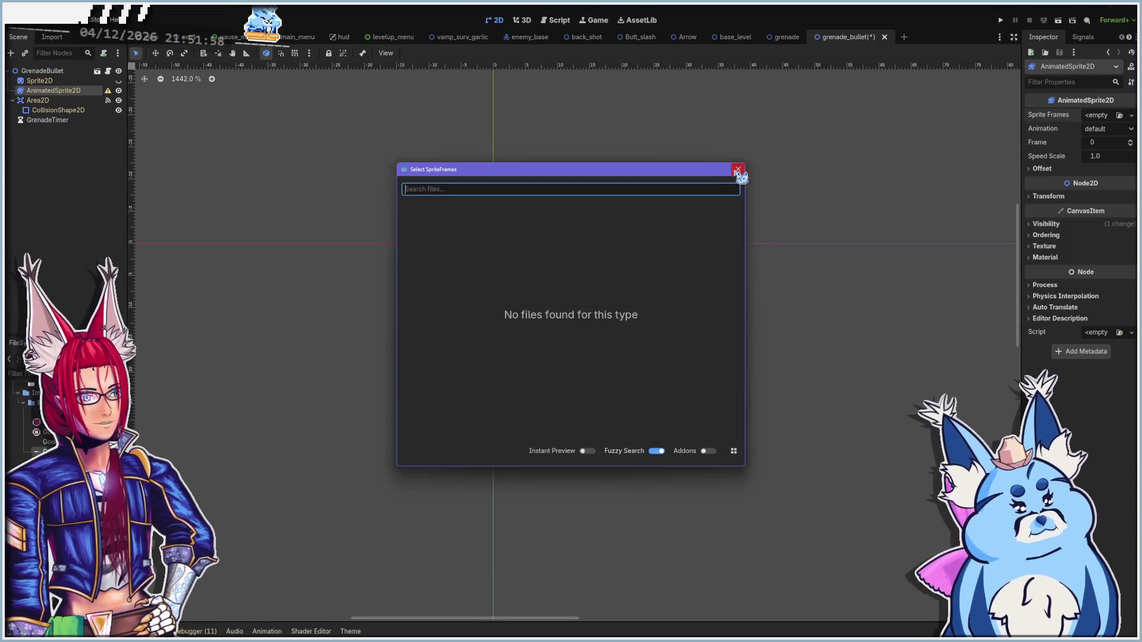
Create new SpriteFrames and import frames from the spritesheet in Assets/Bullets
{"action": "left_click", "coordinate": [737, 167]}
{"action": "left_click", "coordinate": [1109, 115]}
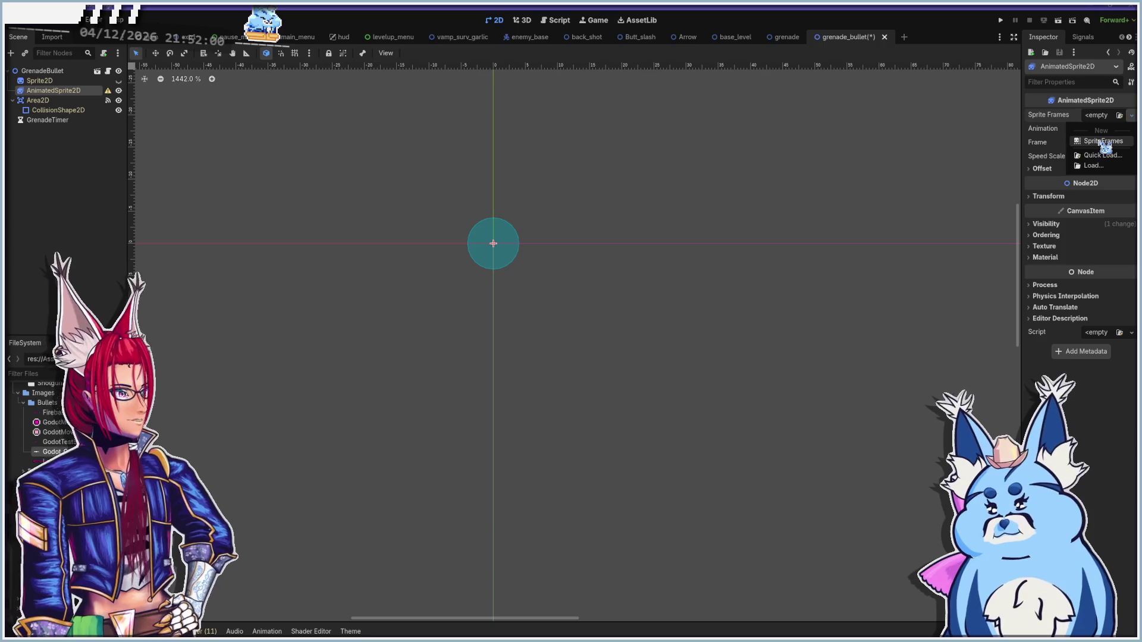
{"action": "left_click", "coordinate": [1103, 141]}
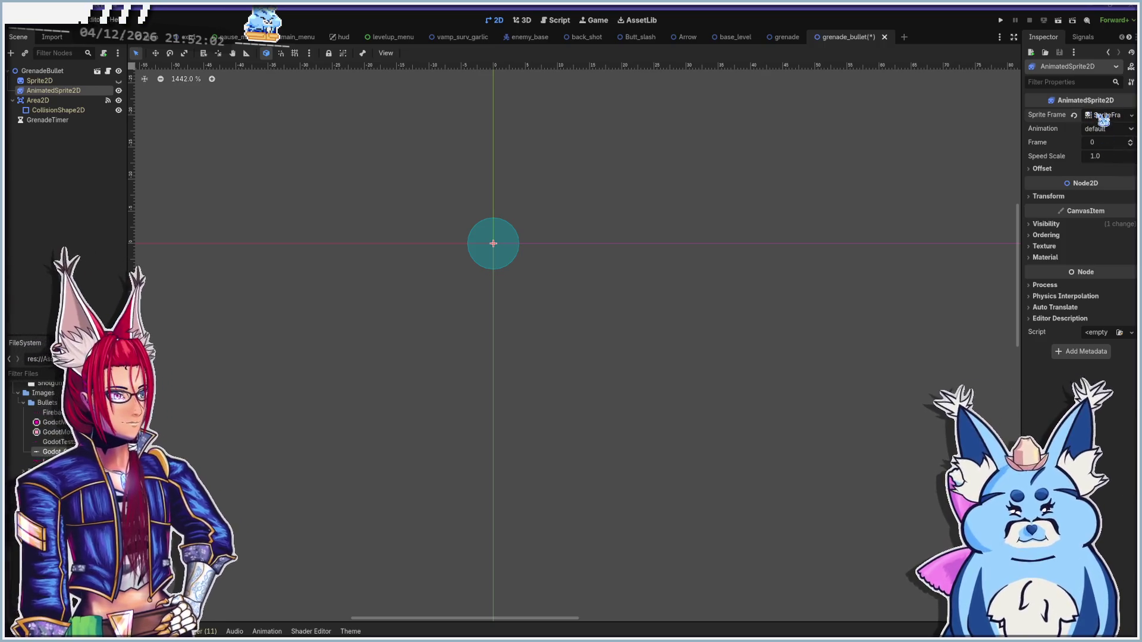
{"action": "left_click", "coordinate": [1103, 115]}
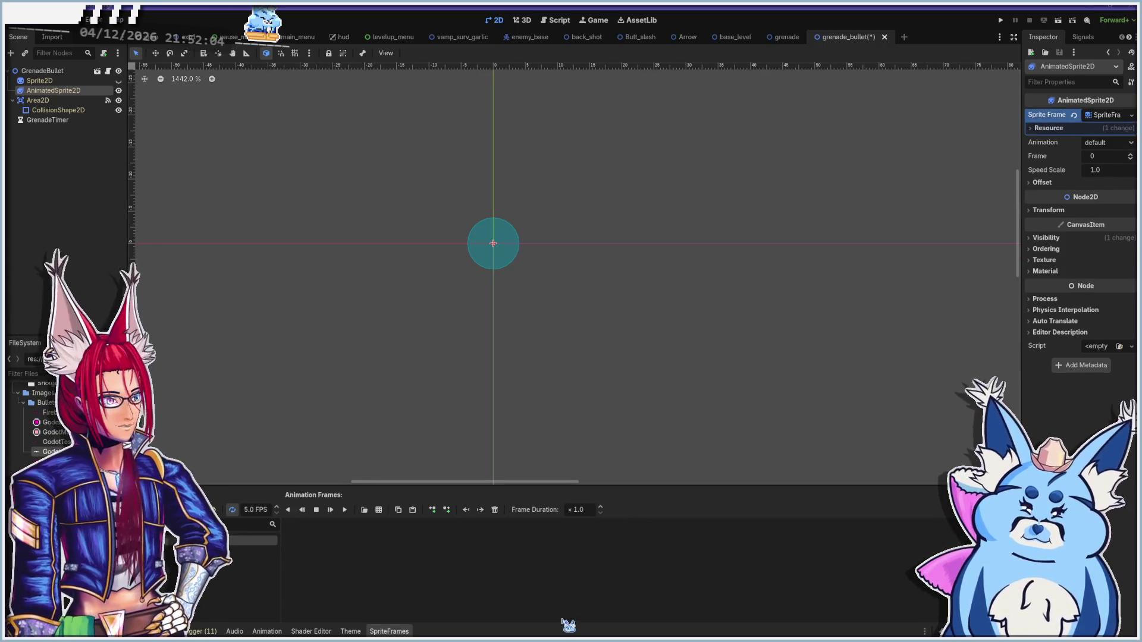
{"action": "left_click", "coordinate": [378, 510]}
{"action": "double_click", "coordinate": [478, 222]}
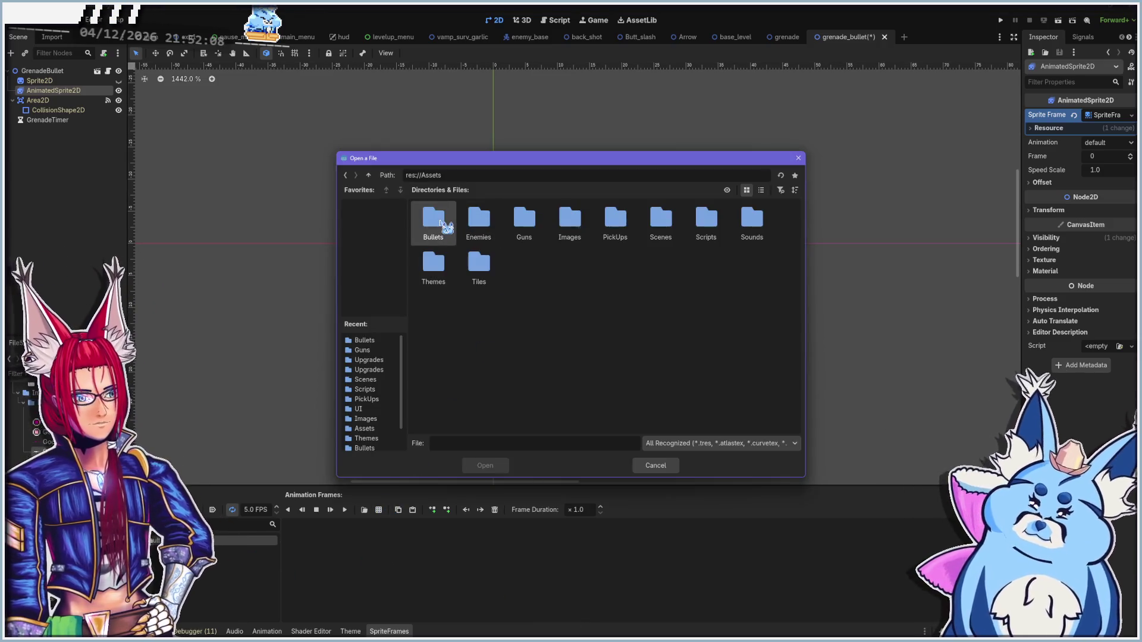
{"action": "double_click", "coordinate": [433, 219]}
{"action": "double_click", "coordinate": [433, 223]}
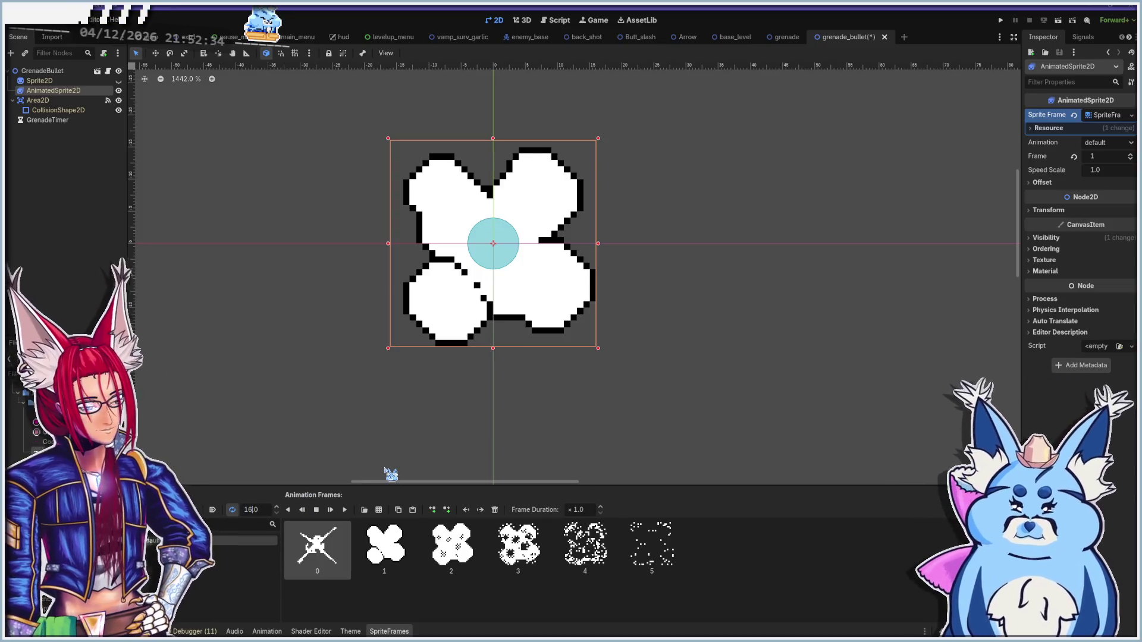
Set the explosion animation to 16 FPS and preview it several times
{"action": "key", "text": "Return"}
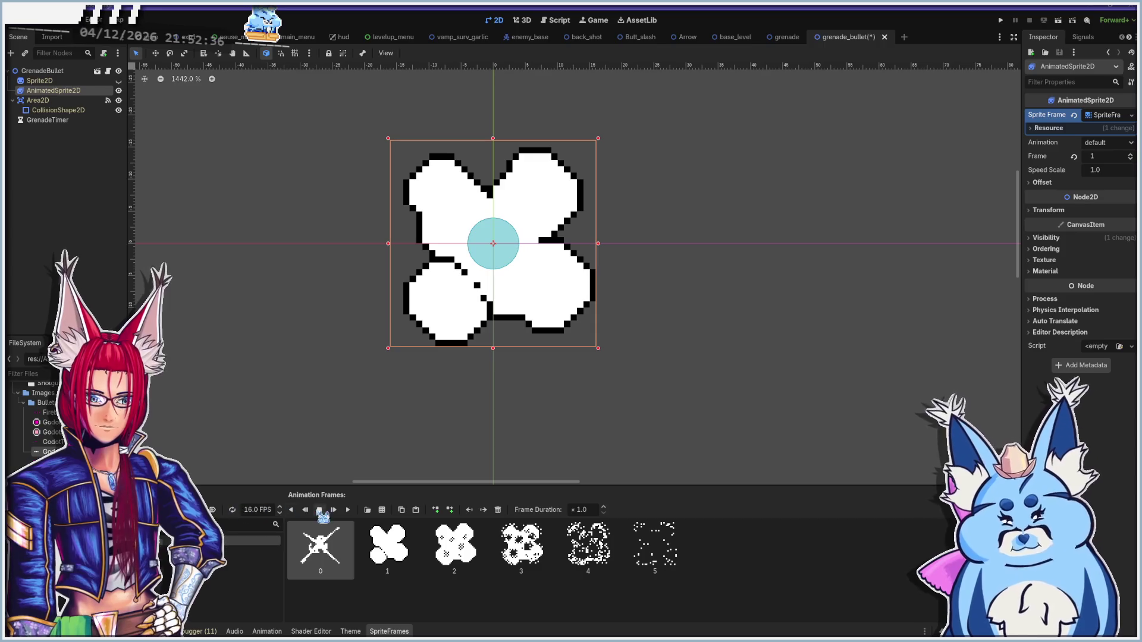
{"action": "left_click", "coordinate": [349, 511]}
{"action": "left_click", "coordinate": [349, 511]}
{"action": "left_click", "coordinate": [349, 511]}
{"action": "left_click", "coordinate": [351, 513]}
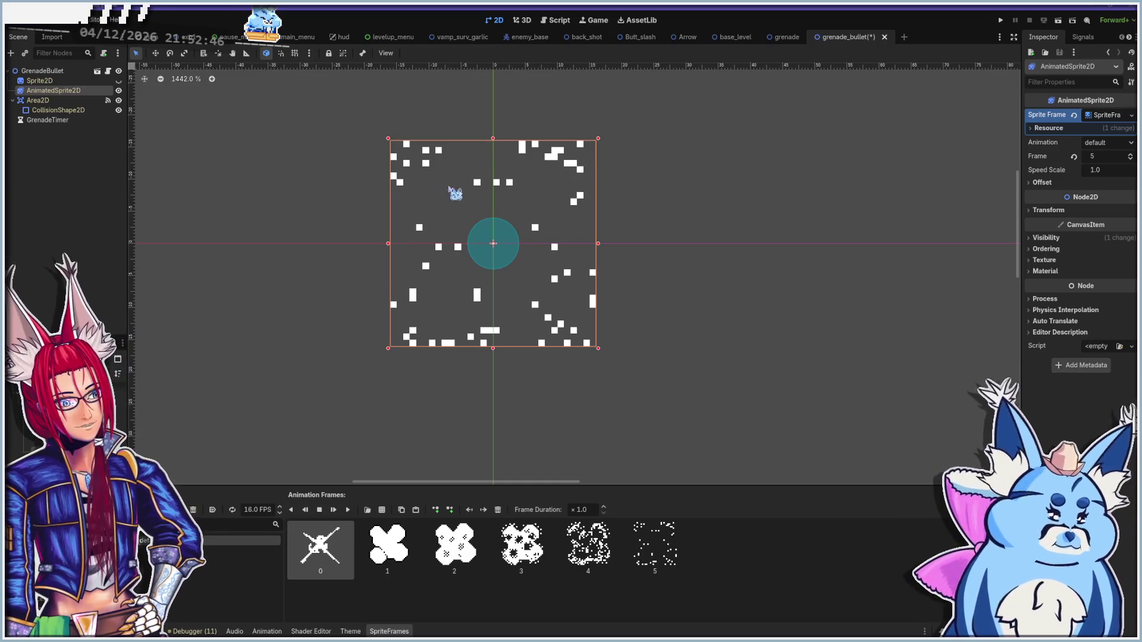
{"action": "left_click", "coordinate": [42, 101]}
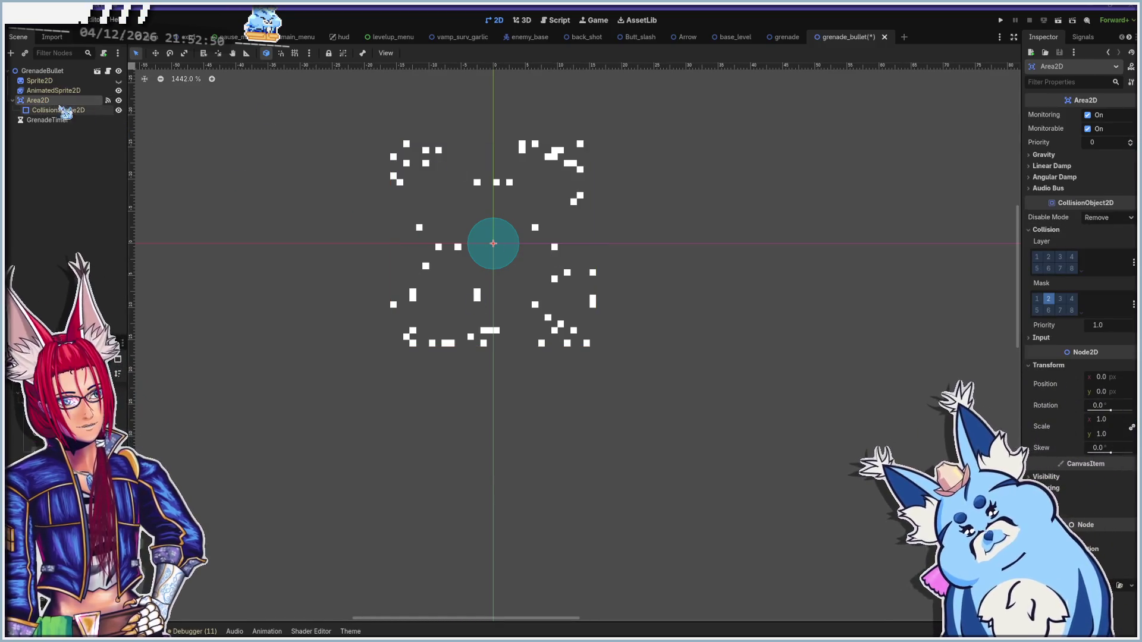
{"action": "left_click", "coordinate": [54, 91]}
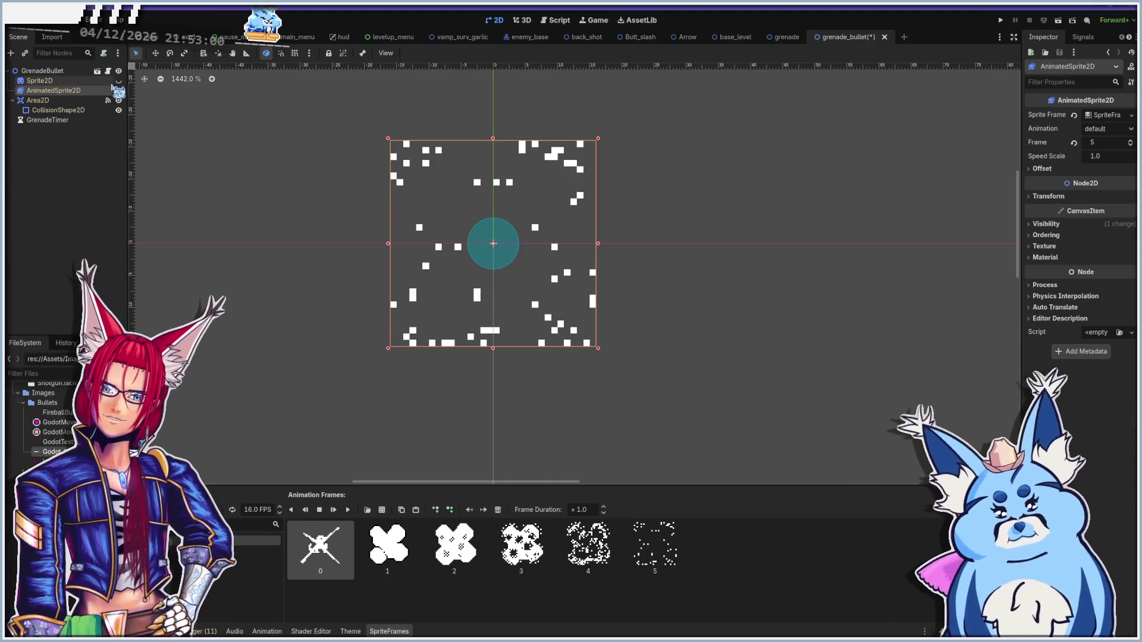
Add an Area2D under GrenadeBullet with a CollisionShape2D child
{"action": "left_click", "coordinate": [39, 72]}
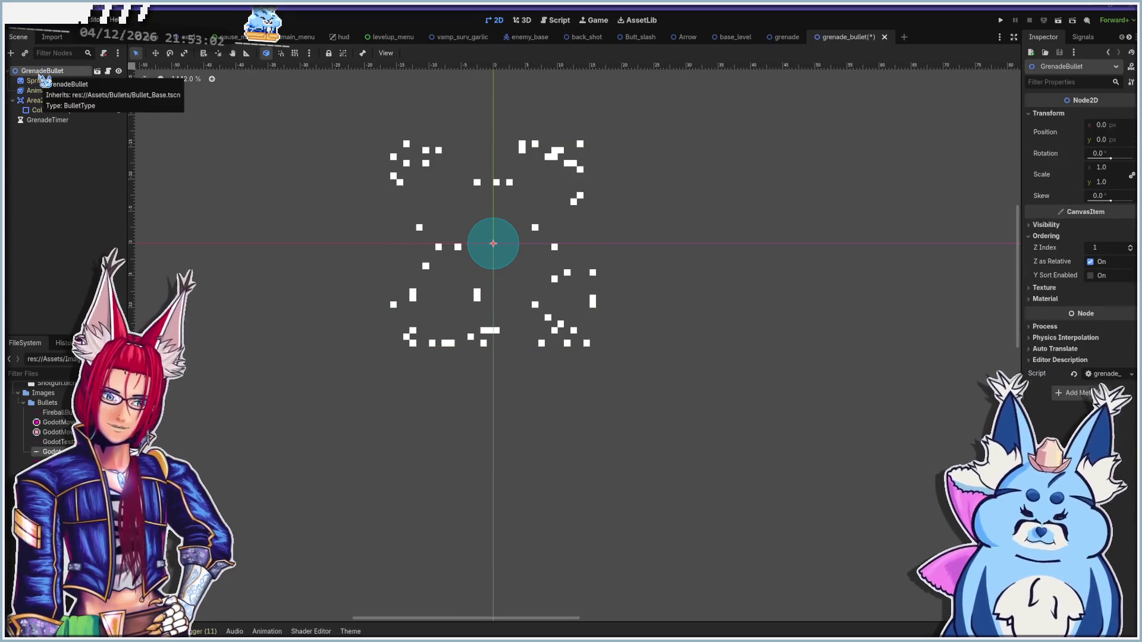
{"action": "key", "text": "ctrl+a"}
{"action": "type", "text": "area"}
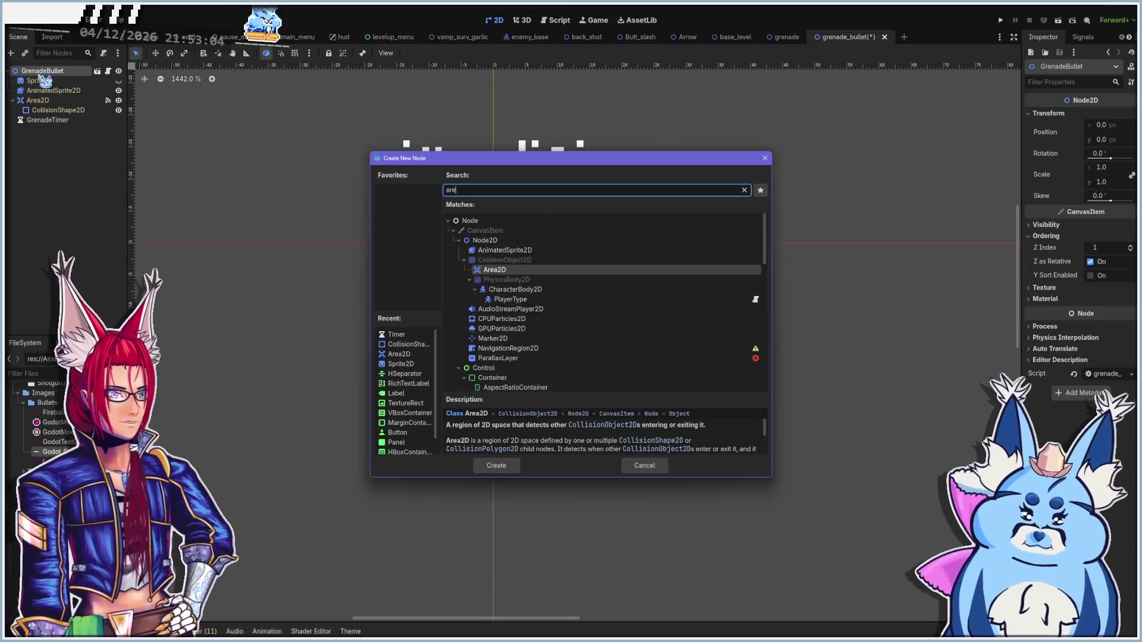
{"action": "left_click", "coordinate": [496, 465]}
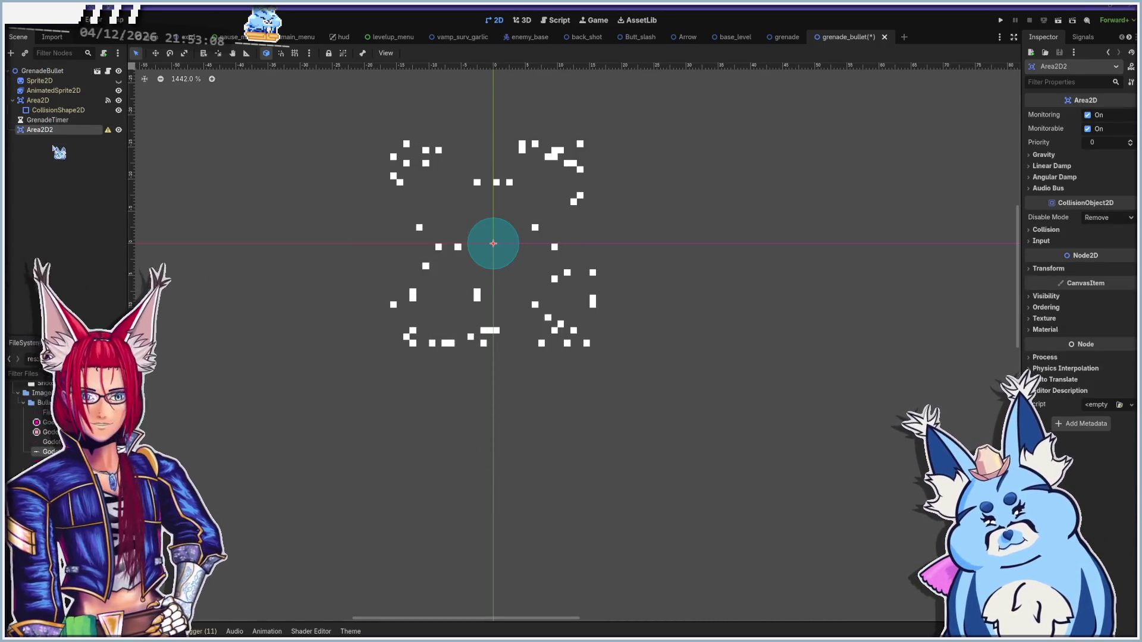
{"action": "key", "text": "ctrl+a"}
{"action": "type", "text": "coll"}
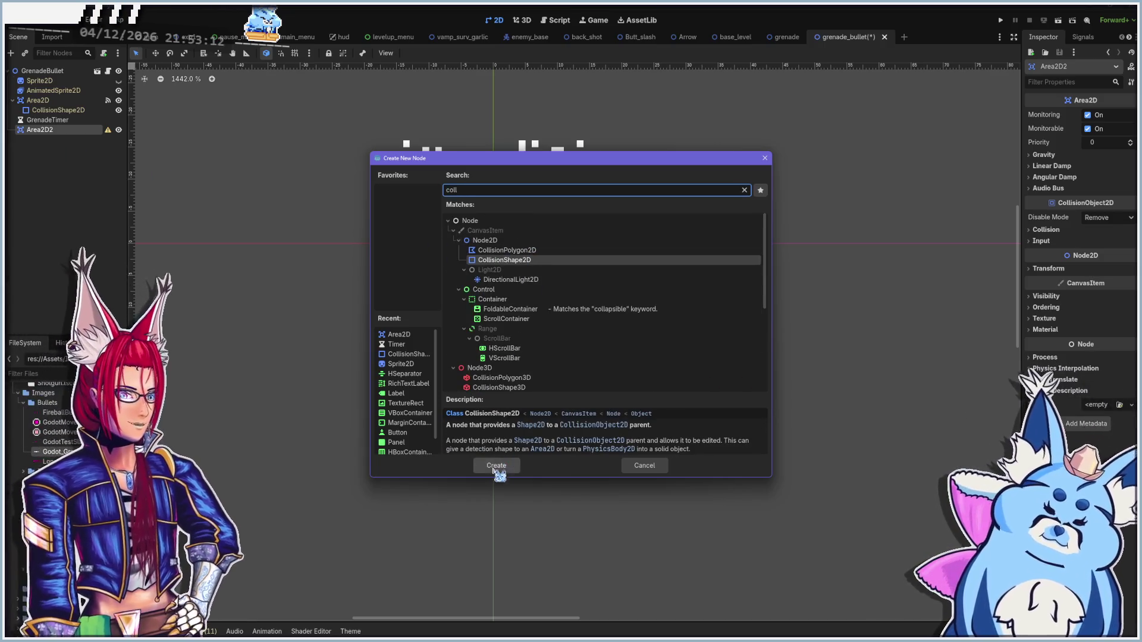
{"action": "left_click", "coordinate": [496, 465]}
Rename the new area BlastZone and its shape CollisionShape2D_Blast
{"action": "double_click", "coordinate": [40, 130]}
{"action": "type", "text": "BlastZ"}
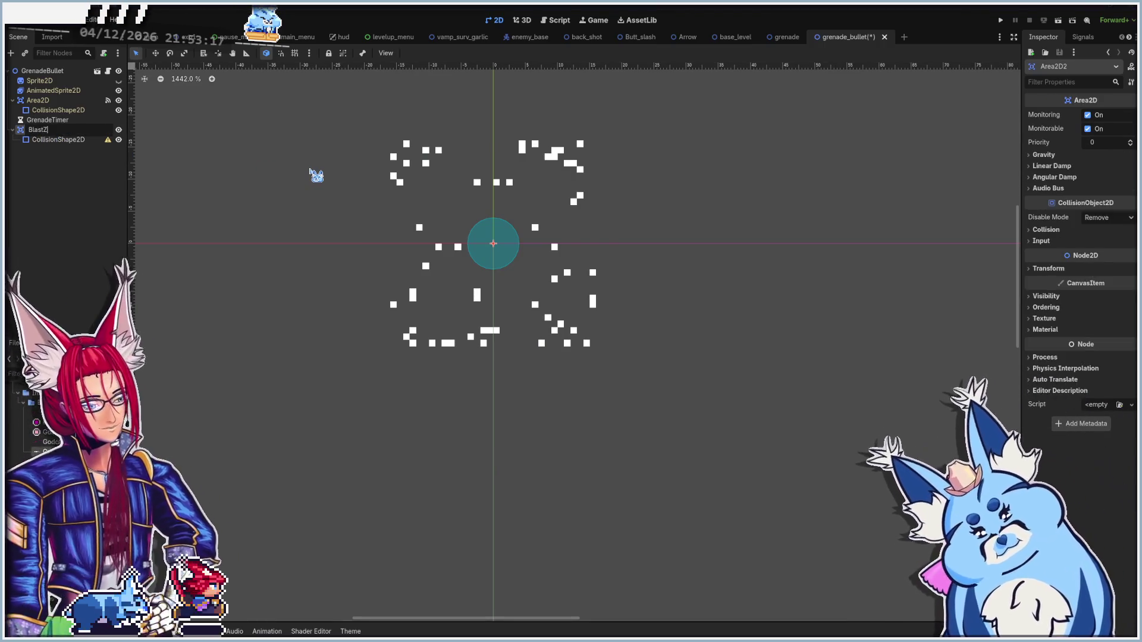
{"action": "type", "text": "one"}
{"action": "left_click", "coordinate": [51, 140]}
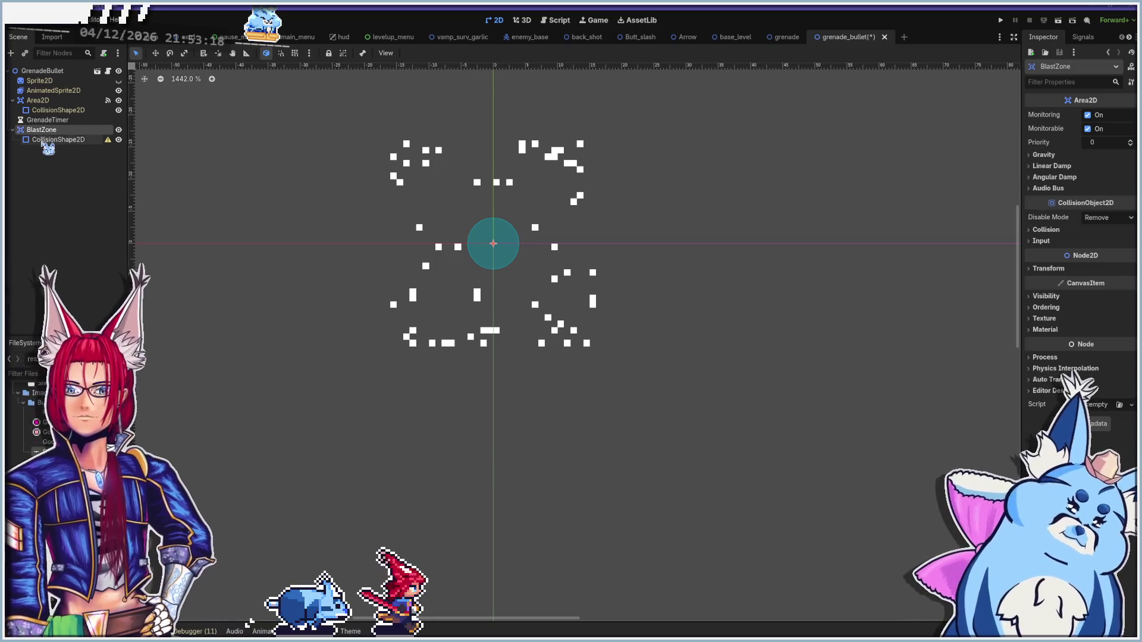
{"action": "double_click", "coordinate": [51, 139]}
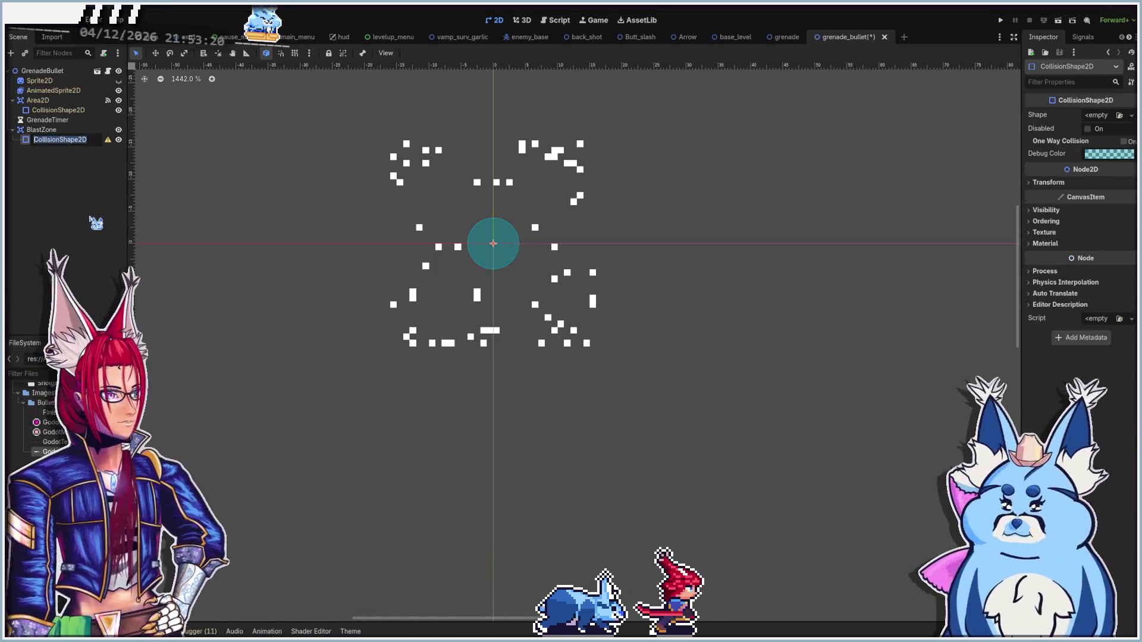
{"action": "key", "text": "End"}
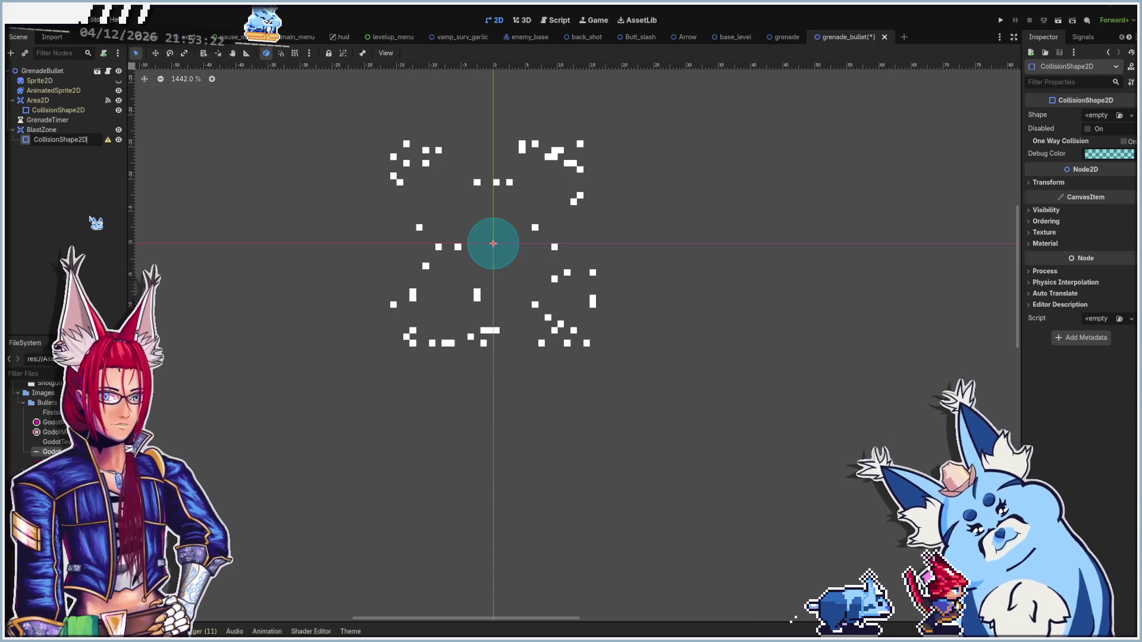
{"action": "type", "text": "_"}
{"action": "type", "text": "last"}
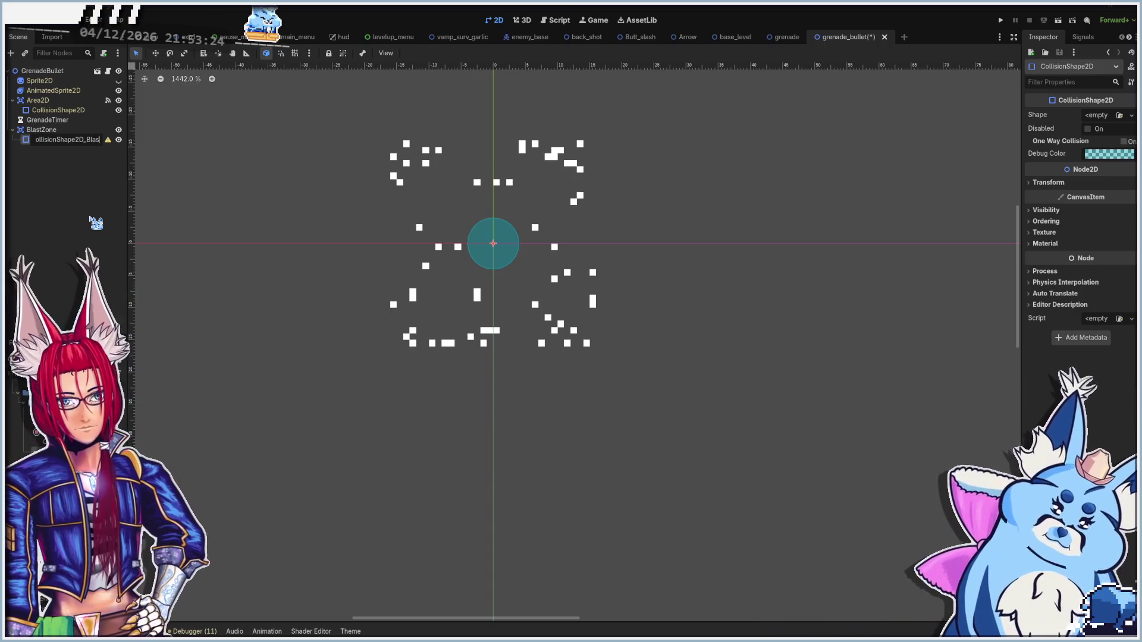
{"action": "key", "text": "Return"}
Compare the original Area2D's settings with BlastZone's in the Inspector
{"action": "left_click", "coordinate": [62, 111]}
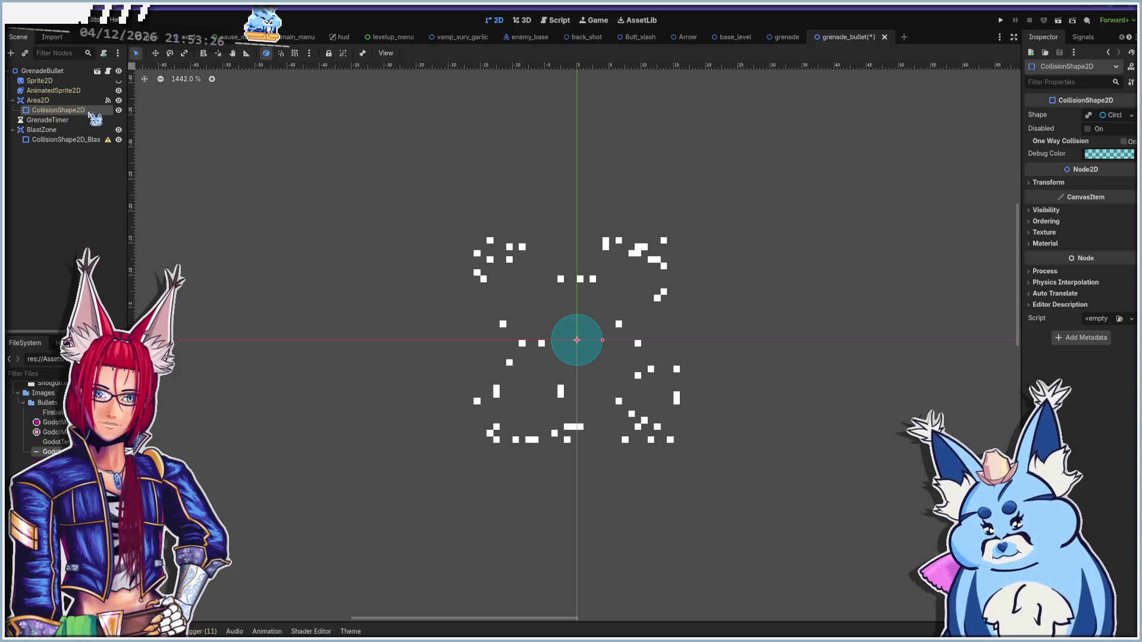
{"action": "left_click", "coordinate": [41, 101]}
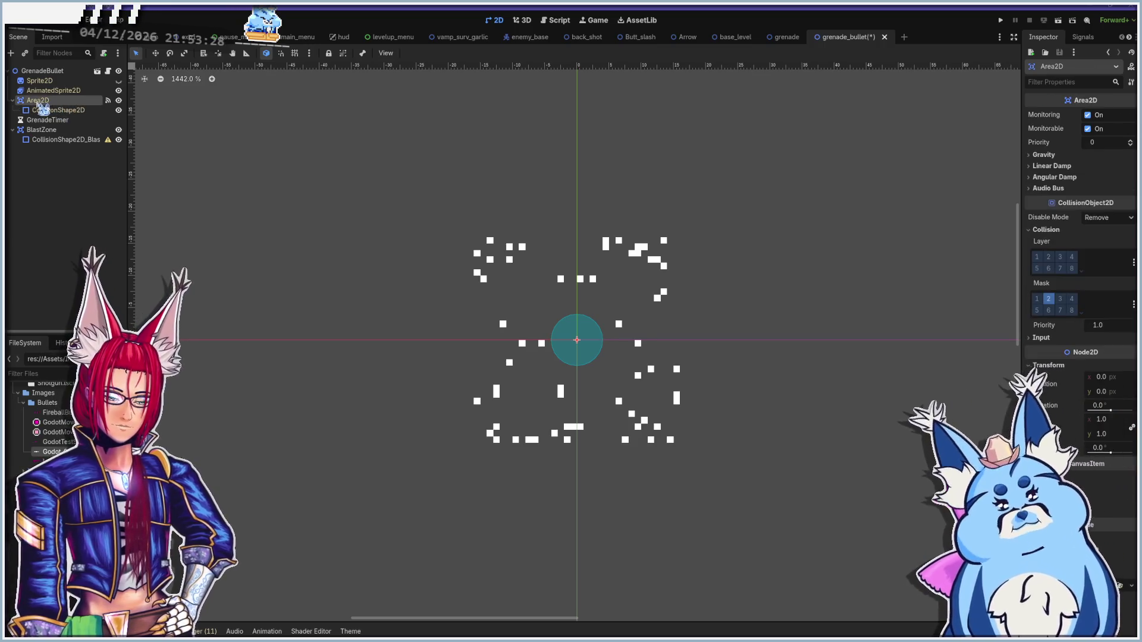
{"action": "left_click", "coordinate": [60, 130]}
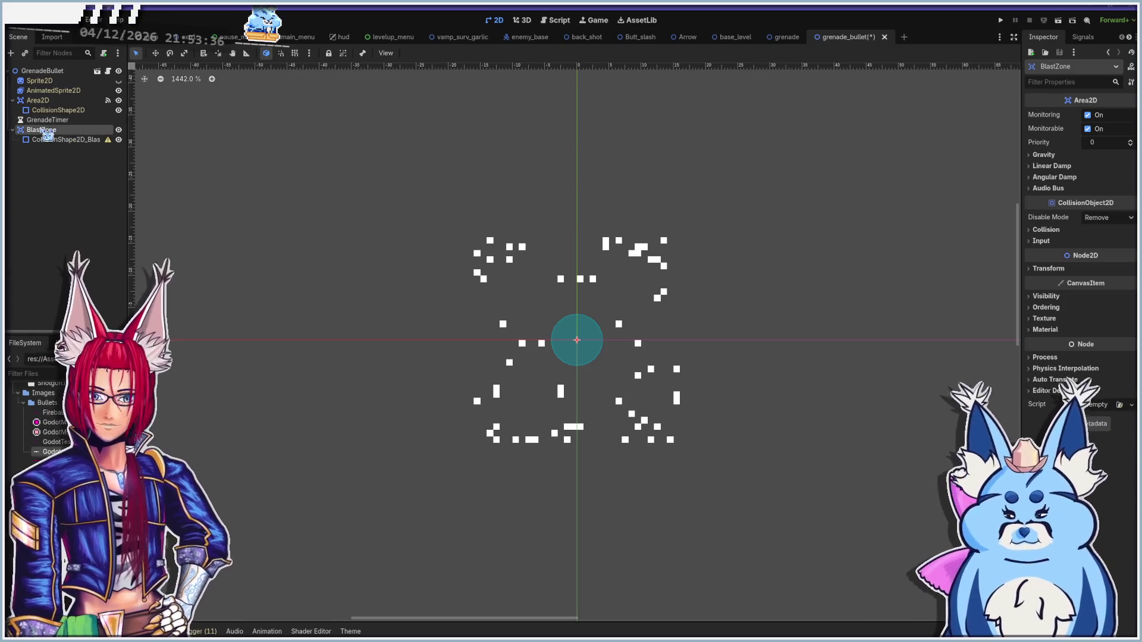
{"action": "scroll", "coordinate": [535, 268], "scroll_direction": "down", "scroll_amount": 3}
{"action": "scroll", "coordinate": [535, 267], "scroll_direction": "right", "scroll_amount": 2}
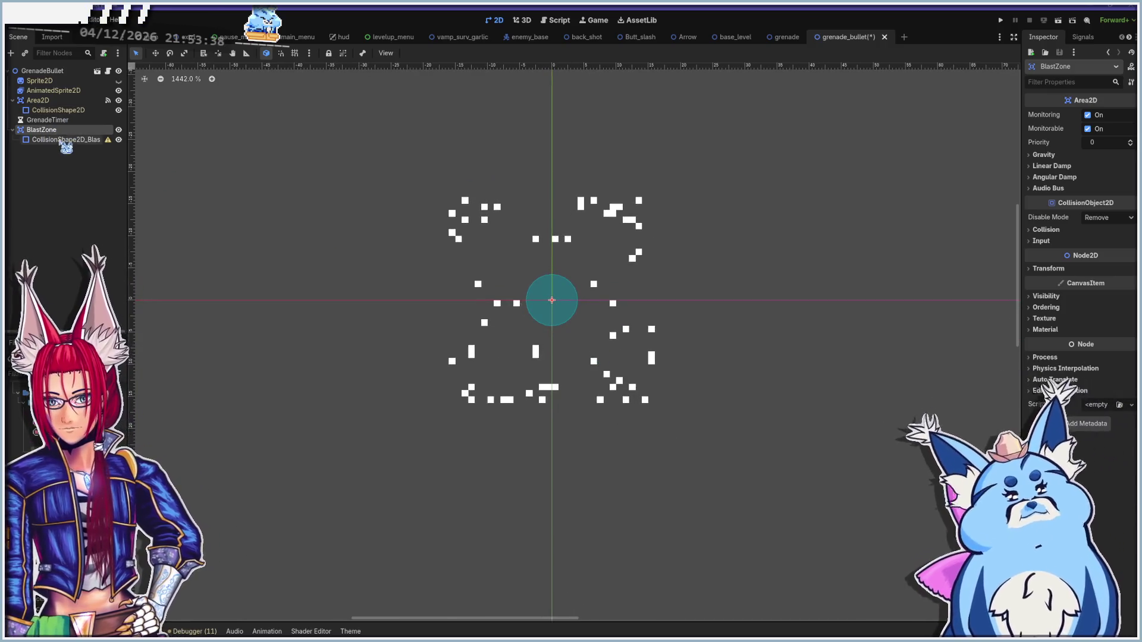
Give the blast collision shape a new CircleShape2D and enlarge its radius
{"action": "left_click", "coordinate": [62, 140]}
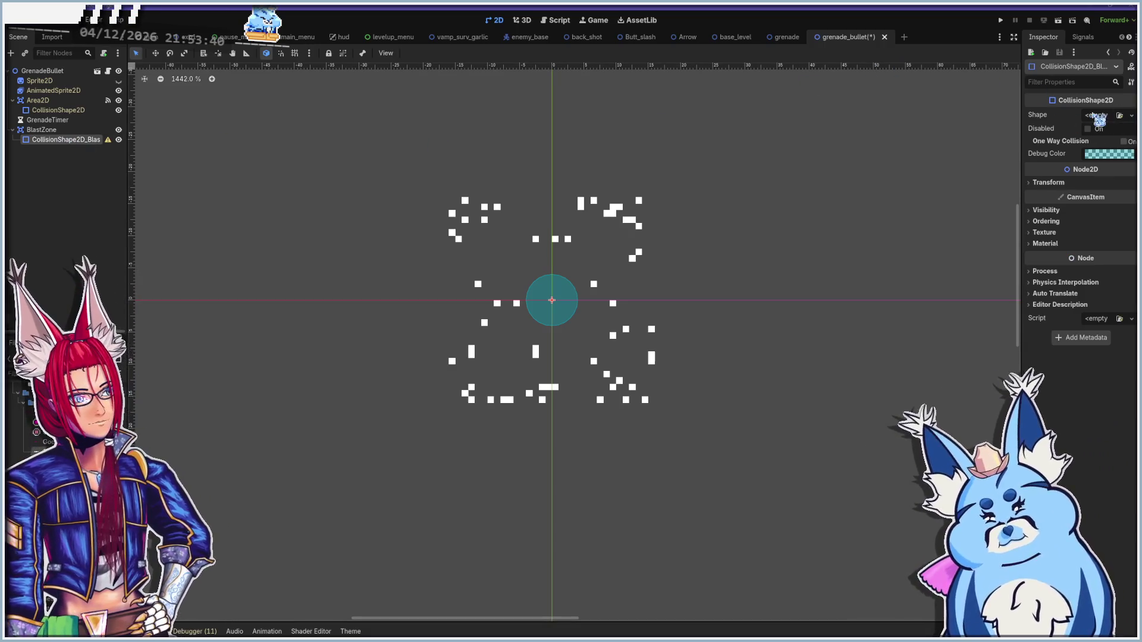
{"action": "left_click", "coordinate": [1131, 115]}
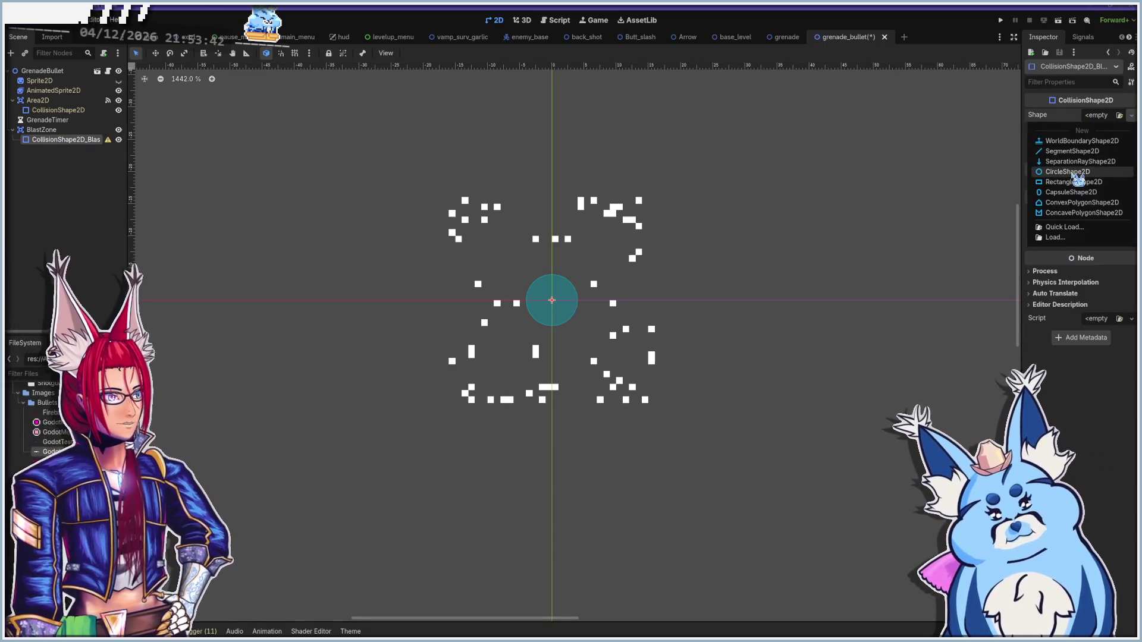
{"action": "left_click", "coordinate": [1068, 172]}
{"action": "mouse_move", "coordinate": [616, 300]}
{"action": "left_mouse_down"}
{"action": "mouse_move", "coordinate": [652, 298]}
{"action": "mouse_move", "coordinate": [606, 301]}
{"action": "mouse_move", "coordinate": [692, 311]}
{"action": "left_mouse_up"}
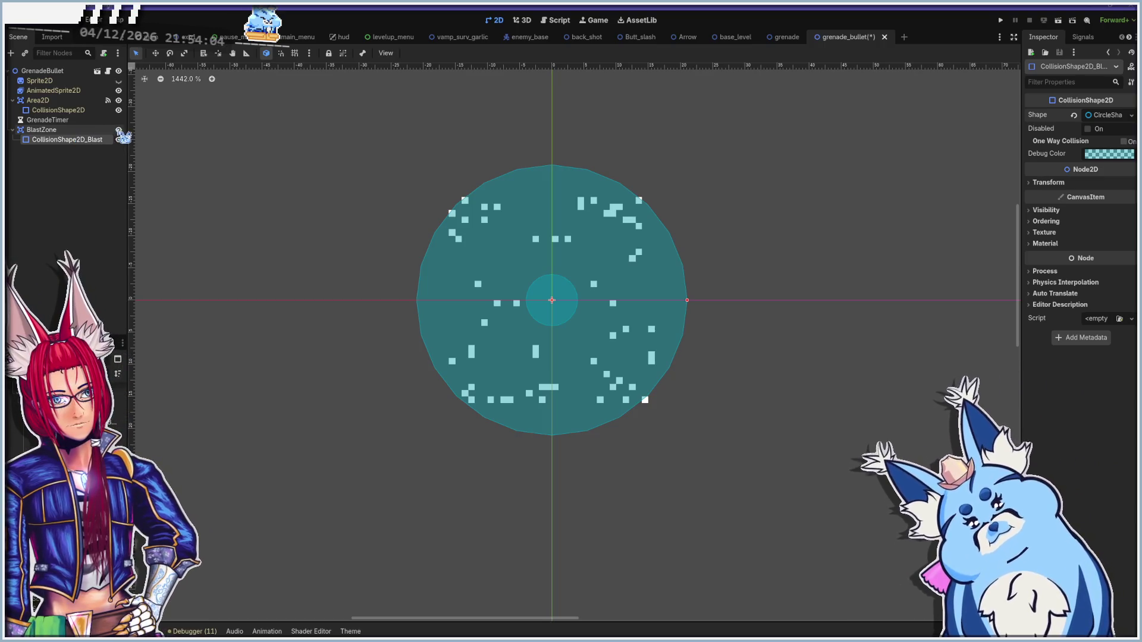
Show Sprite2D, hide AnimatedSprite2D, and save the grenade bullet scene
{"action": "left_click", "coordinate": [118, 81]}
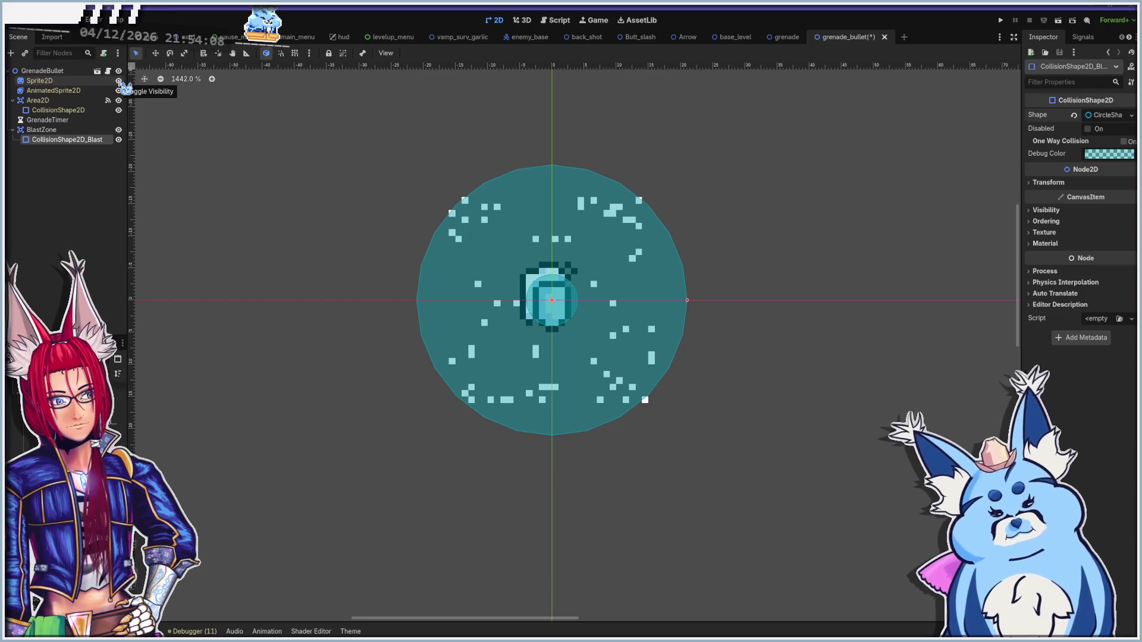
{"action": "left_click", "coordinate": [119, 90]}
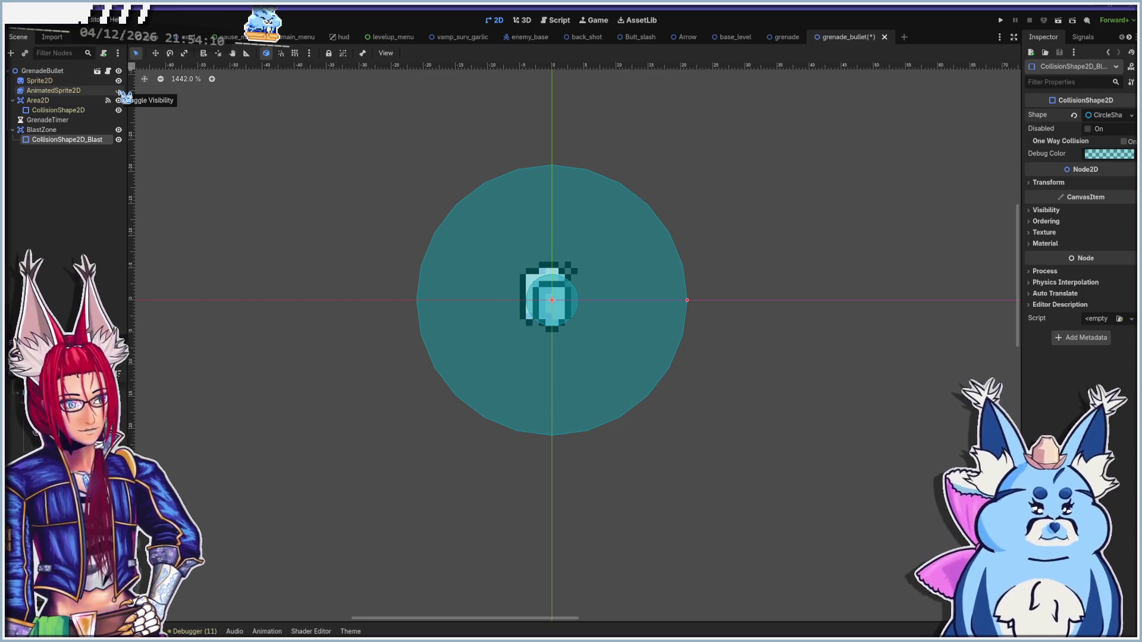
{"action": "key", "text": "ctrl+s"}
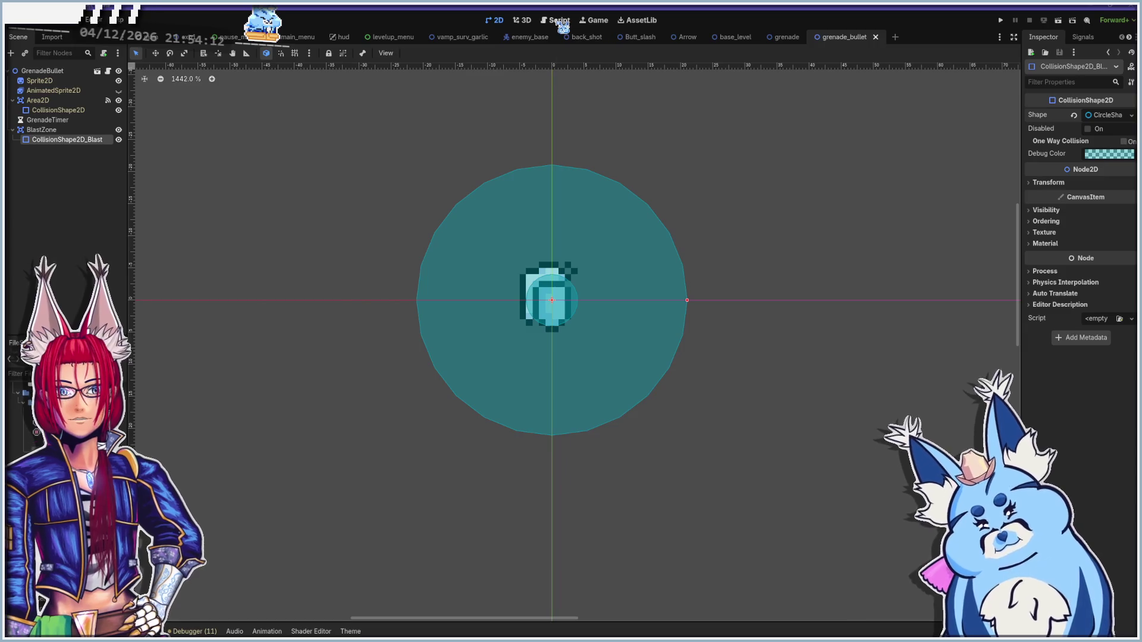
Add a new func explode() -> void: below the queue_free code in grenade_bullet.gd
{"action": "left_click", "coordinate": [559, 20]}
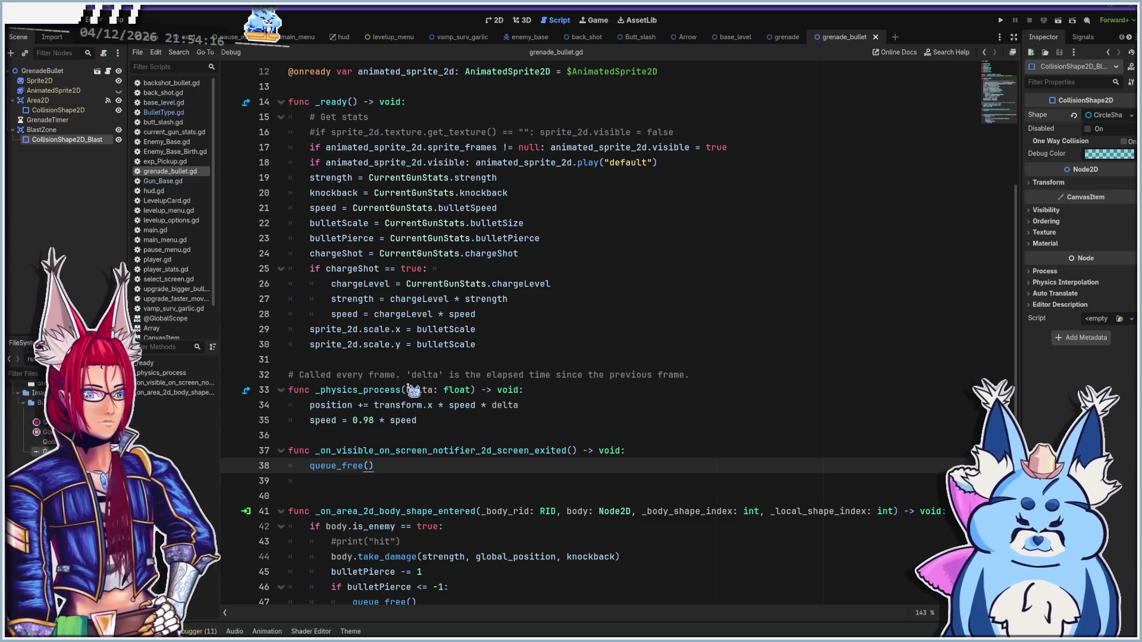
{"action": "scroll", "coordinate": [413, 391], "scroll_direction": "down", "scroll_amount": 1}
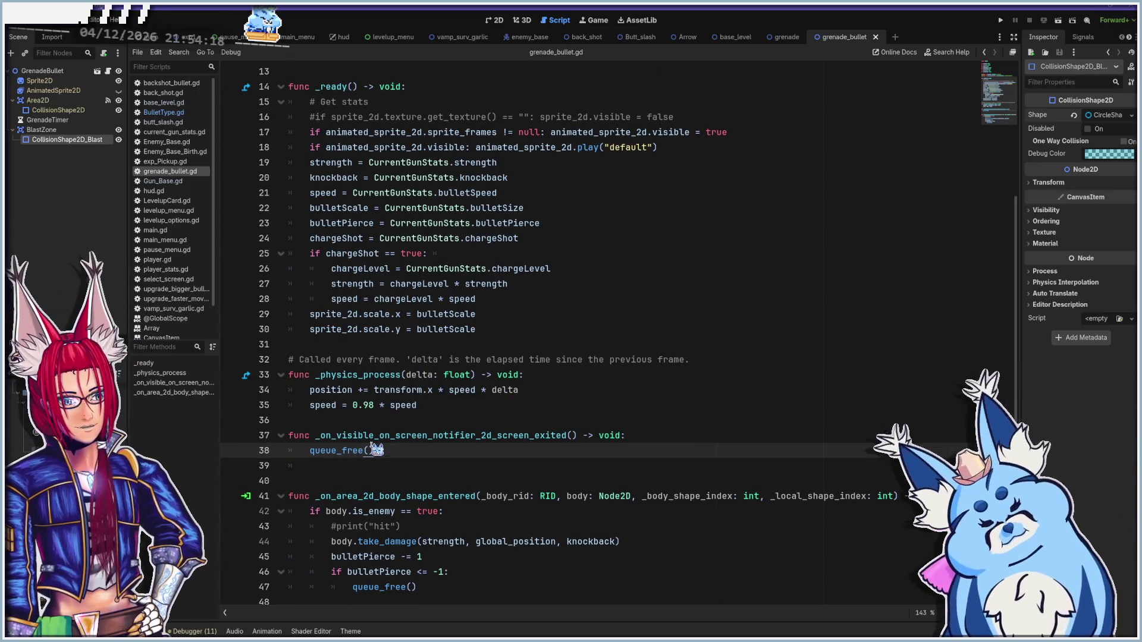
{"action": "left_click", "coordinate": [374, 469]}
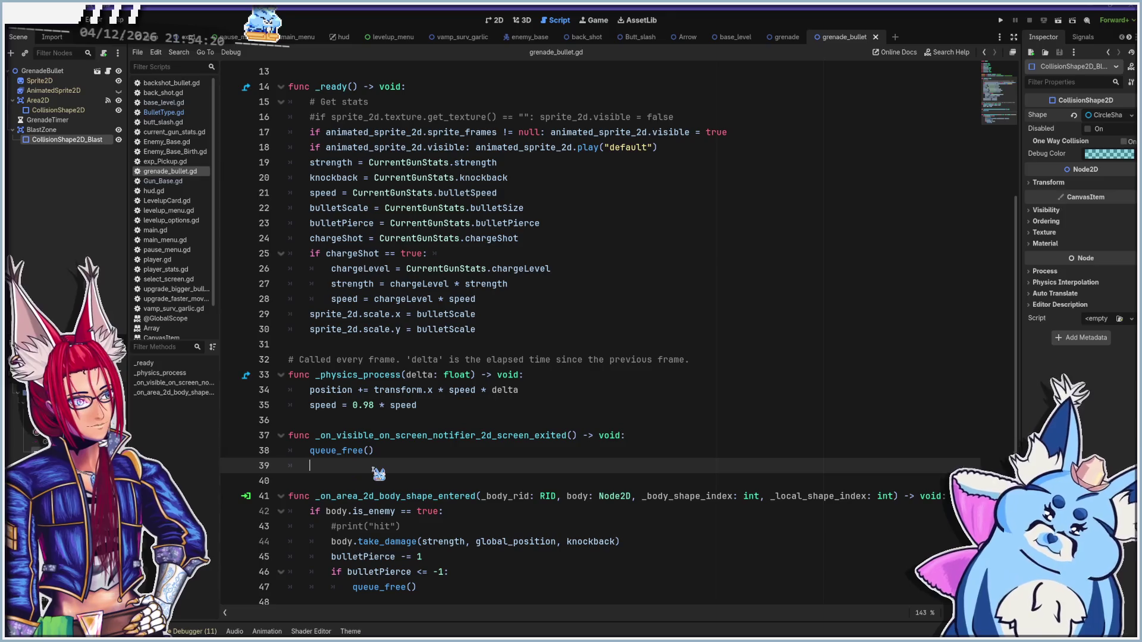
{"action": "left_click", "coordinate": [374, 482]}
{"action": "key", "text": "Return"}
{"action": "key", "text": "Return"}
{"action": "key", "text": "Up"}
{"action": "key", "text": "Up"}
{"action": "type", "text": "func"}
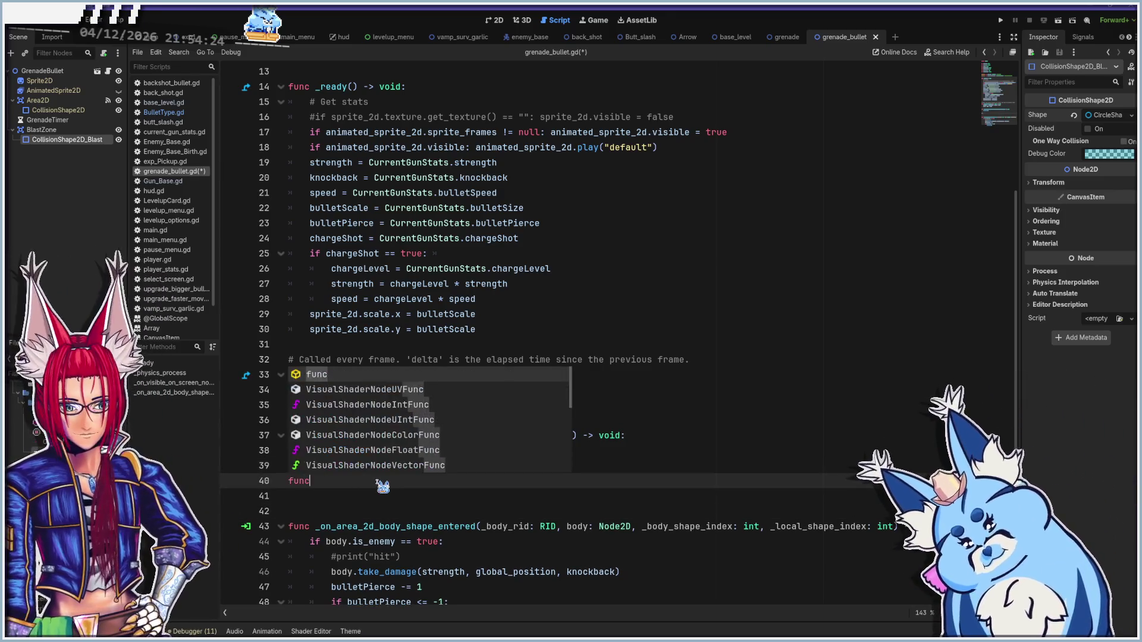
{"action": "type", "text": " explode() "}
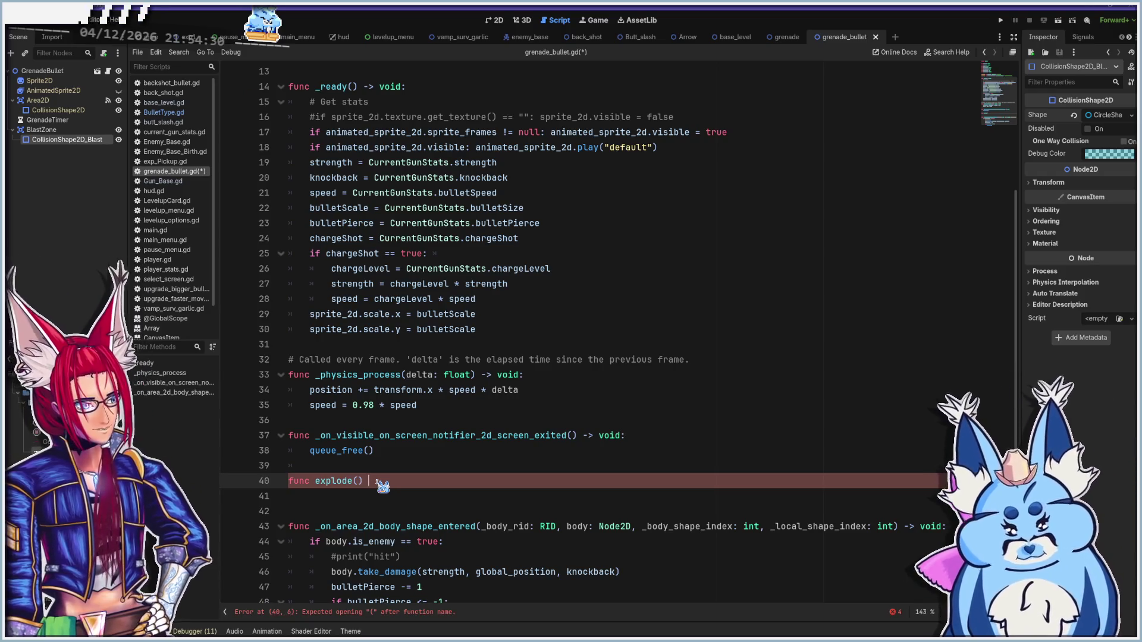
{"action": "type", "text": "-> void:"}
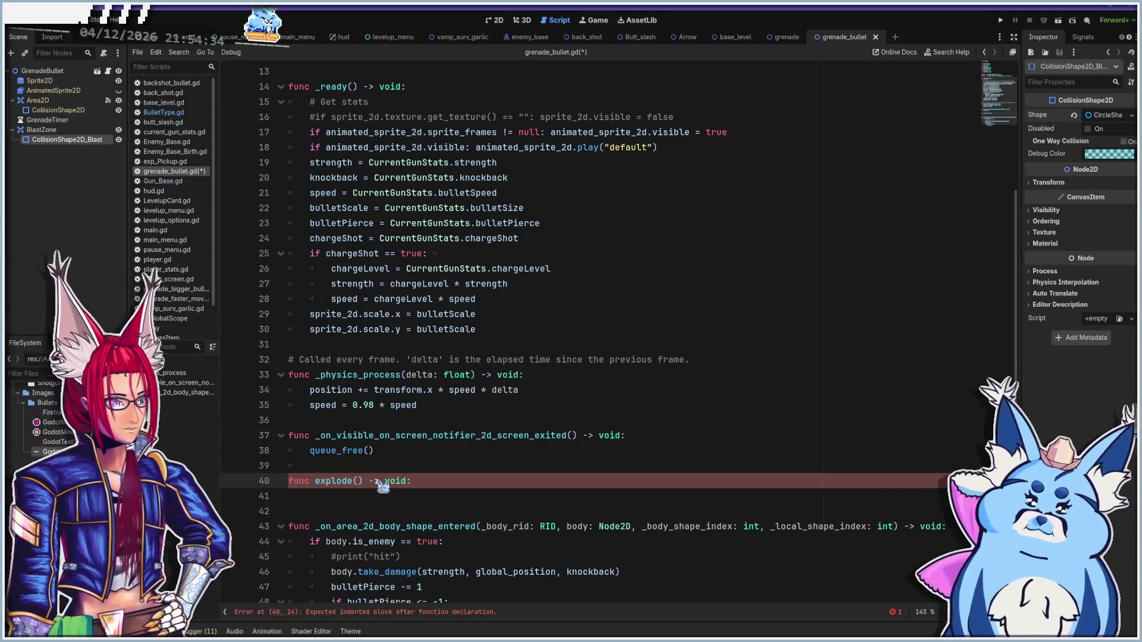
{"action": "key", "text": "Return"}
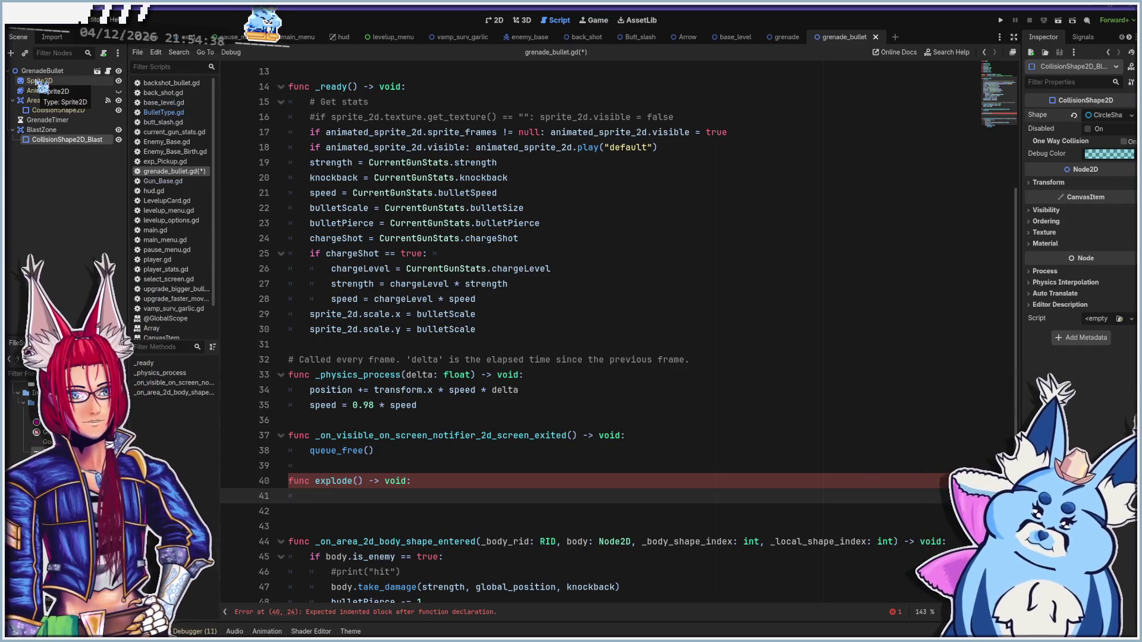
{"action": "type", "text": "sprite"}
Fill explode() with sprite_2d.hide() and animated_sprite_2d.show()
{"action": "key", "text": "Return"}
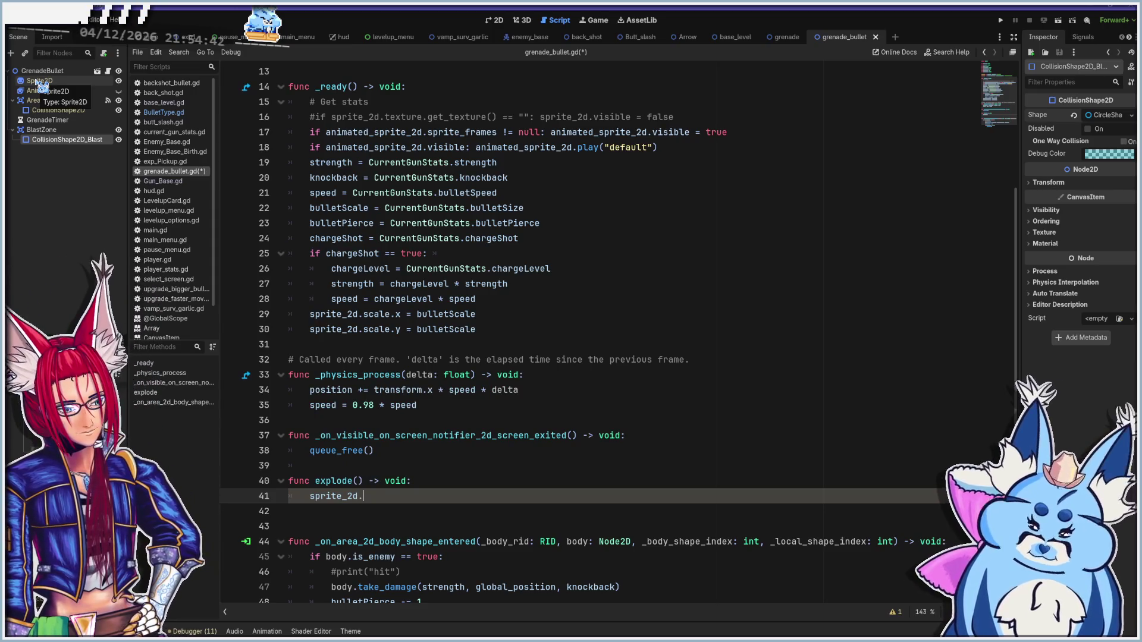
{"action": "type", "text": "hi"}
{"action": "key", "text": "Return"}
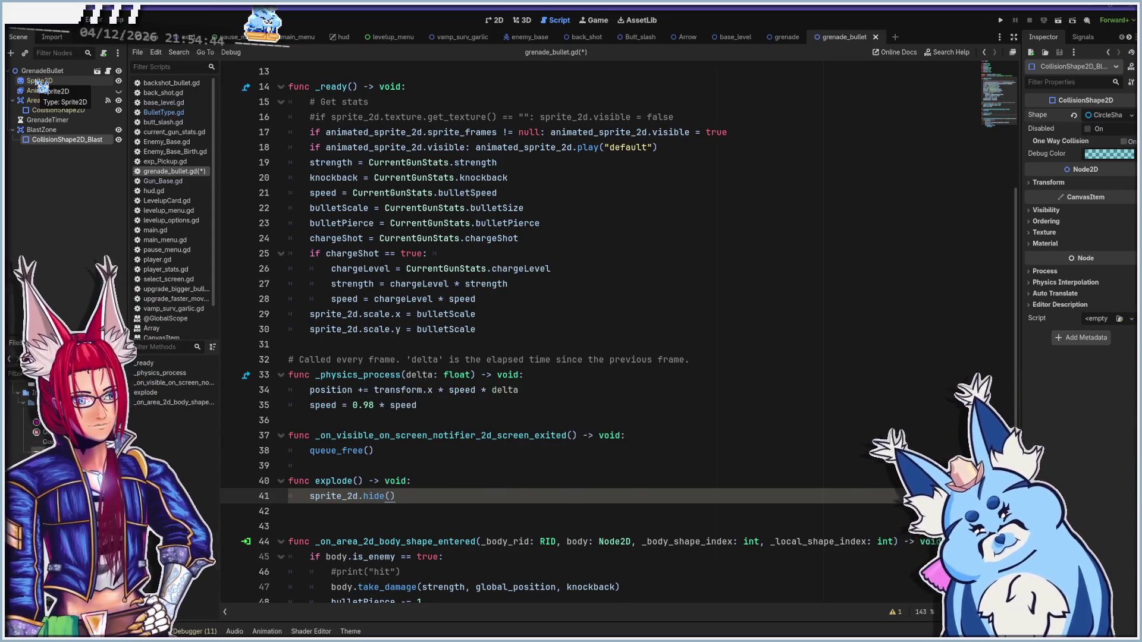
{"action": "key", "text": "Return"}
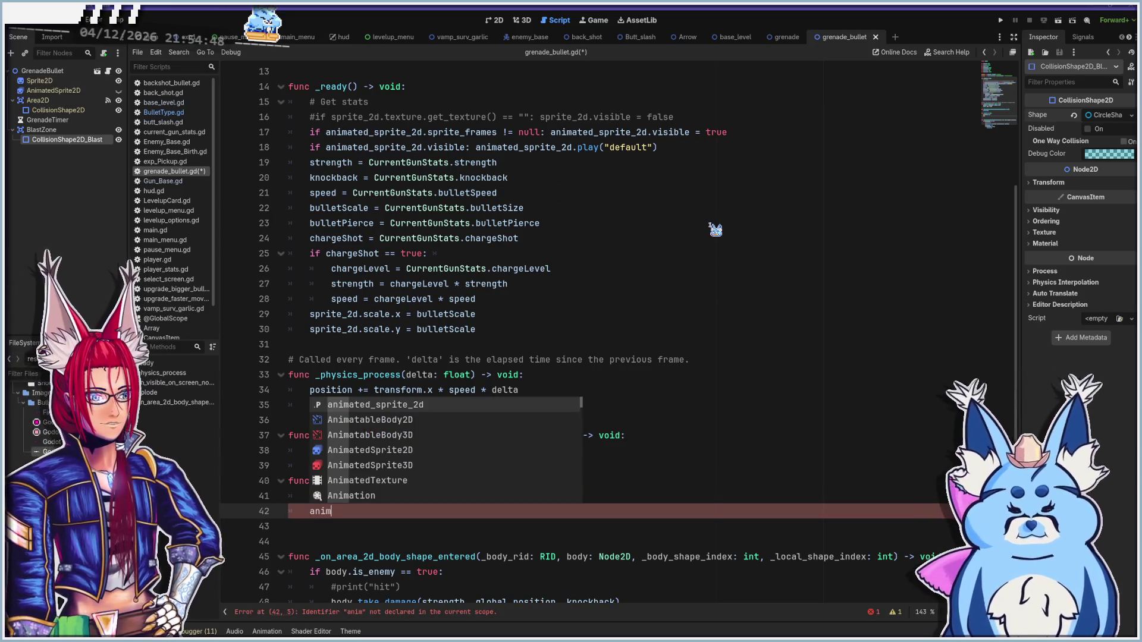
{"action": "key", "text": "Return"}
{"action": "type", "text": "show"}
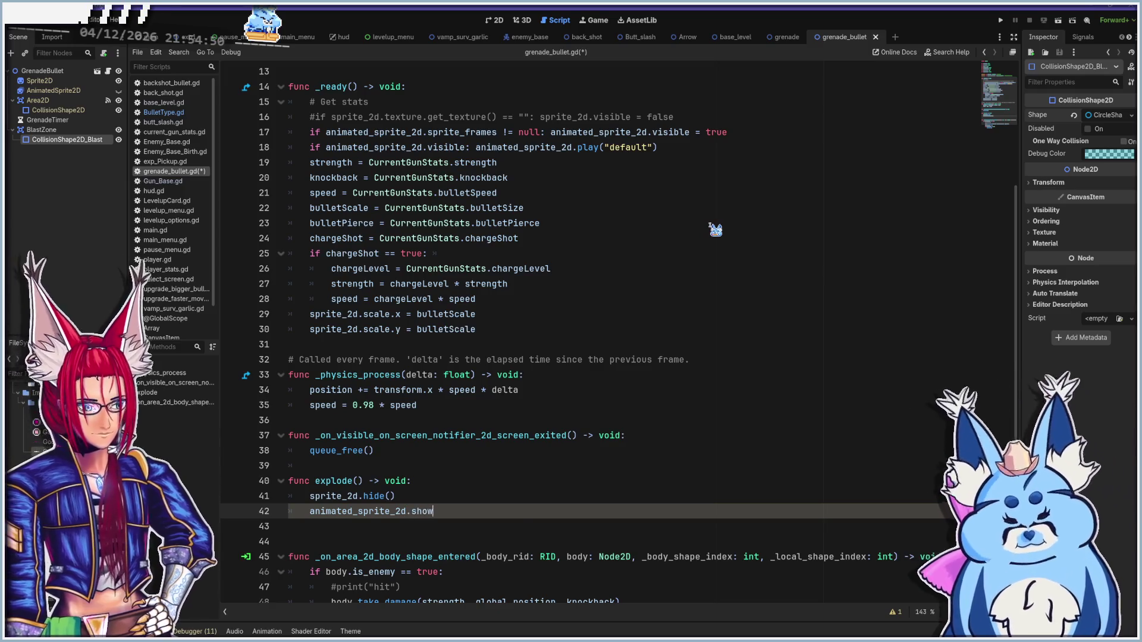
{"action": "key", "text": "Return"}
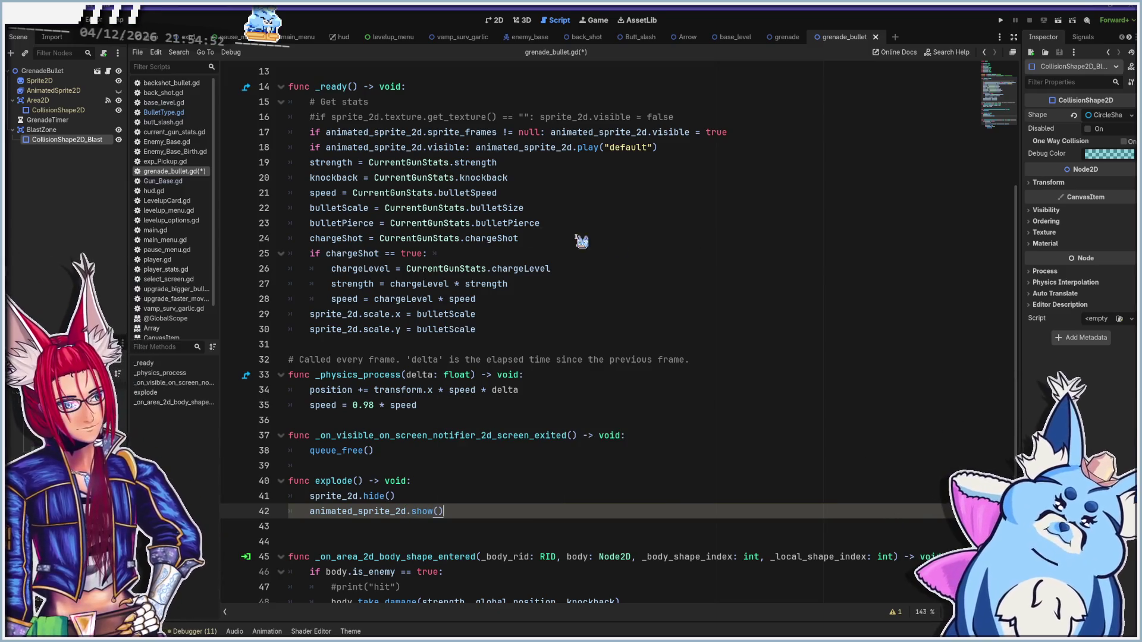
{"action": "key", "text": "Right"}
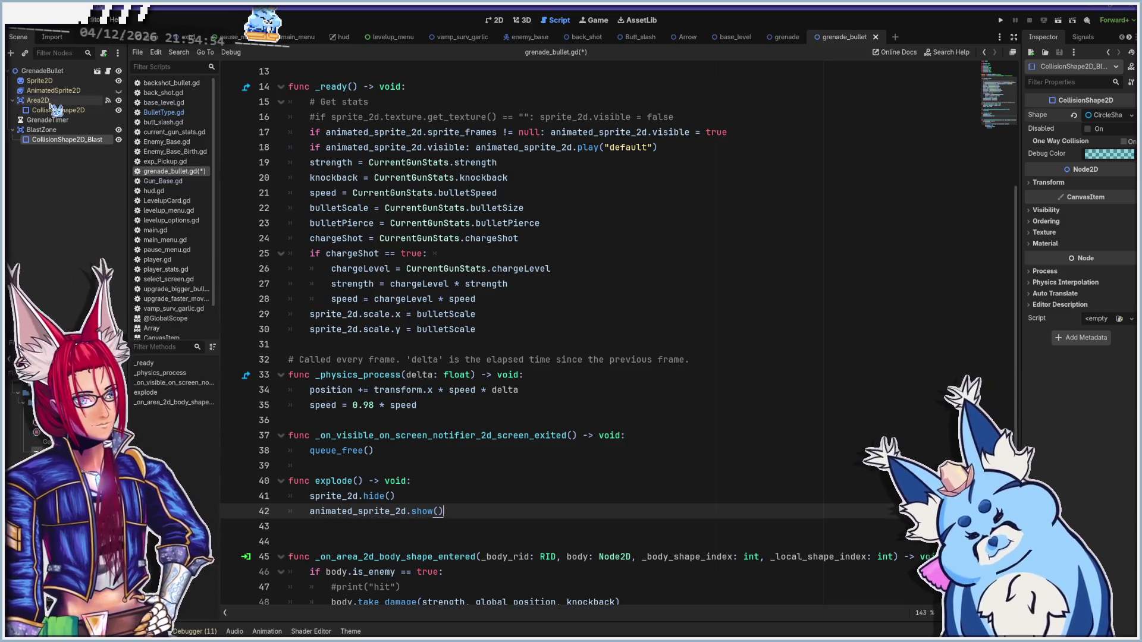
{"action": "left_click", "coordinate": [41, 130]}
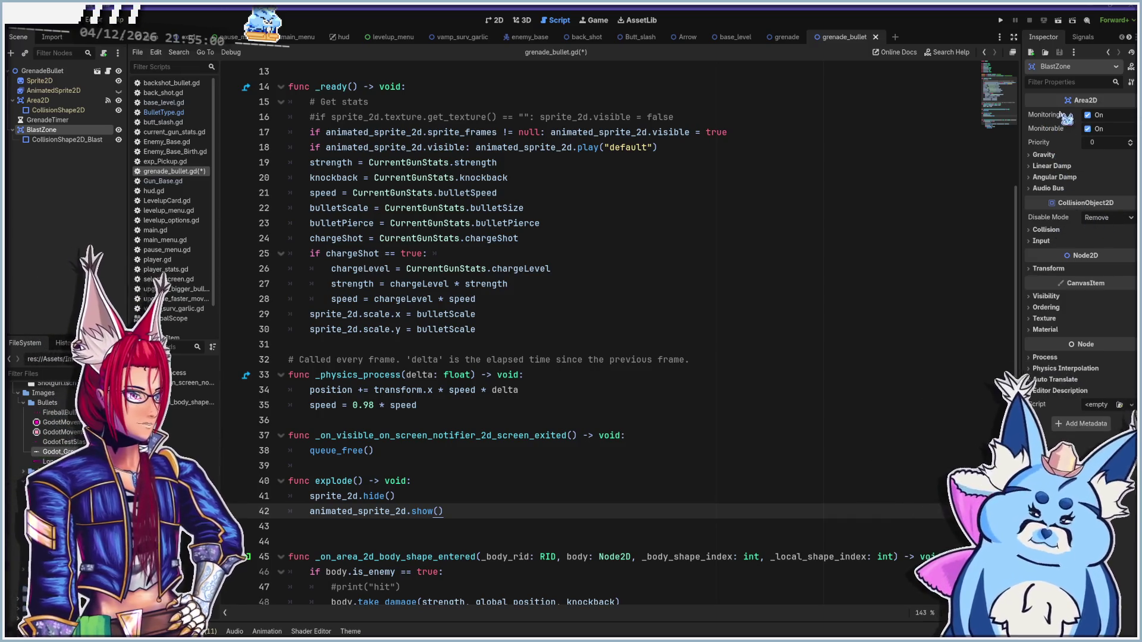
Switch off Monitoring and Monitorable on the BlastZone area
{"action": "left_click", "coordinate": [1088, 115]}
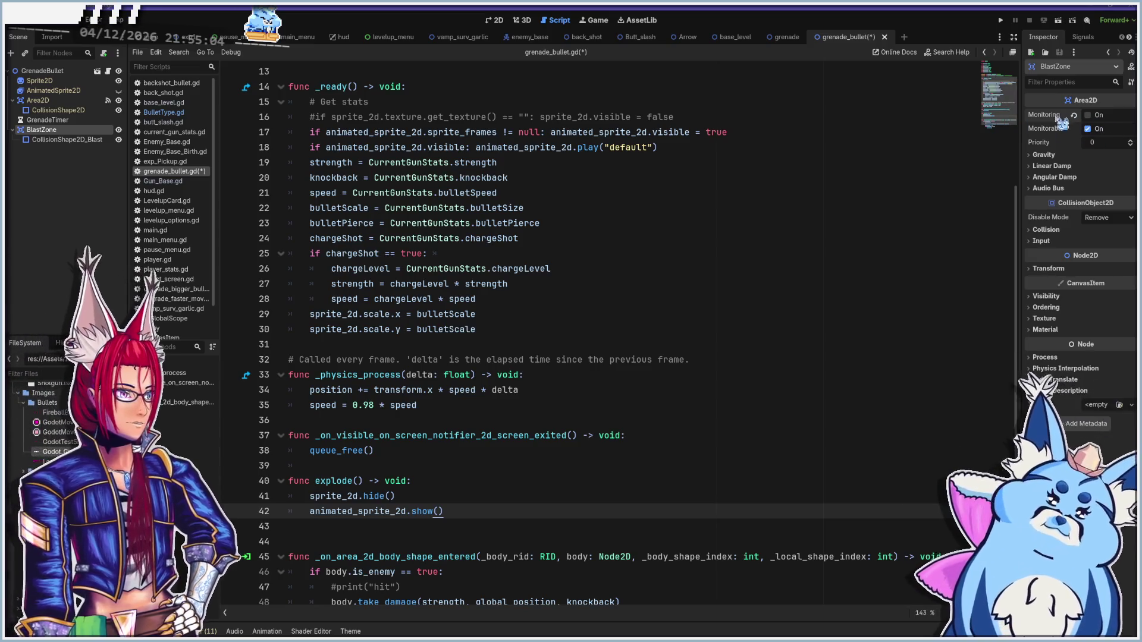
{"action": "mouse_move", "coordinate": [1050, 136]}
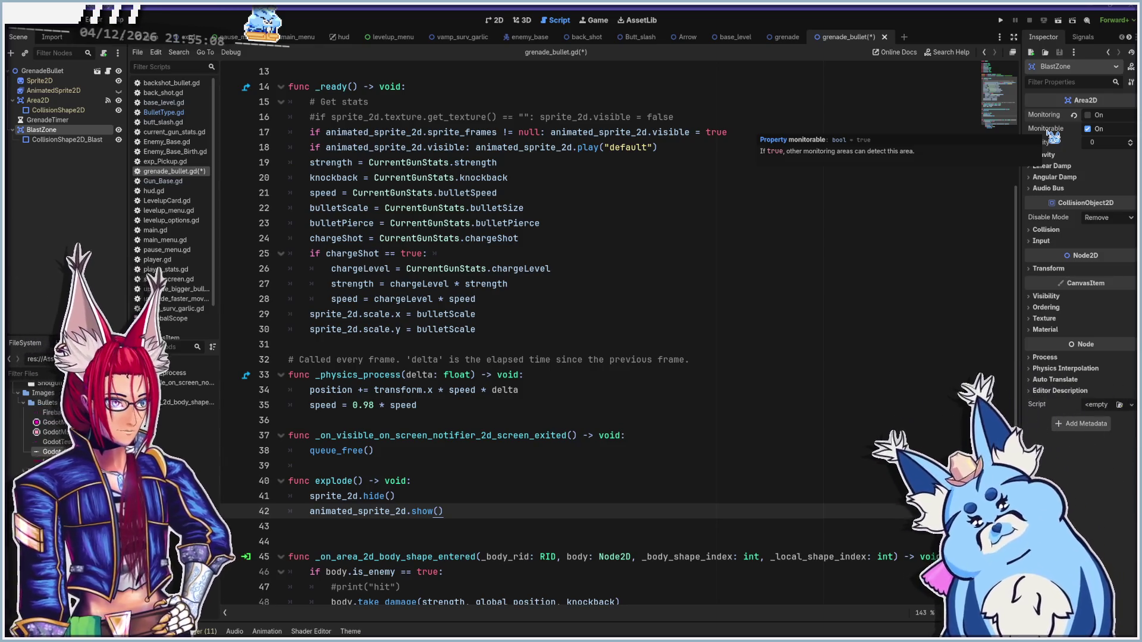
{"action": "left_click", "coordinate": [1087, 129]}
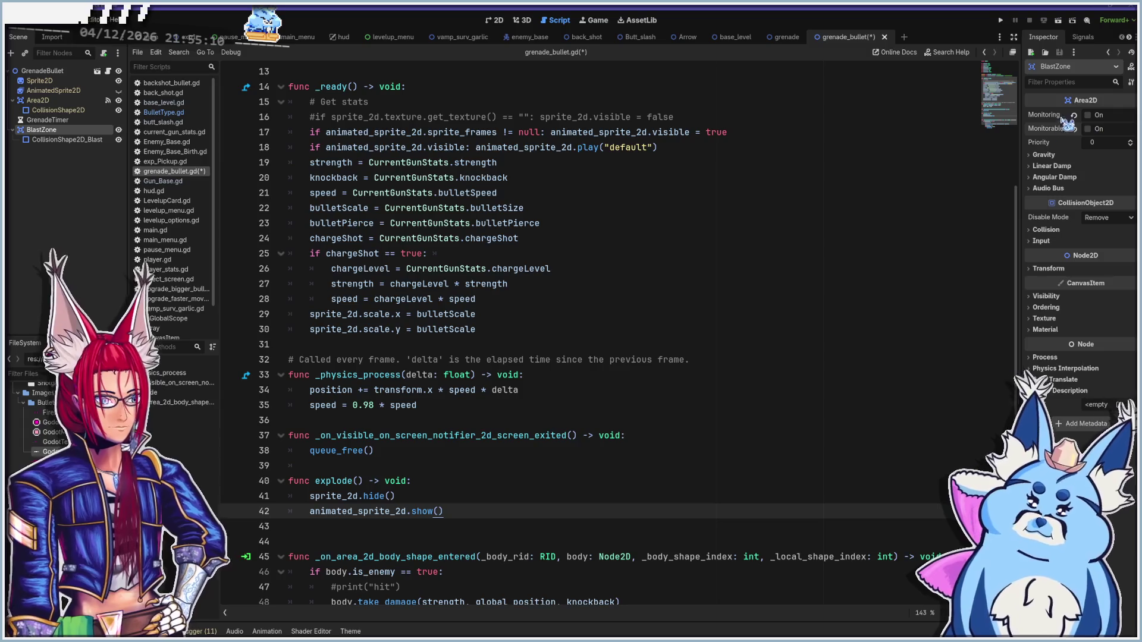
Add an Area2D.monitoring line at the end of explode() and view its documentation
{"action": "left_click", "coordinate": [548, 510]}
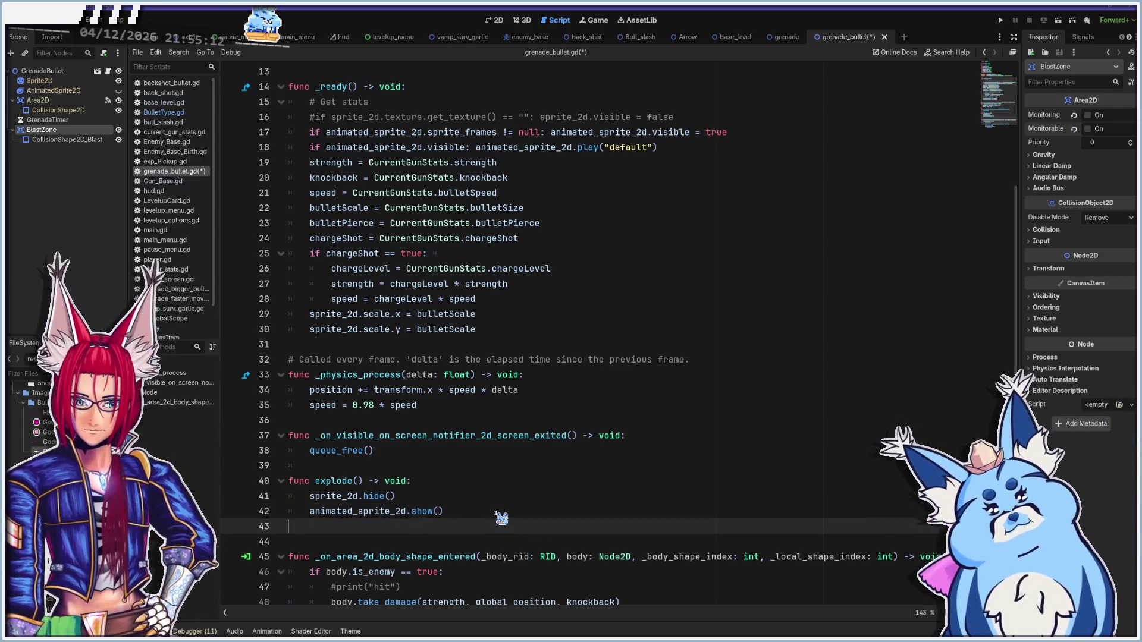
{"action": "key", "text": "Return"}
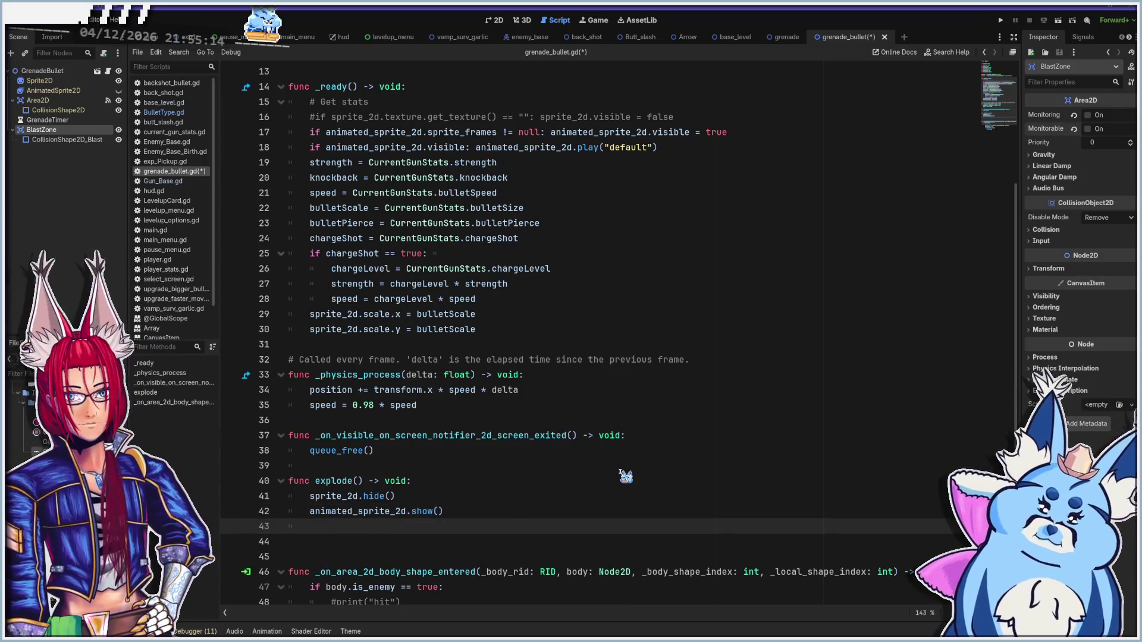
{"action": "type", "text": "area2d"}
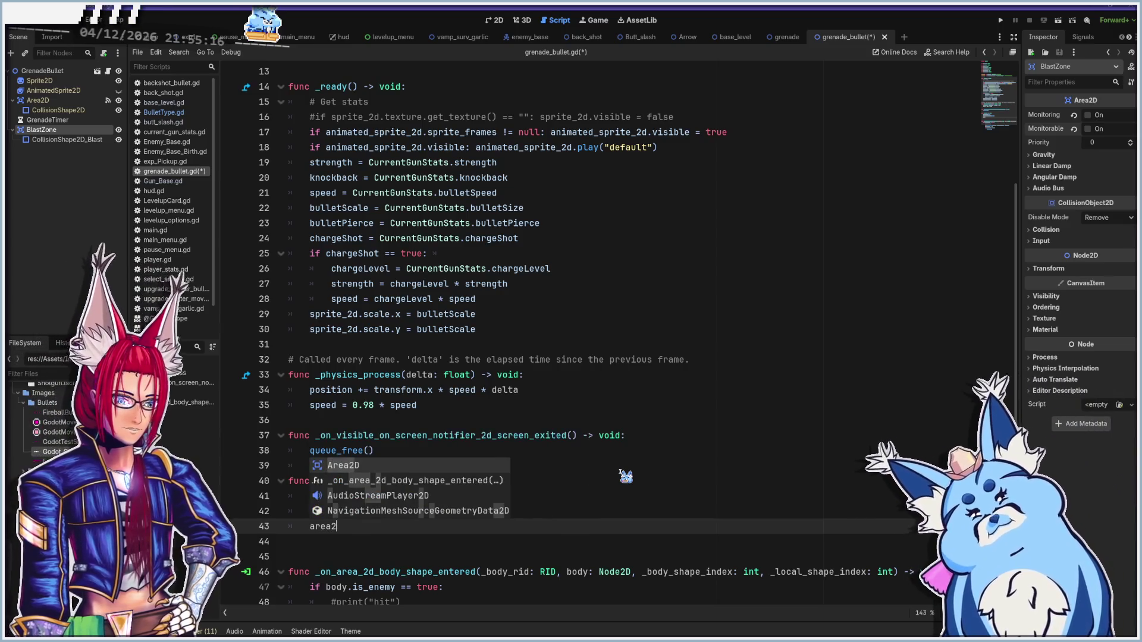
{"action": "key", "text": "Return"}
{"action": "type", "text": ".mon"}
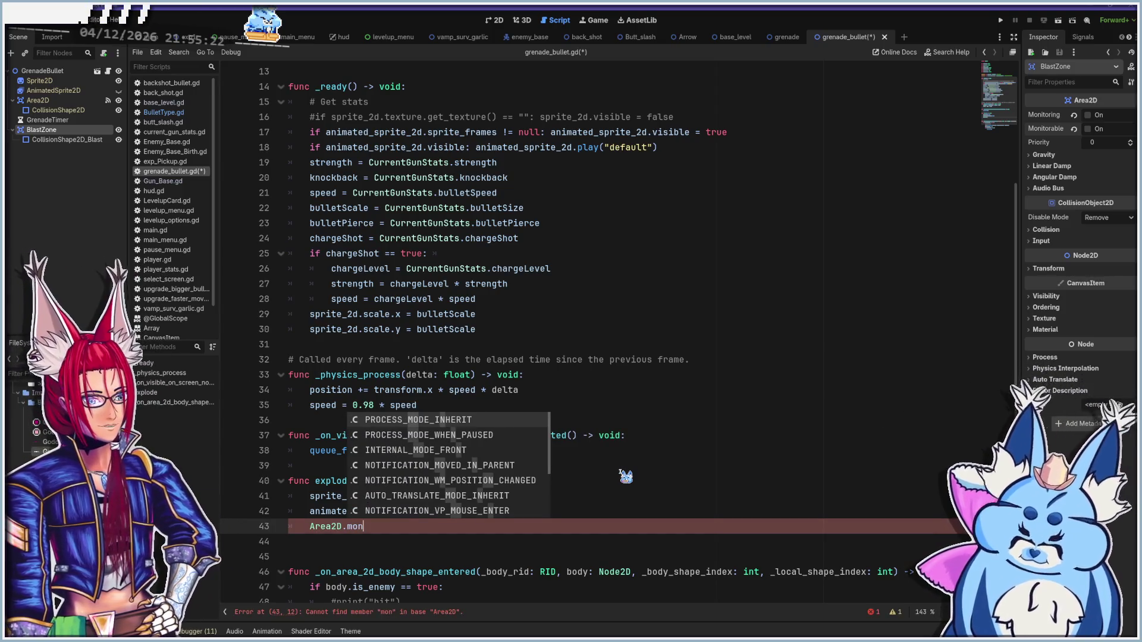
{"action": "type", "text": "ito"}
{"action": "key", "text": "BackSpace"}
{"action": "key", "text": "BackSpace"}
{"action": "key", "text": "BackSpace"}
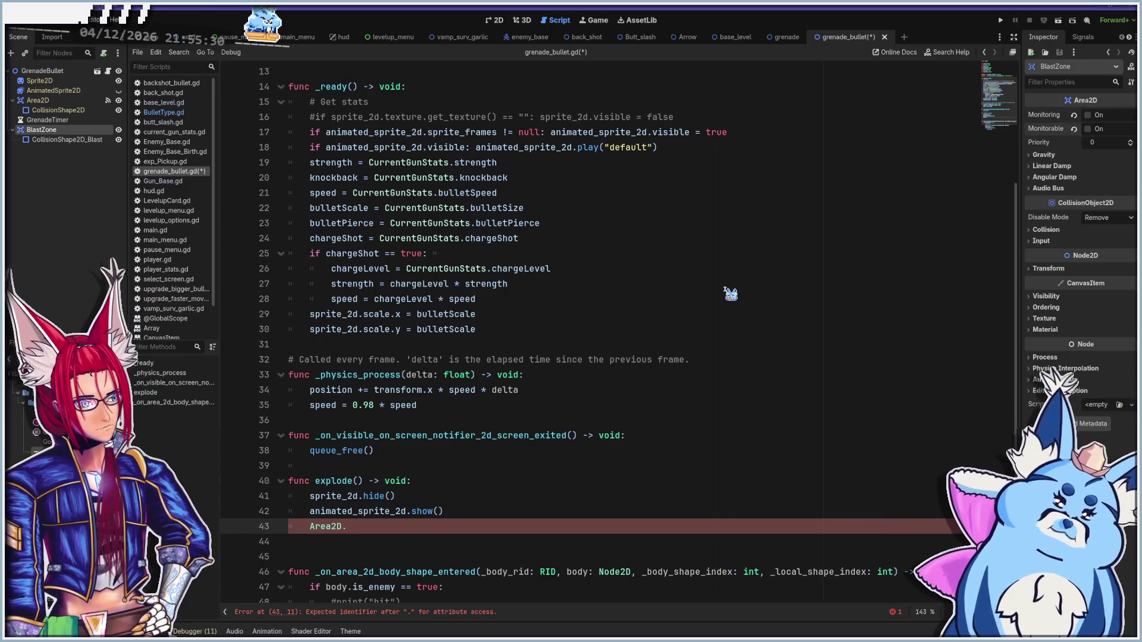
{"action": "type", "text": "monito"}
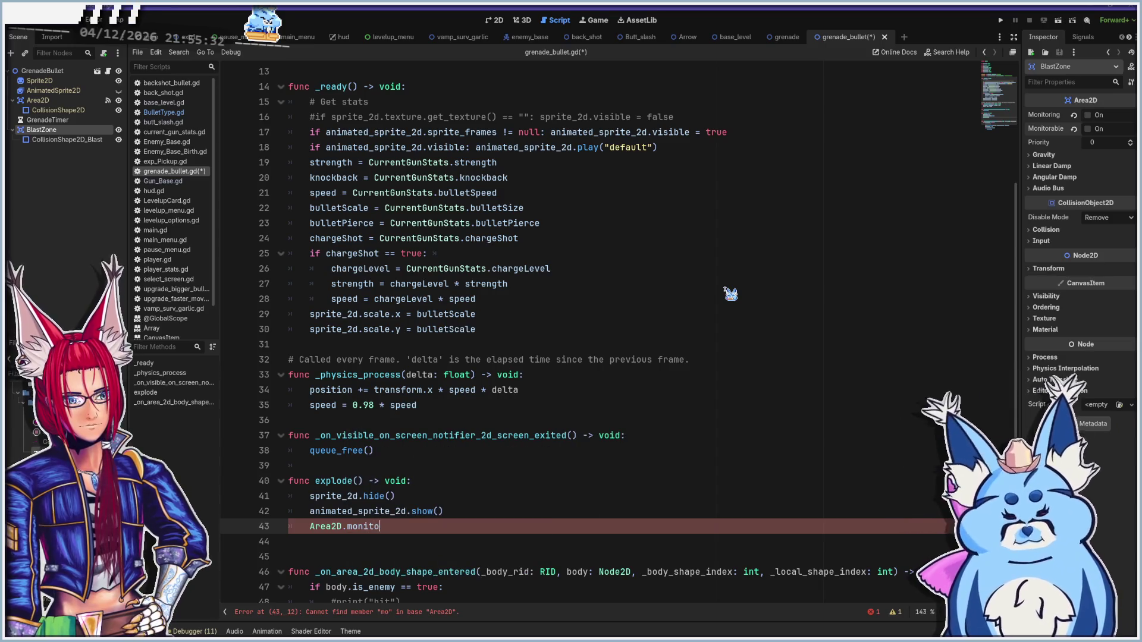
{"action": "type", "text": "rable"}
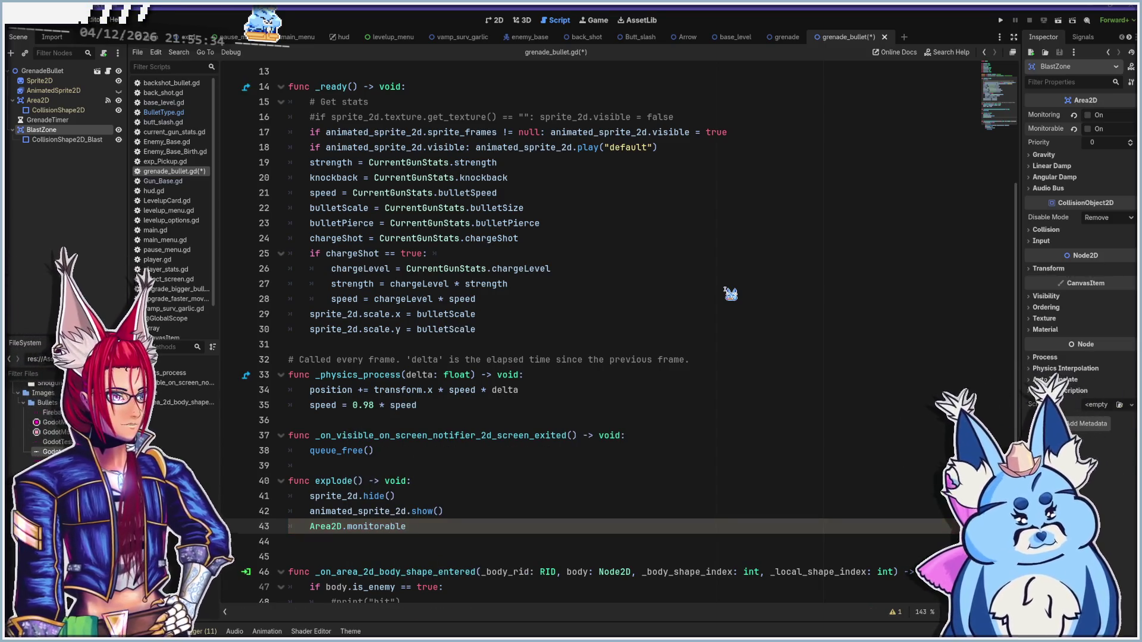
{"action": "type", "text": "ing"}
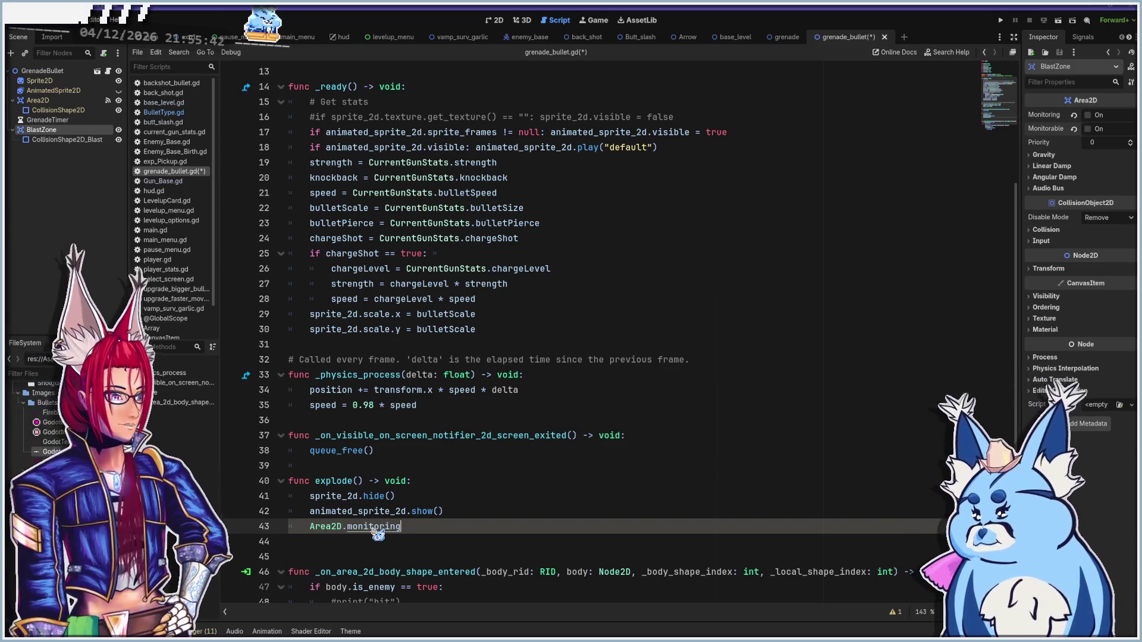
{"action": "left_click", "coordinate": [374, 526], "text": "ctrl"}
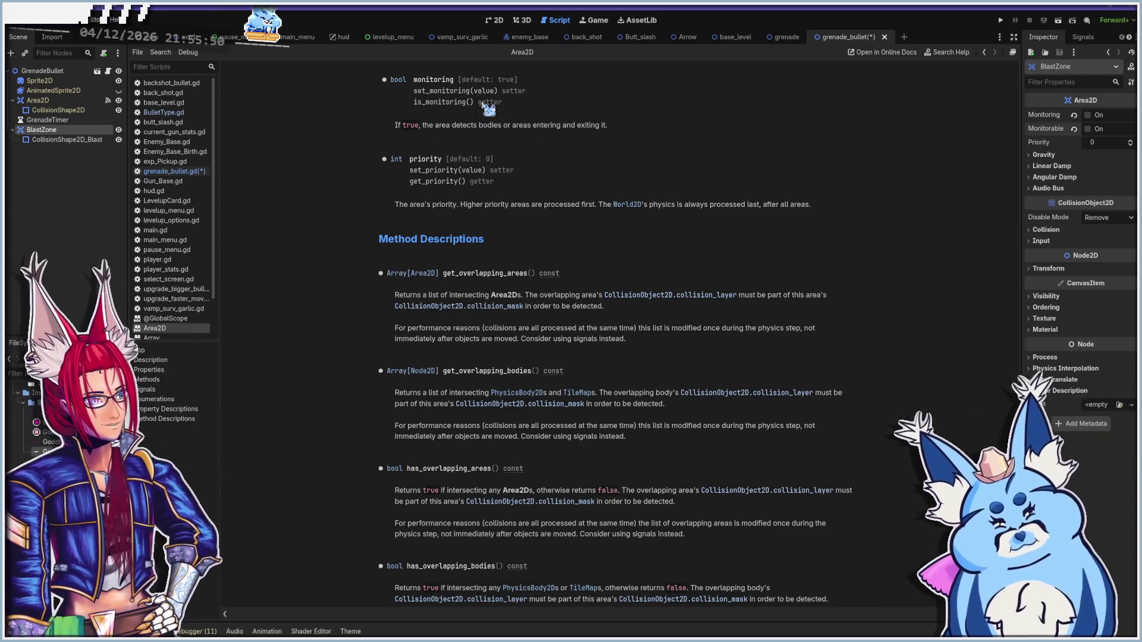
Back in grenade_bullet.gd, insert an empty first line inside explode()
{"action": "left_click", "coordinate": [176, 171]}
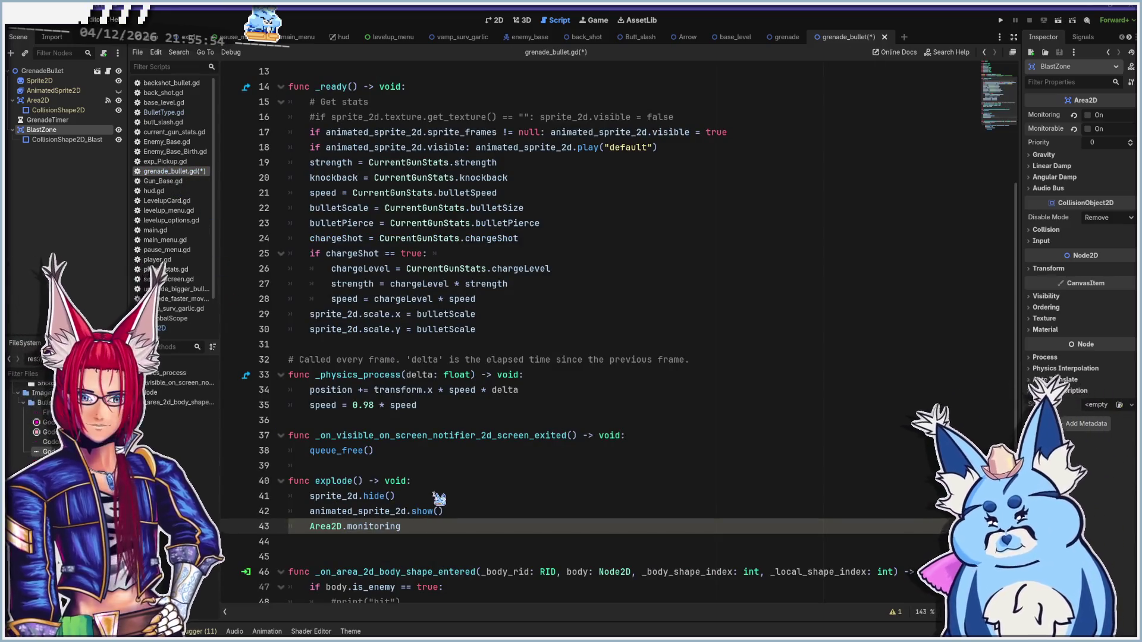
{"action": "left_click", "coordinate": [422, 494]}
{"action": "left_click", "coordinate": [423, 482]}
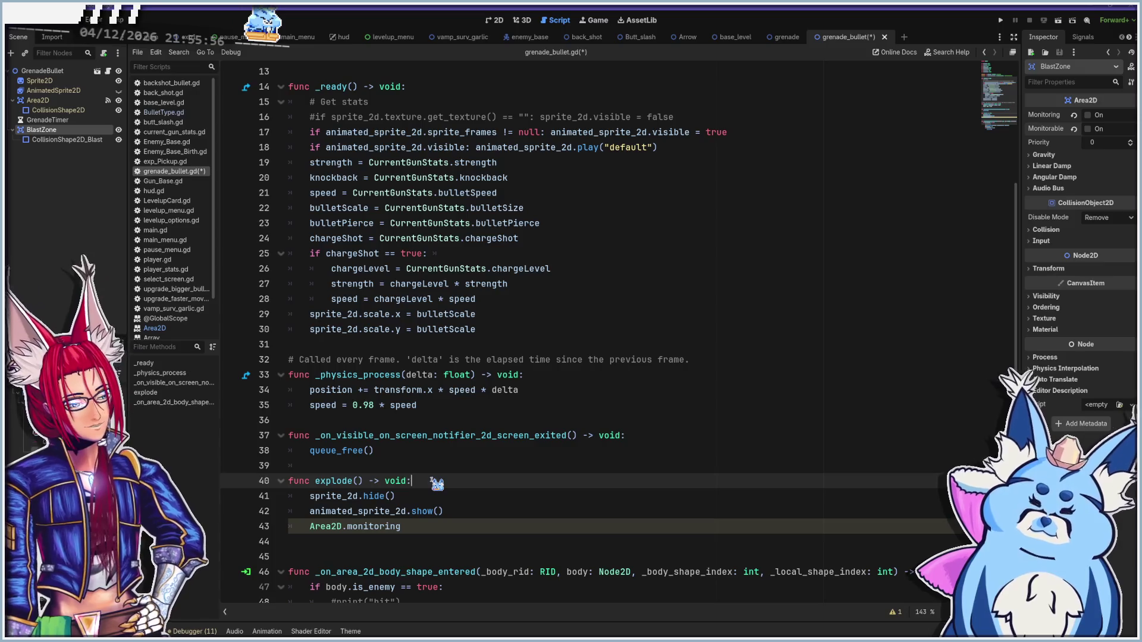
{"action": "key", "text": "Return"}
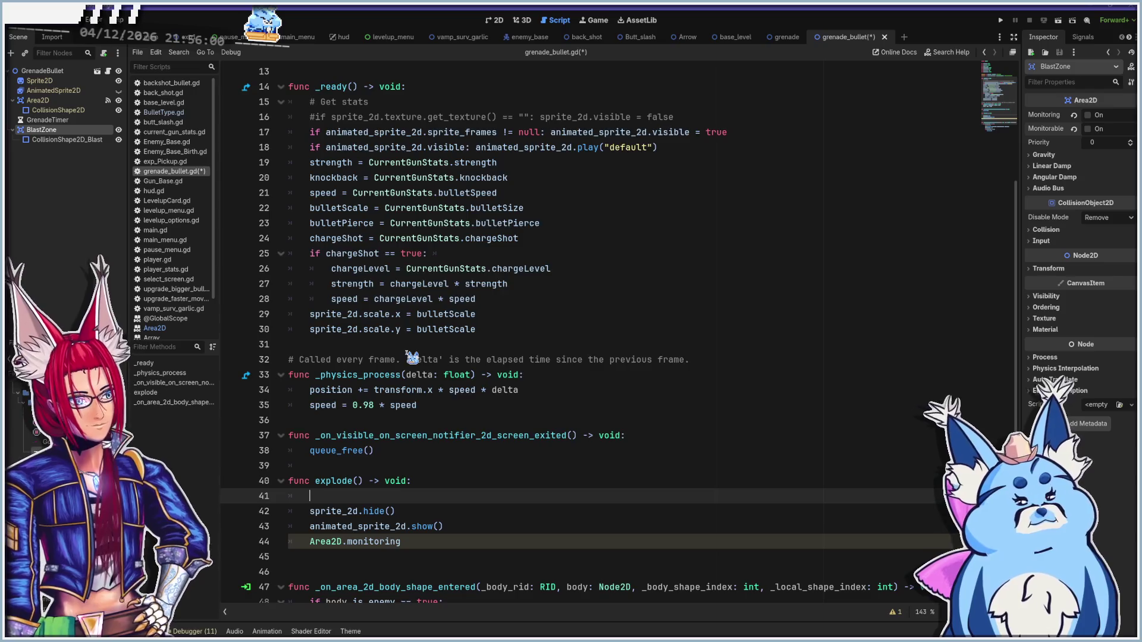
{"action": "scroll", "coordinate": [412, 358], "scroll_direction": "up", "scroll_amount": 4}
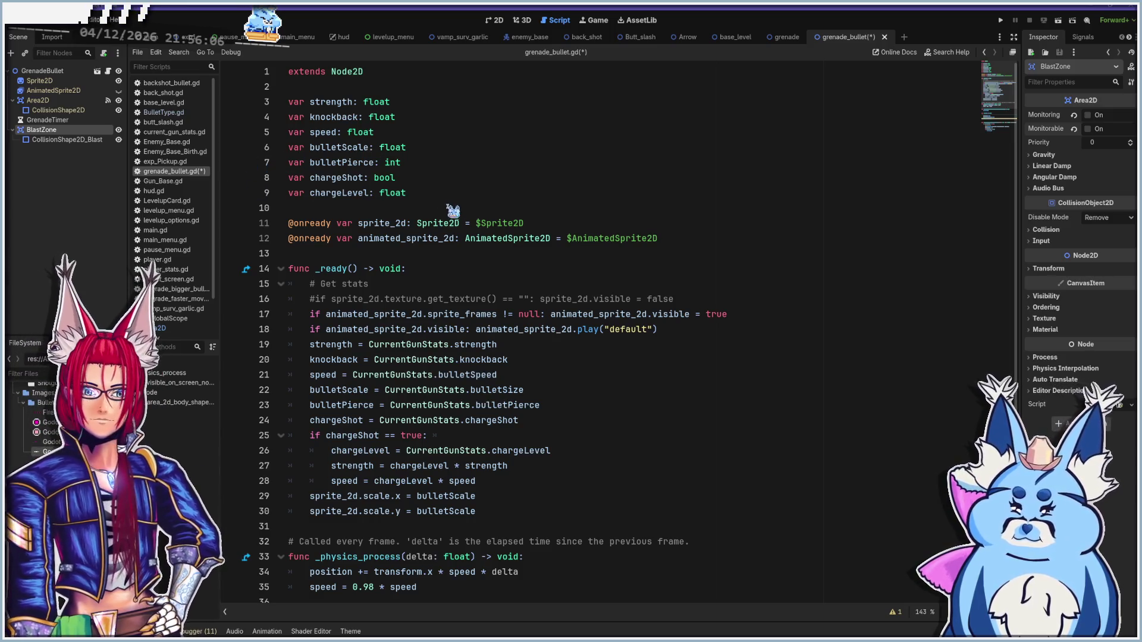
{"action": "left_click", "coordinate": [449, 195]}
{"action": "key", "text": "Down"}
{"action": "key", "text": "Down"}
{"action": "key", "text": "Down"}
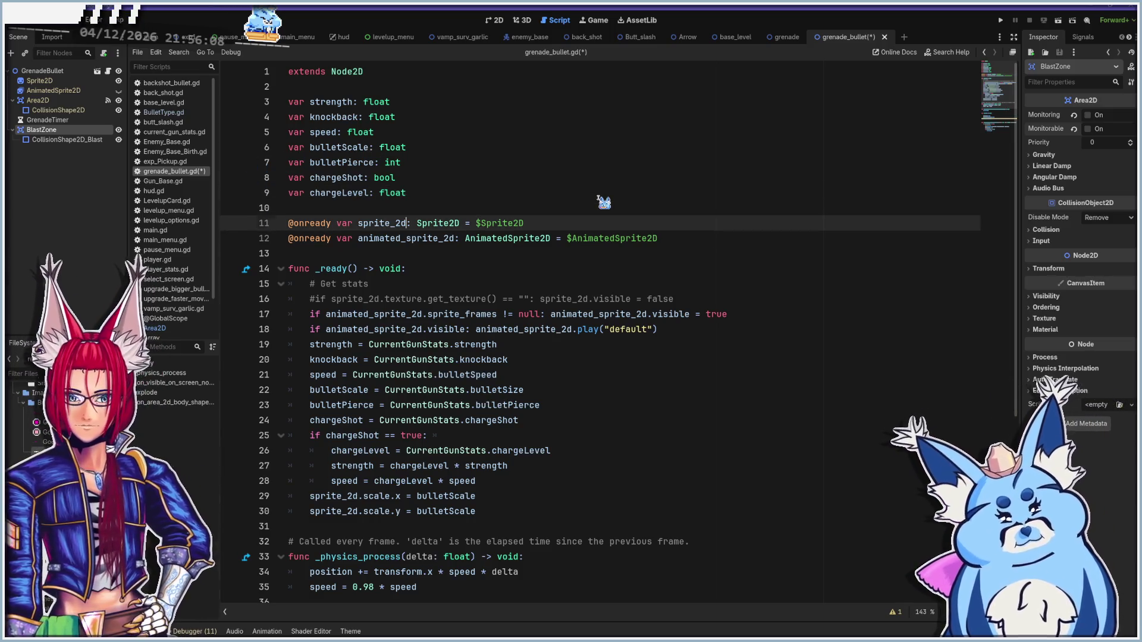
{"action": "key", "text": "End"}
{"action": "key", "text": "Return"}
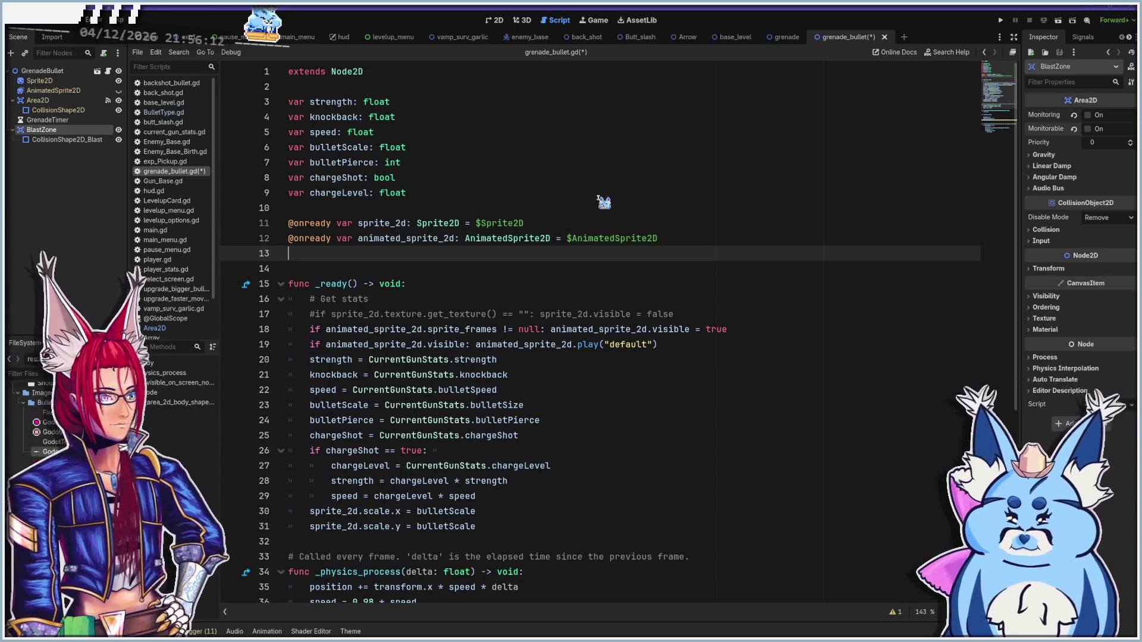
{"action": "type", "text": "e"}
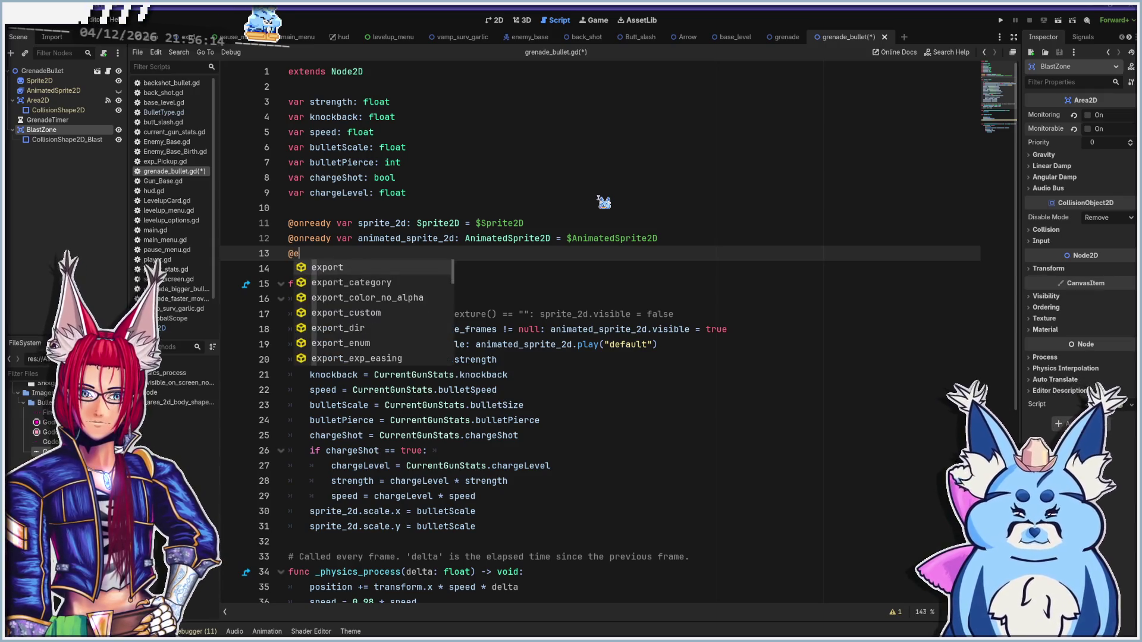
{"action": "key", "text": "BackSpace"}
{"action": "type", "text": "onreadyva"}
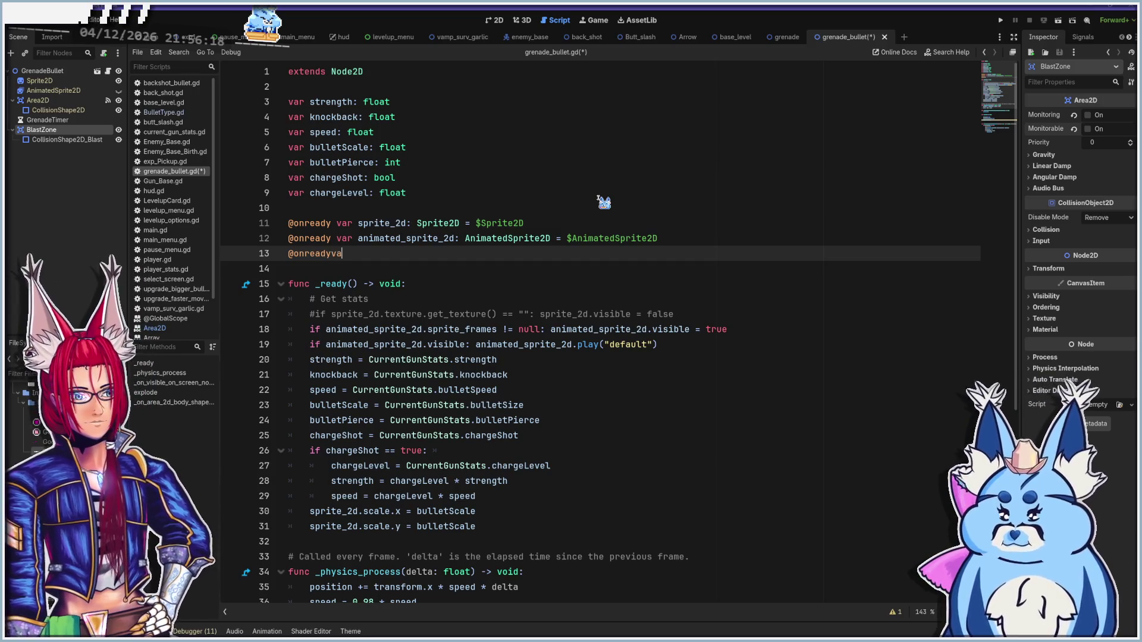
{"action": "key", "text": "BackSpace"}
{"action": "key", "text": "BackSpace"}
{"action": "type", "text": " var is_explodingL"}
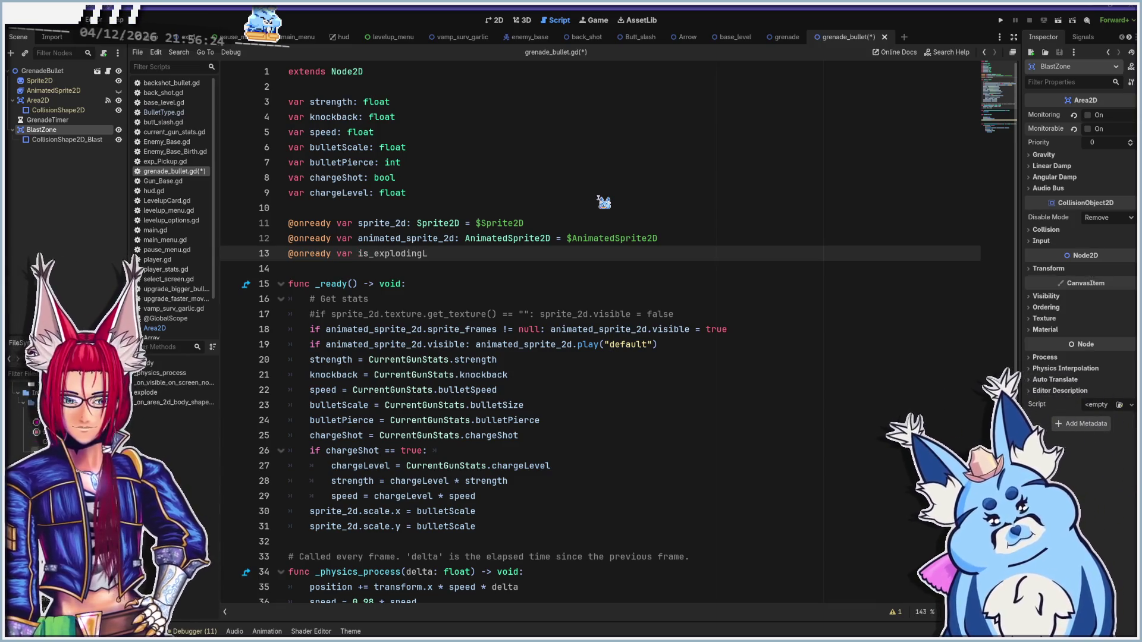
{"action": "type", "text": " bool"}
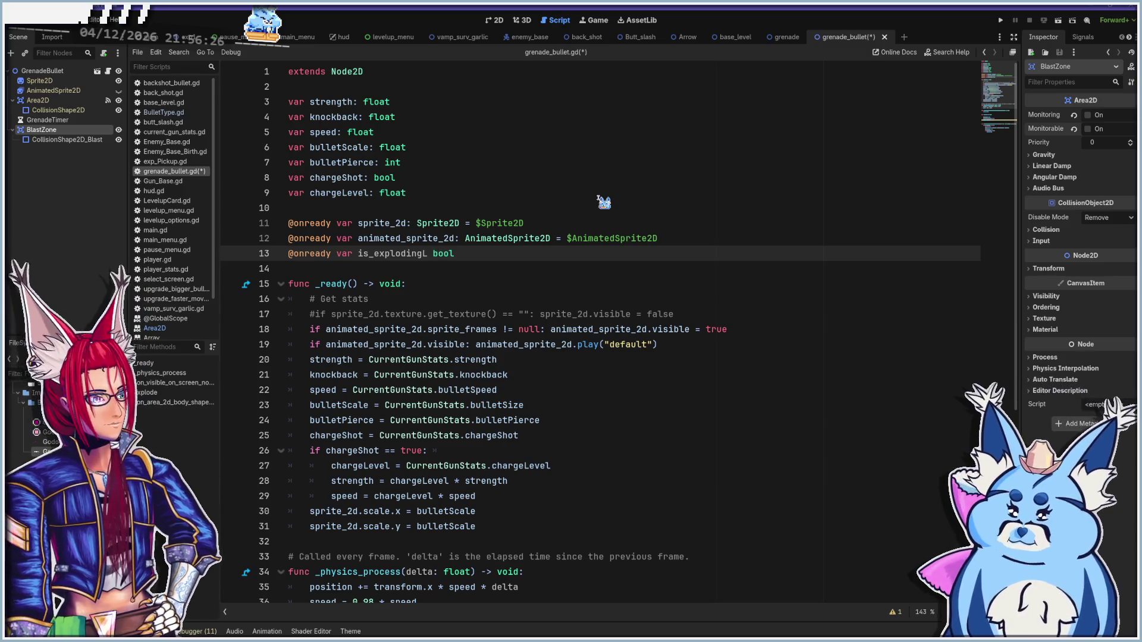
{"action": "type", "text": "t"}
{"action": "type", "text": "alse"}
{"action": "left_click", "coordinate": [427, 254]}
{"action": "key", "text": "BackSpace"}
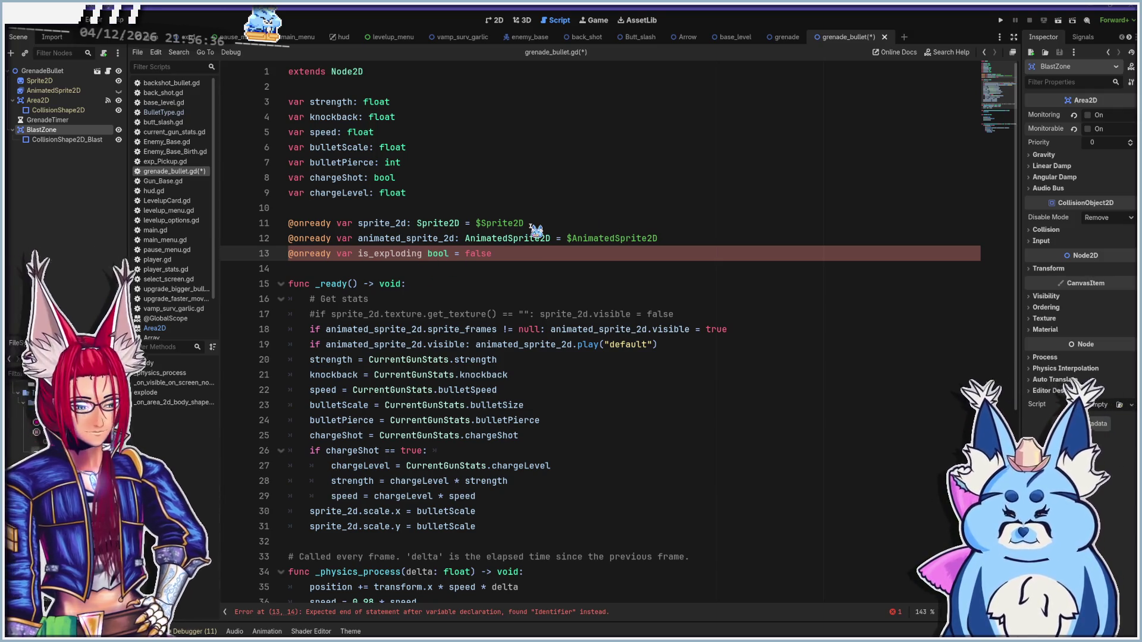
{"action": "type", "text": ":"}
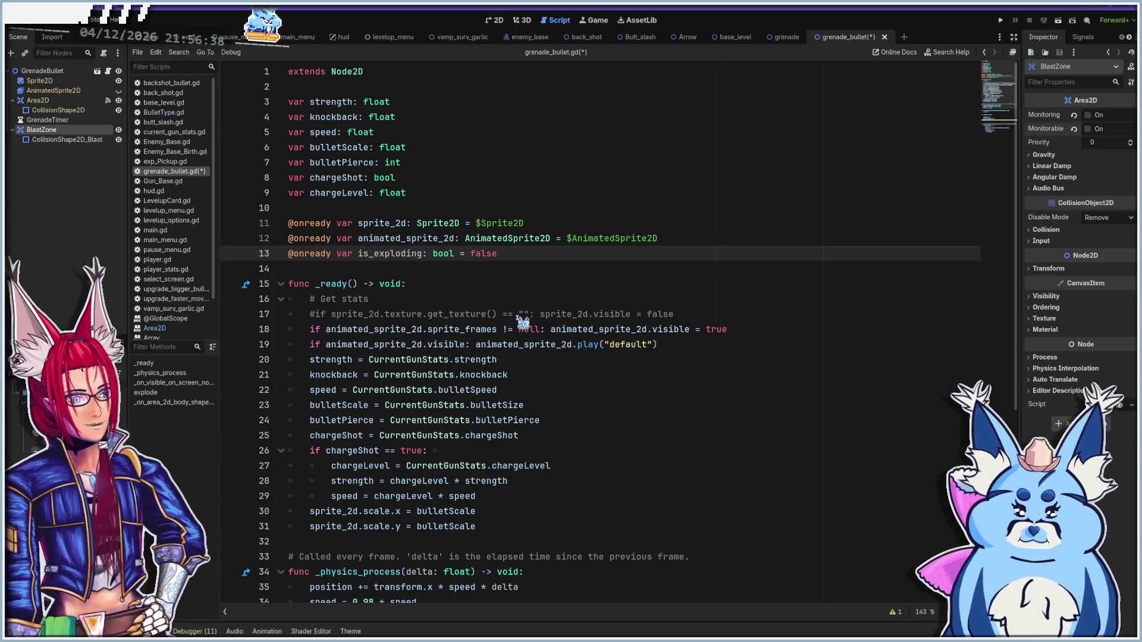
{"action": "key", "text": "alt+Left"}
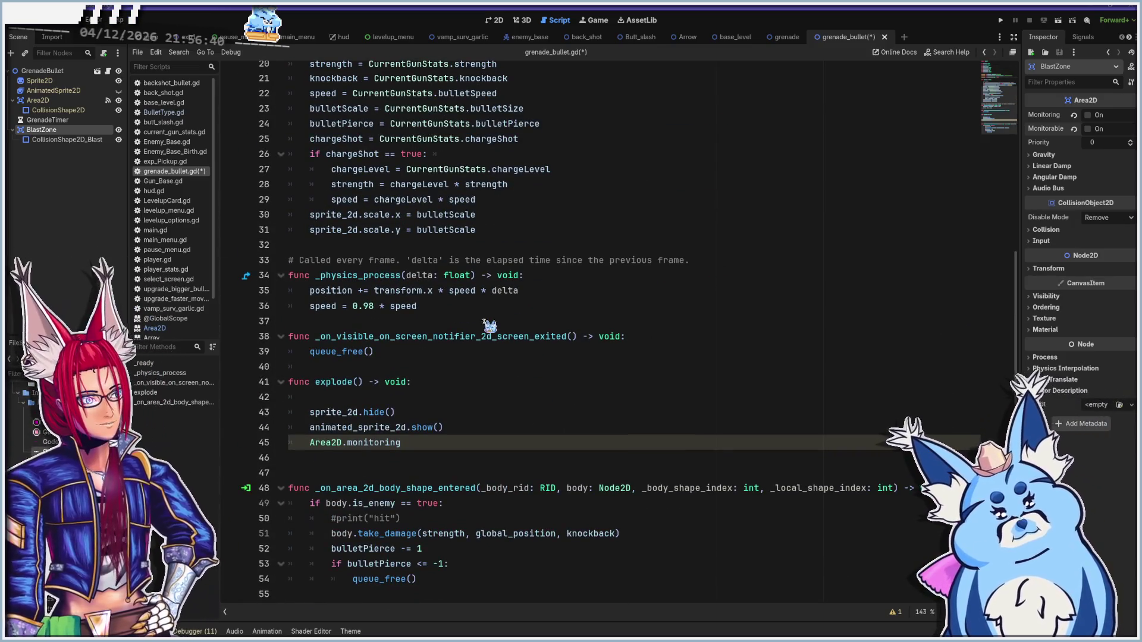
Set is_exploding = true on the first line of explode()
{"action": "left_click", "coordinate": [418, 445]}
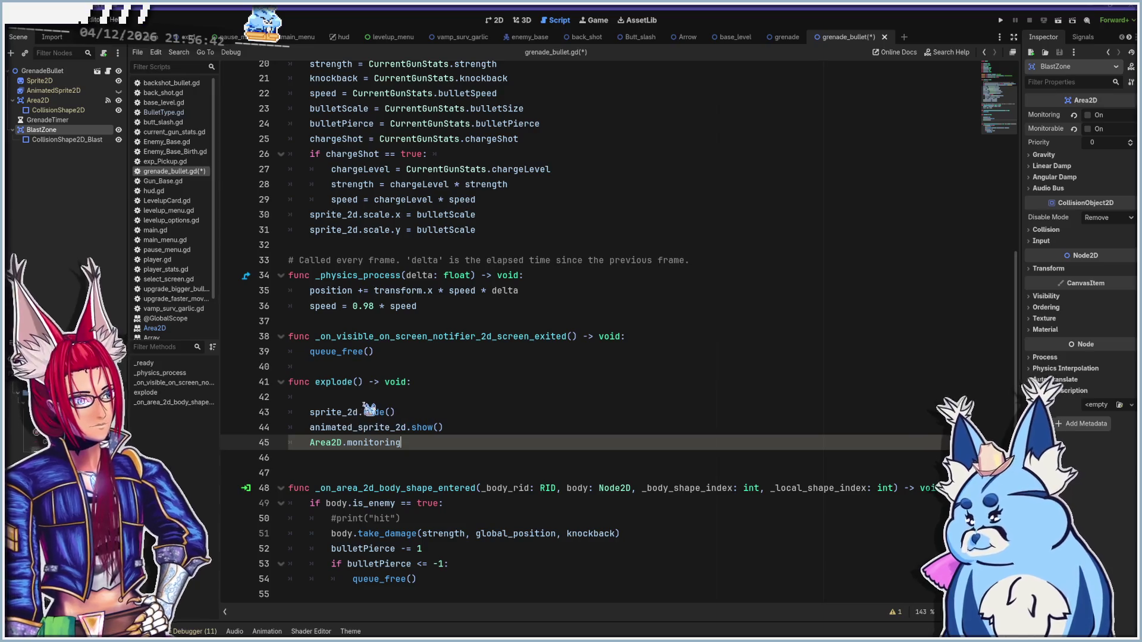
{"action": "left_click", "coordinate": [370, 397]}
{"action": "type", "text": "is"}
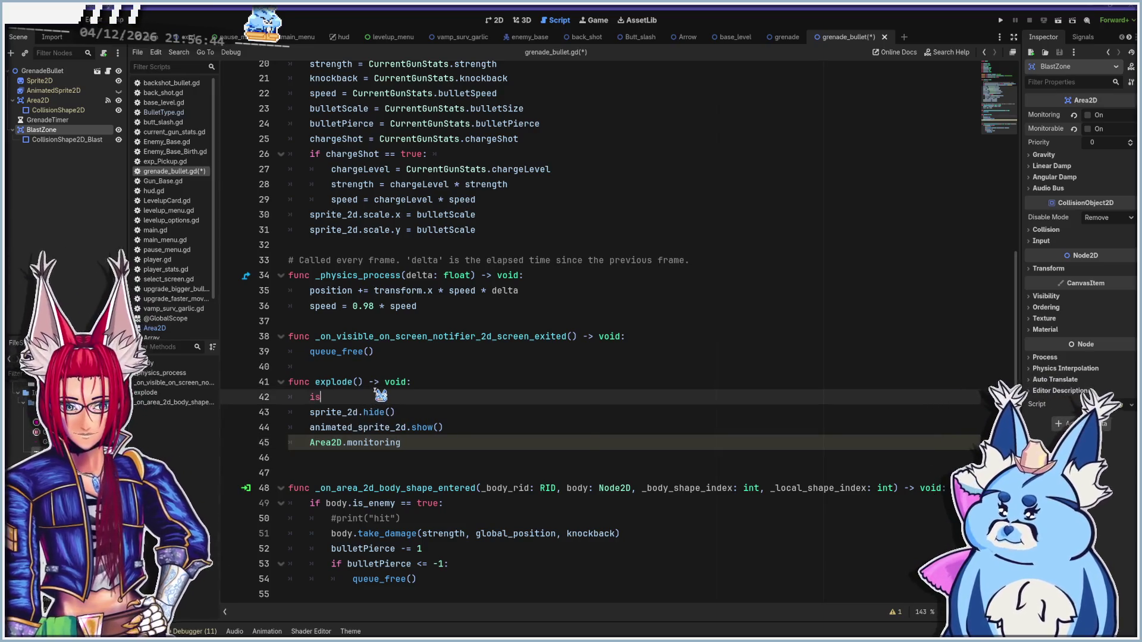
{"action": "type", "text": "_"}
{"action": "key", "text": "Return"}
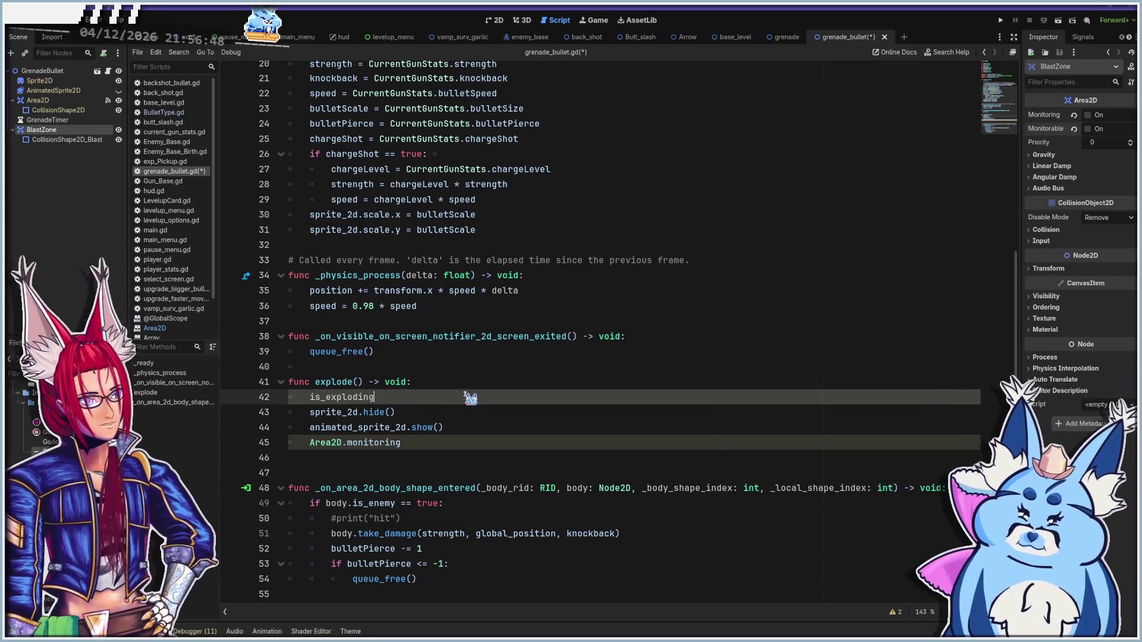
{"action": "type", "text": " = true"}
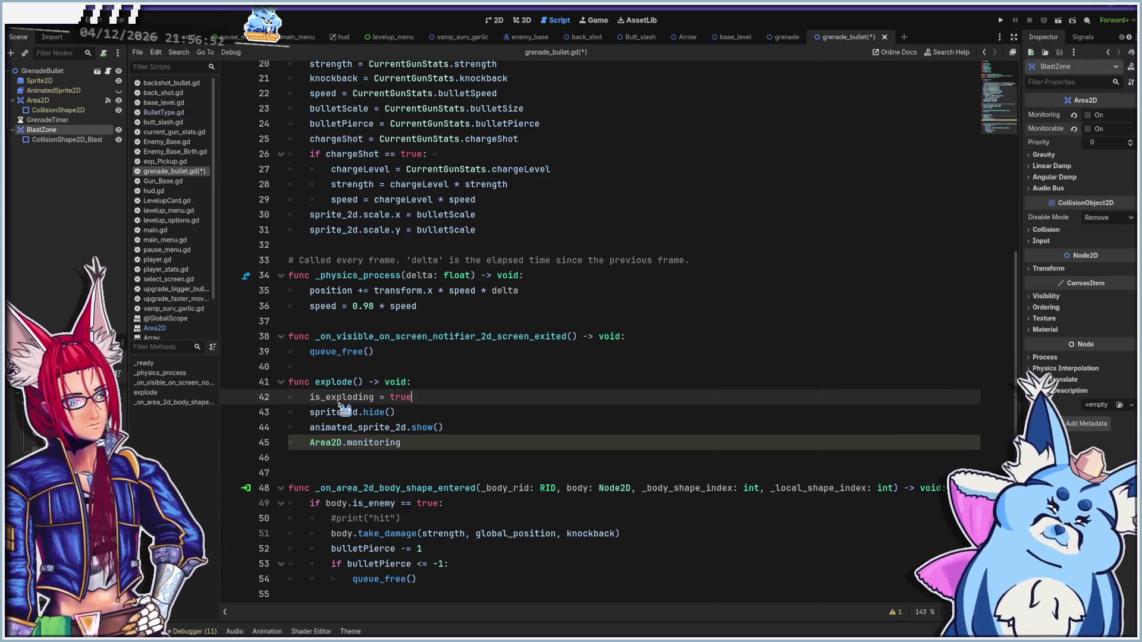
Add a '#swap visuals' comment below the is_exploding line
{"action": "left_click", "coordinate": [446, 442]}
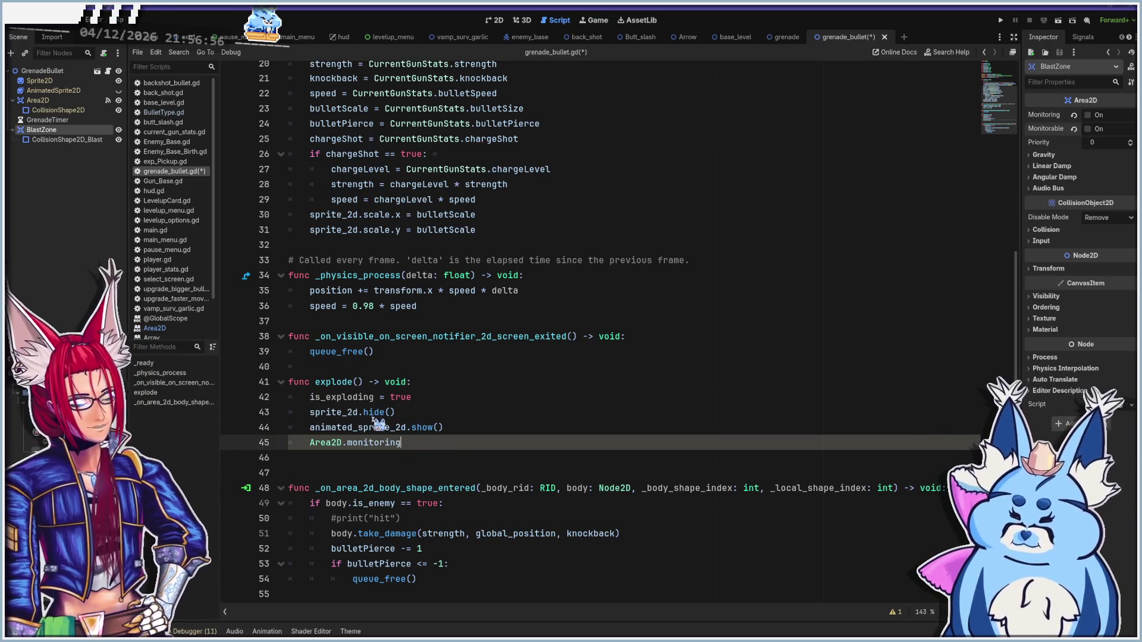
{"action": "left_click", "coordinate": [452, 396]}
{"action": "key", "text": "Return"}
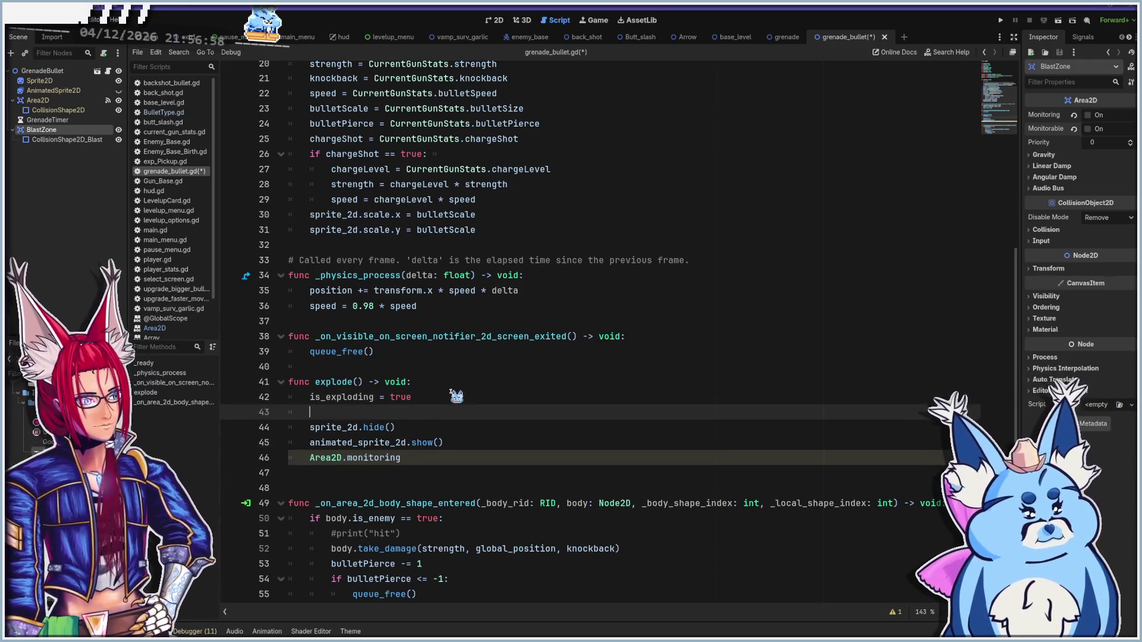
{"action": "type", "text": "#swap visuals"}
Add animated_sprite_2d.play("default") after the sprite's show() line
{"action": "left_click", "coordinate": [470, 445]}
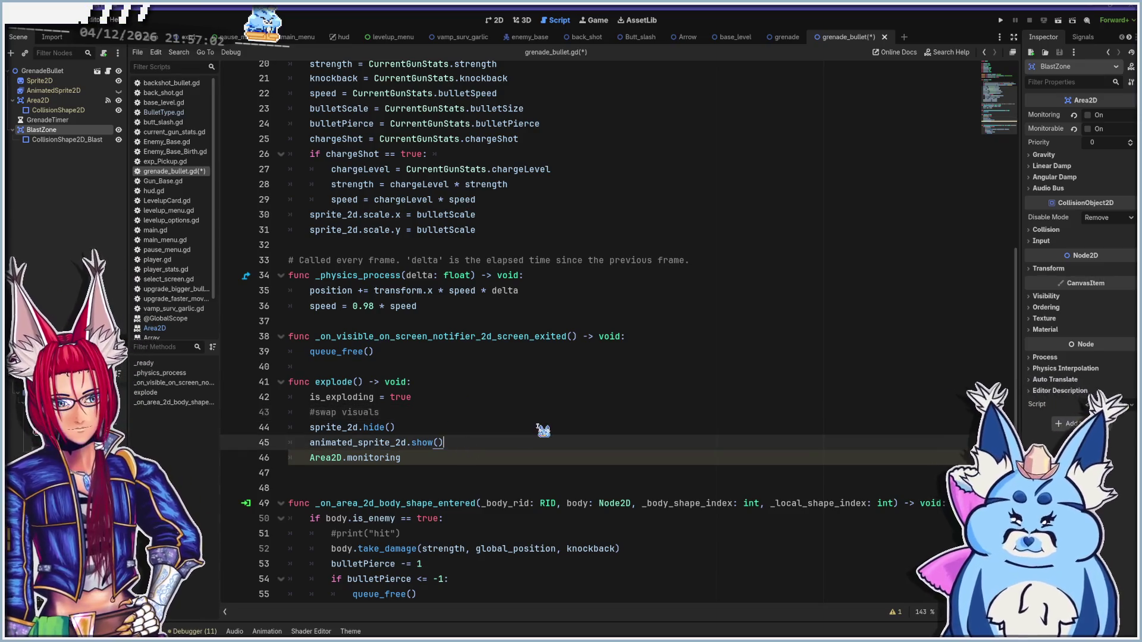
{"action": "key", "text": "Return"}
{"action": "type", "text": "animated_sp"}
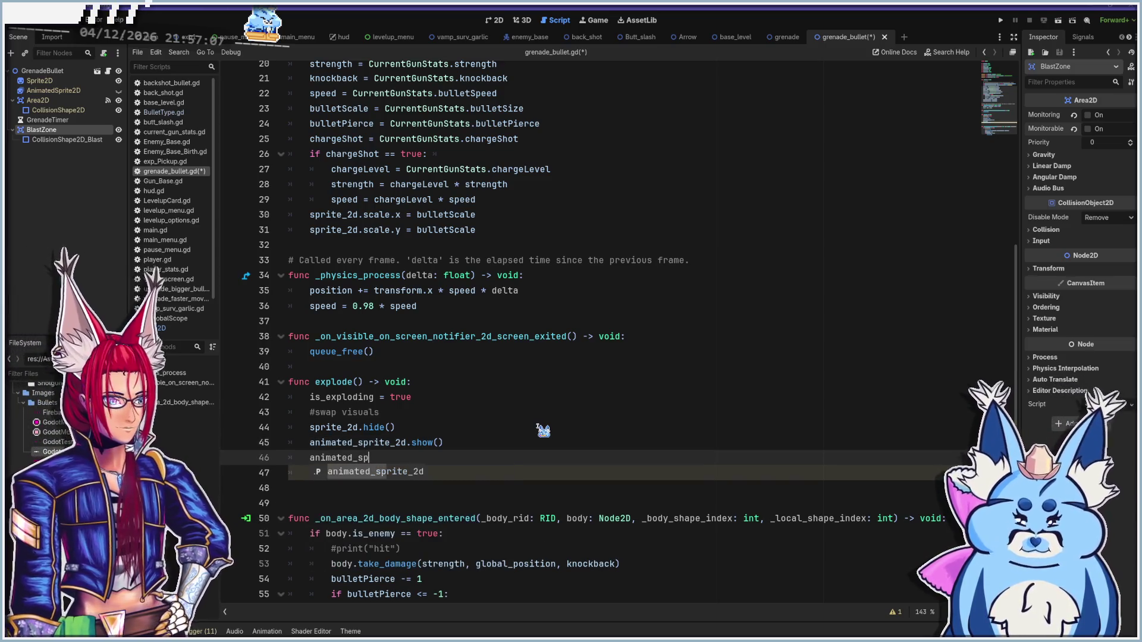
{"action": "key", "text": "Return"}
{"action": "type", "text": ".pl"}
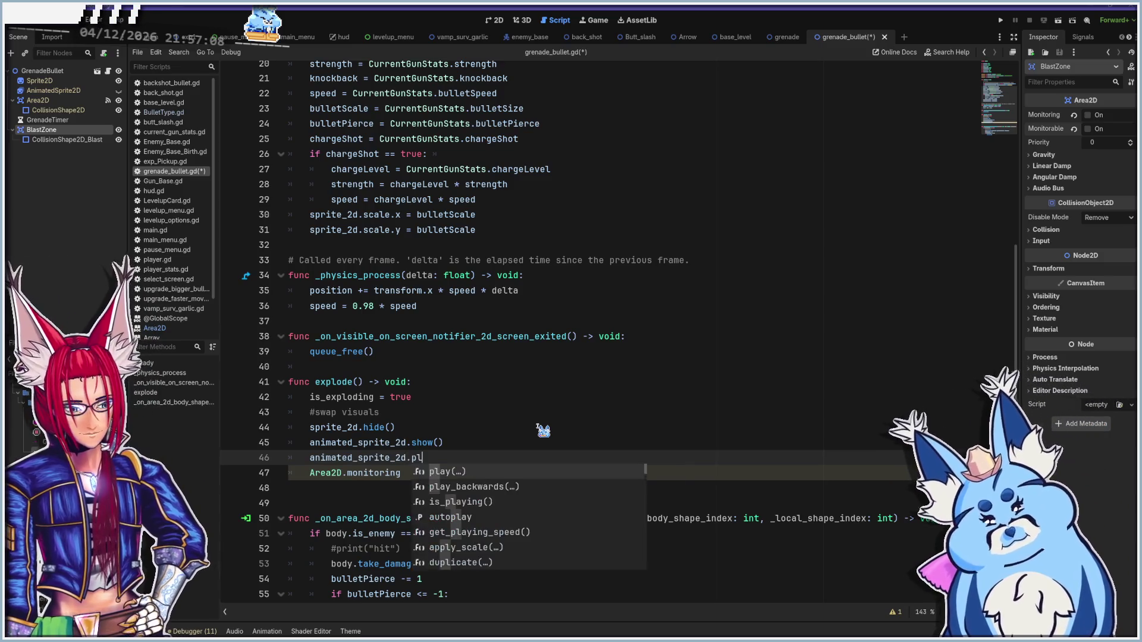
{"action": "key", "text": "Return"}
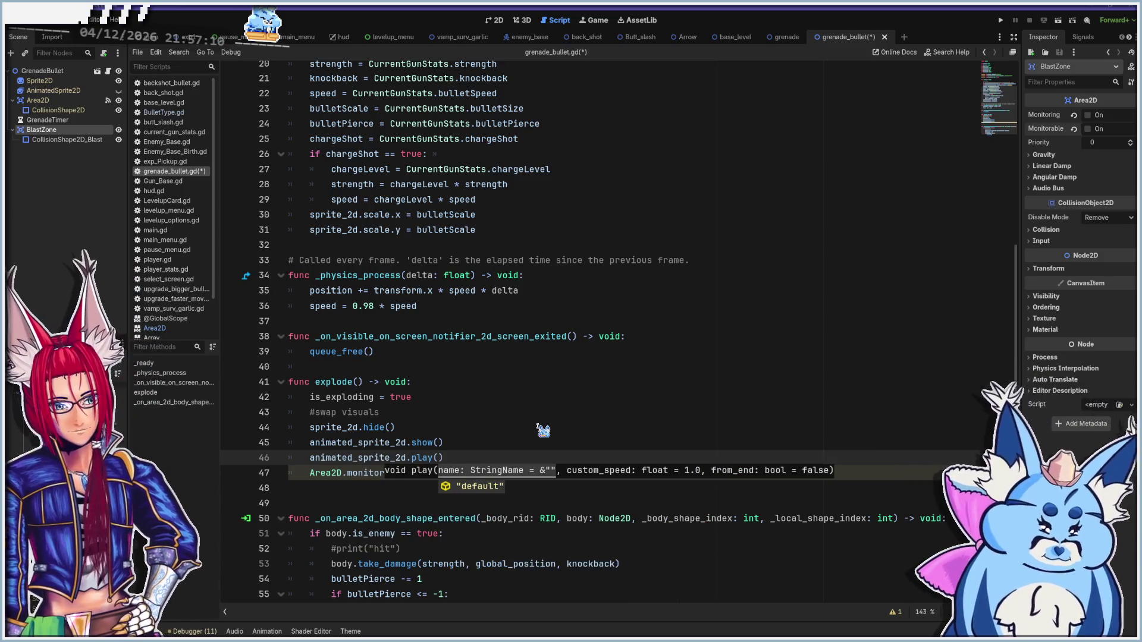
{"action": "key", "text": "Return"}
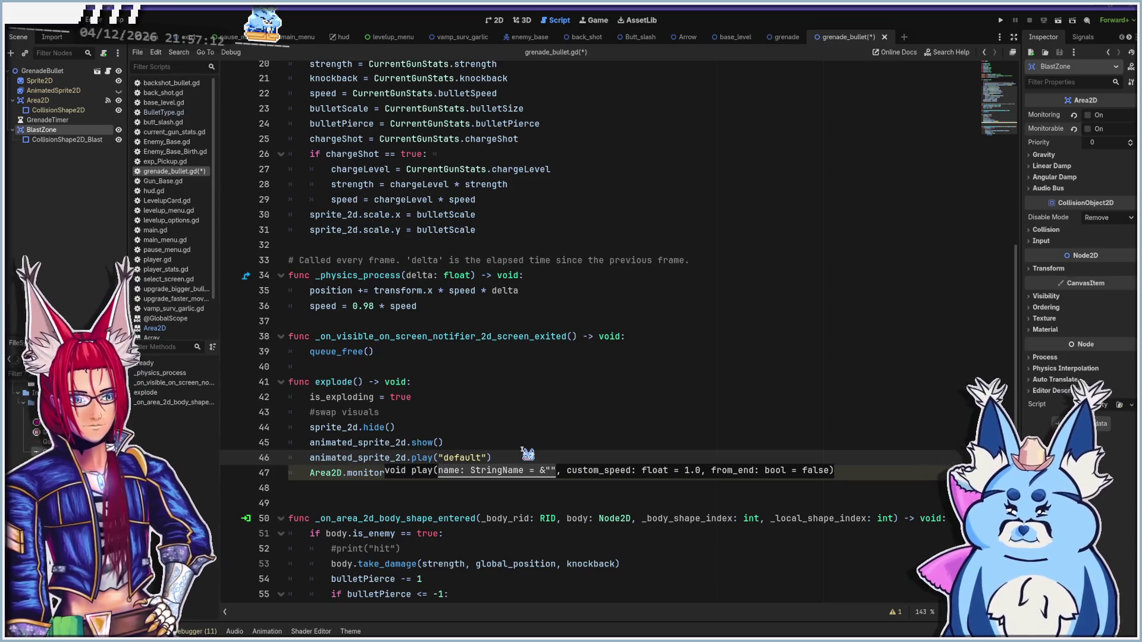
{"action": "left_click", "coordinate": [525, 448]}
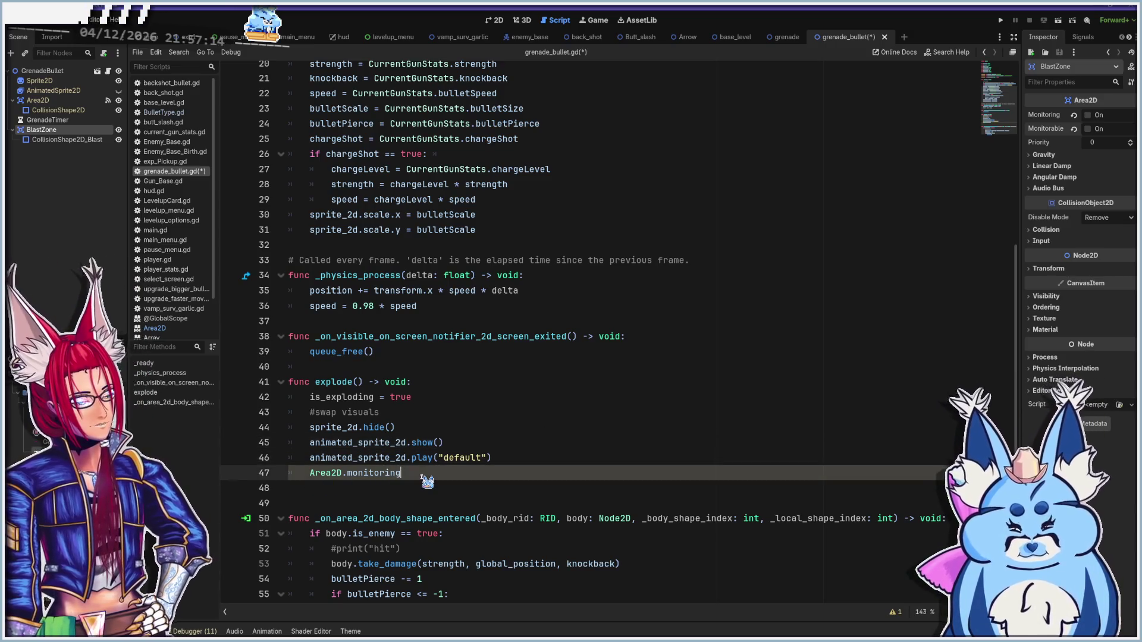
{"action": "left_click", "coordinate": [546, 455]}
Add a '#swap hitboxes' comment, set Area2D.monitoring = false, and begin a blast_zone line
{"action": "key", "text": "Return"}
{"action": "type", "text": "#swap hitboxes"}
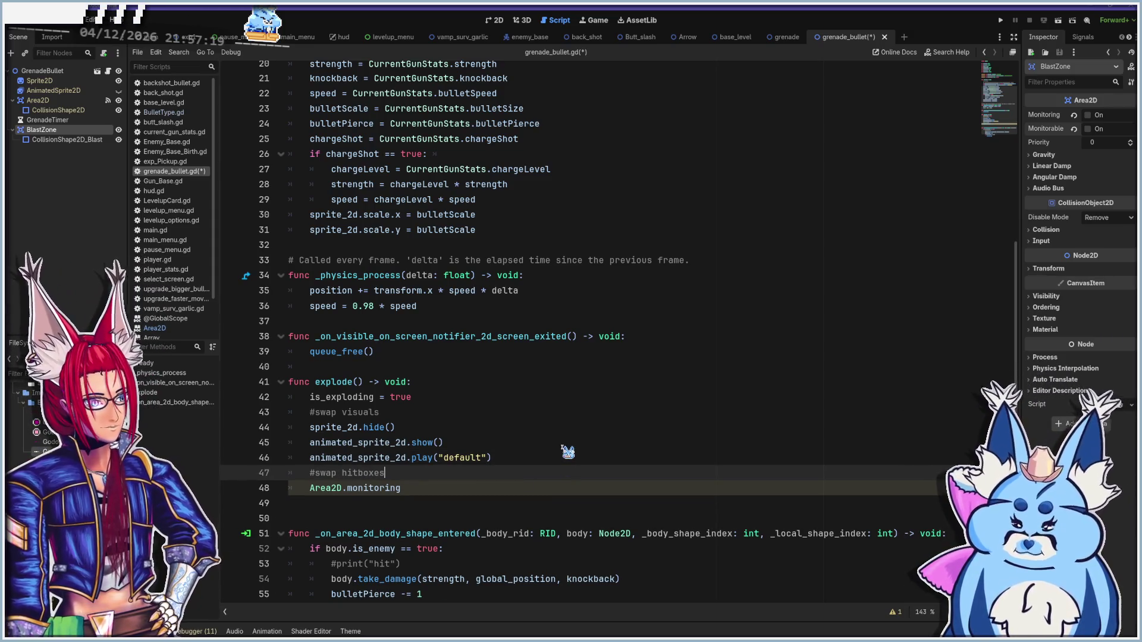
{"action": "key", "text": "Down"}
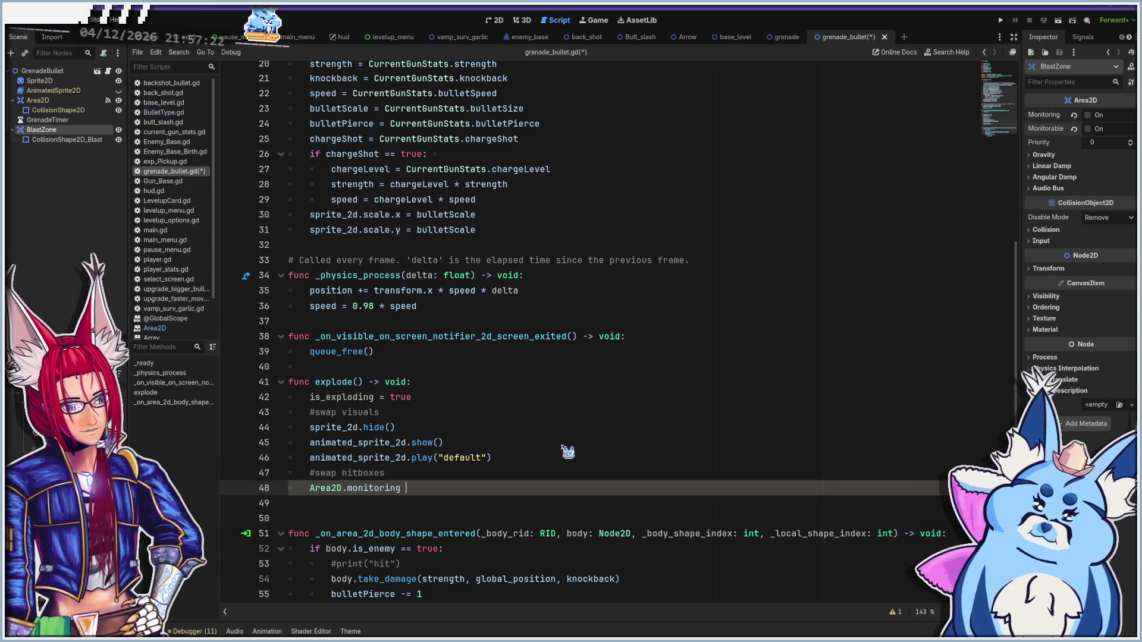
{"action": "type", "text": "= false"}
{"action": "key", "text": "Return"}
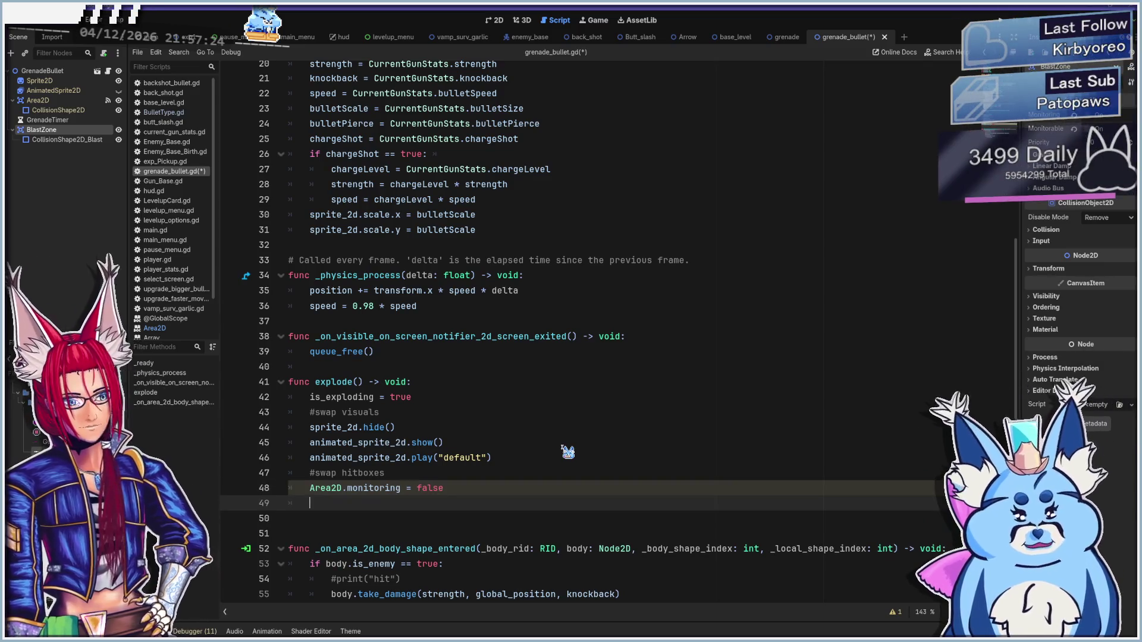
{"action": "type", "text": "bla"}
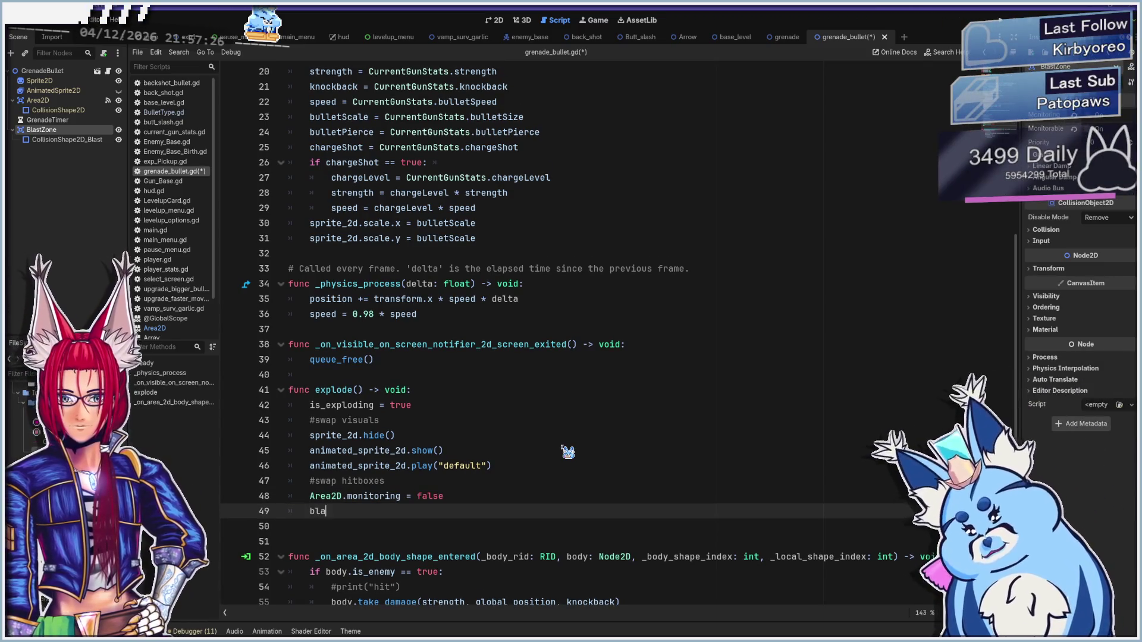
{"action": "type", "text": "stz"}
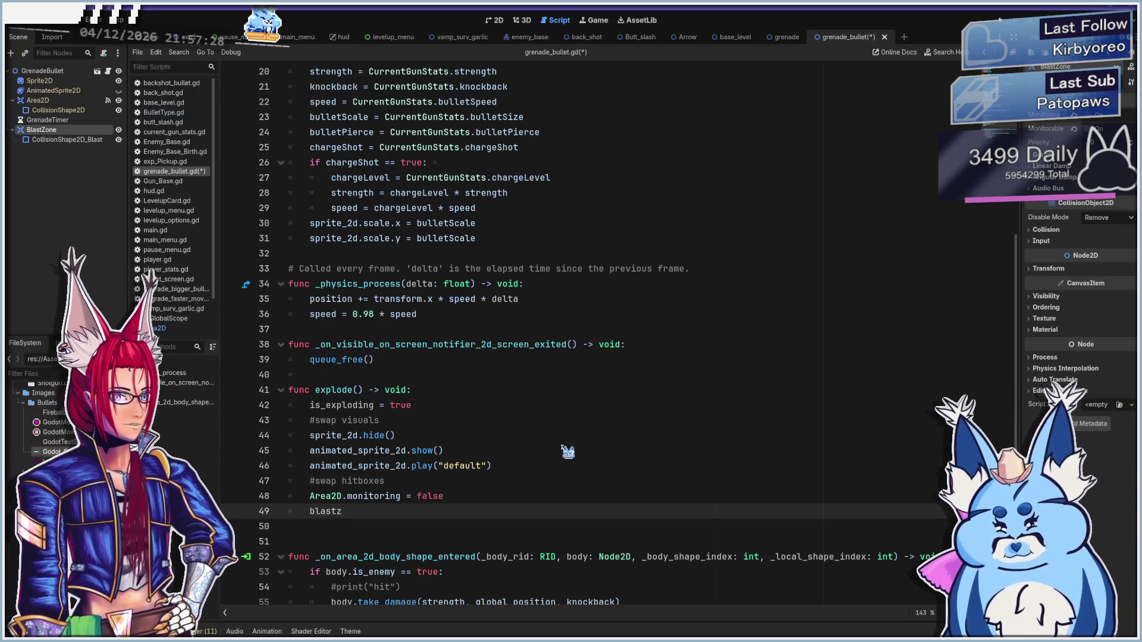
{"action": "scroll", "coordinate": [568, 451], "scroll_direction": "up", "scroll_amount": 6}
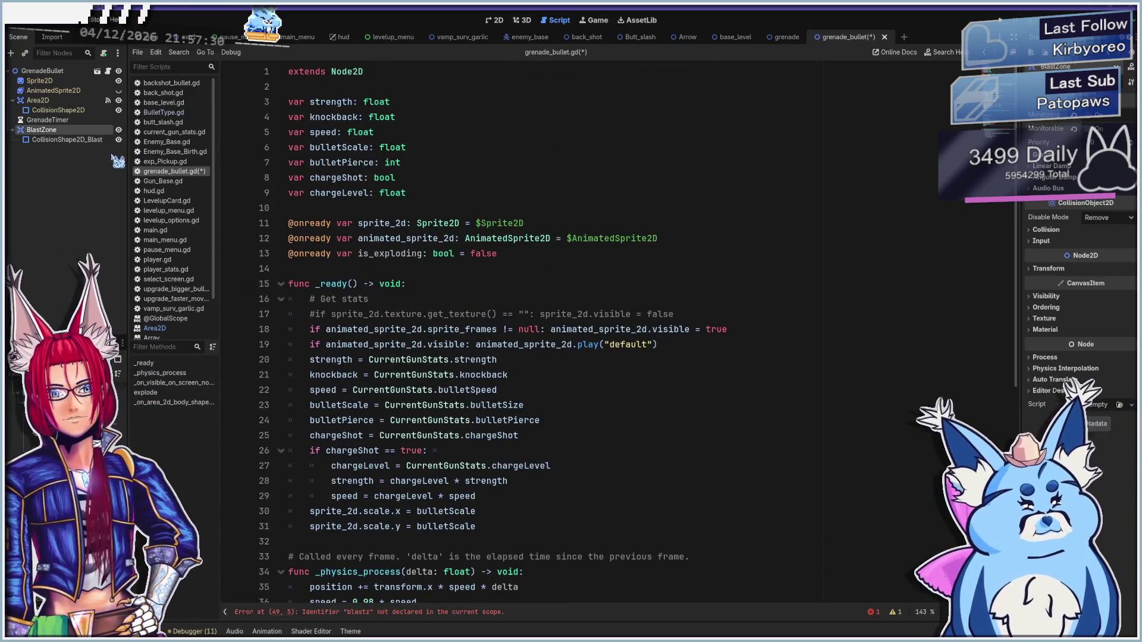
{"action": "mouse_move", "coordinate": [52, 133]}
{"action": "left_mouse_down"}
{"action": "mouse_move", "coordinate": [268, 150]}
{"action": "mouse_move", "coordinate": [291, 268]}
{"action": "left_mouse_up"}
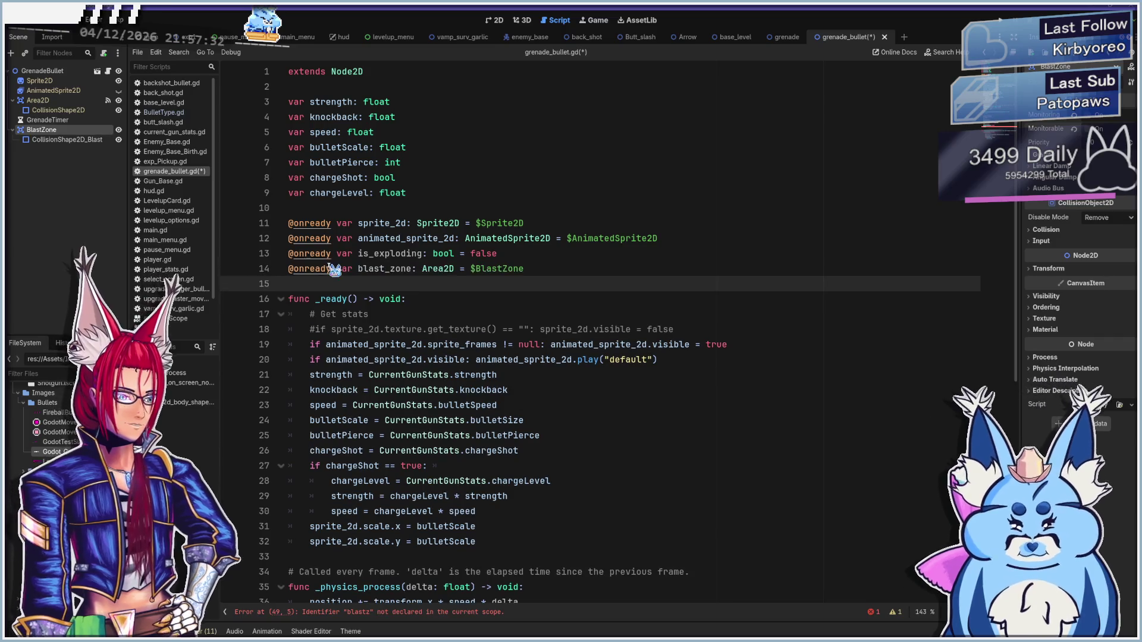
{"action": "scroll", "coordinate": [485, 244], "scroll_direction": "down", "scroll_amount": 8}
{"action": "left_click", "coordinate": [394, 452]}
{"action": "key", "text": "BackSpace"}
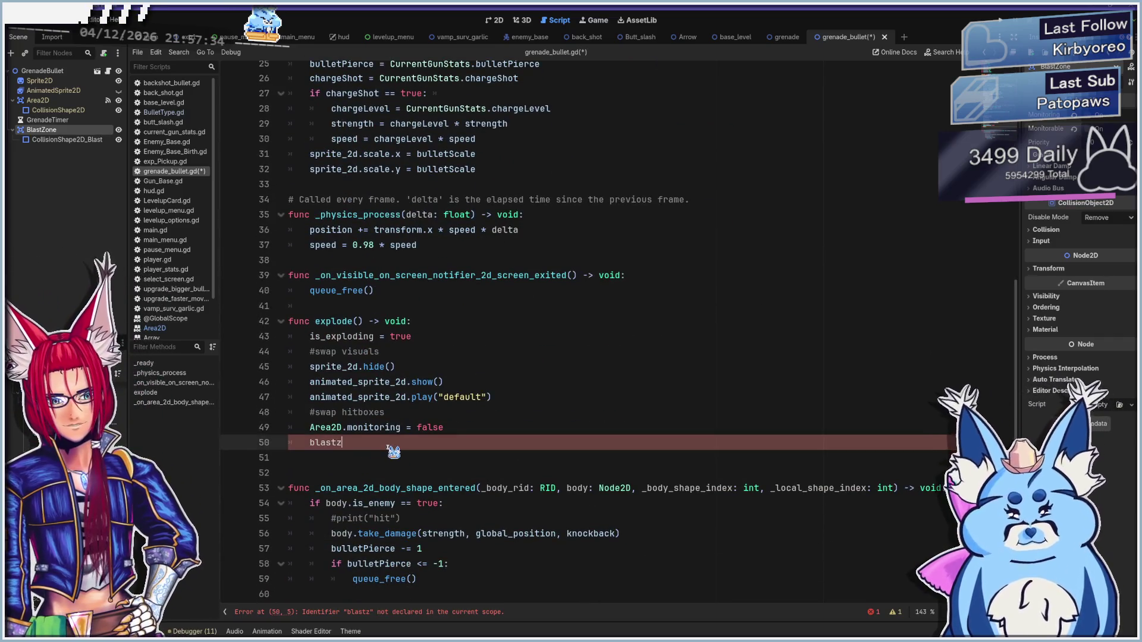
{"action": "type", "text": "_"}
{"action": "key", "text": "Return"}
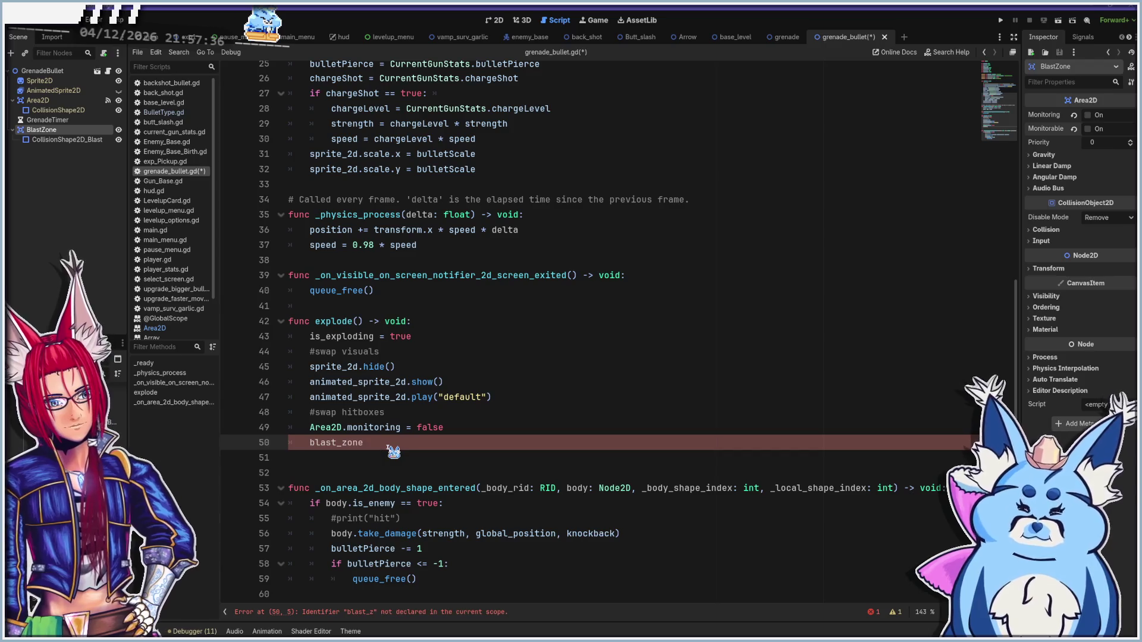
{"action": "type", "text": ".monitor"}
{"action": "key", "text": "Return"}
{"action": "type", "text": "true"}
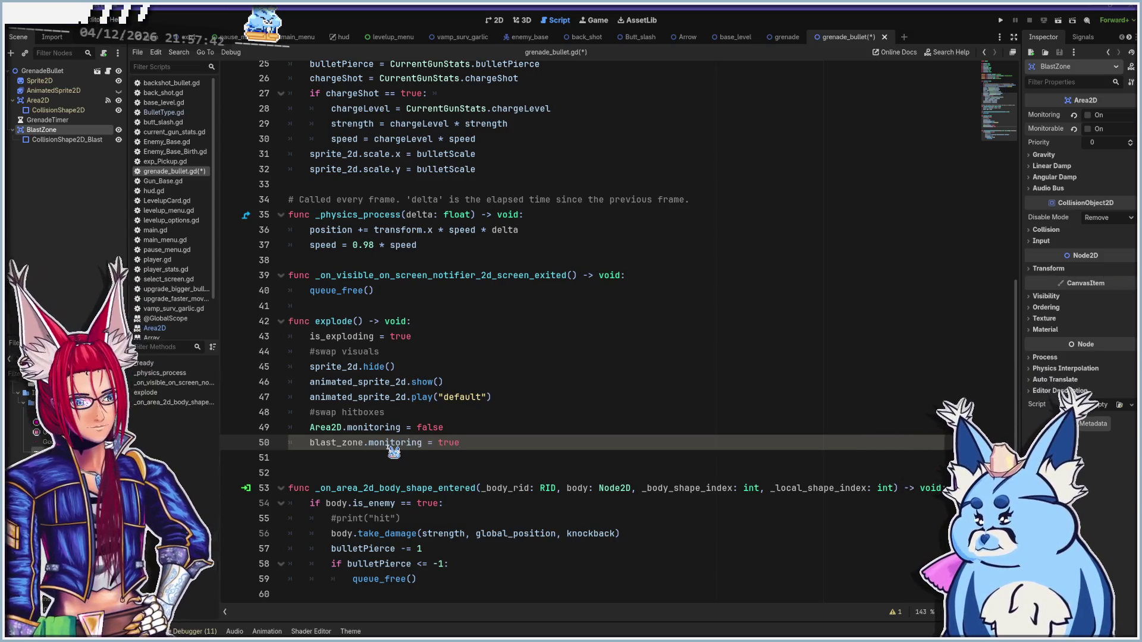
{"action": "scroll", "coordinate": [467, 425], "scroll_direction": "up", "scroll_amount": 1}
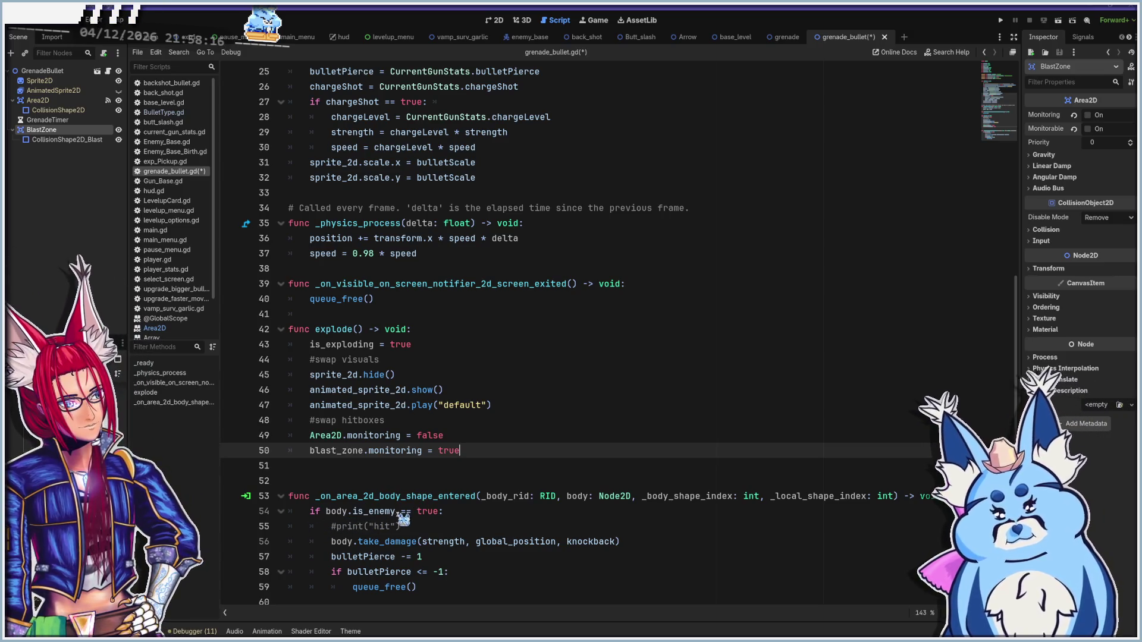
Add speed = 0 inside the Area2D handler's is_enemy check
{"action": "left_click", "coordinate": [461, 513]}
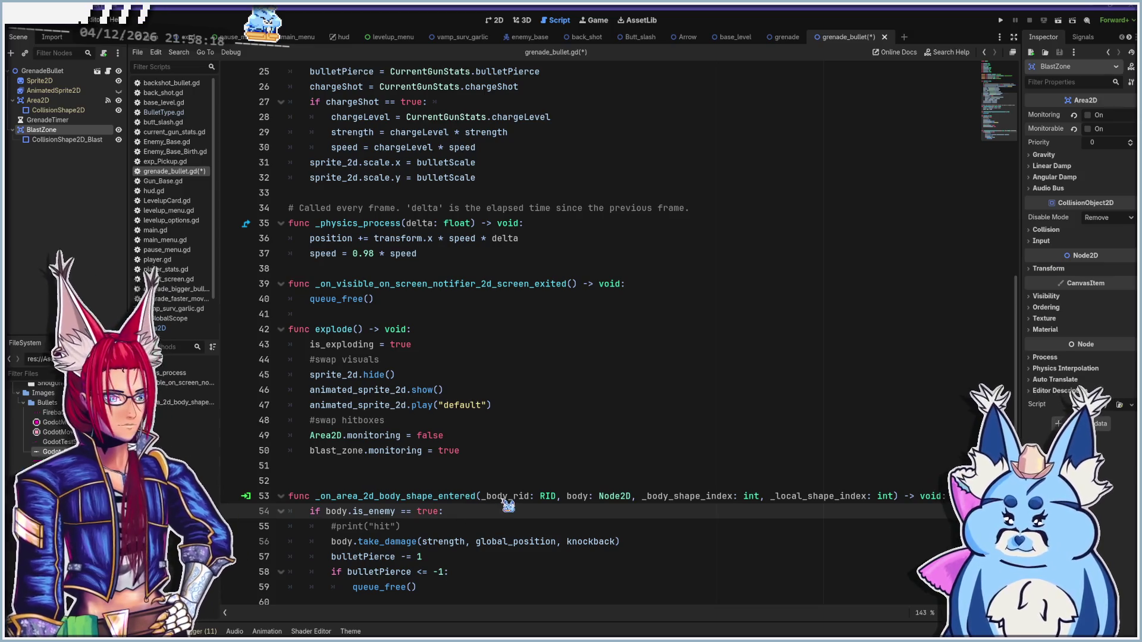
{"action": "key", "text": "Return"}
{"action": "key", "text": "Return"}
{"action": "key", "text": "Return"}
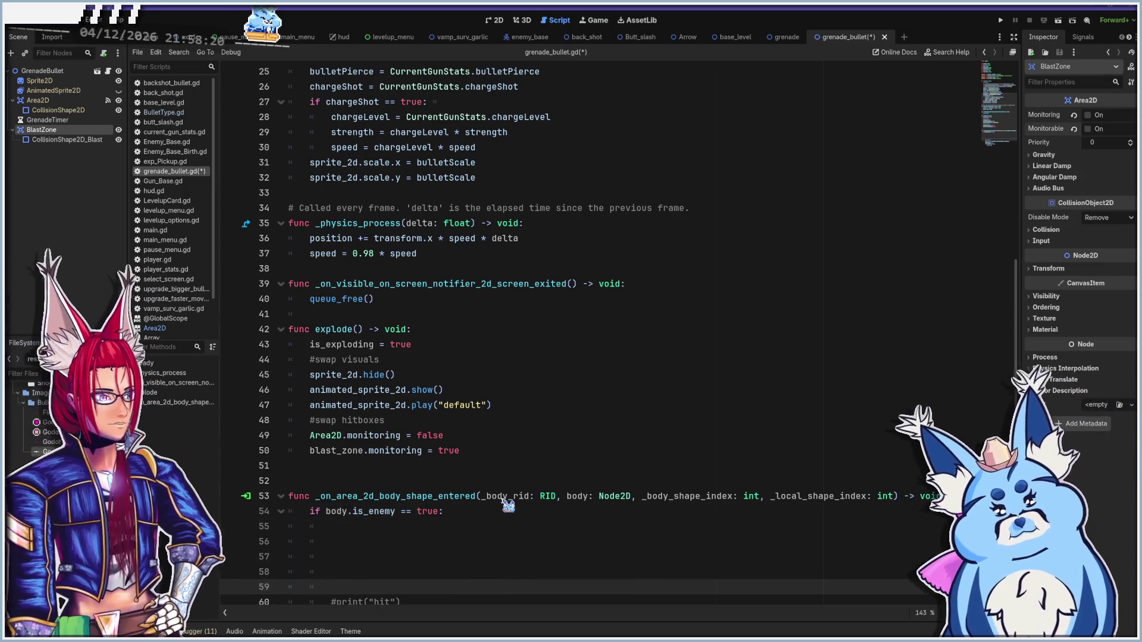
{"action": "scroll", "coordinate": [509, 506], "scroll_direction": "down", "scroll_amount": 2}
{"action": "left_click", "coordinate": [412, 450]}
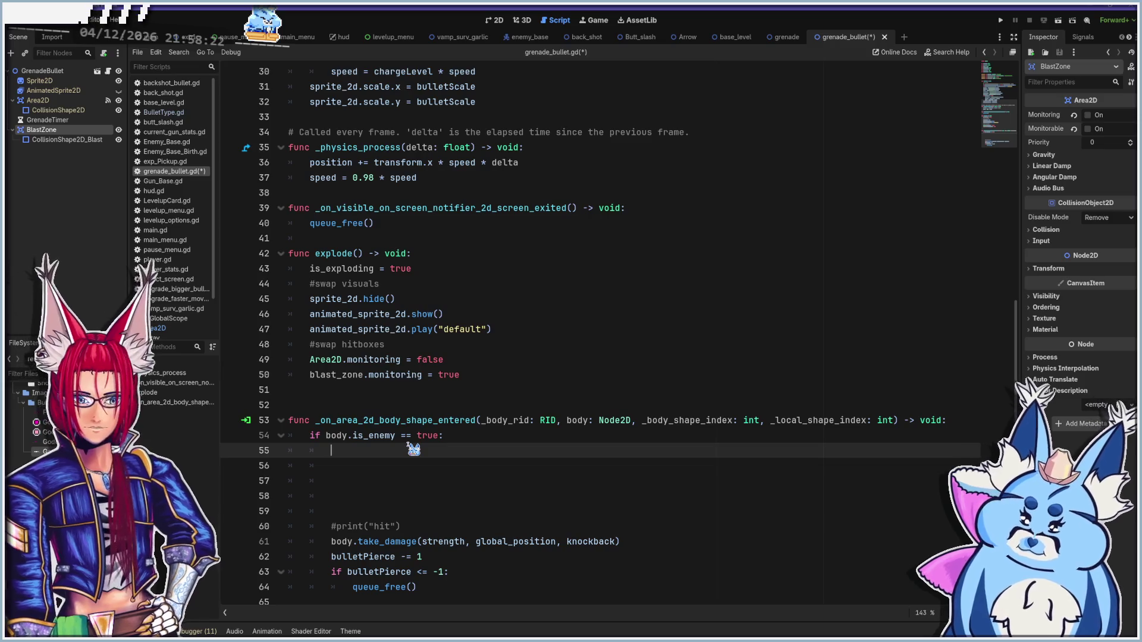
{"action": "type", "text": "speed"}
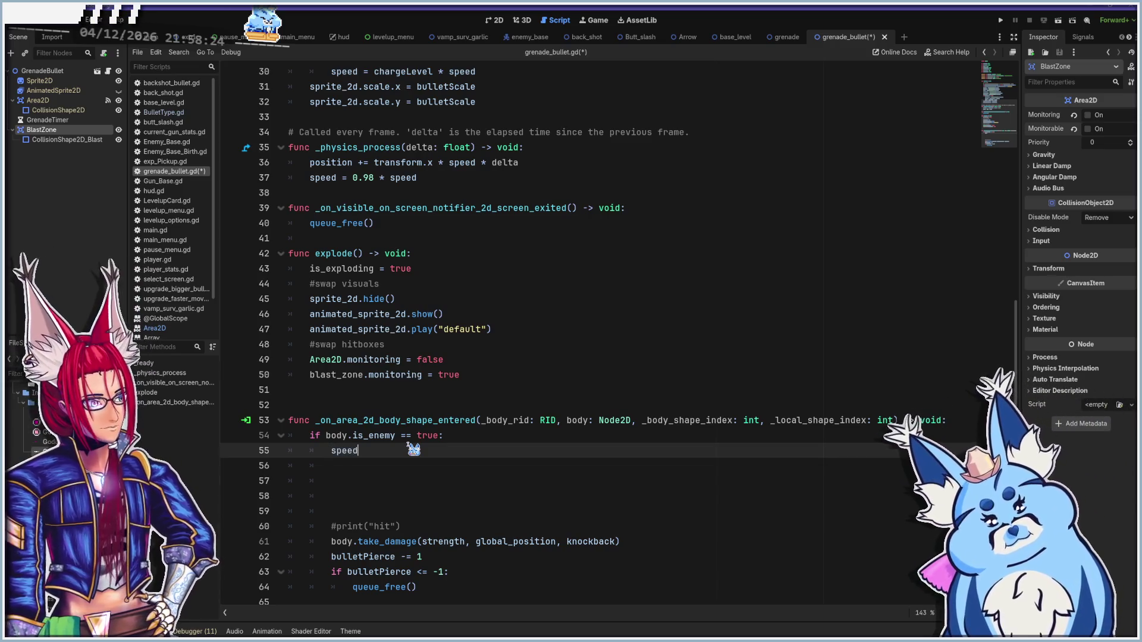
{"action": "type", "text": " = "}
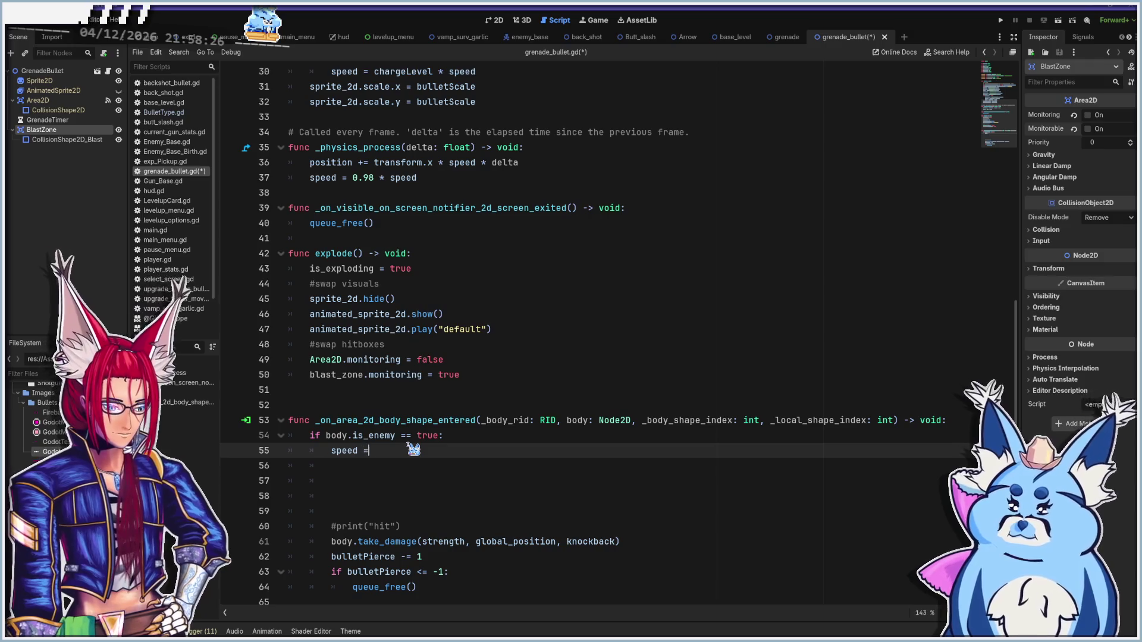
{"action": "type", "text": "0"}
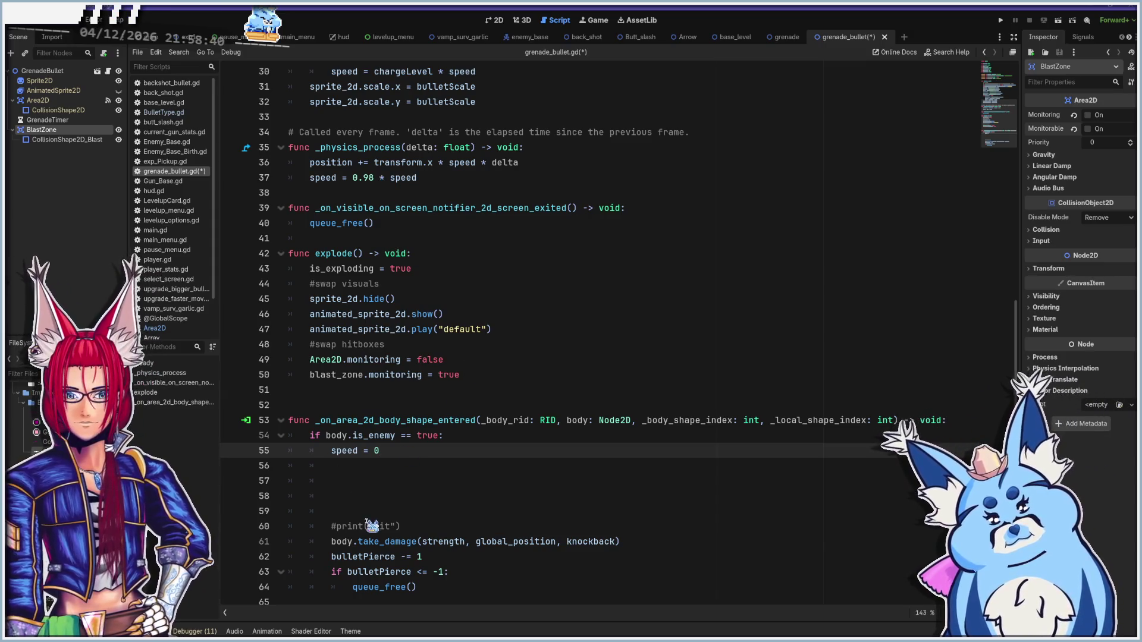
Show BlastZone's signals in the Node dock's Signals tab
{"action": "left_click", "coordinate": [367, 525]}
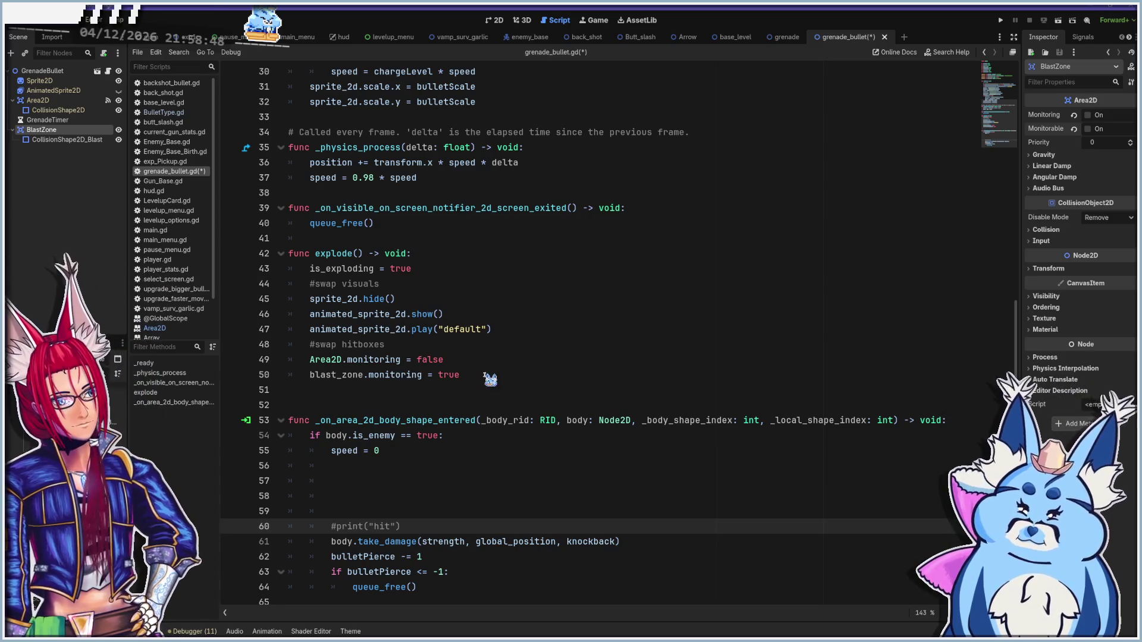
{"action": "left_click", "coordinate": [481, 377]}
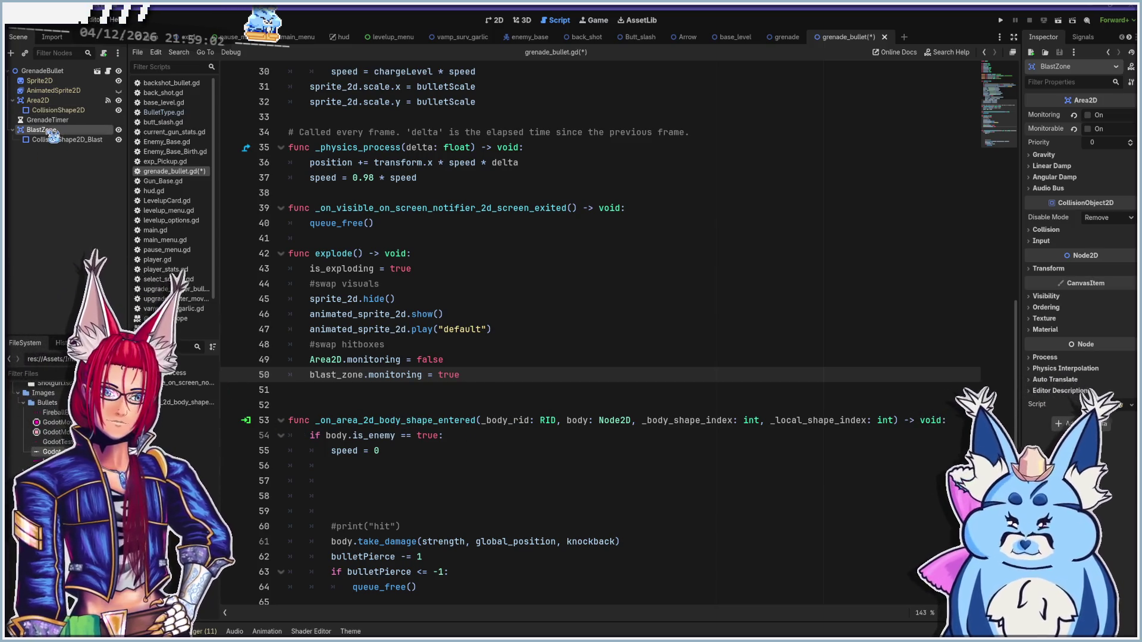
{"action": "left_click", "coordinate": [1082, 37]}
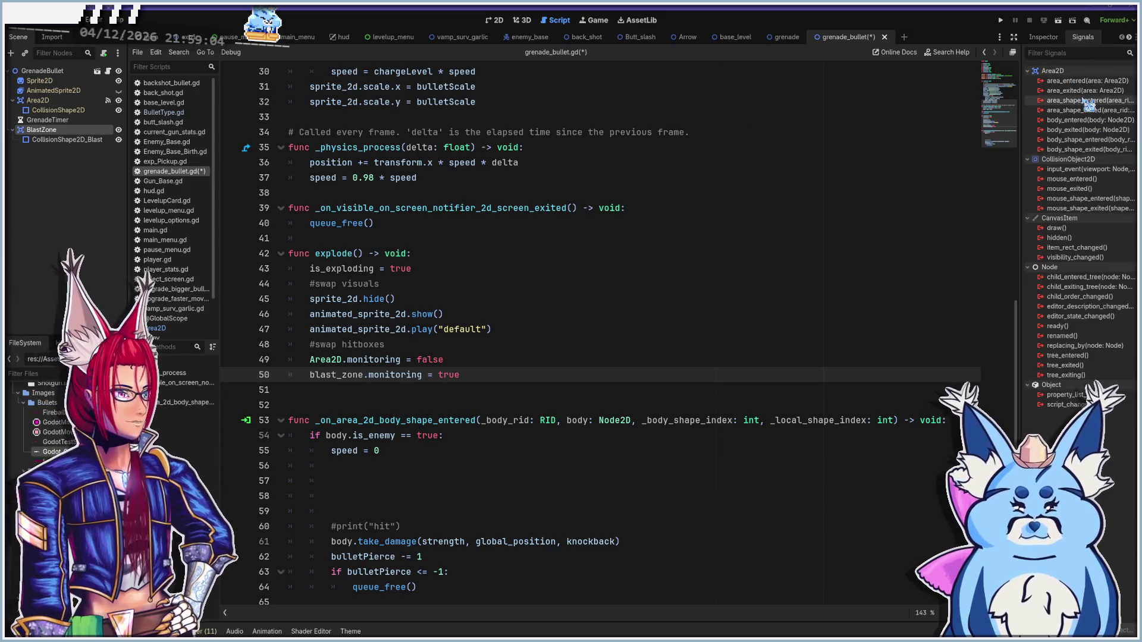
Connect BlastZone's body_shape_entered to a new handler, copy the is_enemy check, and select the stub's pass line
{"action": "mouse_move", "coordinate": [1078, 142]}
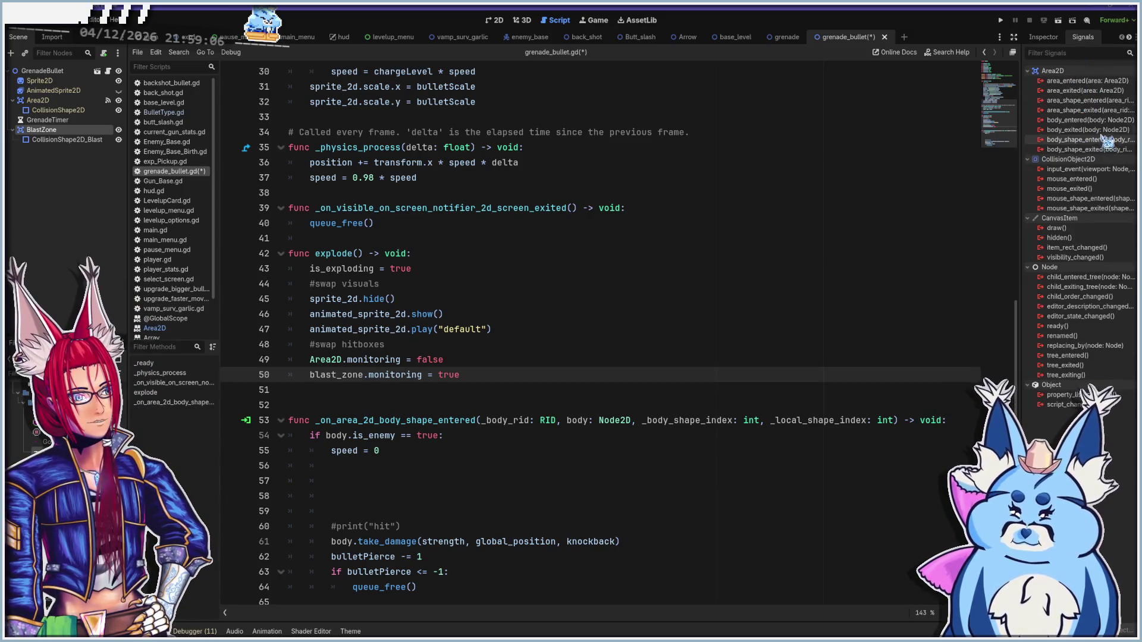
{"action": "double_click", "coordinate": [1074, 140]}
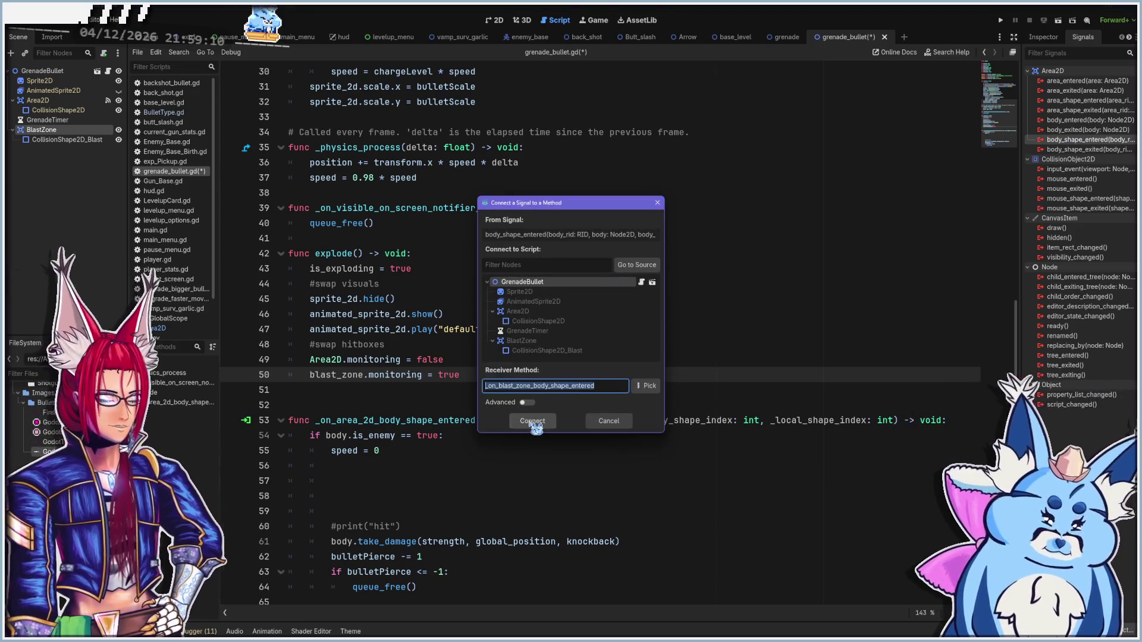
{"action": "left_click", "coordinate": [532, 421]}
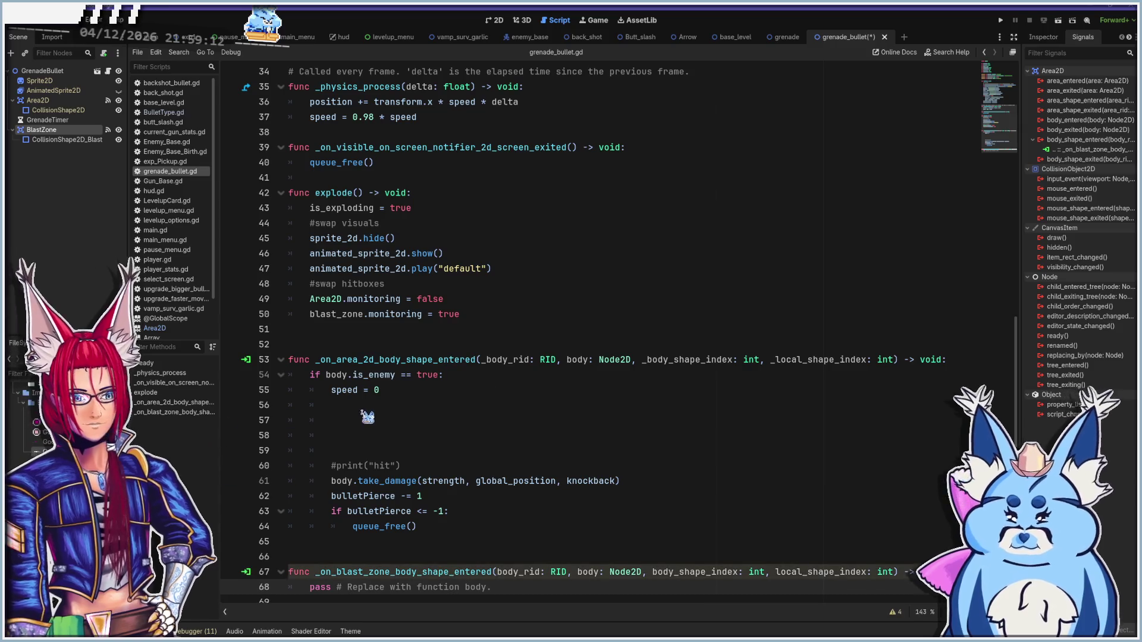
{"action": "left_click_drag", "start_coordinate": [311, 375], "coordinate": [494, 378]}
{"action": "key", "text": "ctrl+c"}
{"action": "scroll", "coordinate": [467, 460], "scroll_direction": "down", "scroll_amount": 1}
{"action": "left_click_drag", "start_coordinate": [499, 586], "coordinate": [304, 587]}
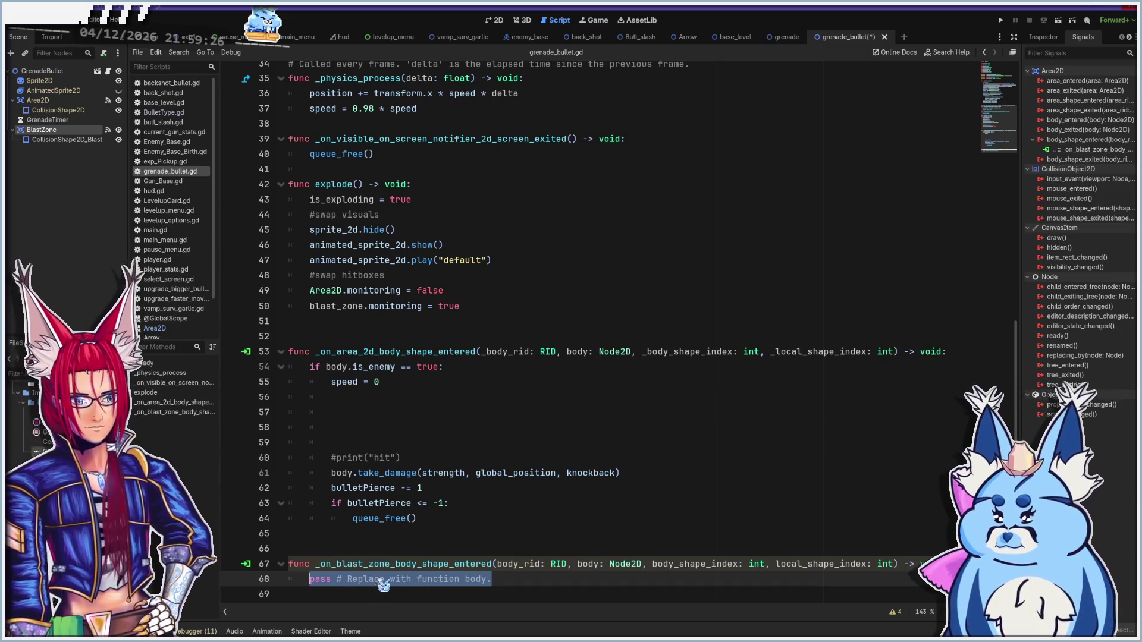
Paste the is_enemy check over pass and cut the damage lines out of the Area2D handler
{"action": "key", "text": "ctrl+v"}
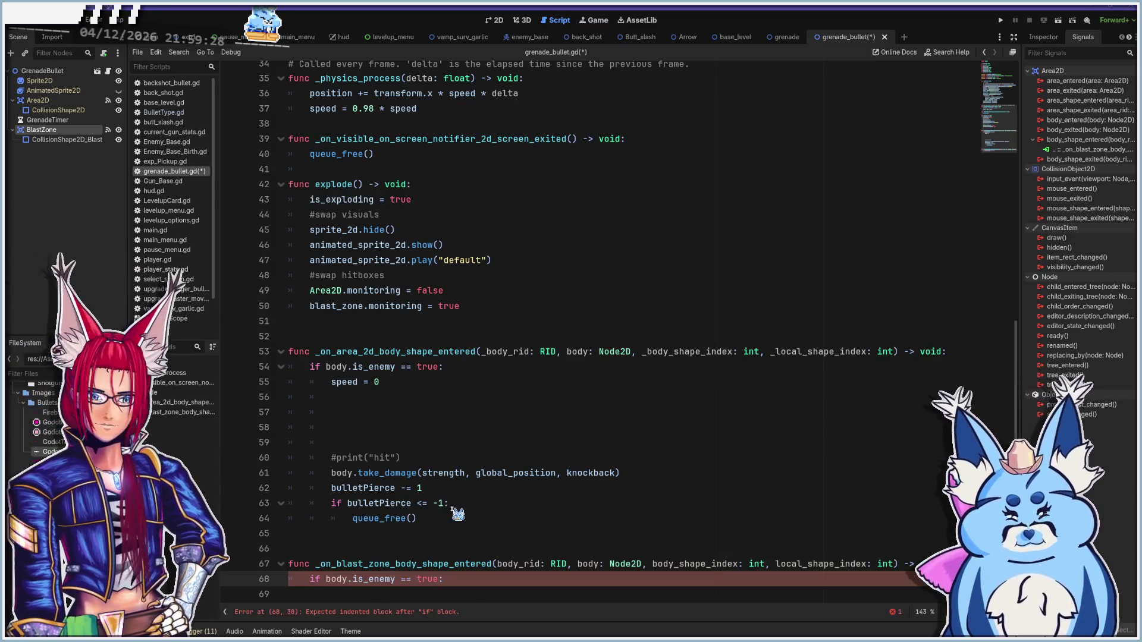
{"action": "mouse_move", "coordinate": [452, 517]}
{"action": "left_mouse_down"}
{"action": "mouse_move", "coordinate": [283, 497]}
{"action": "mouse_move", "coordinate": [265, 475]}
{"action": "left_mouse_up"}
{"action": "key", "text": "ctrl+c"}
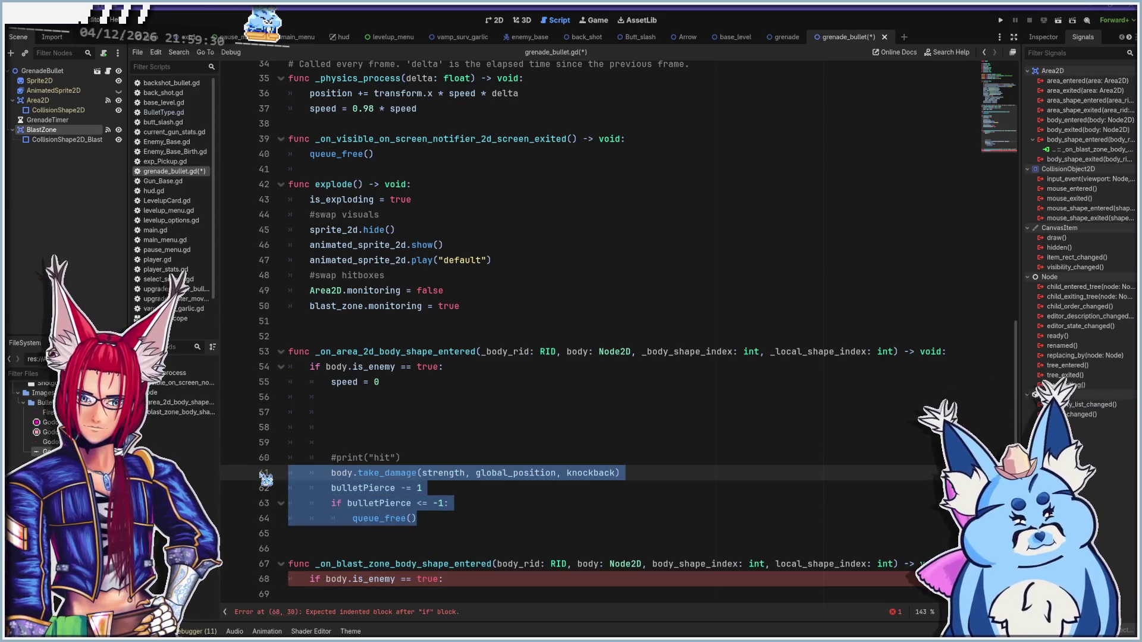
{"action": "key", "text": "BackSpace"}
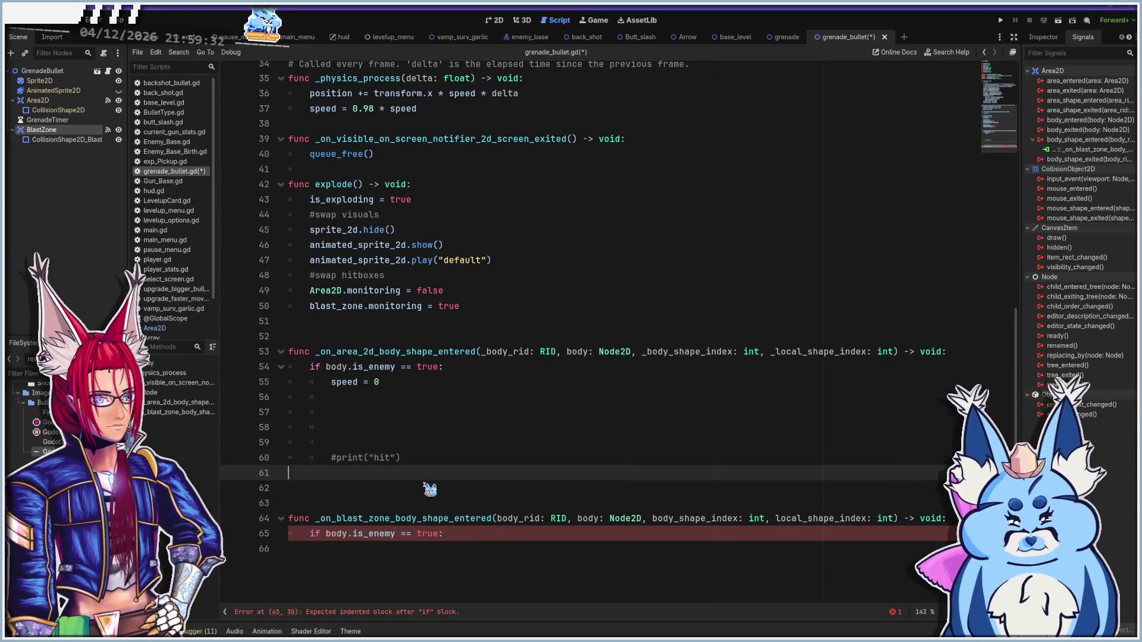
{"action": "key", "text": "BackSpace"}
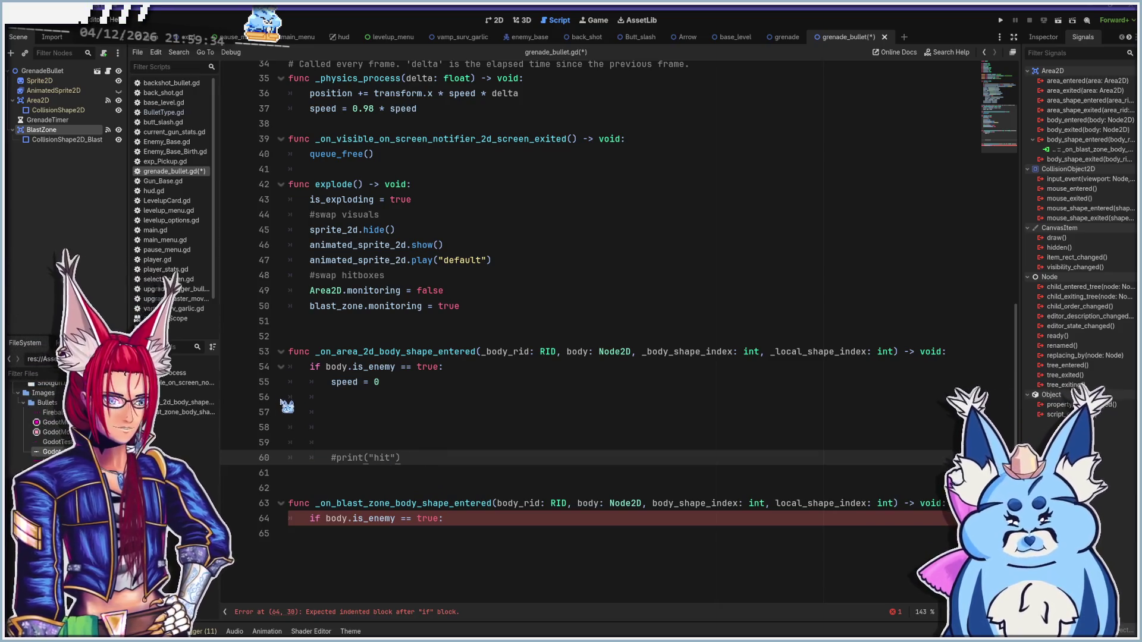
{"action": "left_click", "coordinate": [291, 398], "text": "shift"}
{"action": "key", "text": "BackSpace"}
{"action": "key", "text": "BackSpace"}
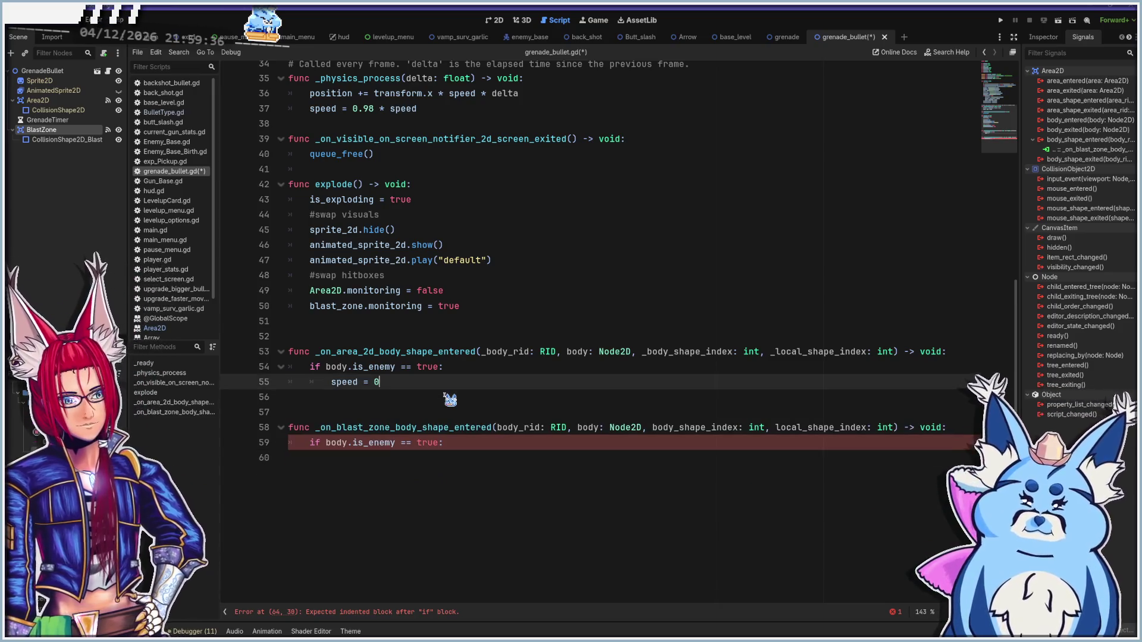
Paste take_damage and queue_free() under the blast zone enemy check, fix indentation, and delete the bulletPierce lines
{"action": "left_click", "coordinate": [472, 443]}
{"action": "key", "text": "Return"}
{"action": "key", "text": "ctrl+v"}
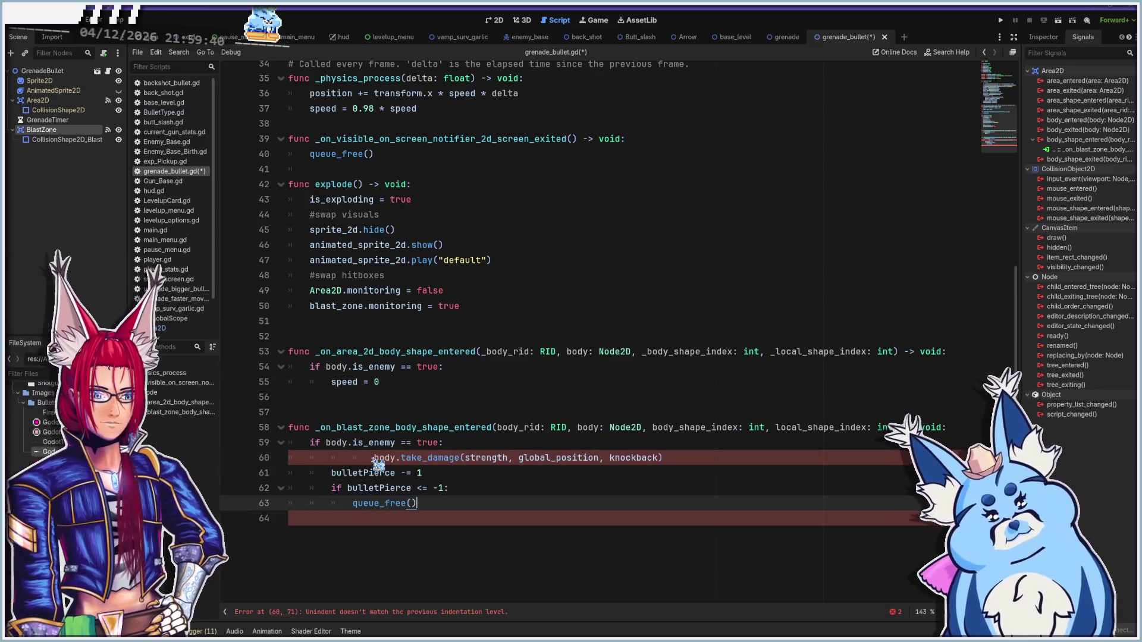
{"action": "left_click", "coordinate": [373, 458]}
{"action": "key", "text": "BackSpace"}
{"action": "key", "text": "BackSpace"}
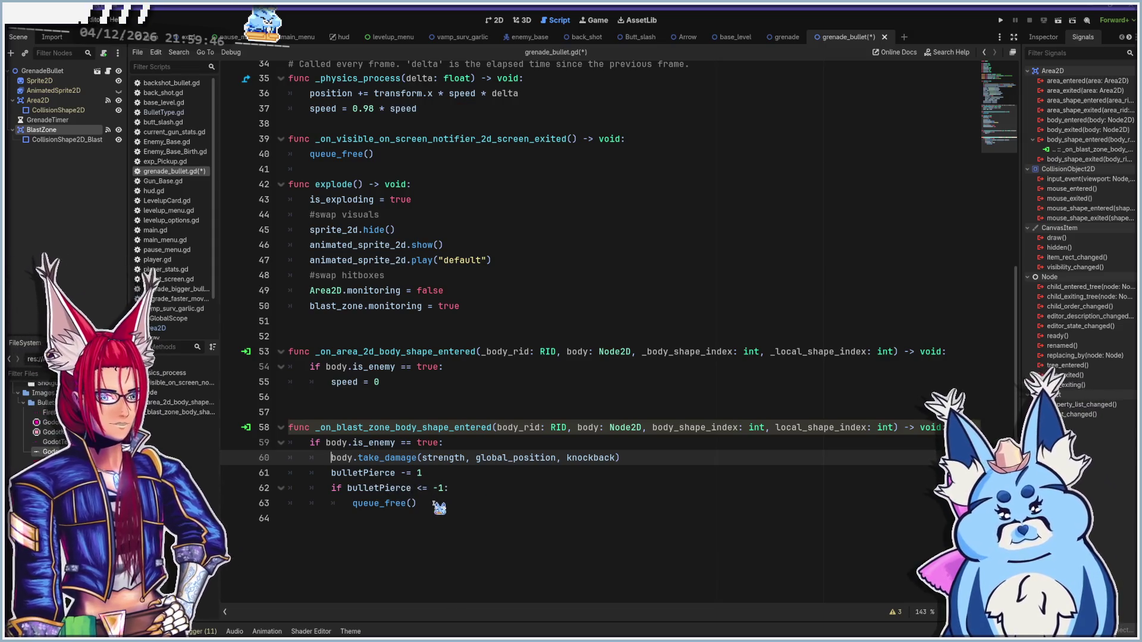
{"action": "left_click", "coordinate": [355, 506]}
{"action": "key", "text": "BackSpace"}
{"action": "mouse_move", "coordinate": [457, 493]}
{"action": "left_mouse_down"}
{"action": "mouse_move", "coordinate": [244, 493]}
{"action": "mouse_move", "coordinate": [241, 483]}
{"action": "left_mouse_up"}
{"action": "key", "text": "BackSpace"}
{"action": "key", "text": "BackSpace"}
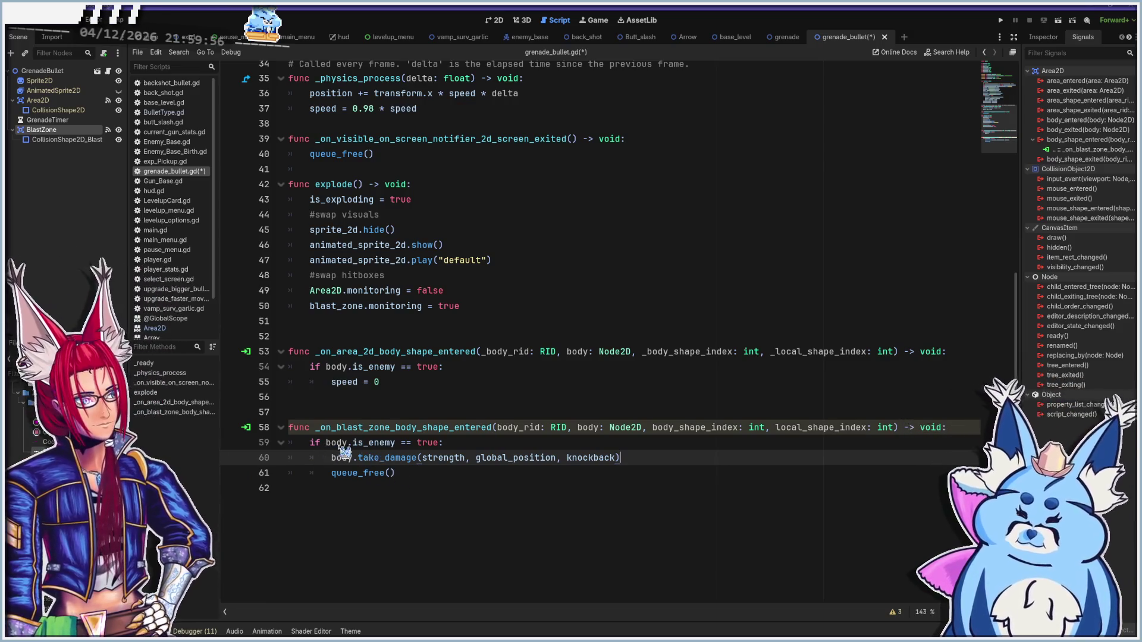
{"action": "mouse_move", "coordinate": [578, 464]}
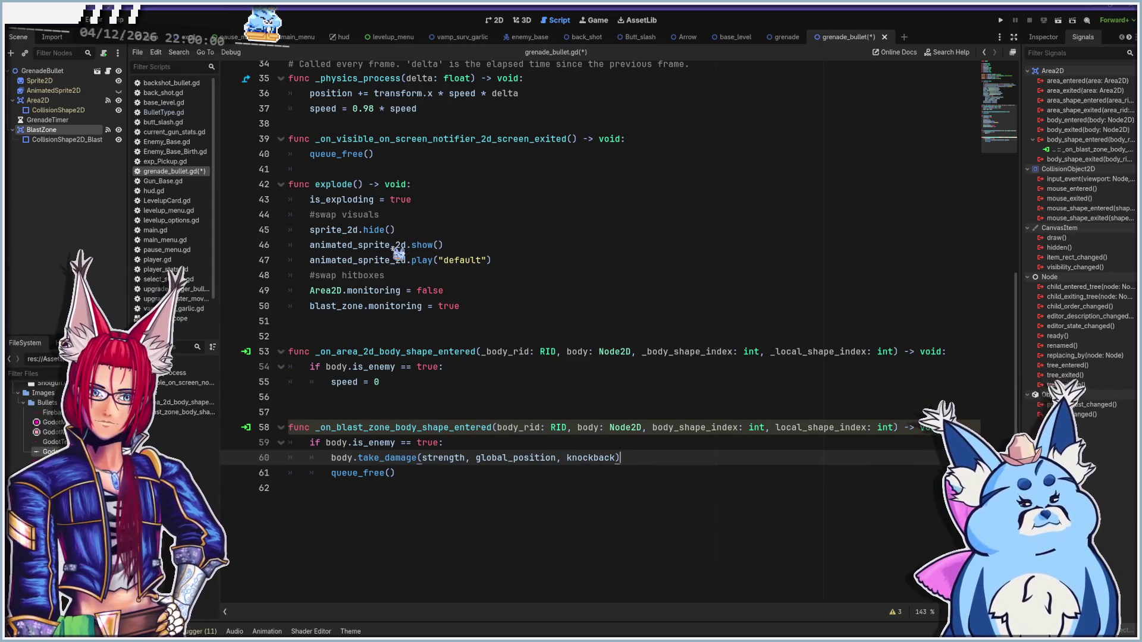
{"action": "left_click", "coordinate": [485, 305]}
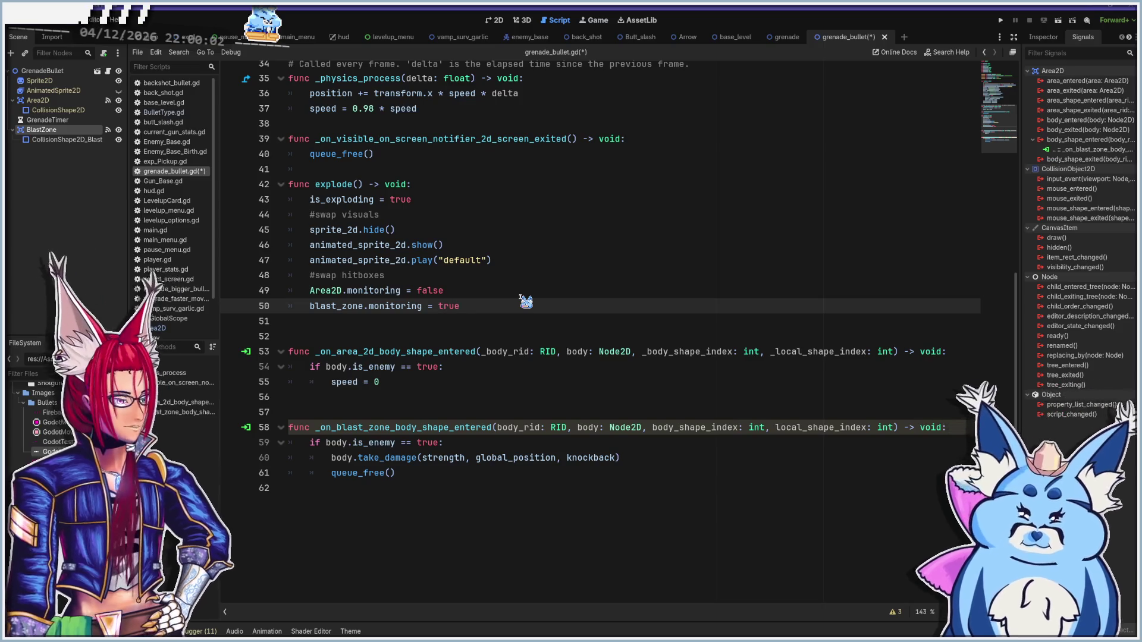
Add a blank line in explode(), then try and remove a mistaken func explode() line
{"action": "key", "text": "Return"}
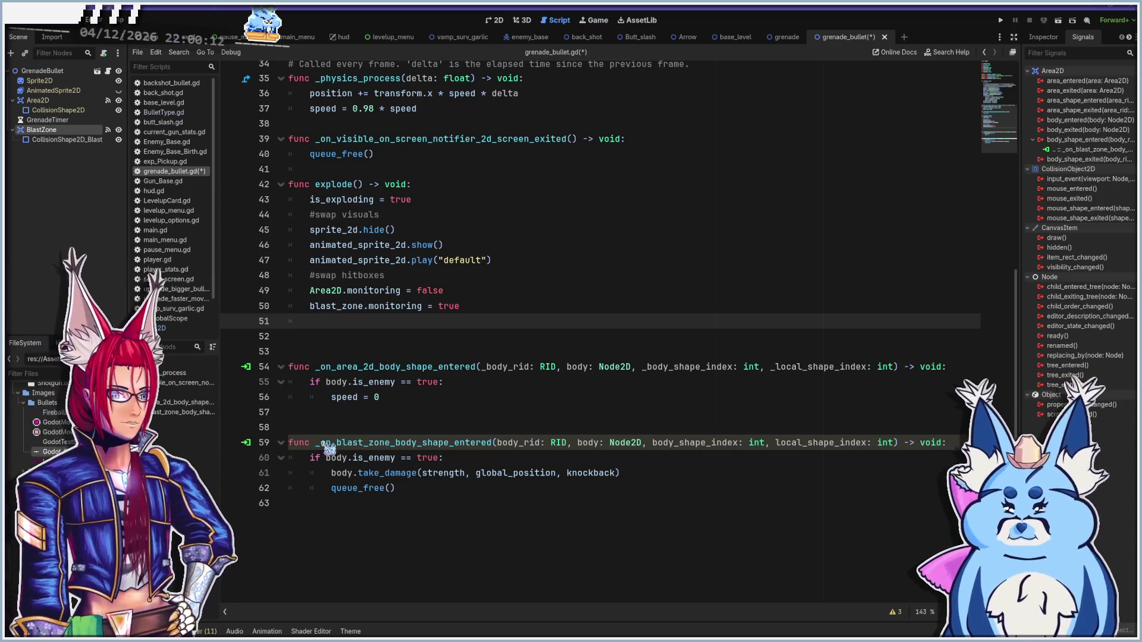
{"action": "left_click", "coordinate": [310, 457]}
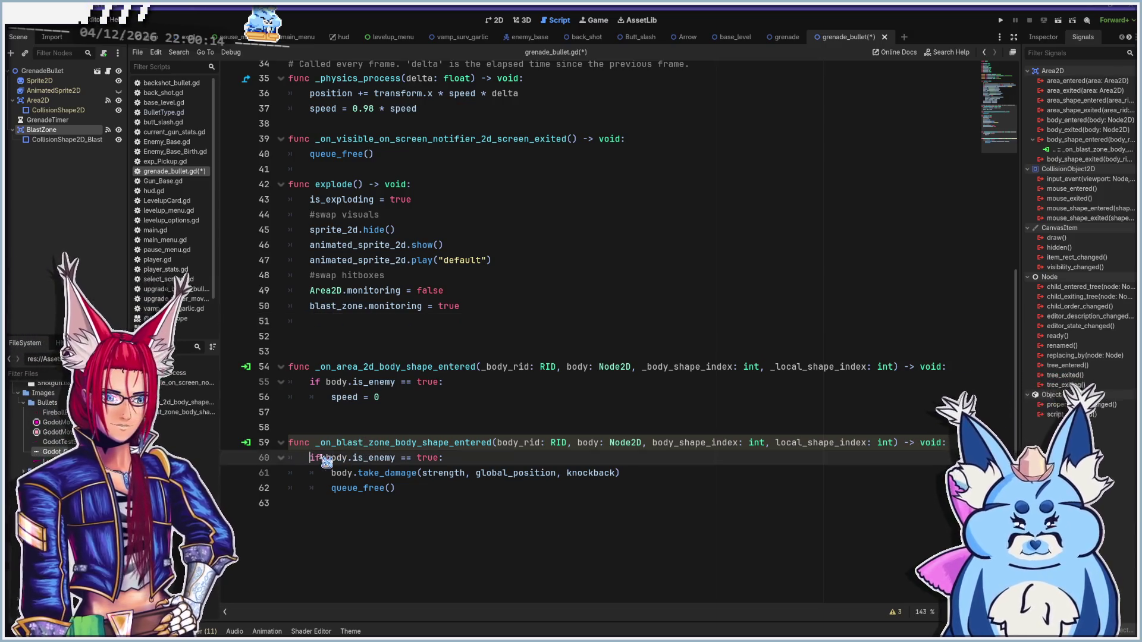
{"action": "key", "text": "Return"}
{"action": "key", "text": "Return"}
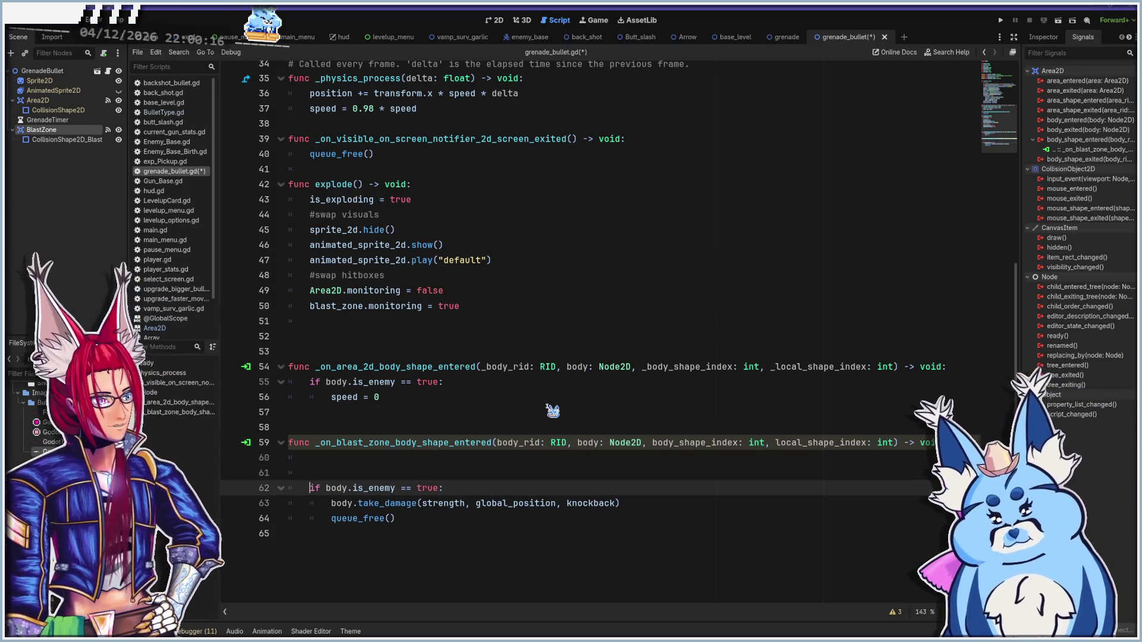
{"action": "key", "text": "Up"}
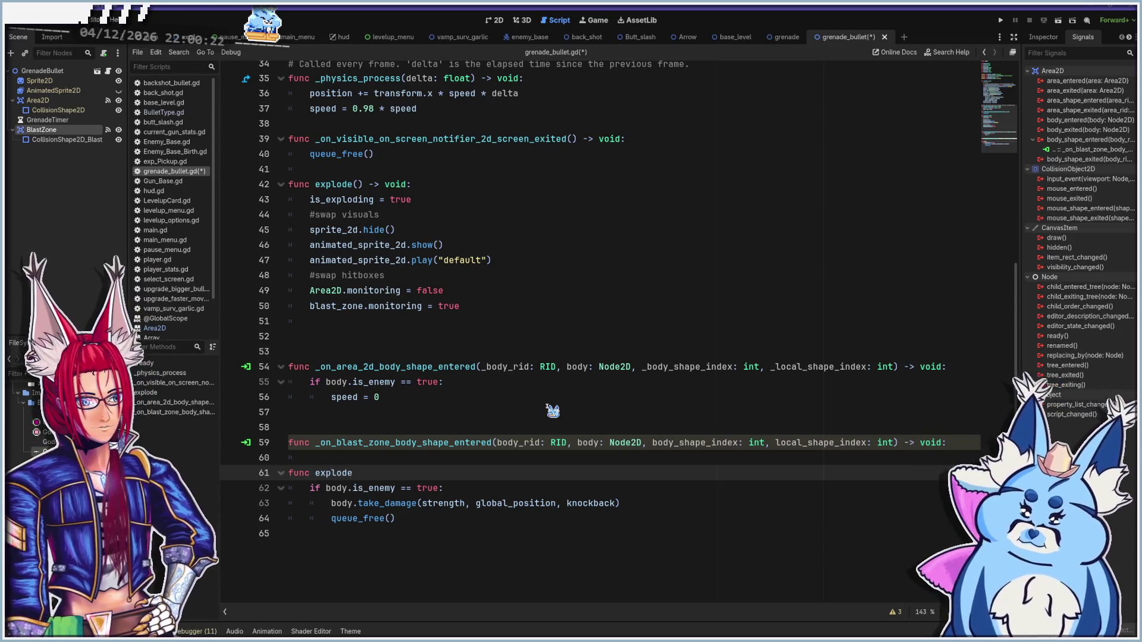
{"action": "type", "text": "()"}
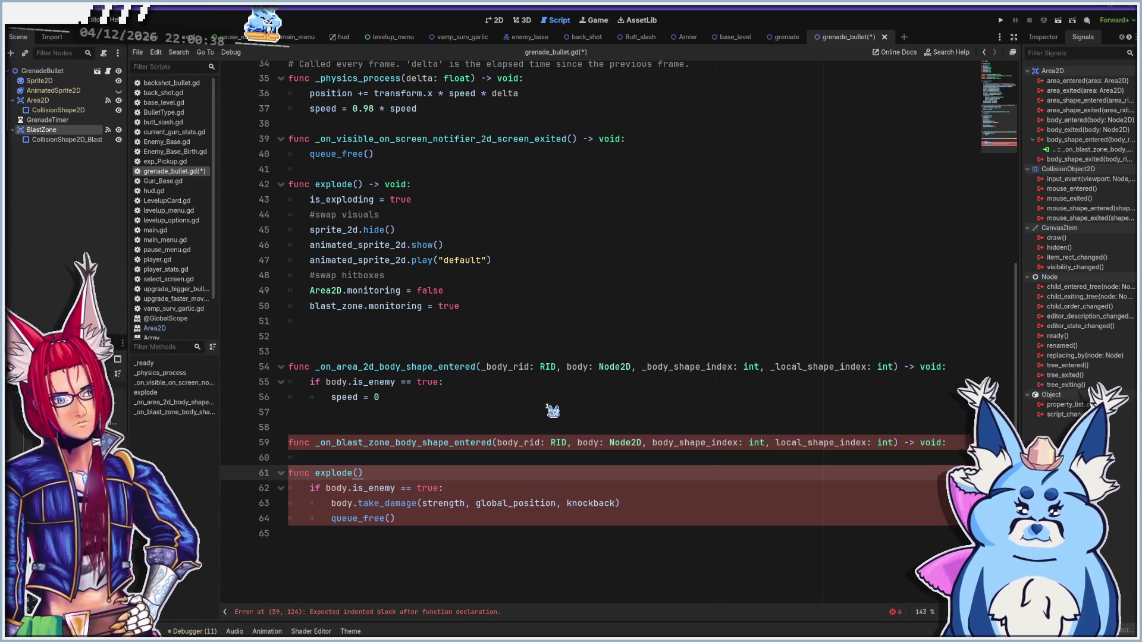
{"action": "key", "text": "BackSpace"}
{"action": "key", "text": "BackSpace"}
{"action": "key", "text": "BackSpace"}
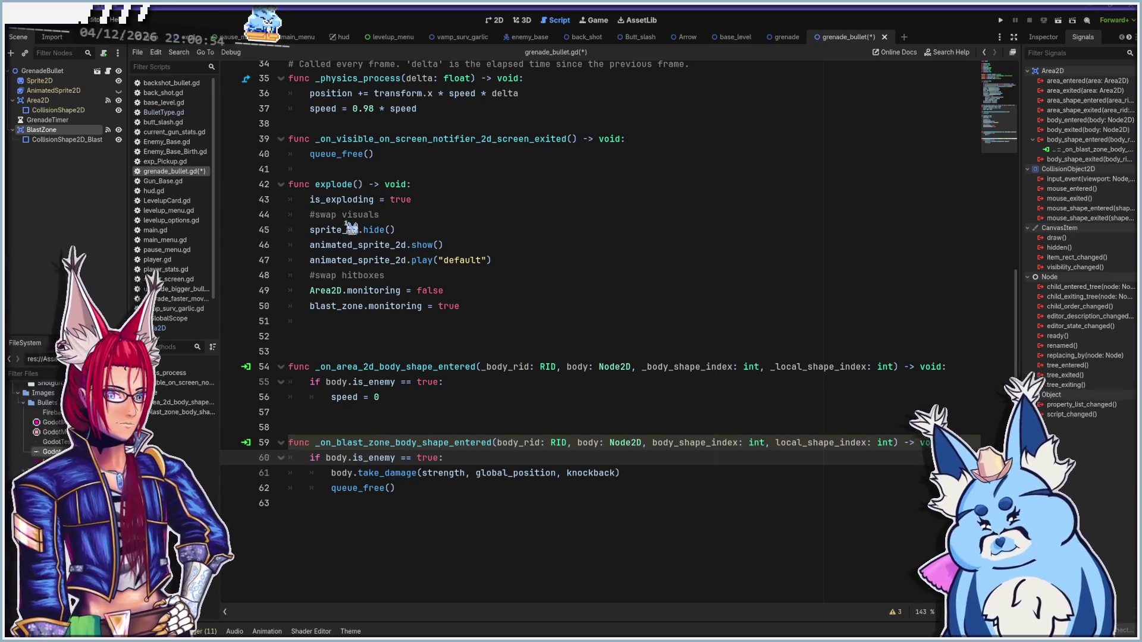
Delete the queue_free() call from the blast zone handler
{"action": "mouse_move", "coordinate": [364, 158]}
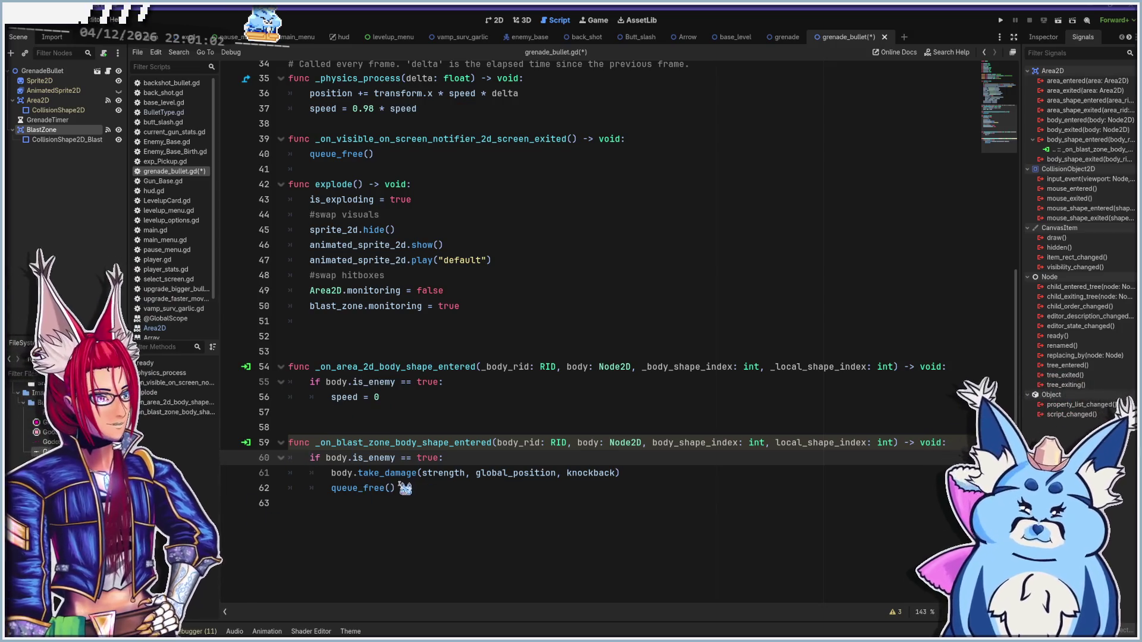
{"action": "left_click", "coordinate": [413, 494]}
{"action": "key", "text": "shift+Home"}
{"action": "key", "text": "BackSpace"}
{"action": "key", "text": "BackSpace"}
{"action": "key", "text": "BackSpace"}
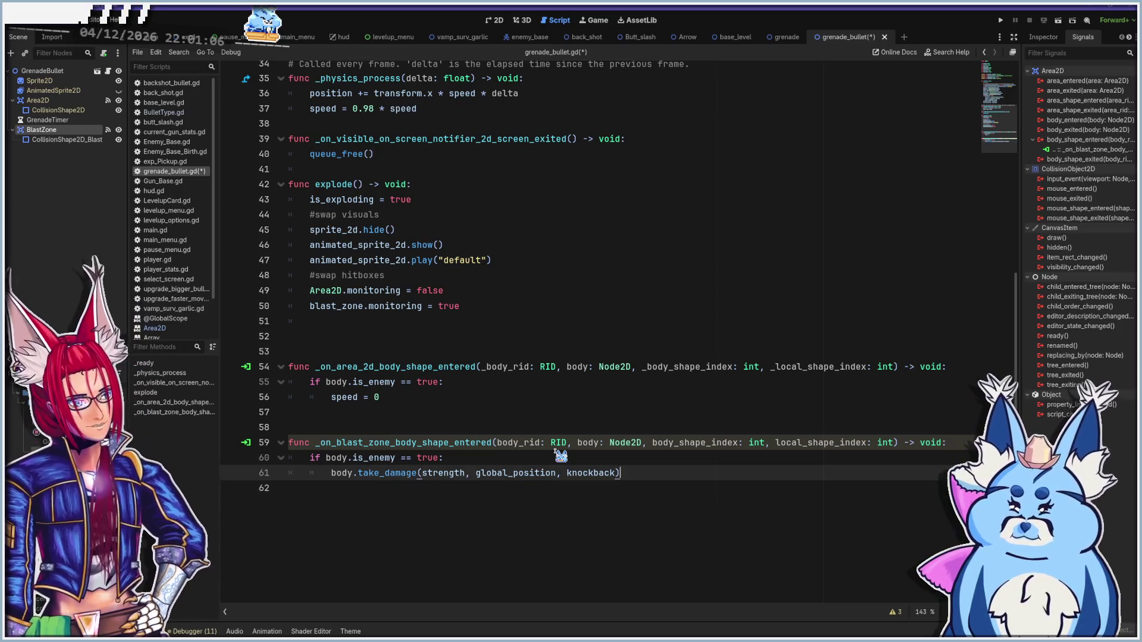
{"action": "left_click", "coordinate": [483, 321]}
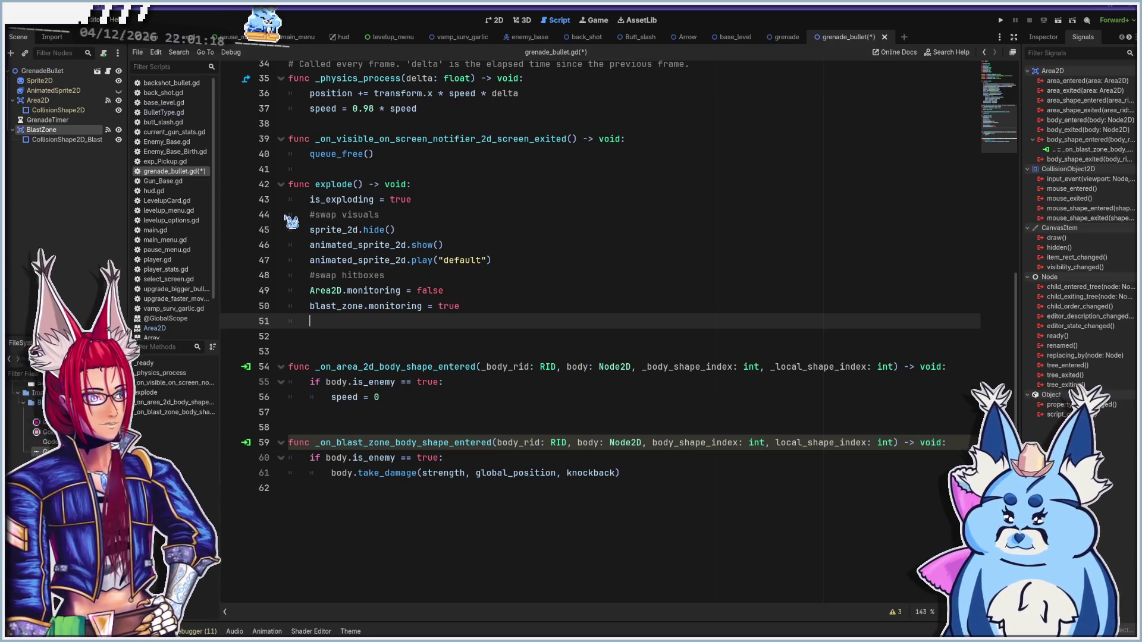
{"action": "mouse_move", "coordinate": [377, 313]}
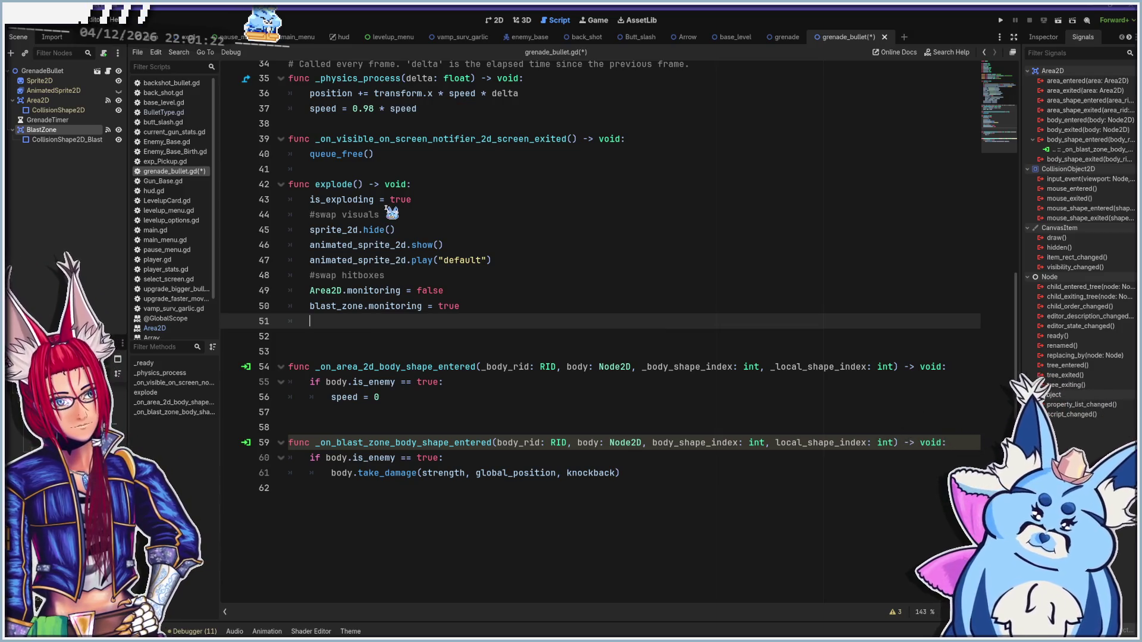
{"action": "left_click", "coordinate": [423, 209]}
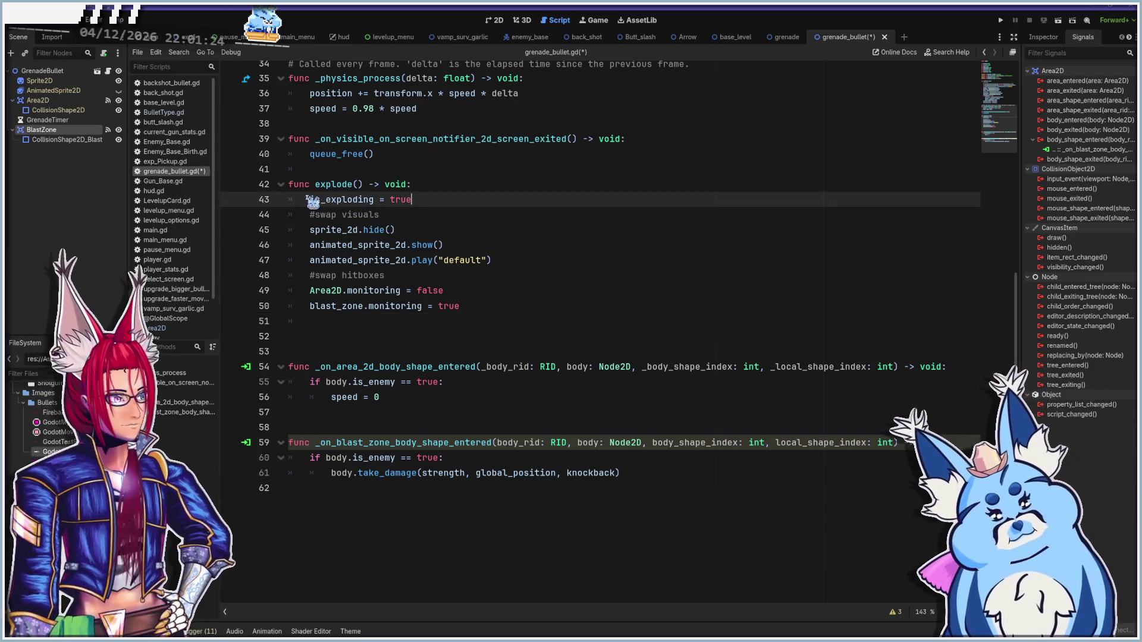
{"action": "mouse_move", "coordinate": [374, 205]}
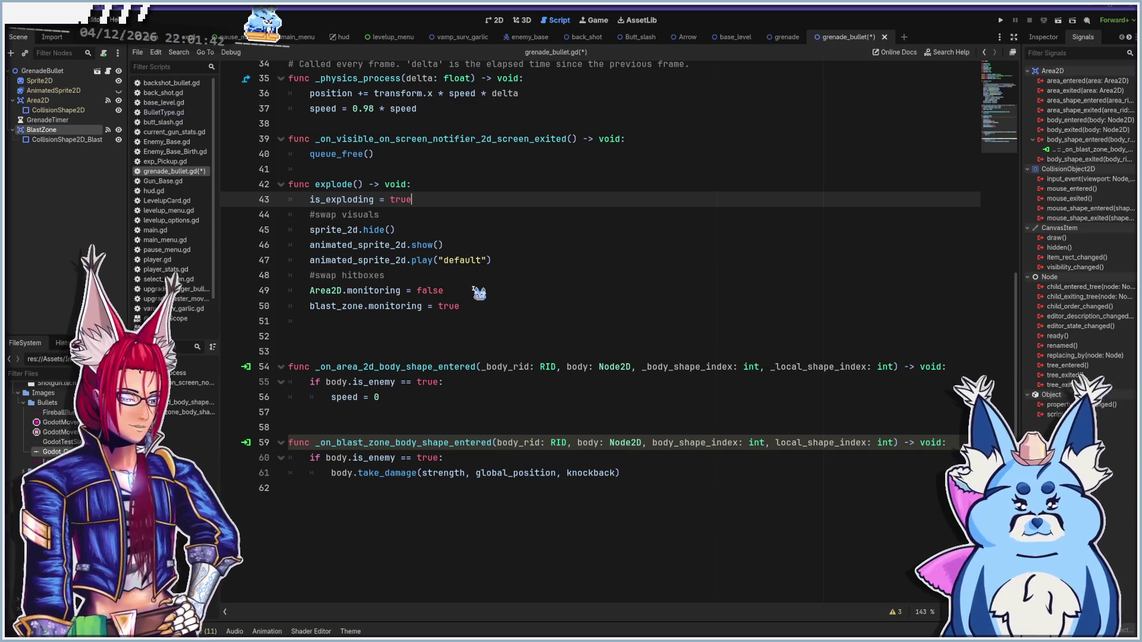
{"action": "left_click", "coordinate": [330, 351]}
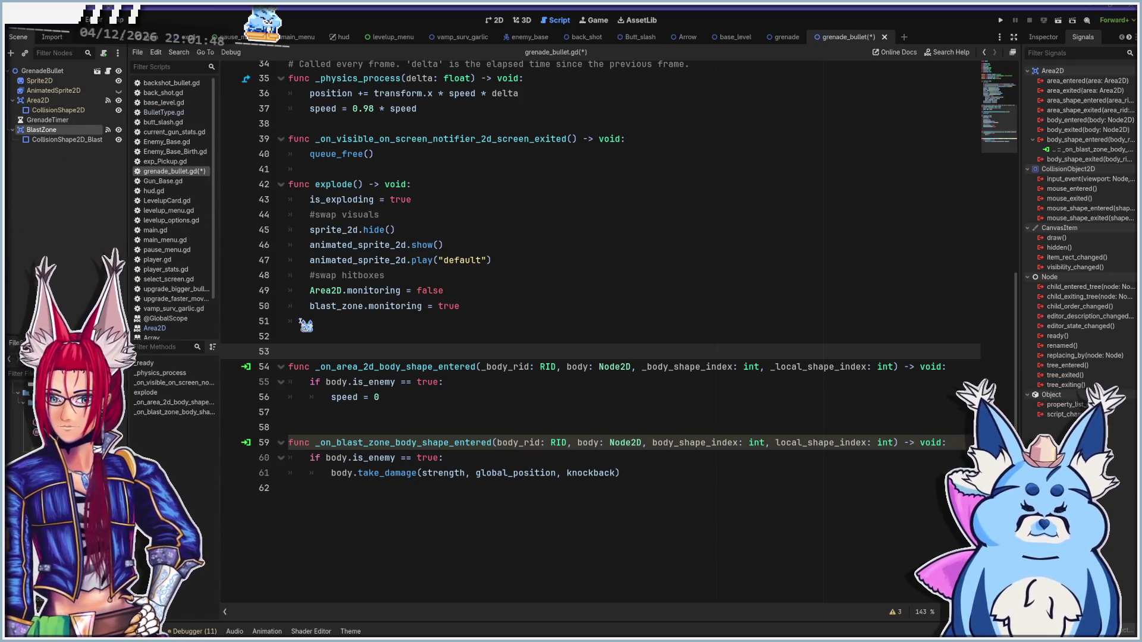
Connect GrenadeTimer's timeout to a new handler that calls explode() instead of pass
{"action": "left_click", "coordinate": [39, 122]}
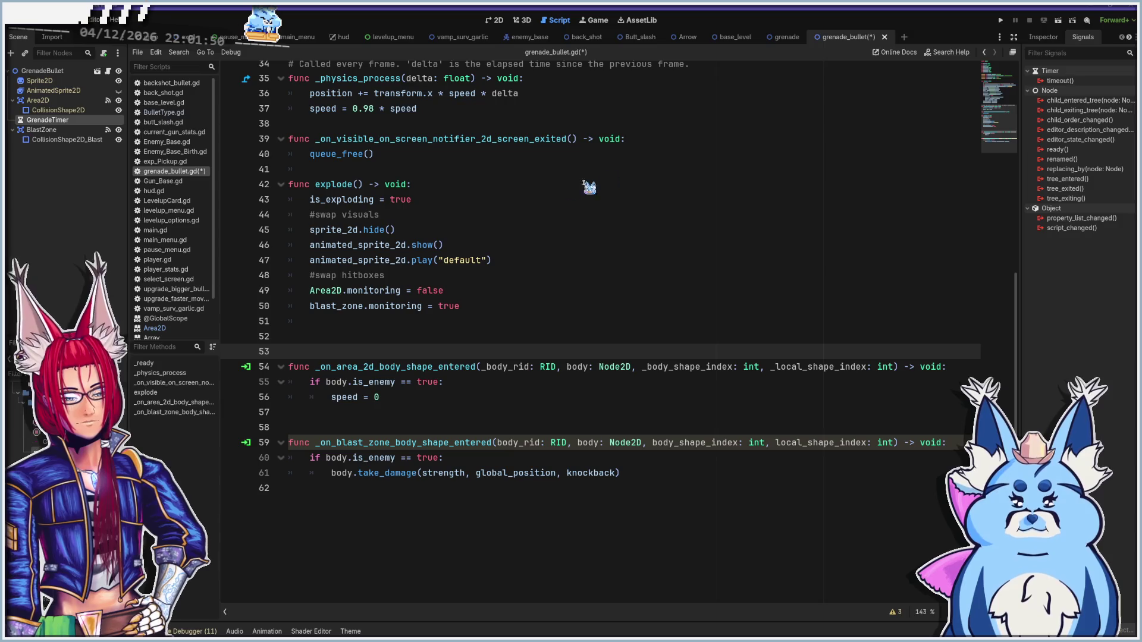
{"action": "double_click", "coordinate": [1078, 82]}
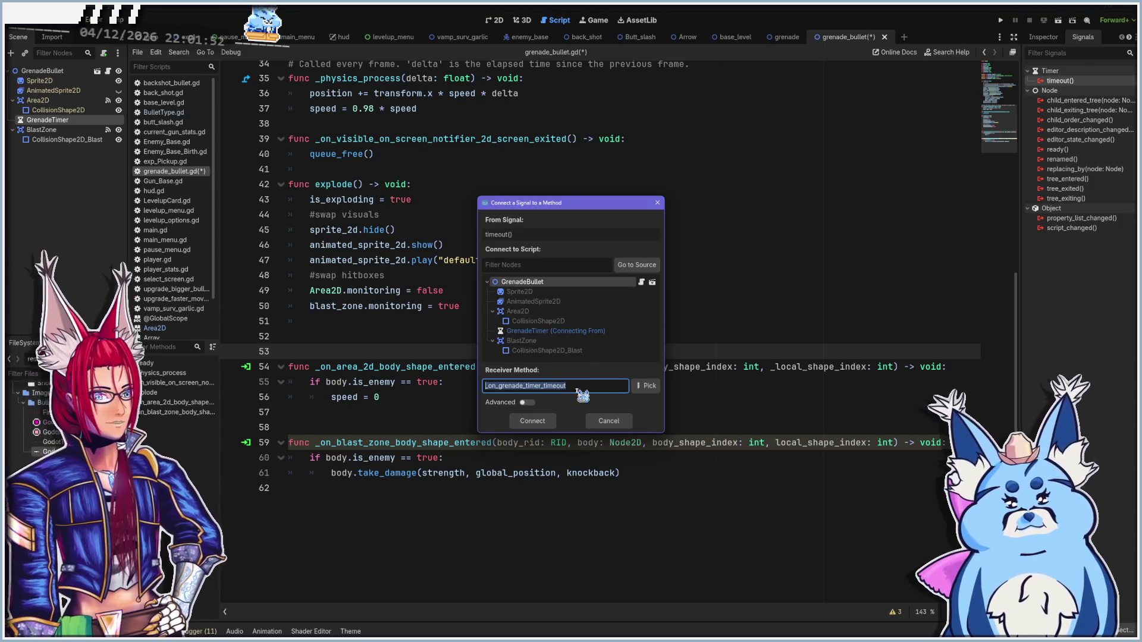
{"action": "left_click", "coordinate": [535, 422]}
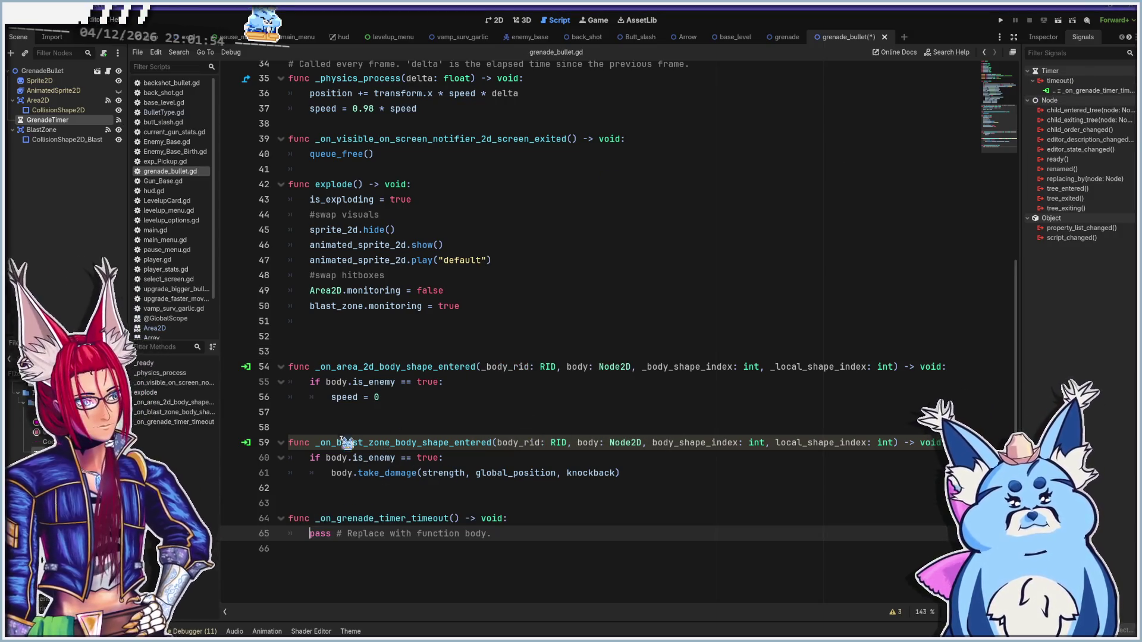
{"action": "key", "text": "shift+Home"}
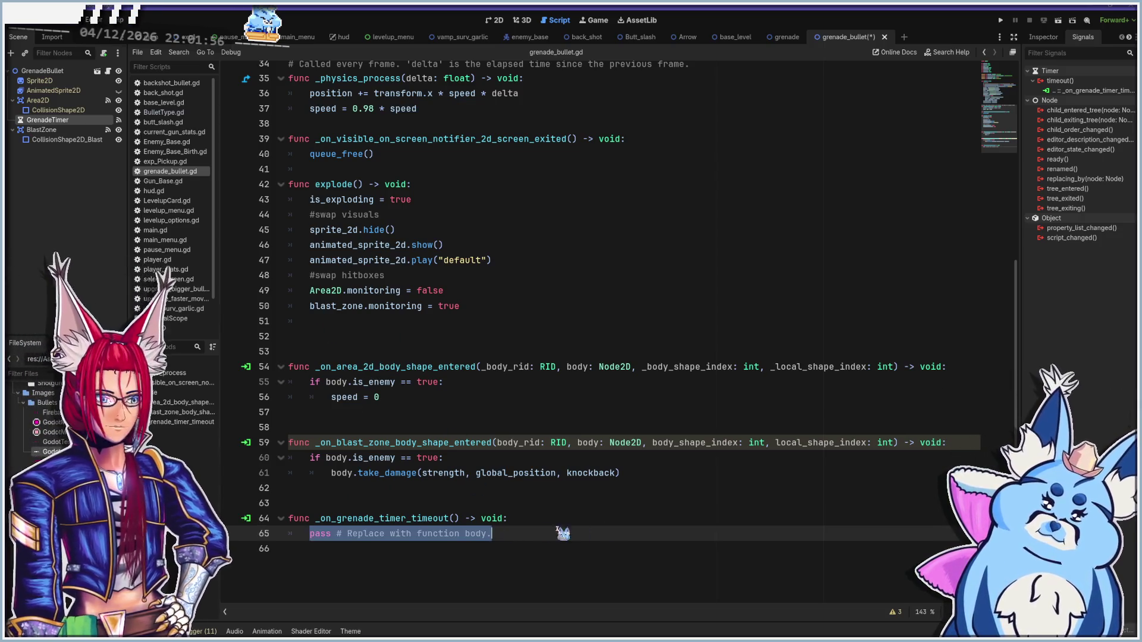
{"action": "type", "text": "e("}
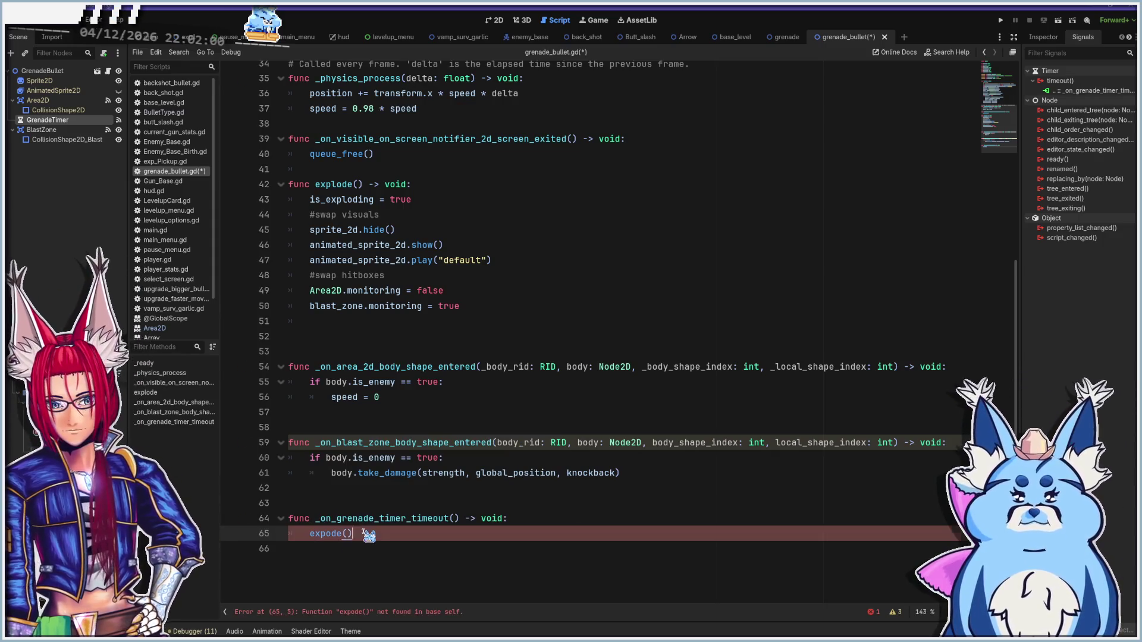
{"action": "left_click", "coordinate": [326, 534]}
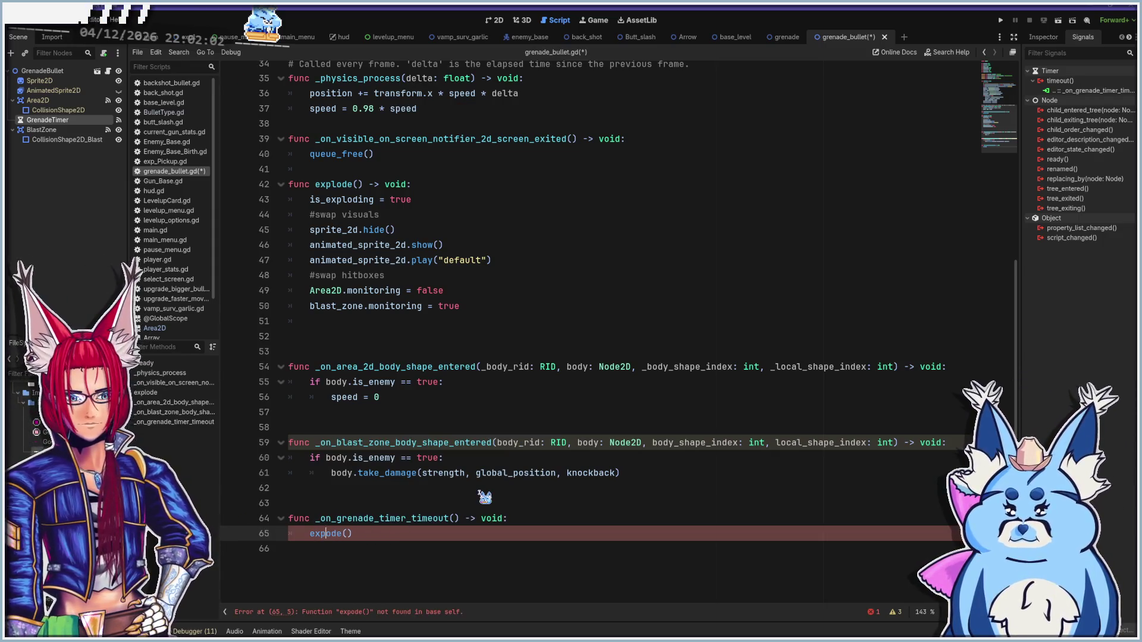
{"action": "type", "text": "l"}
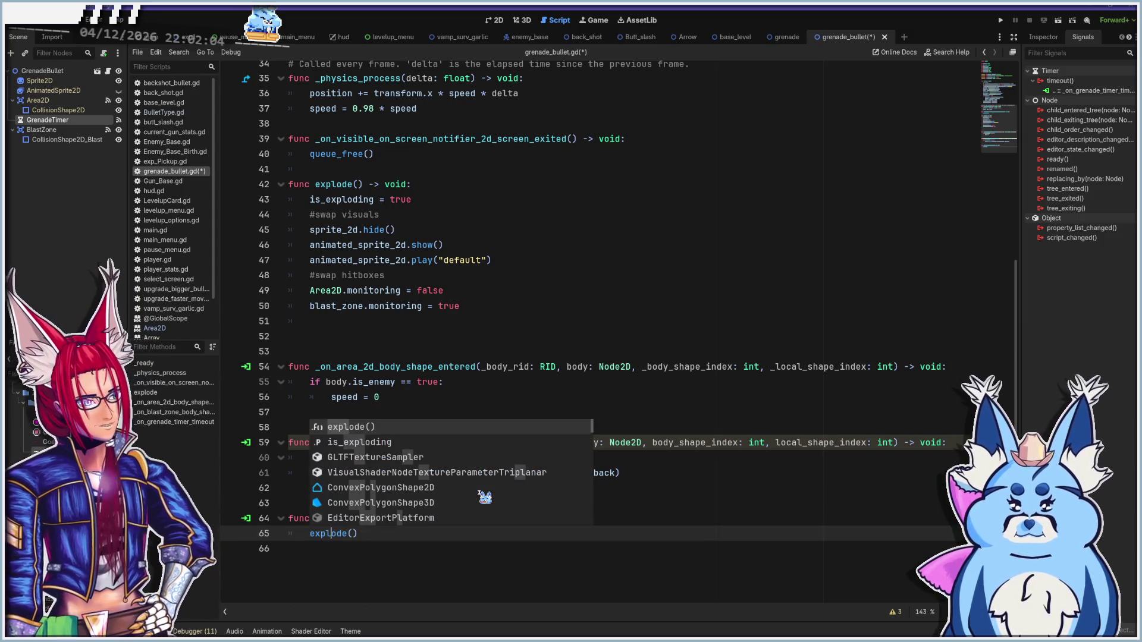
{"action": "key", "text": "Return"}
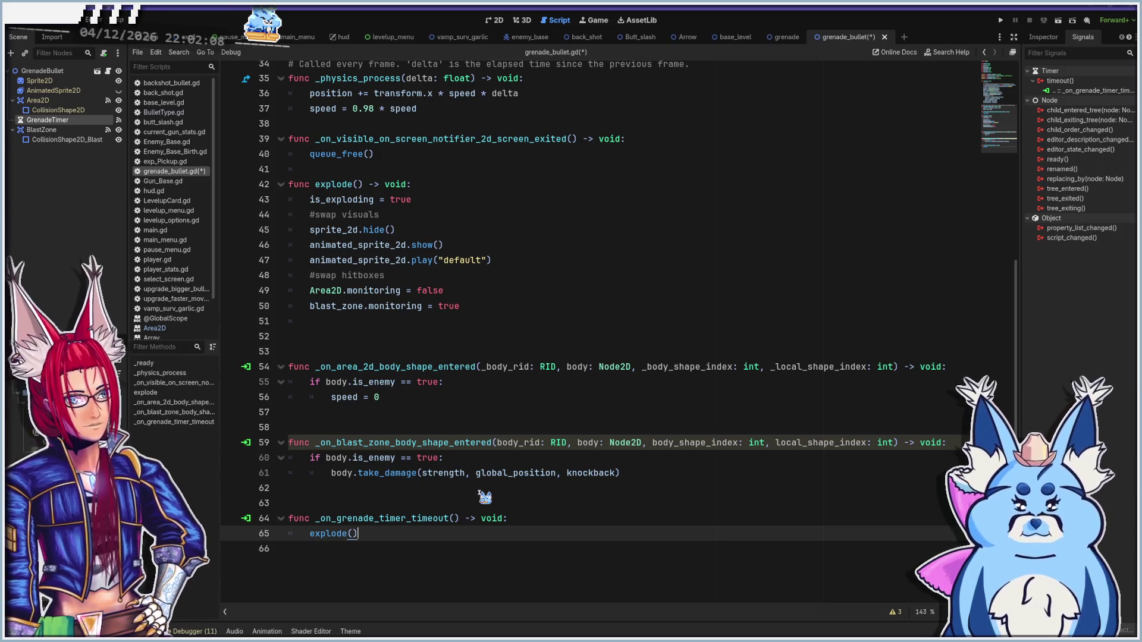
Check the GrenadeTimer's properties and select the AnimatedSprite2D node
{"action": "left_click", "coordinate": [1042, 37]}
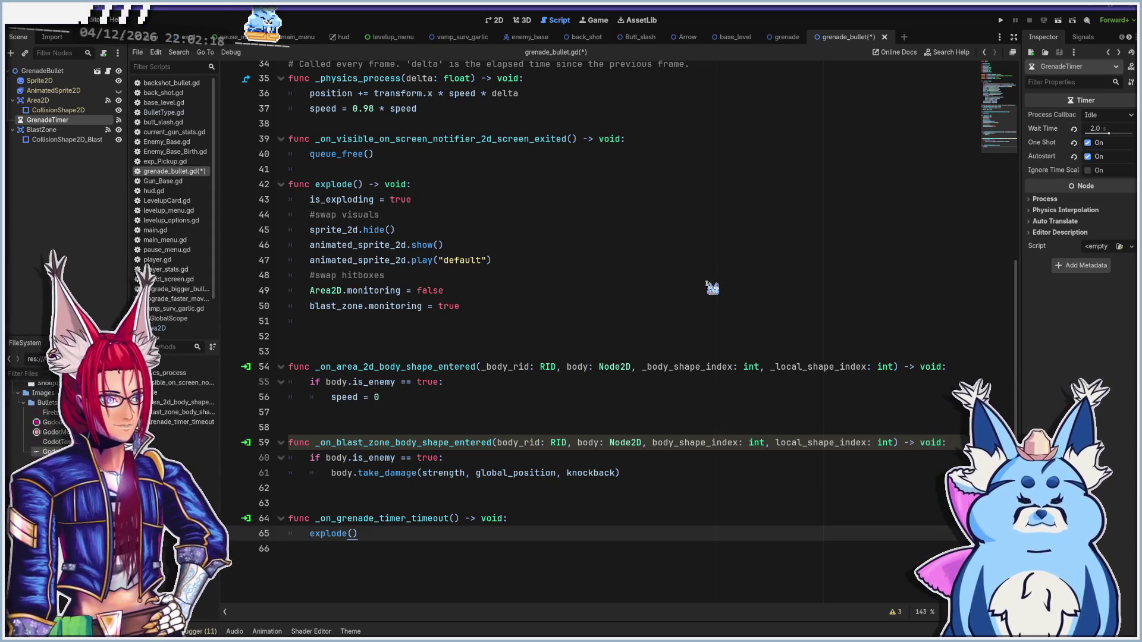
{"action": "left_click", "coordinate": [484, 323]}
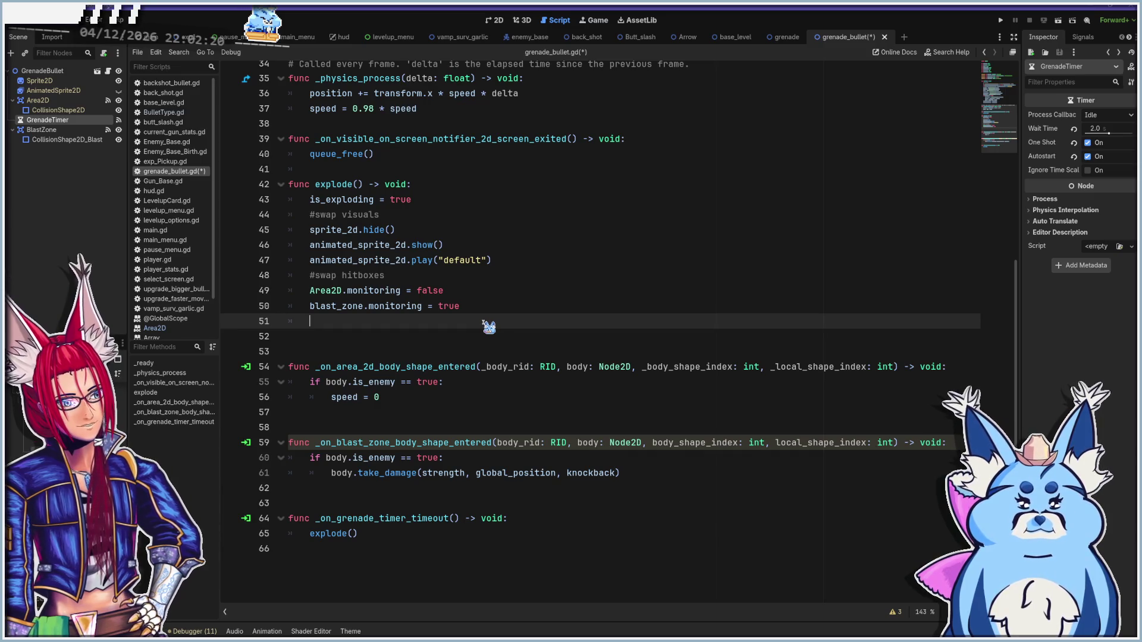
{"action": "left_click", "coordinate": [62, 90]}
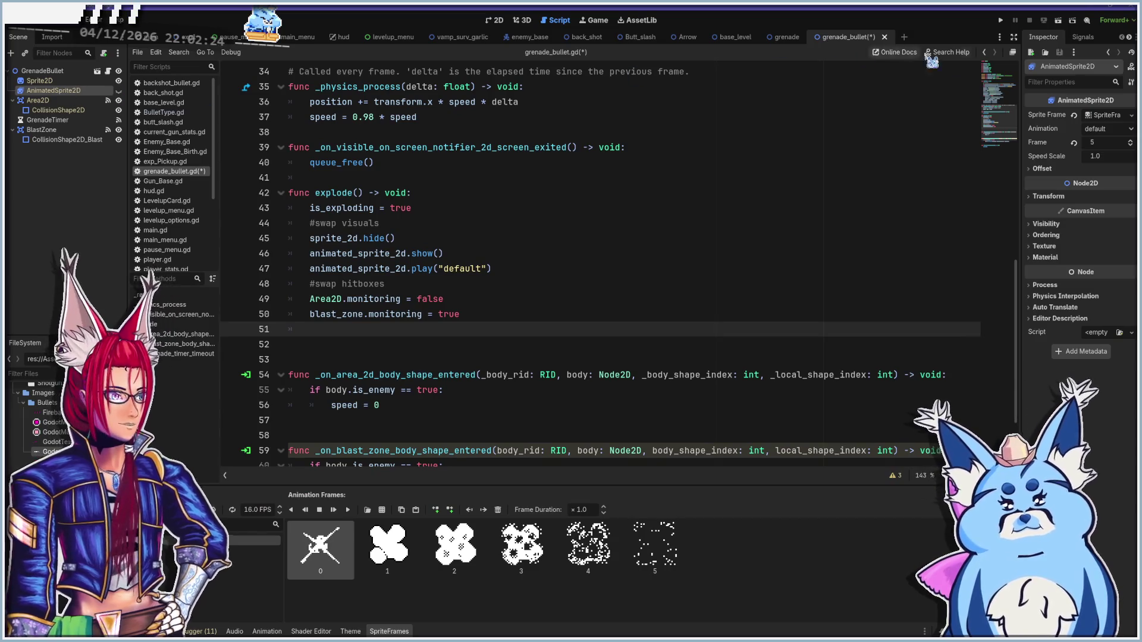
Connect AnimatedSprite2D's animation_finished signal to a new handler in grenade_bullet.gd
{"action": "left_click", "coordinate": [1082, 37]}
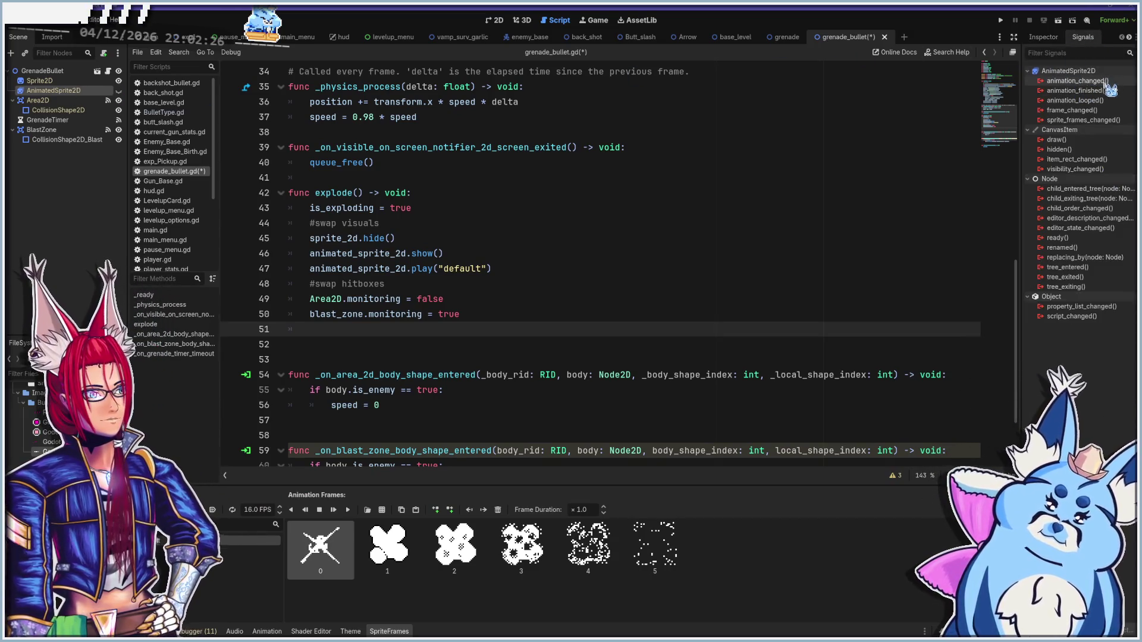
{"action": "double_click", "coordinate": [1075, 90]}
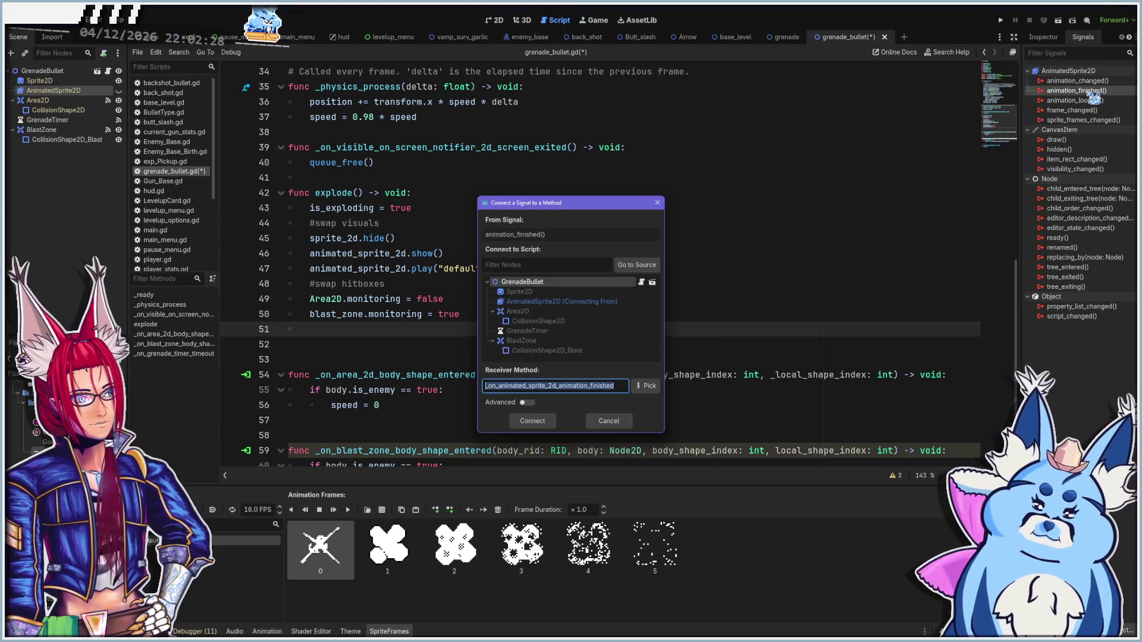
{"action": "left_click", "coordinate": [534, 421]}
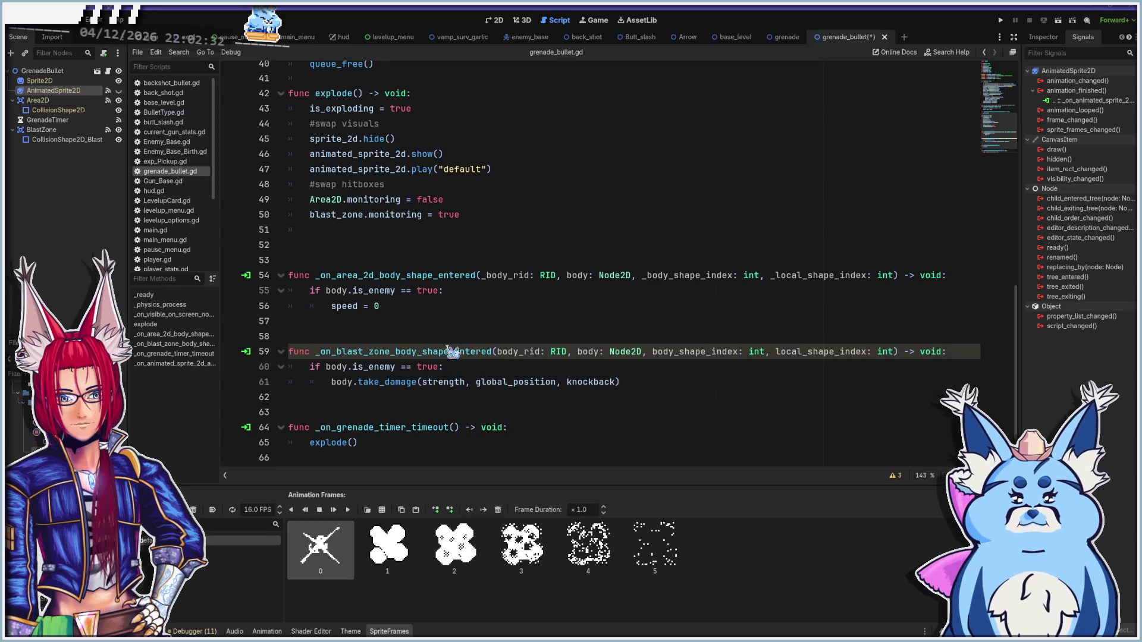
Make the handler call queue_free() when the animation is "default", then view the animation docs
{"action": "scroll", "coordinate": [459, 345], "scroll_direction": "down", "scroll_amount": 2}
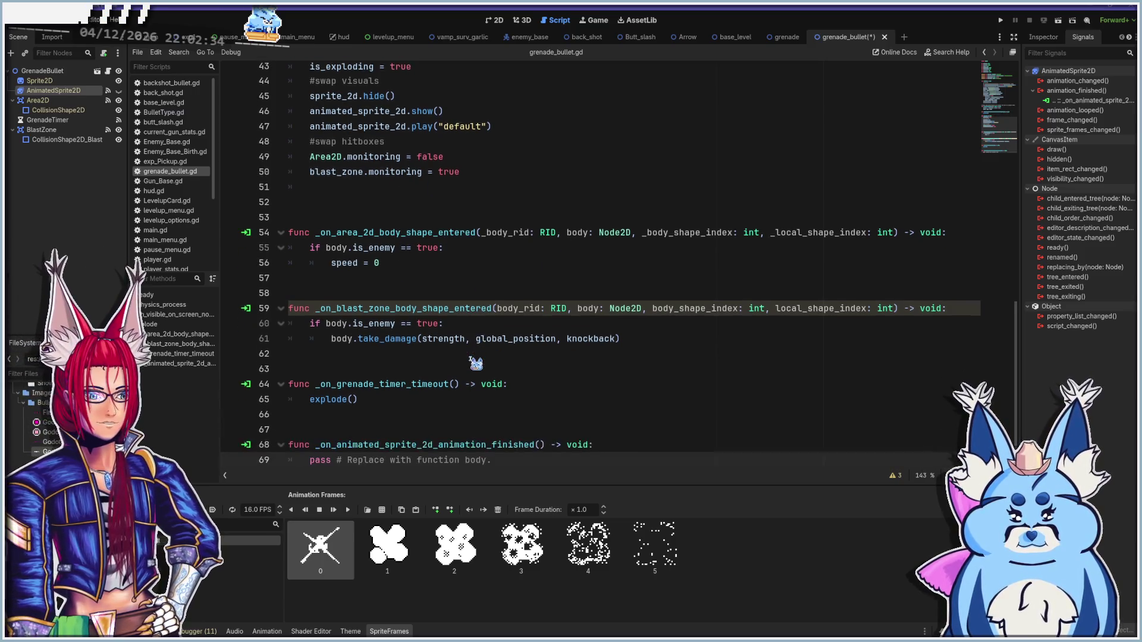
{"action": "left_click", "coordinate": [515, 441], "text": "shift"}
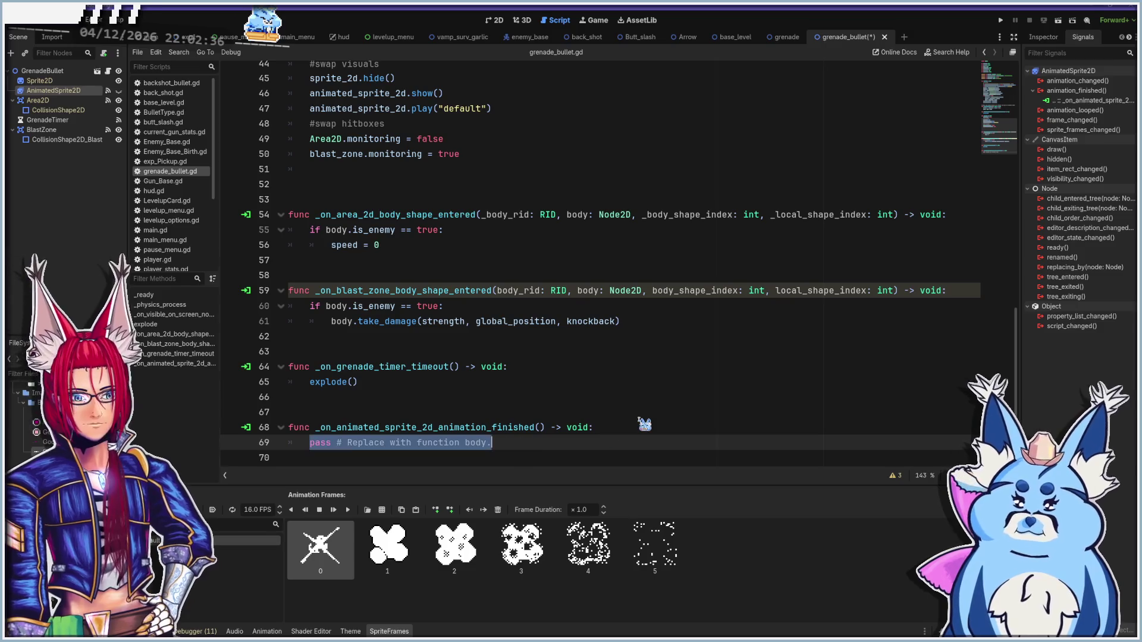
{"action": "key", "text": "BackSpace"}
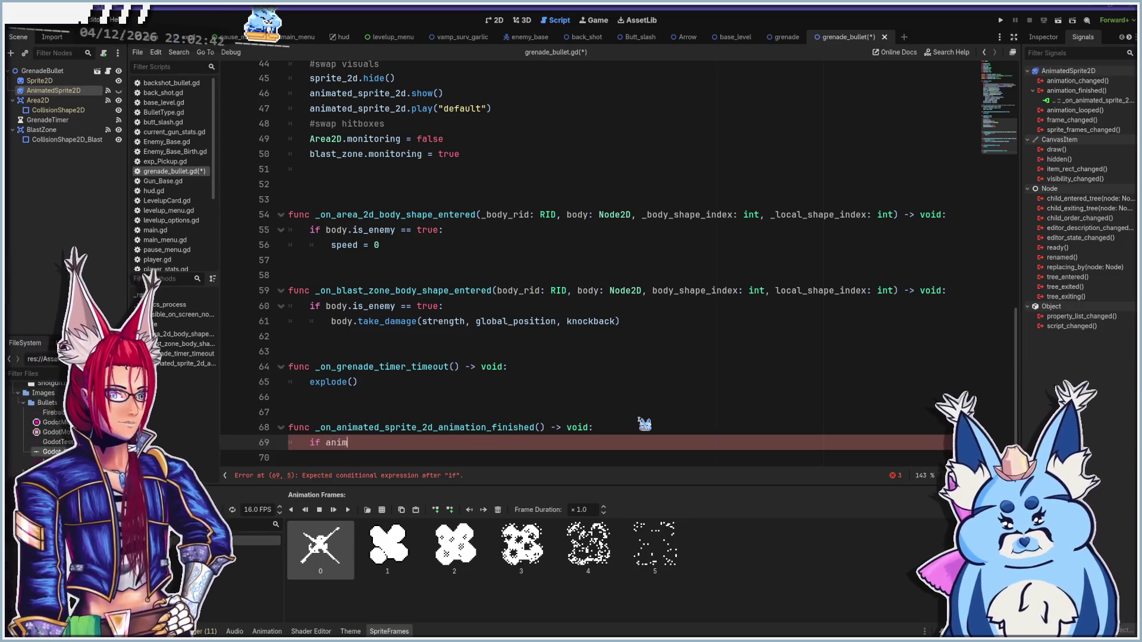
{"action": "type", "text": "animated"}
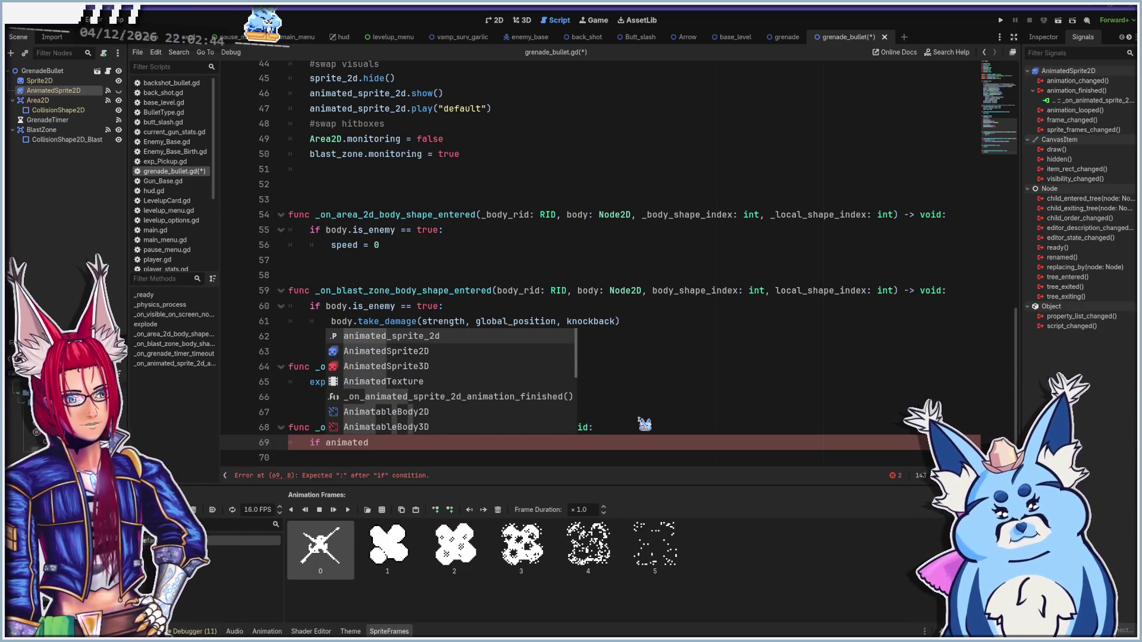
{"action": "key", "text": "Return"}
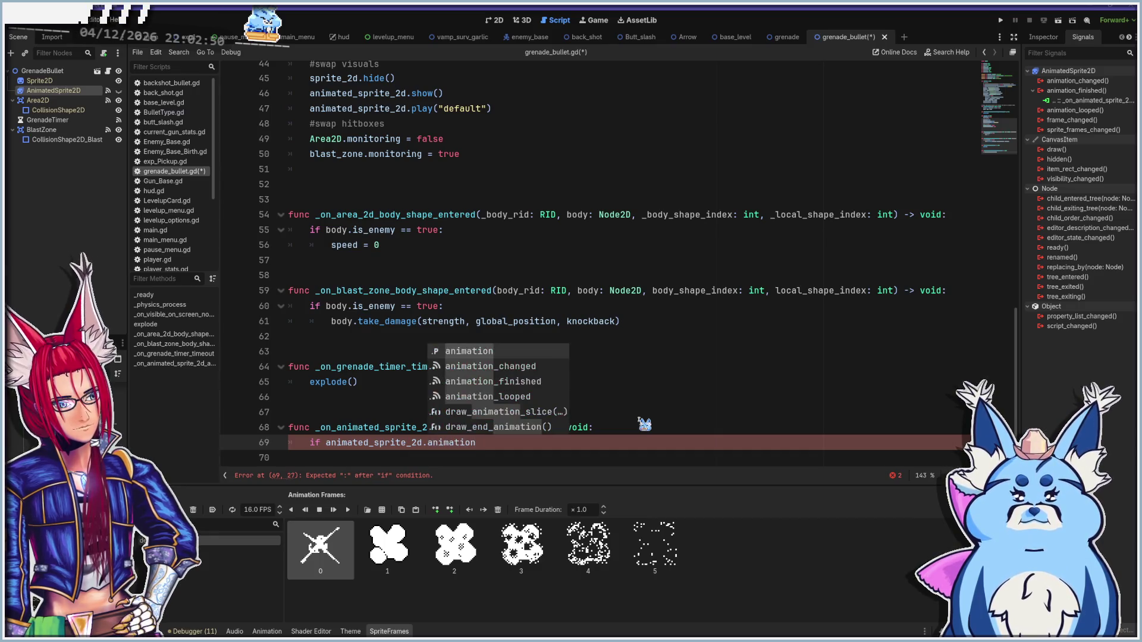
{"action": "key", "text": "Escape"}
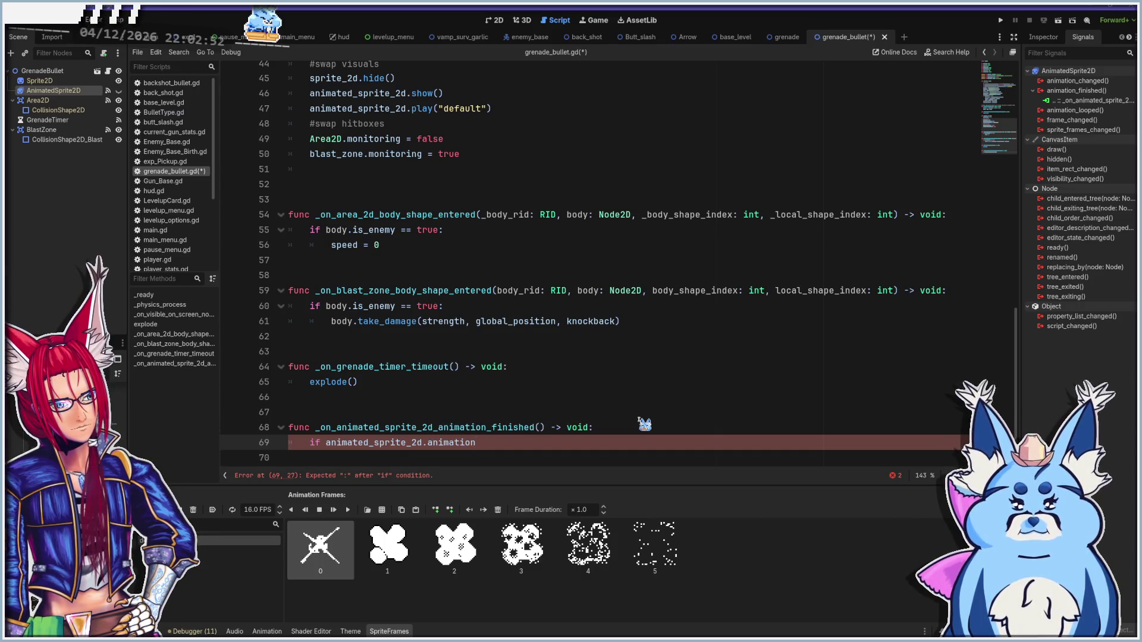
{"action": "type", "text": "== \"\""}
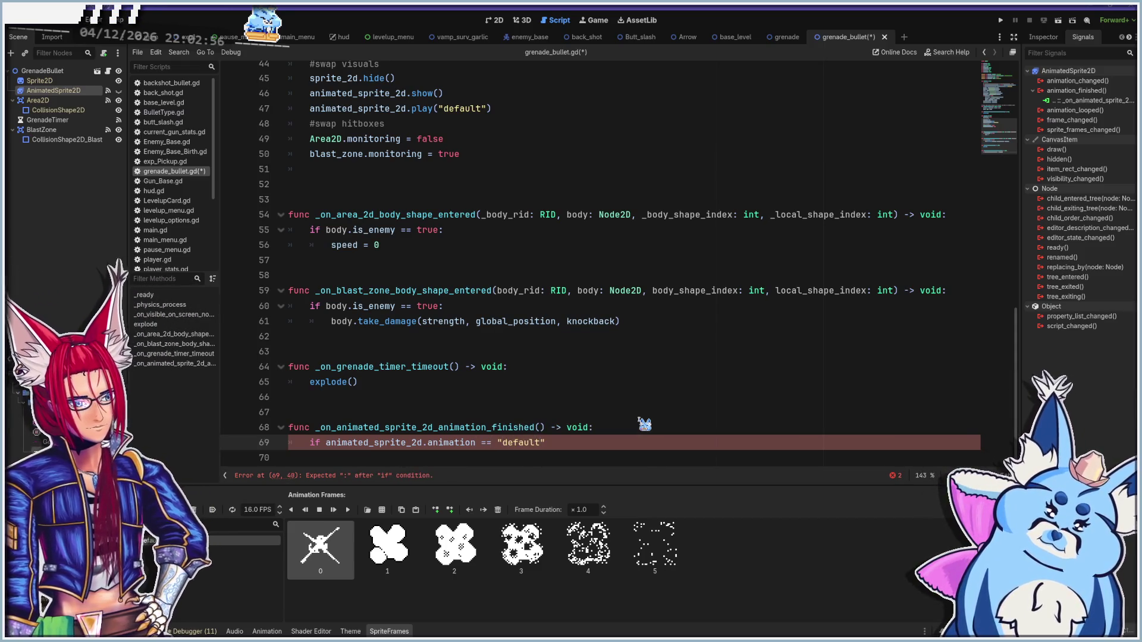
{"action": "type", "text": "\": queue"}
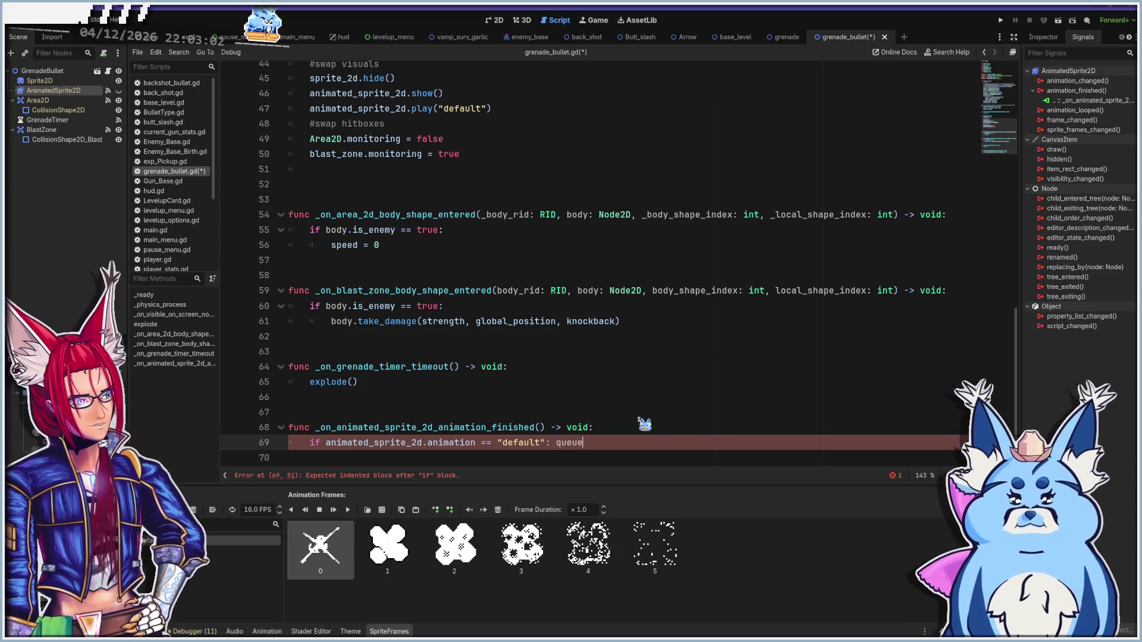
{"action": "type", "text": "_f"}
{"action": "key", "text": "Return"}
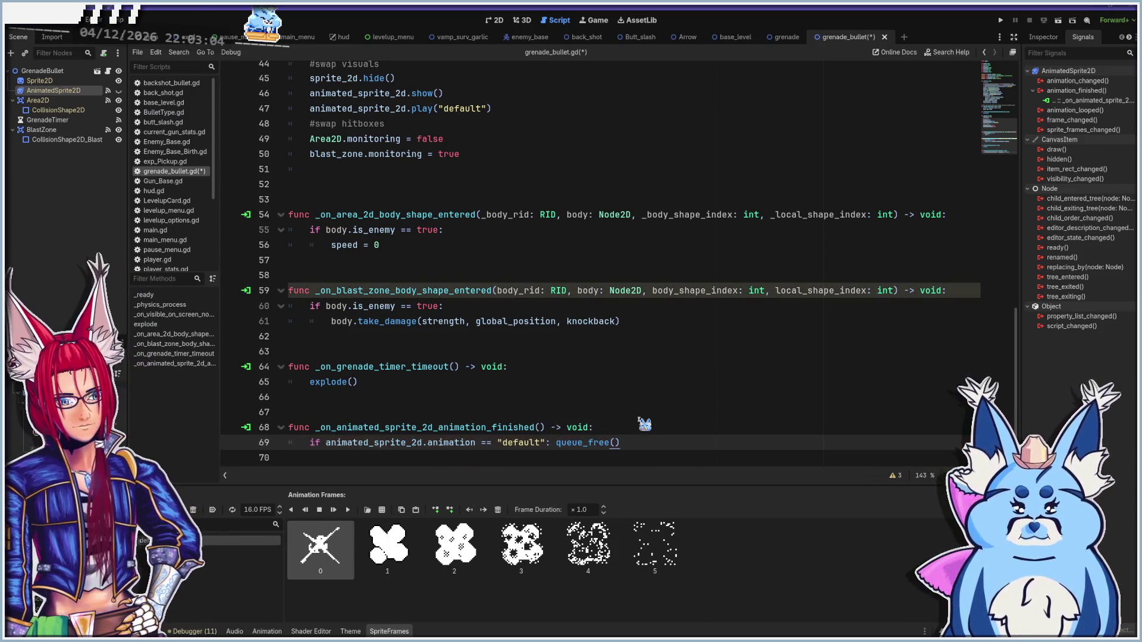
{"action": "left_click", "coordinate": [450, 445], "text": "ctrl"}
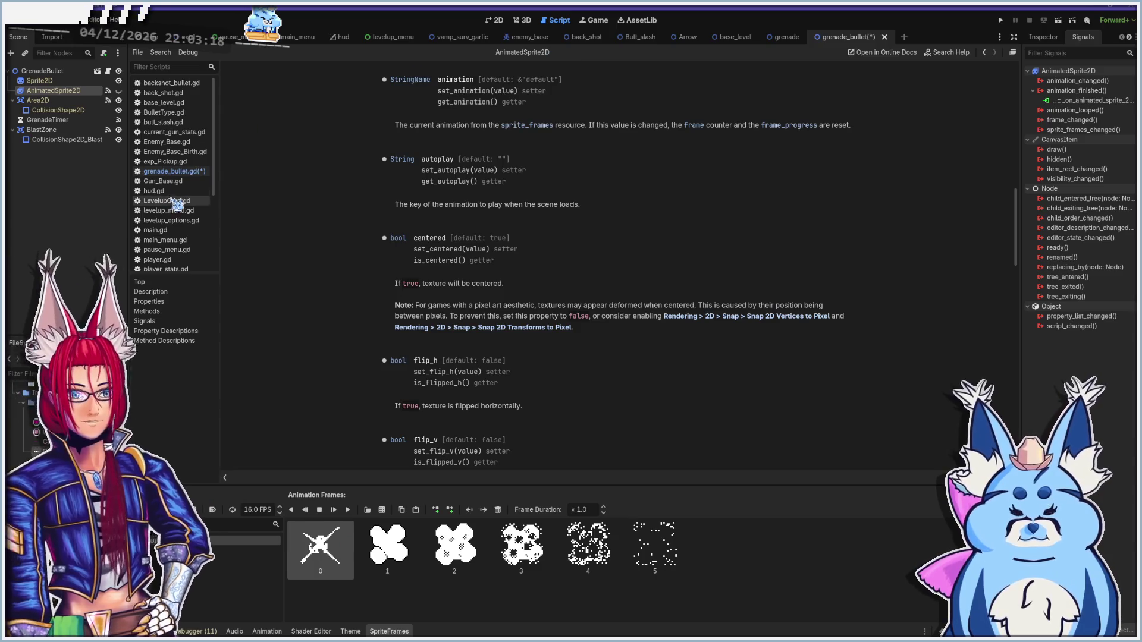
Save grenade_bullet.gd with Ctrl+S
{"action": "left_click", "coordinate": [189, 173]}
{"action": "key", "text": "ctrl+s"}
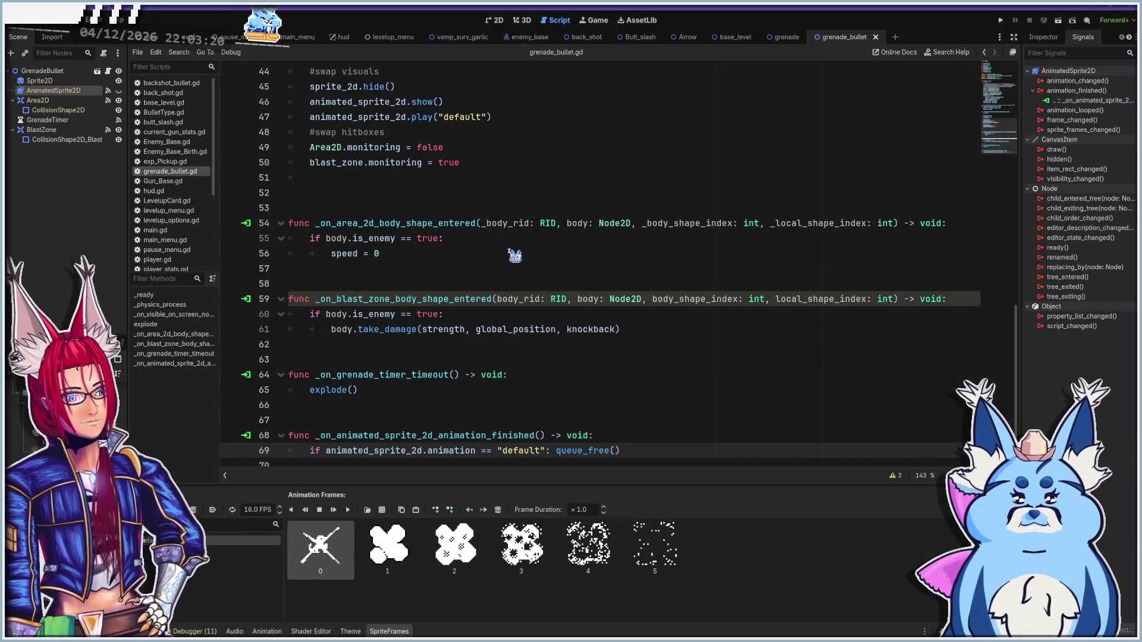
{"action": "scroll", "coordinate": [495, 353], "scroll_direction": "up", "scroll_amount": 5}
{"action": "scroll", "coordinate": [496, 352], "scroll_direction": "up", "scroll_amount": 7}
{"action": "scroll", "coordinate": [497, 352], "scroll_direction": "down", "scroll_amount": 12}
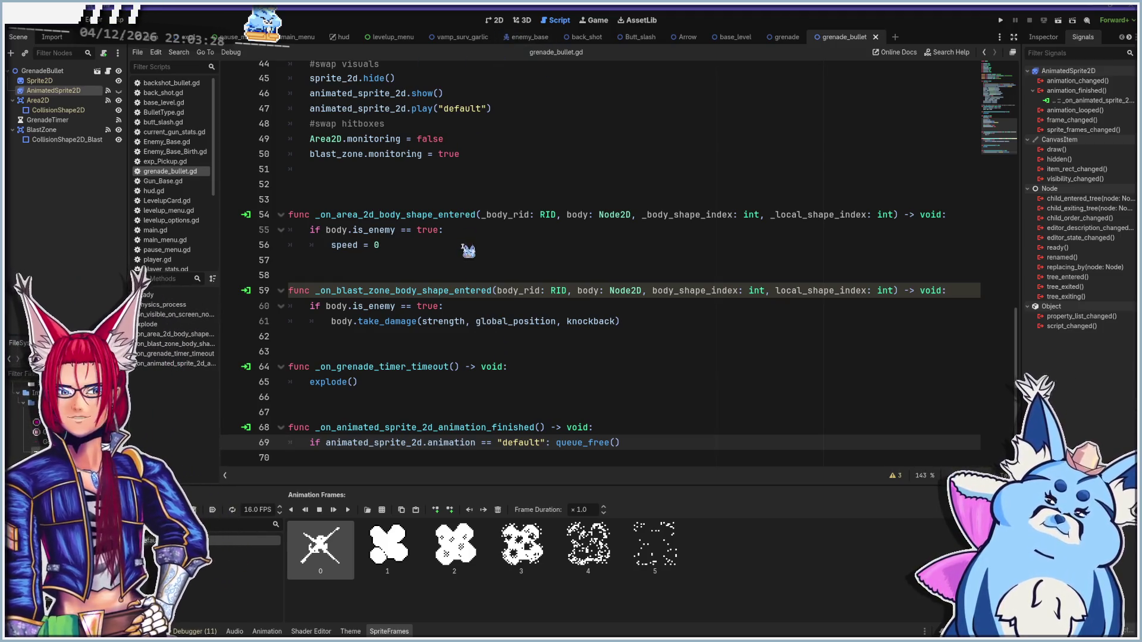
{"action": "scroll", "coordinate": [468, 248], "scroll_direction": "up", "scroll_amount": 9}
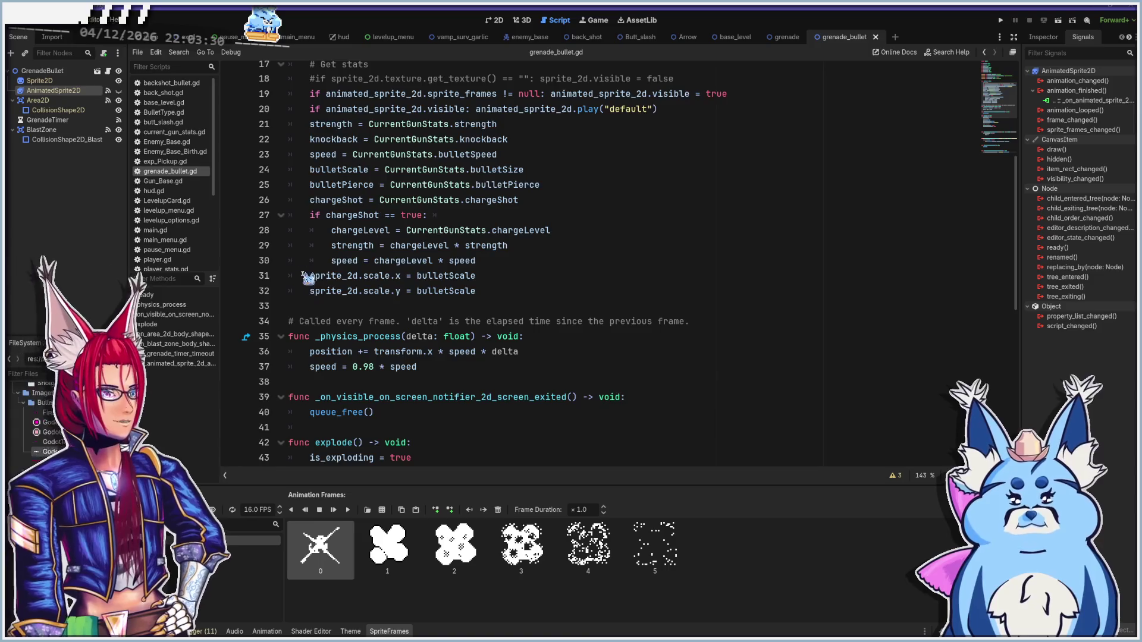
{"action": "scroll", "coordinate": [308, 279], "scroll_direction": "up", "scroll_amount": 6}
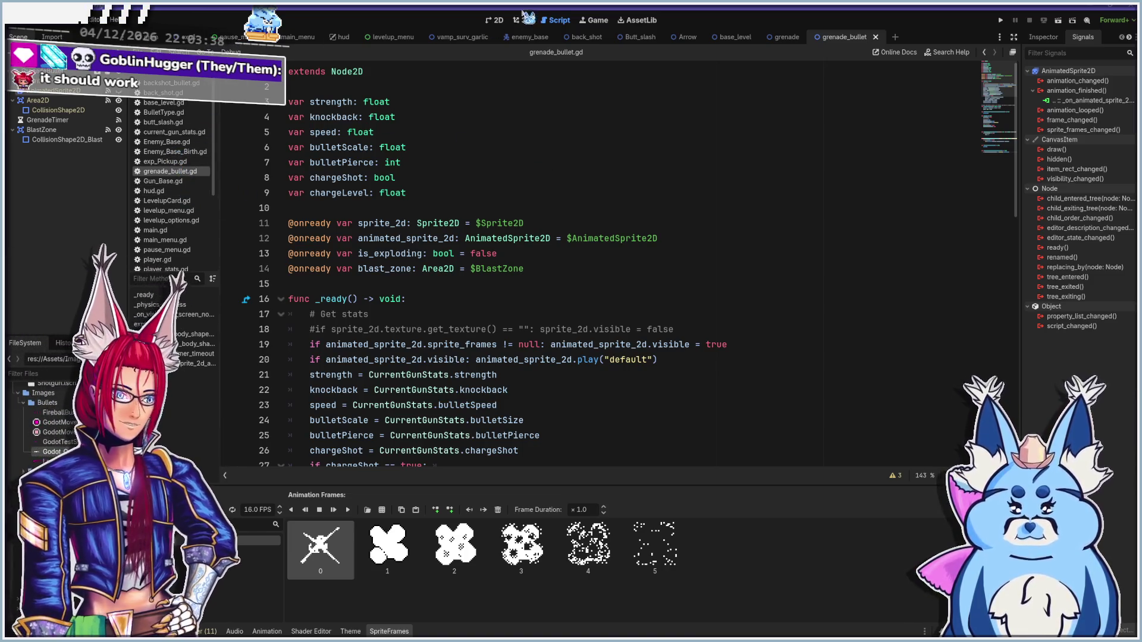
Open the main_menu scene in the 2D view and hide its title screen
{"action": "left_click", "coordinate": [497, 21]}
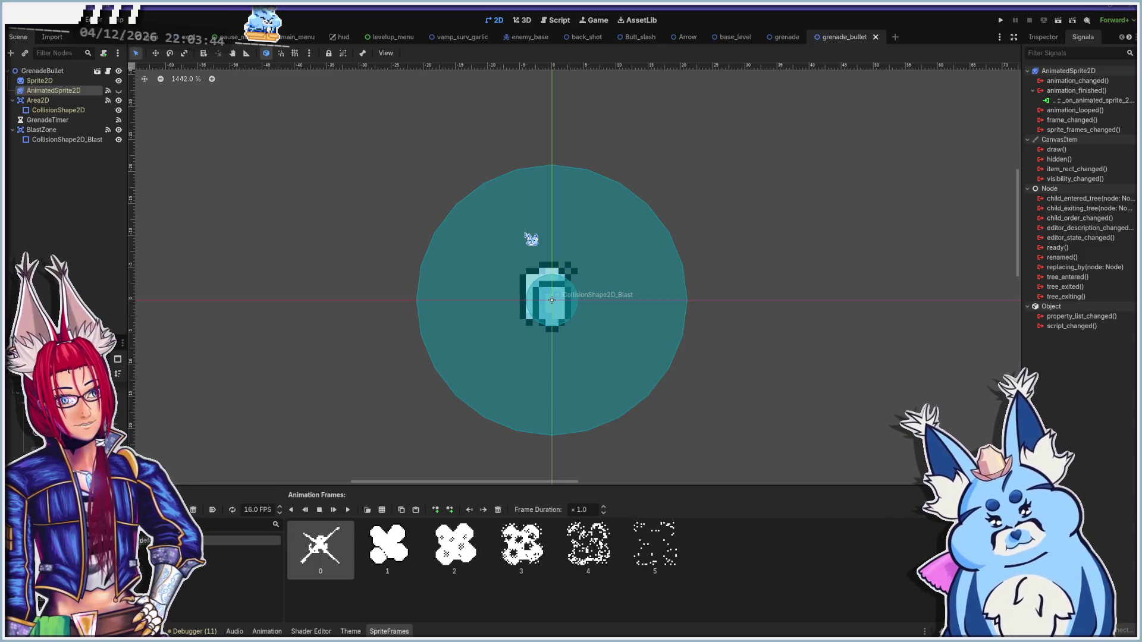
{"action": "left_click", "coordinate": [302, 37]}
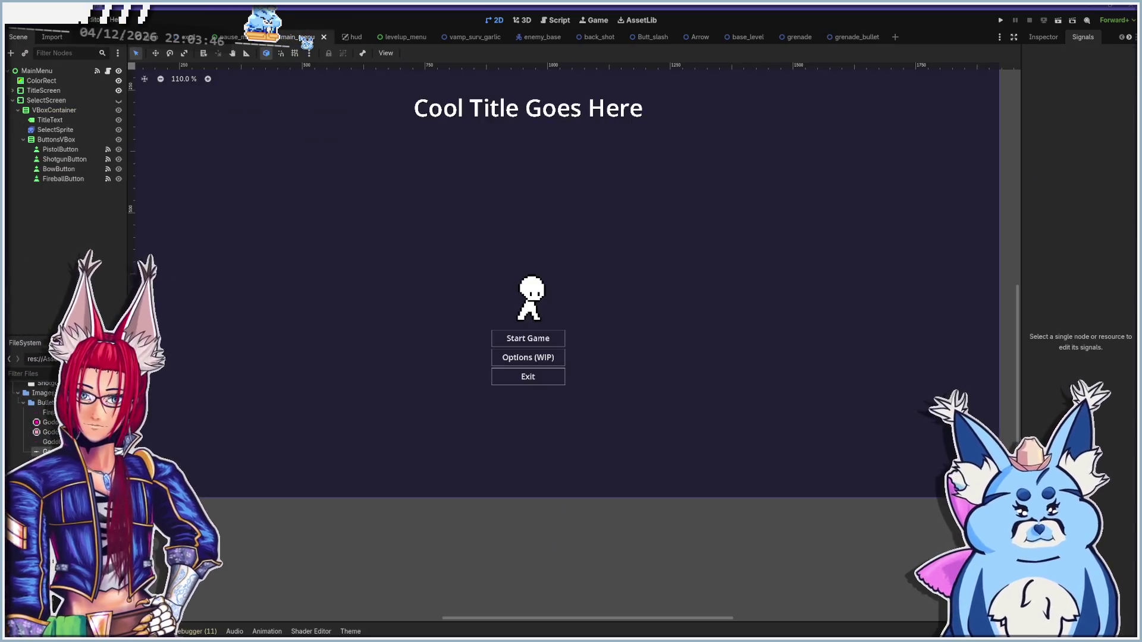
{"action": "left_click", "coordinate": [119, 90]}
Duplicate the Fireball button and move the copy into ButtonsVBox
{"action": "left_click", "coordinate": [119, 100]}
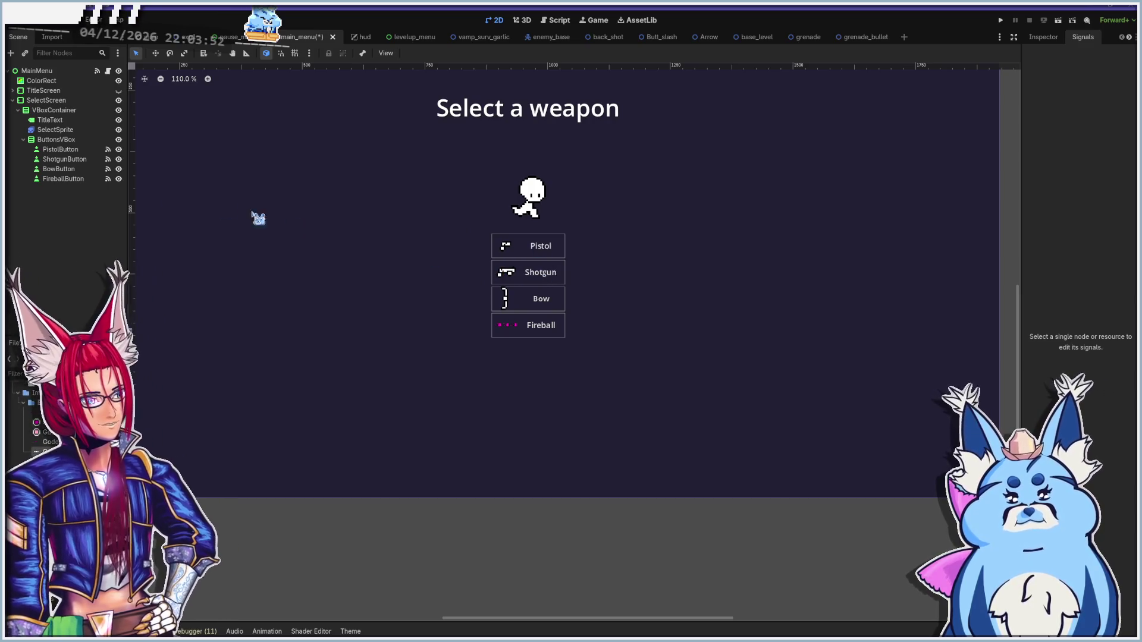
{"action": "left_click", "coordinate": [63, 179]}
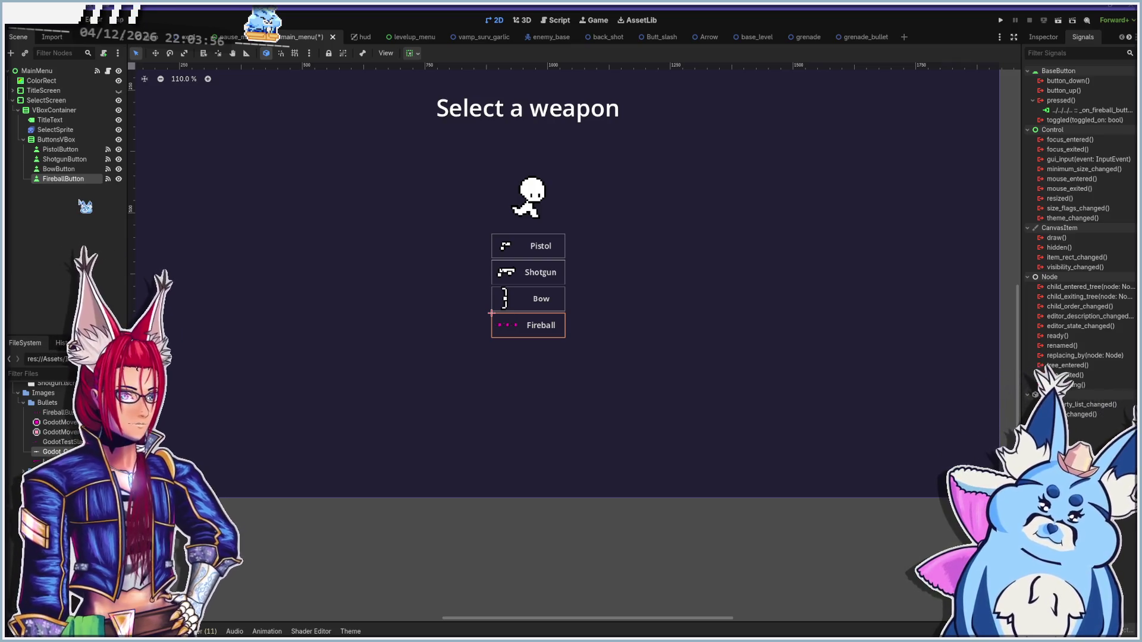
{"action": "key", "text": "ctrl+v"}
{"action": "left_click", "coordinate": [1043, 37]}
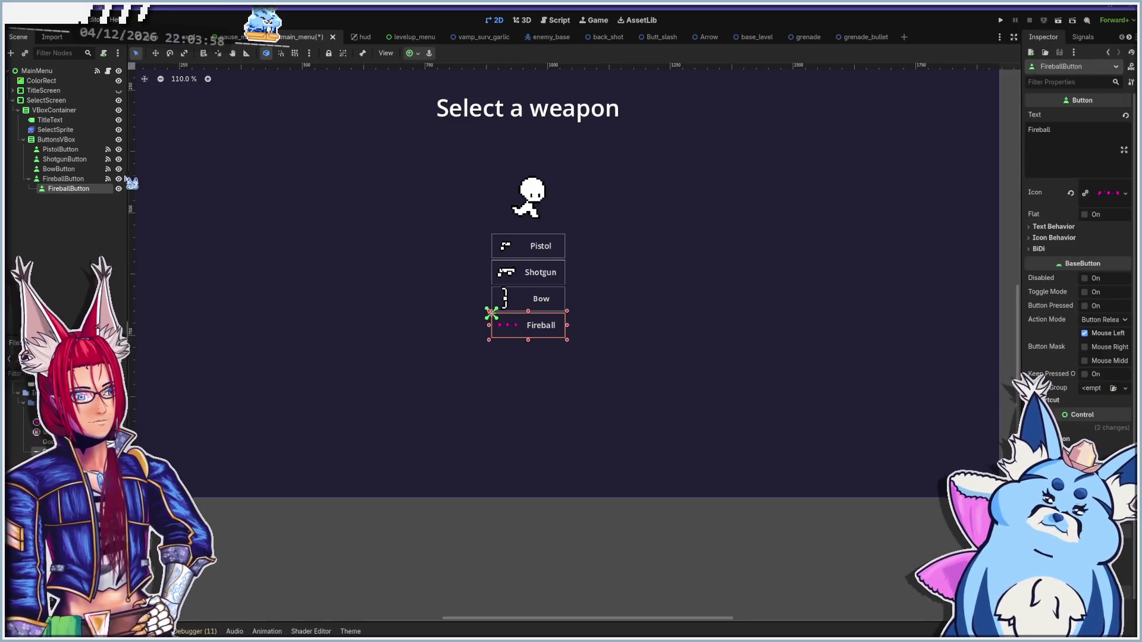
{"action": "left_click_drag", "start_coordinate": [62, 198], "coordinate": [59, 141]}
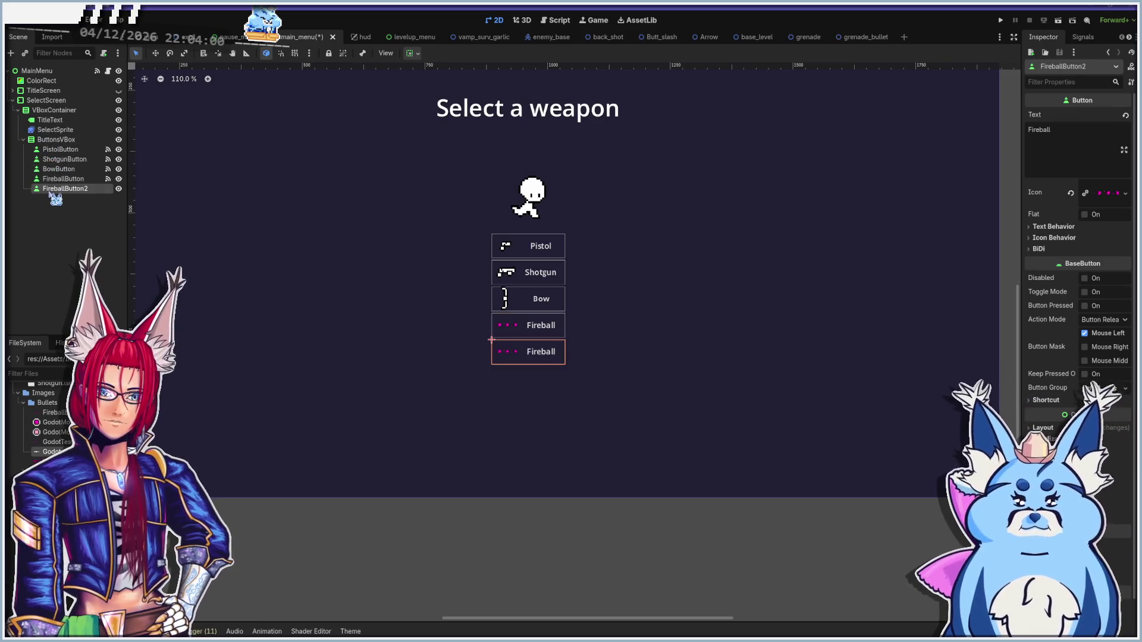
Label the new button Grenades with a grenade icon, then open main_menu.gd
{"action": "left_click", "coordinate": [1081, 132]}
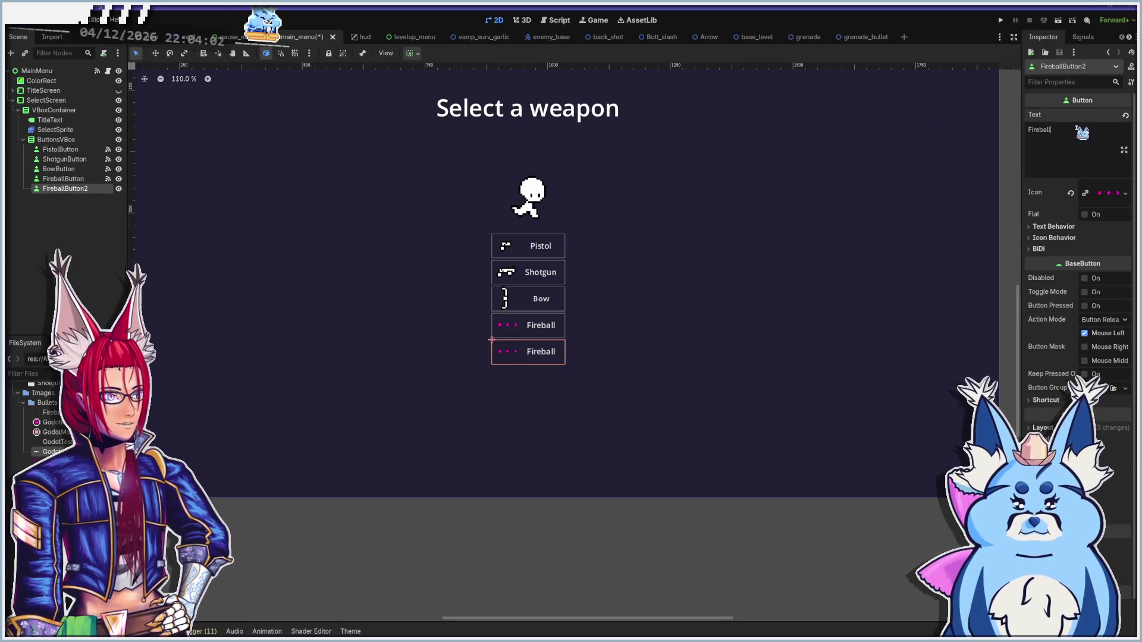
{"action": "key", "text": "ctrl+a"}
{"action": "type", "text": "G"}
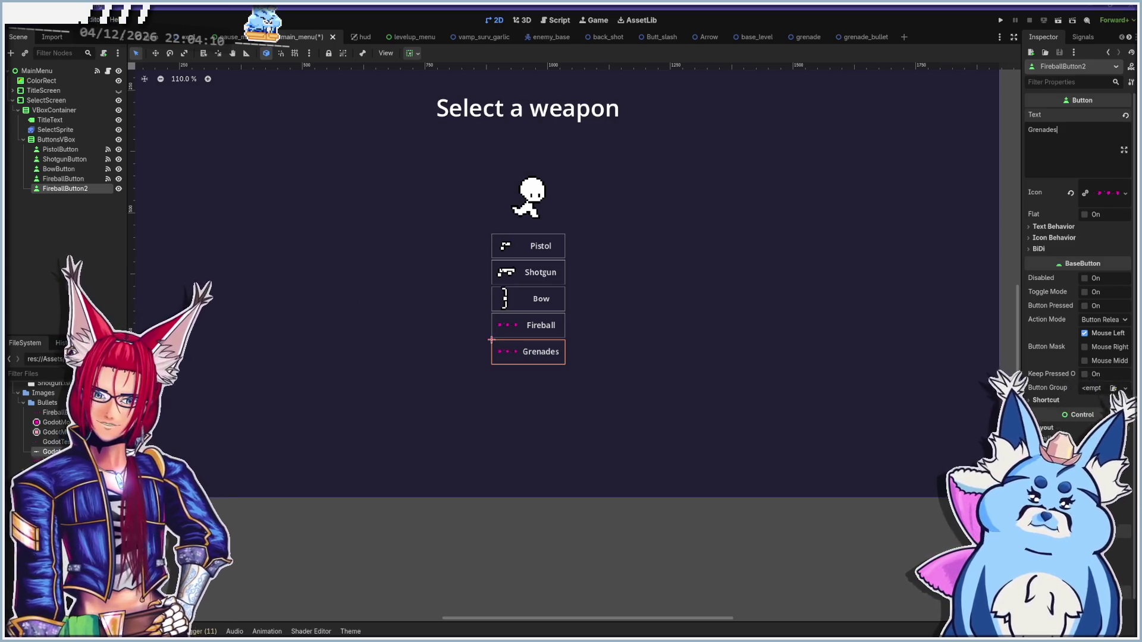
{"action": "mouse_move", "coordinate": [54, 442]}
{"action": "left_mouse_down"}
{"action": "mouse_move", "coordinate": [841, 270]}
{"action": "mouse_move", "coordinate": [1110, 193]}
{"action": "left_mouse_up"}
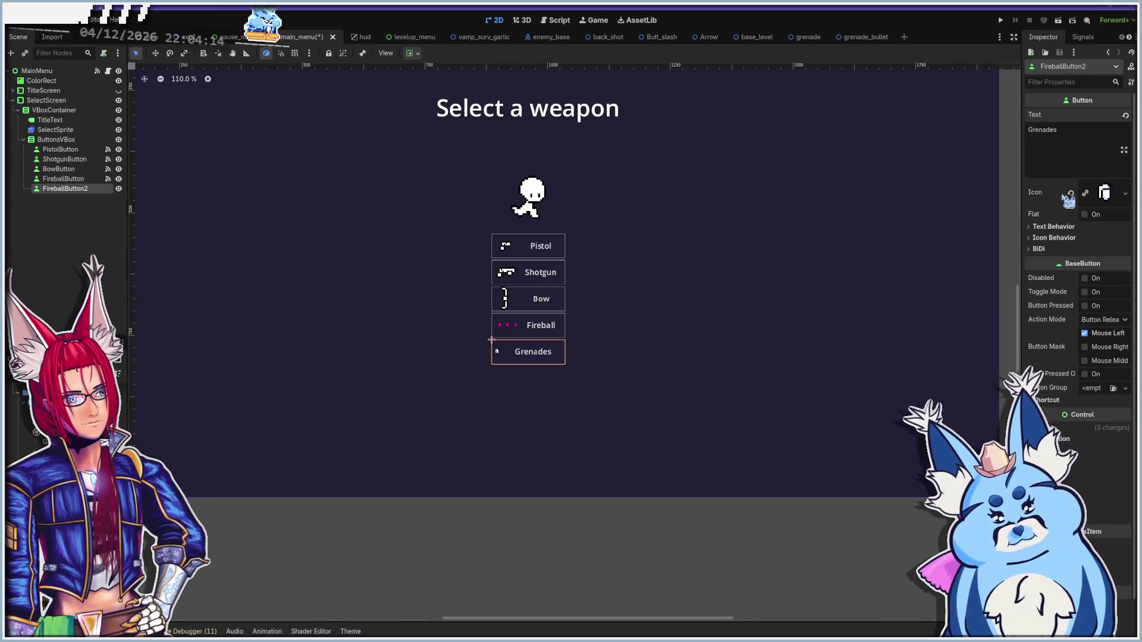
{"action": "scroll", "coordinate": [510, 356], "scroll_direction": "up", "scroll_amount": 6}
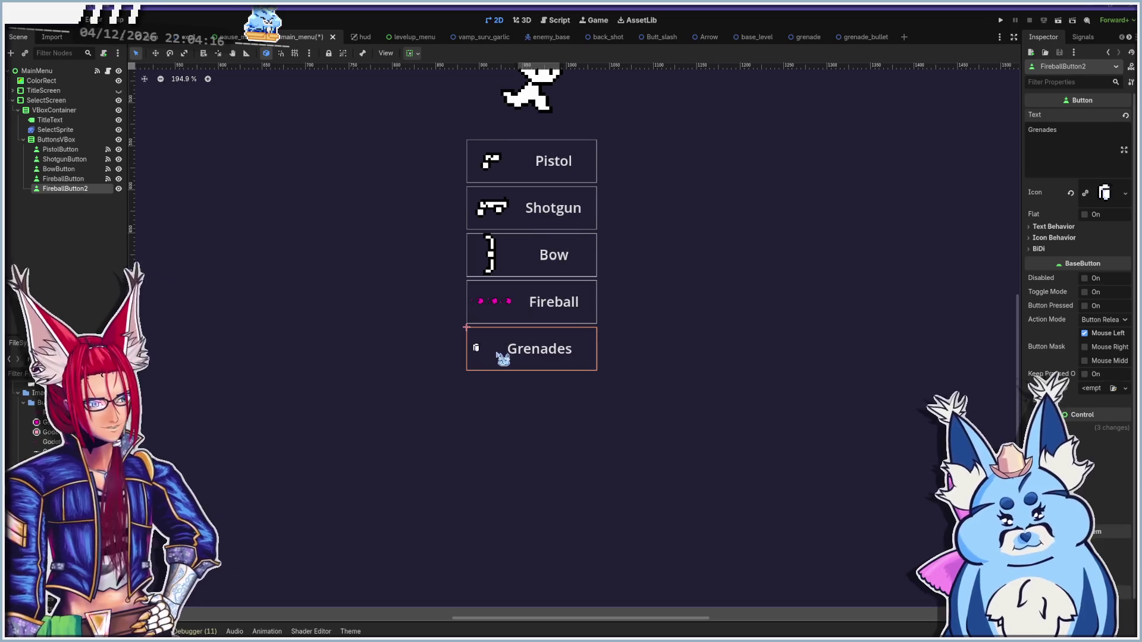
{"action": "scroll", "coordinate": [500, 350], "scroll_direction": "up", "scroll_amount": 9}
{"action": "scroll", "coordinate": [522, 390], "scroll_direction": "down", "scroll_amount": 8}
{"action": "scroll", "coordinate": [522, 390], "scroll_direction": "down", "scroll_amount": 4}
{"action": "scroll", "coordinate": [512, 374], "scroll_direction": "up", "scroll_amount": 6}
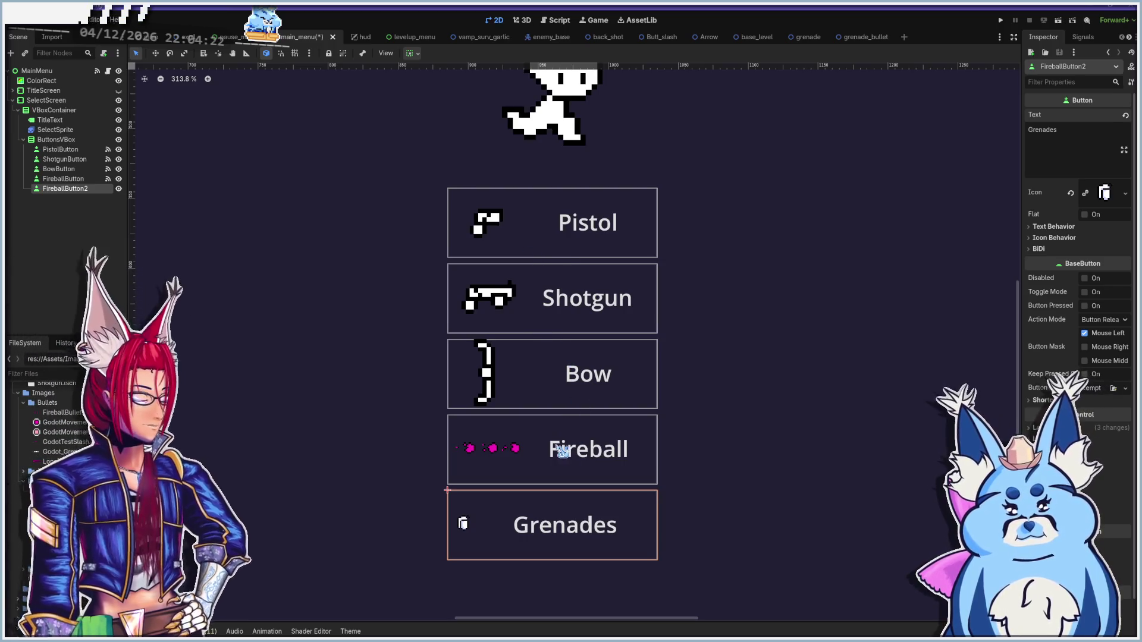
{"action": "scroll", "coordinate": [500, 331], "scroll_direction": "down", "scroll_amount": 8}
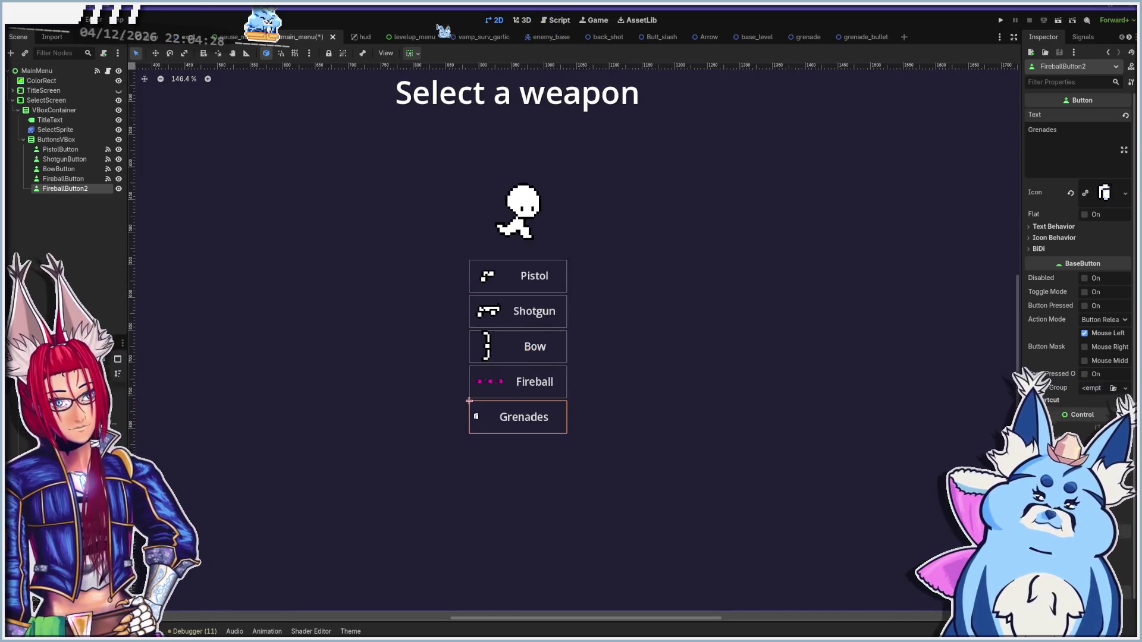
{"action": "left_click", "coordinate": [557, 22]}
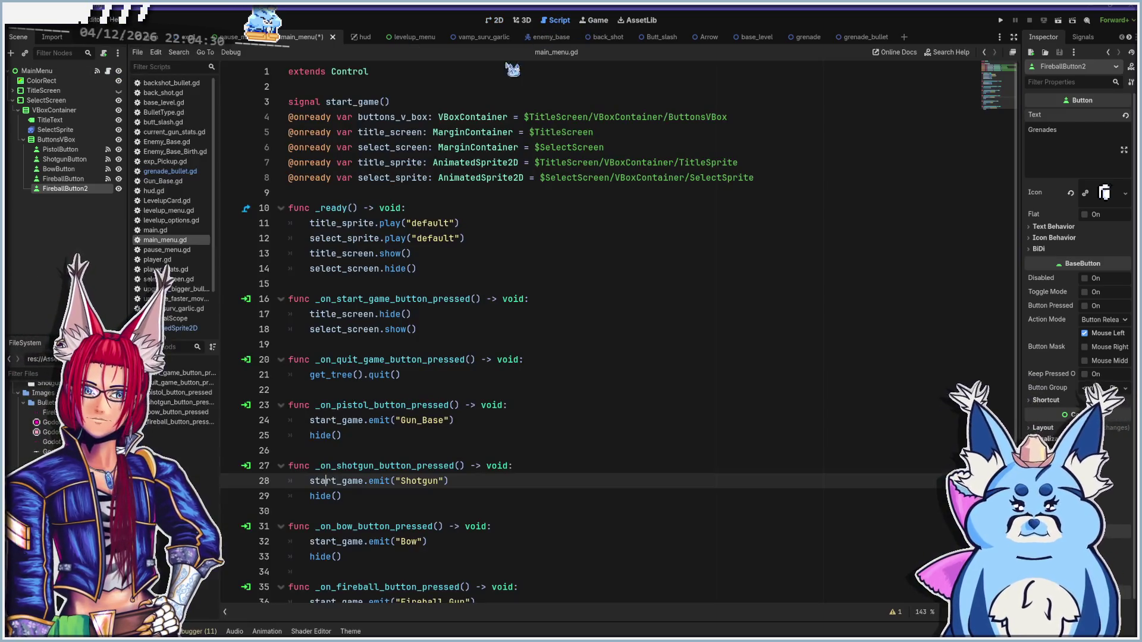
Connect the duplicated button's pressed() signal to a new handler from the Signals panel
{"action": "scroll", "coordinate": [437, 266], "scroll_direction": "down", "scroll_amount": 1}
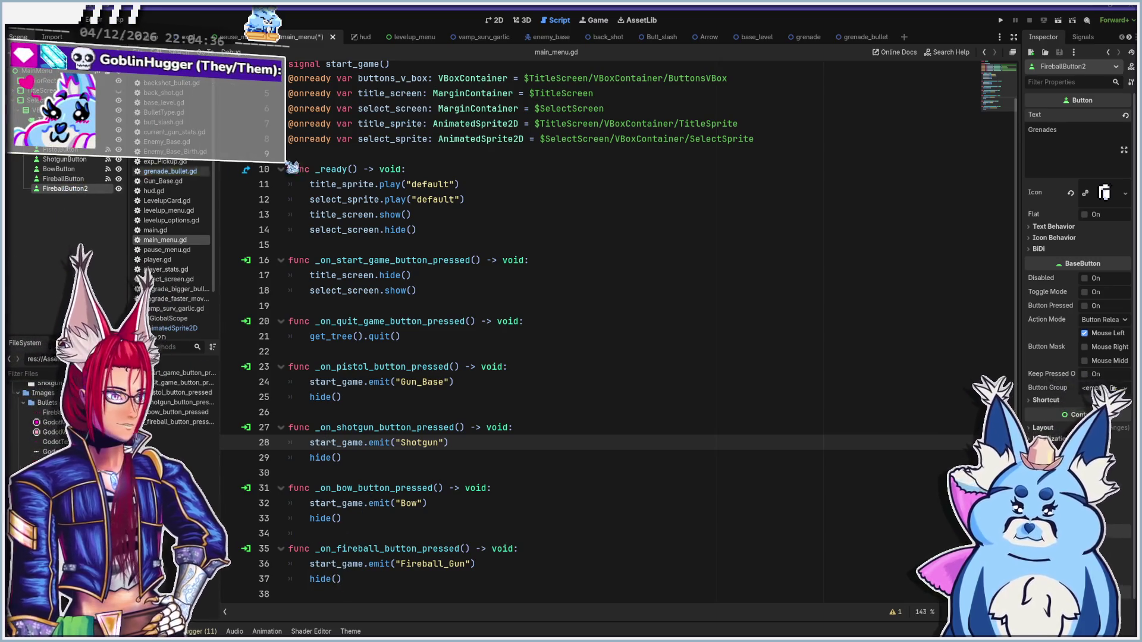
{"action": "left_click", "coordinate": [1082, 37]}
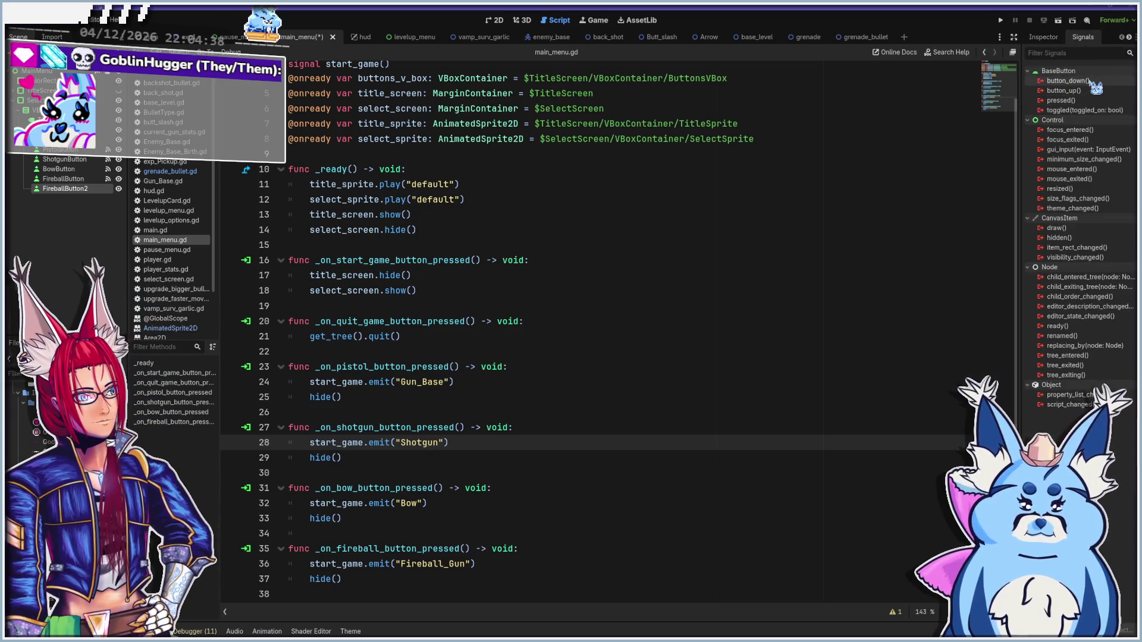
{"action": "double_click", "coordinate": [1070, 101]}
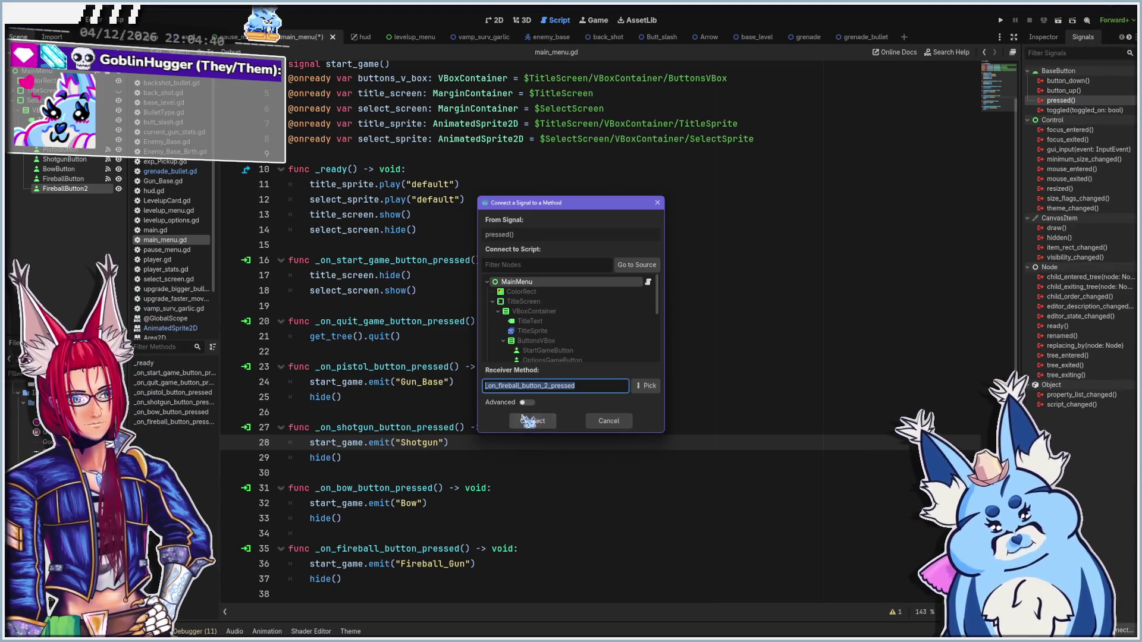
{"action": "left_click", "coordinate": [531, 420]}
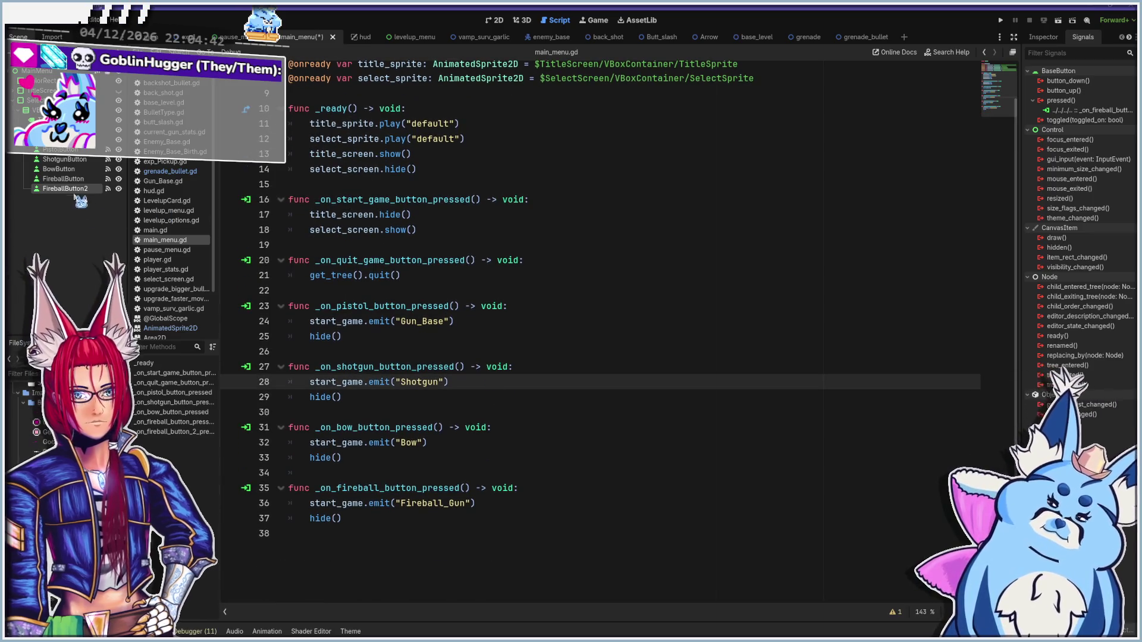
Rename the FireballButton2 node to GrenadeButton
{"action": "double_click", "coordinate": [71, 188]}
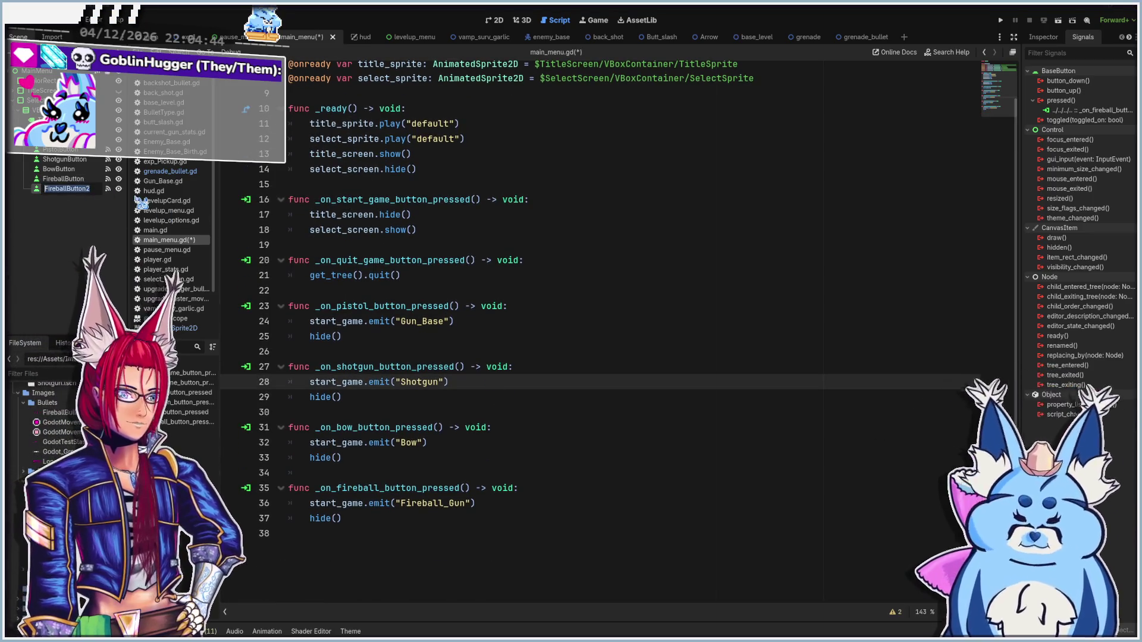
{"action": "key", "text": "Home"}
{"action": "key", "text": "Delete"}
{"action": "key", "text": "Delete"}
{"action": "key", "text": "Delete"}
{"action": "key", "text": "Delete"}
{"action": "key", "text": "Delete"}
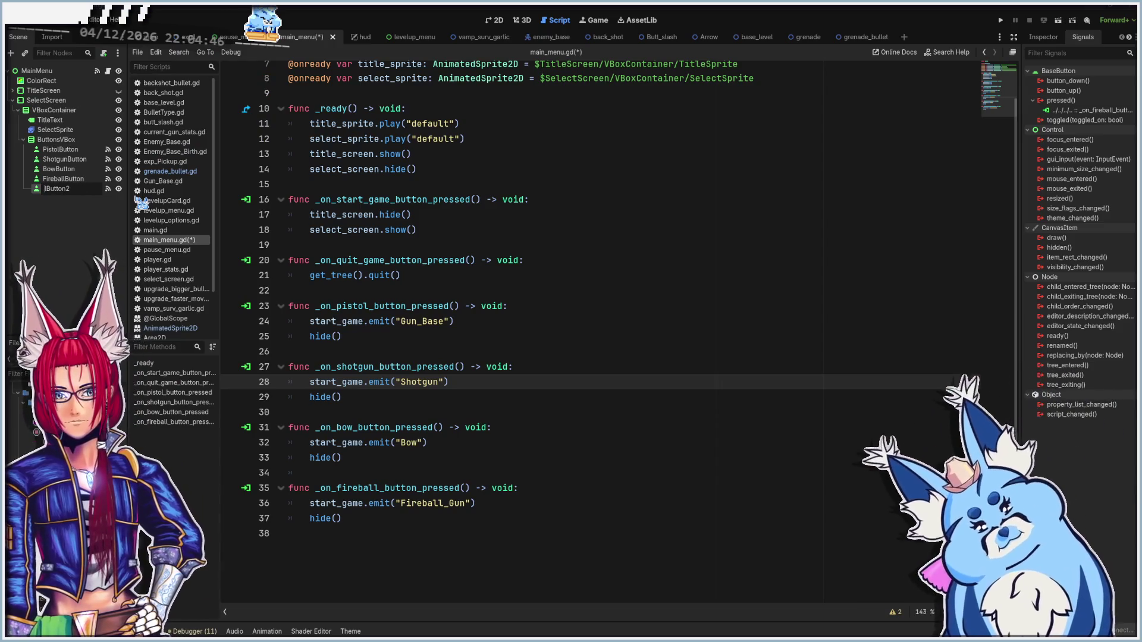
{"action": "type", "text": "Grenade"}
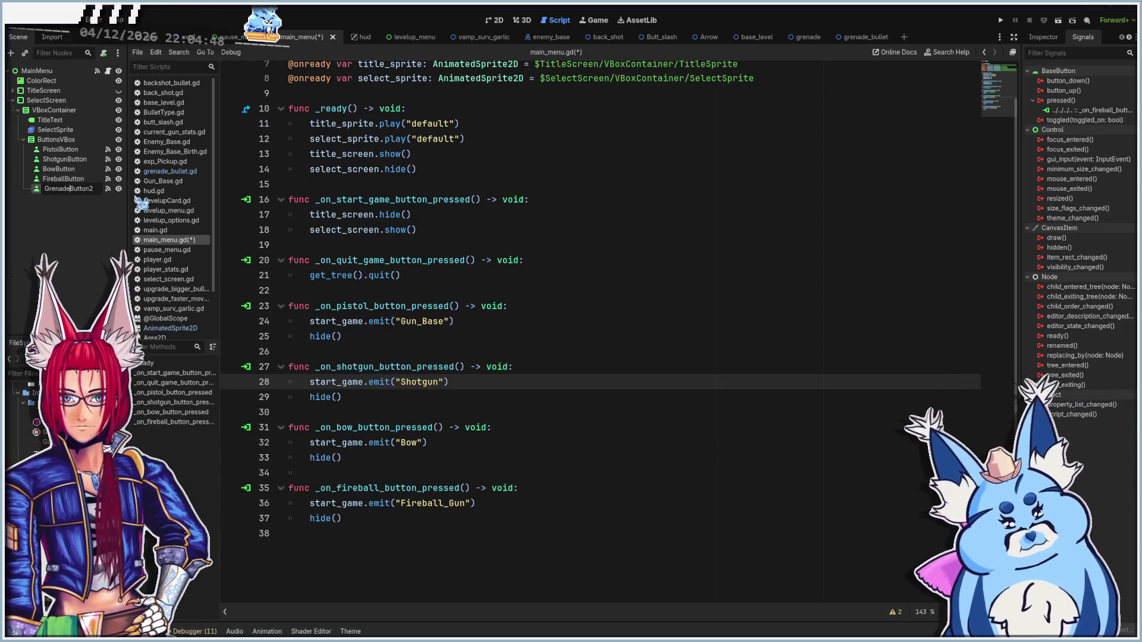
{"action": "key", "text": "End"}
{"action": "key", "text": "BackSpace"}
{"action": "key", "text": "Return"}
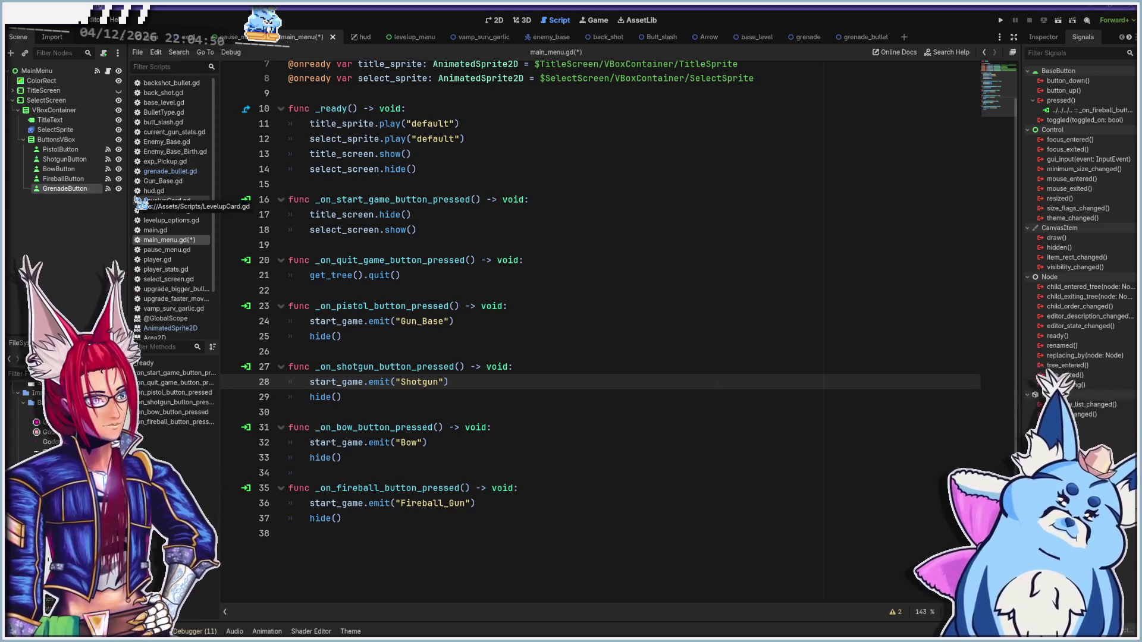
Delete the outdated fireball handler connection and start reconnecting pressed() to a new handler
{"action": "double_click", "coordinate": [1054, 111]}
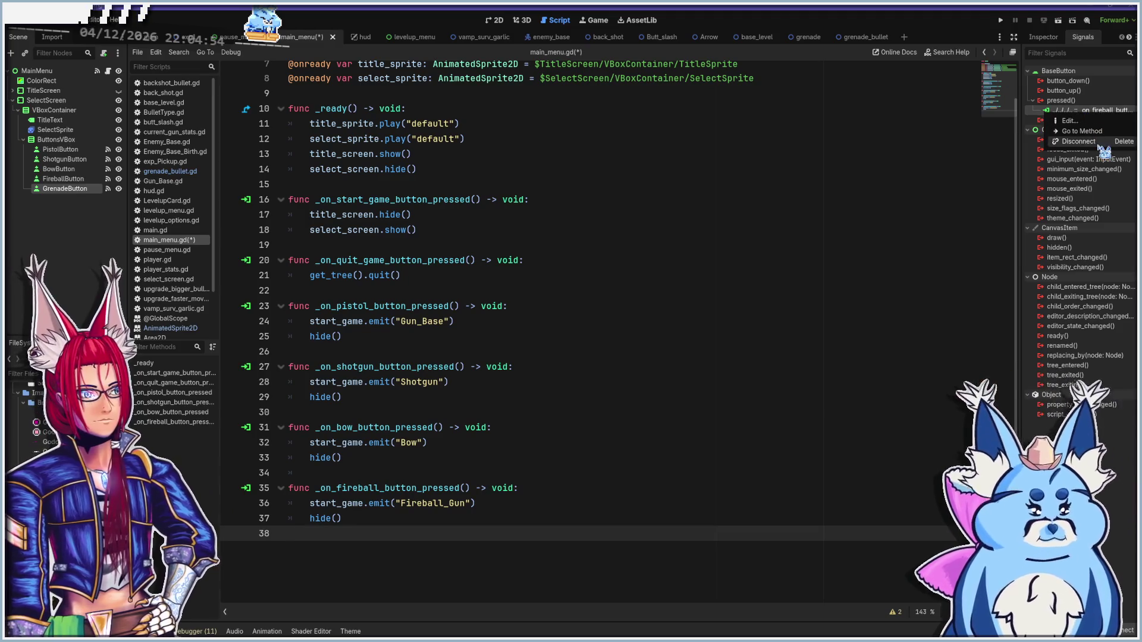
{"action": "key", "text": "Delete"}
{"action": "double_click", "coordinate": [1061, 100]}
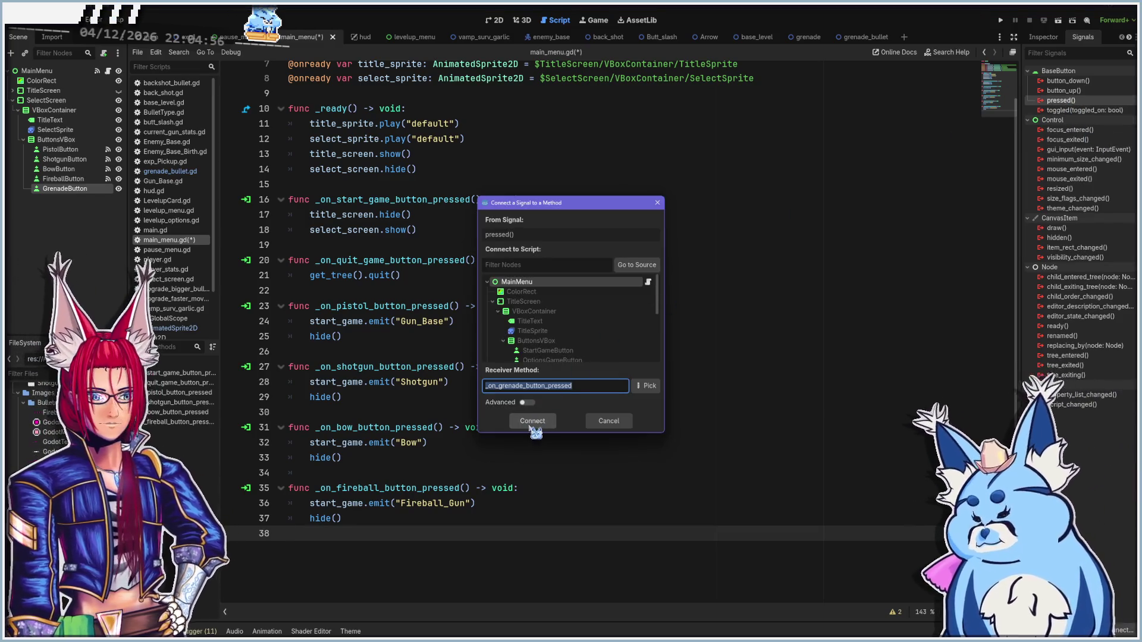
Confirm the _on_grenade_button_pressed connection and paste the fireball handler's two body lines into it
{"action": "left_click", "coordinate": [523, 420]}
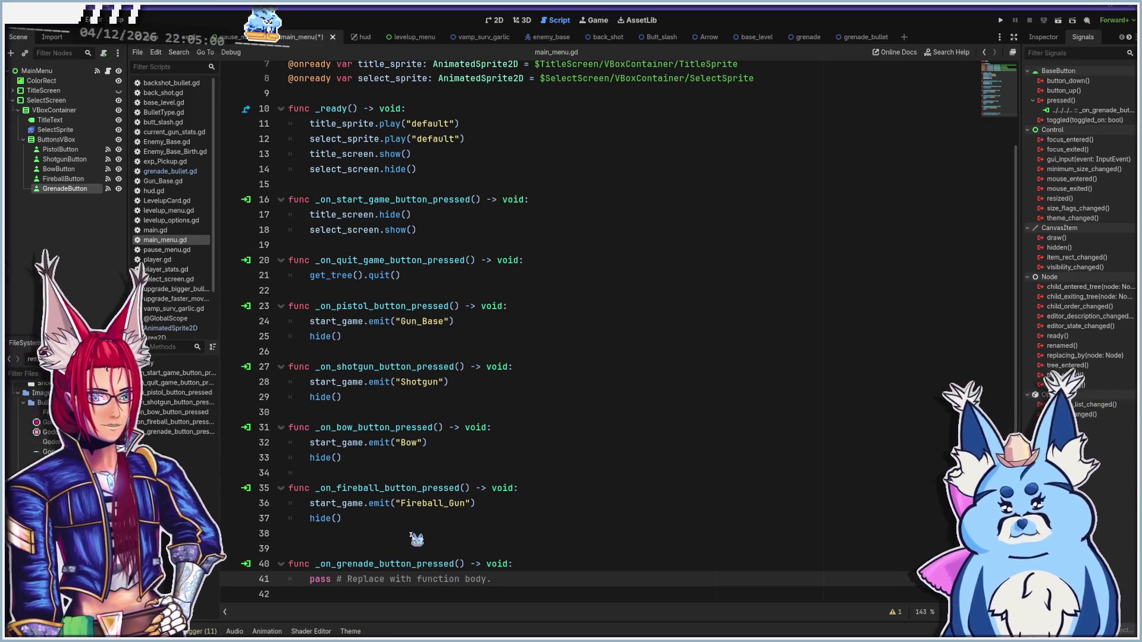
{"action": "mouse_move", "coordinate": [342, 519]}
{"action": "left_mouse_down"}
{"action": "mouse_move", "coordinate": [287, 517]}
{"action": "mouse_move", "coordinate": [289, 503]}
{"action": "left_mouse_up"}
{"action": "key", "text": "ctrl+c"}
{"action": "left_click", "coordinate": [518, 578]}
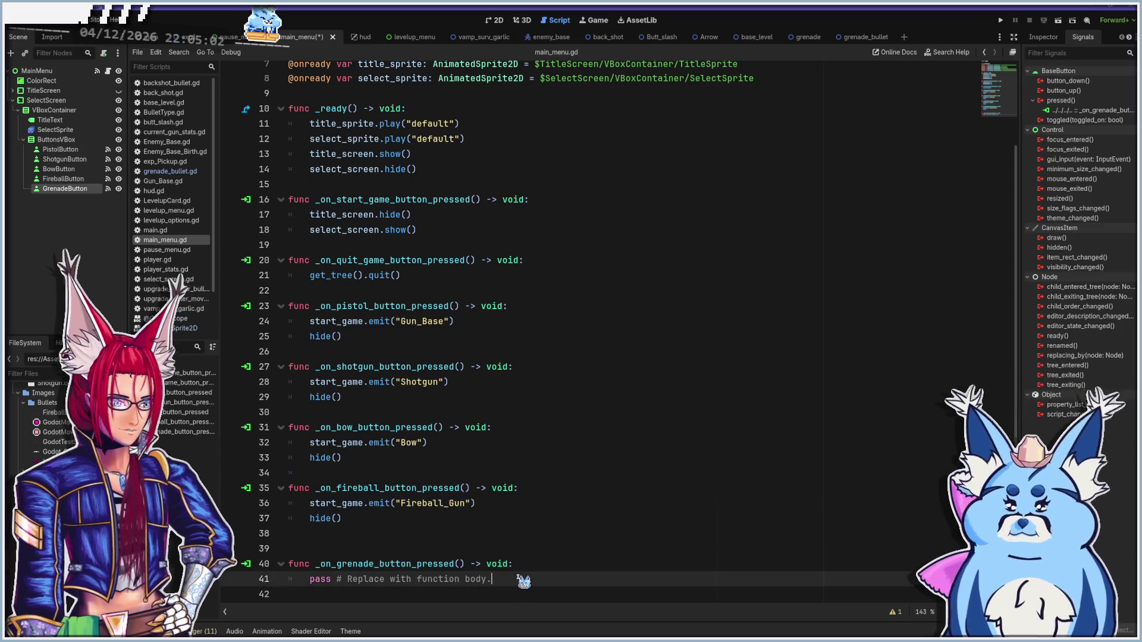
{"action": "key", "text": "shift+Home"}
{"action": "key", "text": "ctrl+v"}
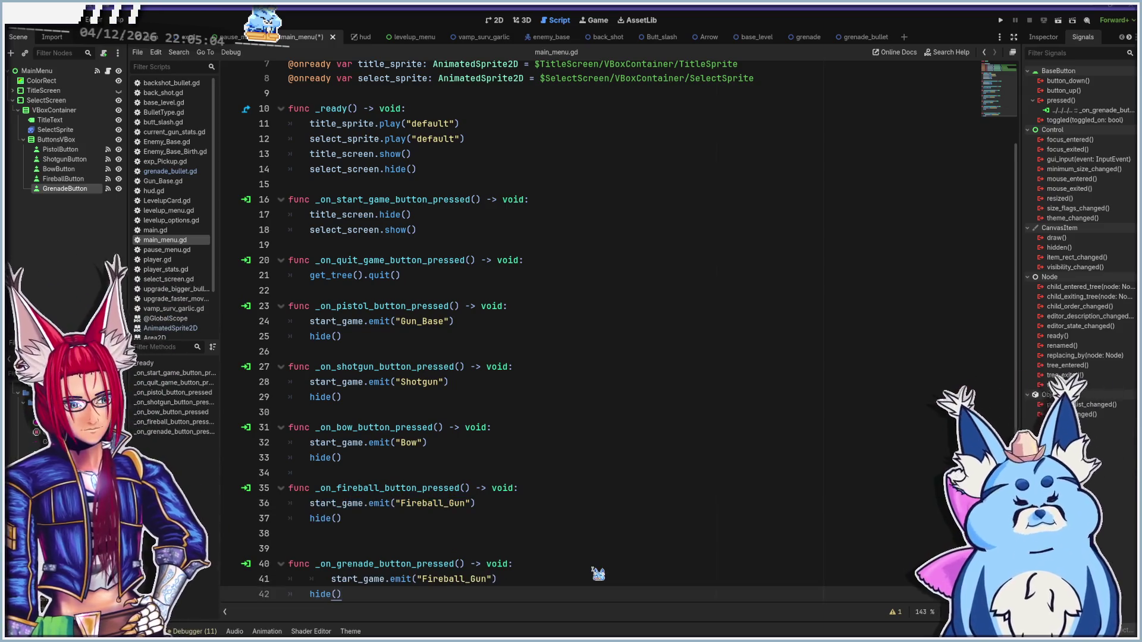
Fix the pasted lines' indentation and remove the extra blank line between handlers
{"action": "key", "text": "shift+Up"}
{"action": "key", "text": "shift+Tab"}
{"action": "key", "text": "Left"}
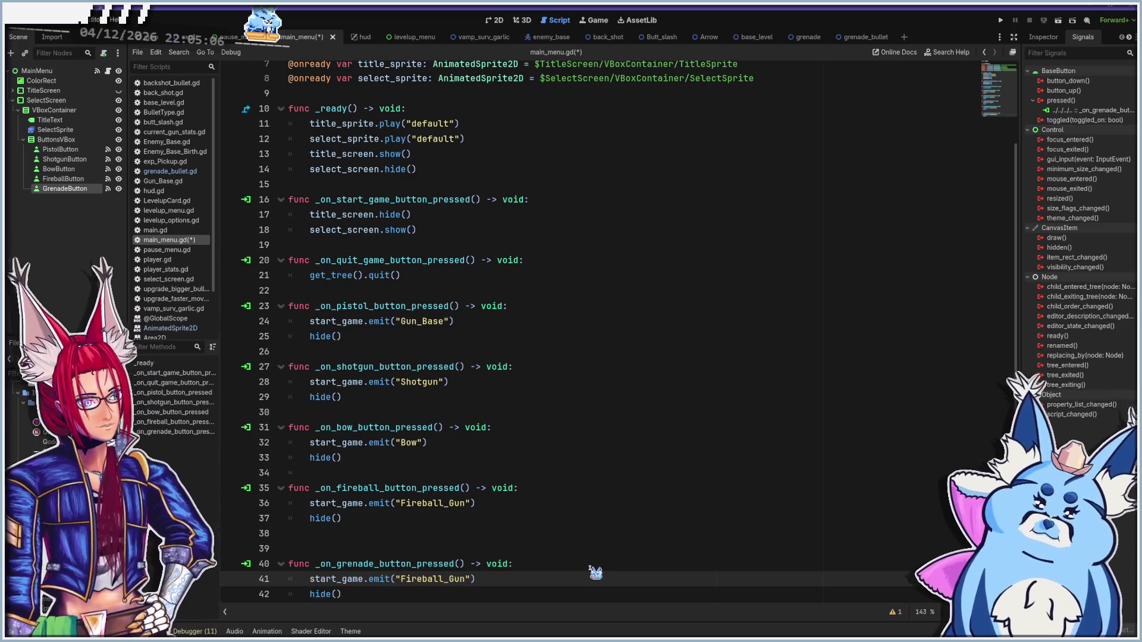
{"action": "scroll", "coordinate": [594, 572], "scroll_direction": "down", "scroll_amount": 1}
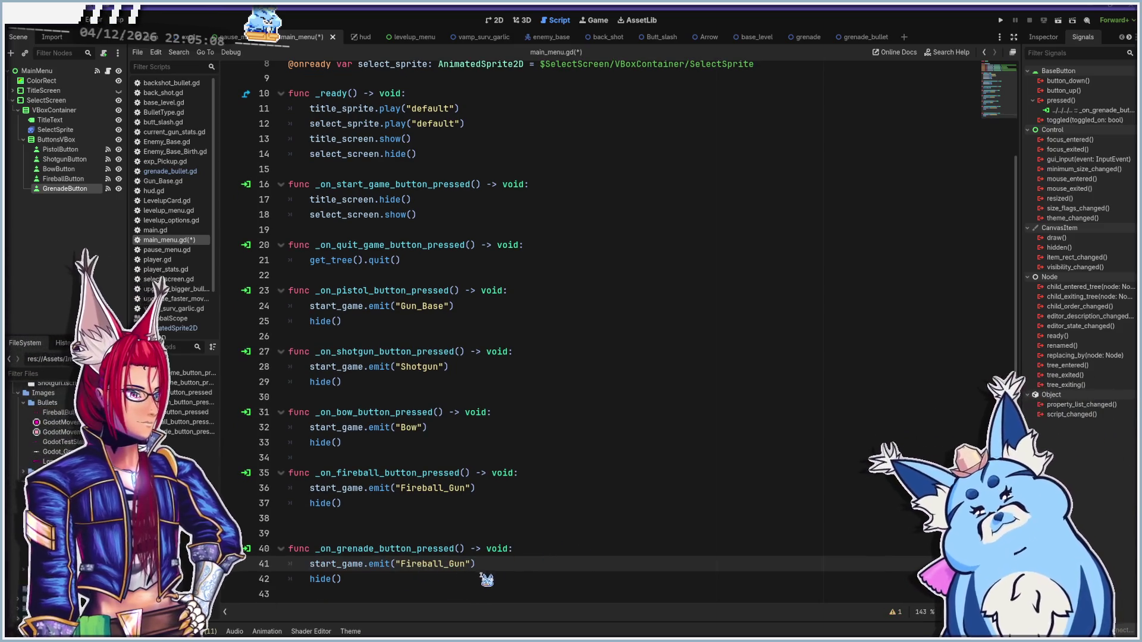
{"action": "left_click", "coordinate": [476, 578]}
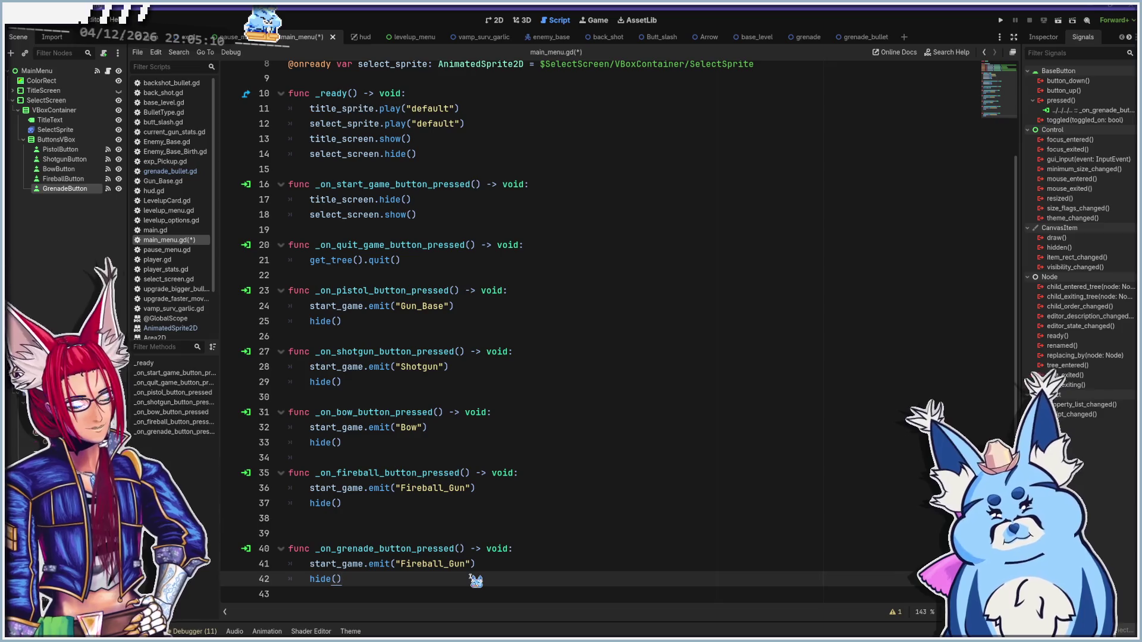
{"action": "left_click", "coordinate": [360, 523]}
{"action": "key", "text": "BackSpace"}
{"action": "scroll", "coordinate": [385, 534], "scroll_direction": "up", "scroll_amount": 3}
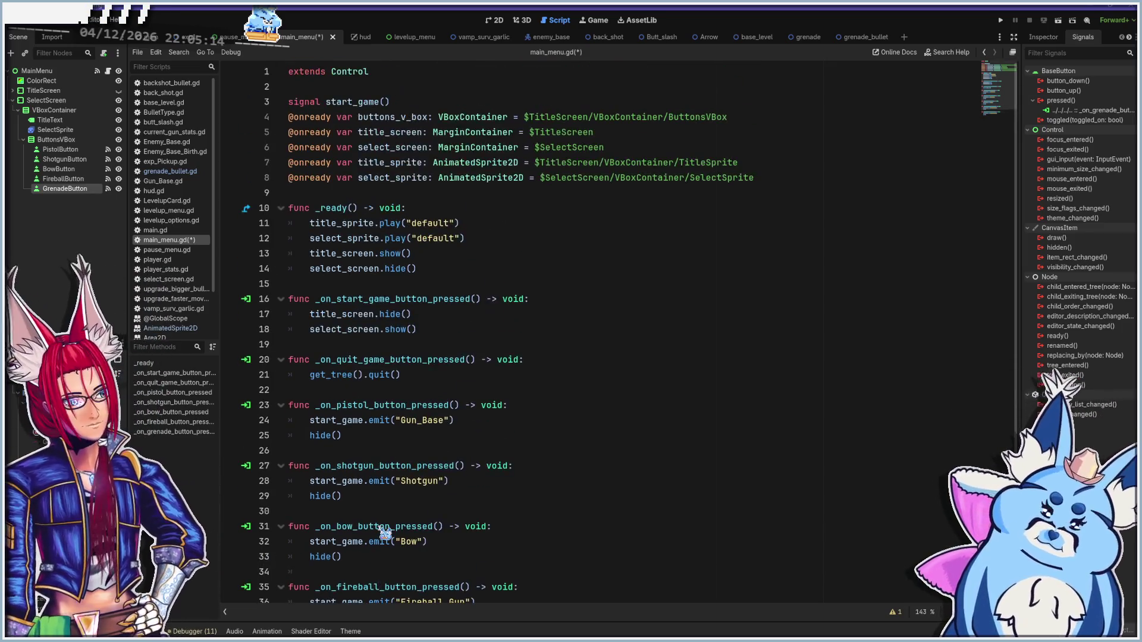
{"action": "scroll", "coordinate": [386, 533], "scroll_direction": "down", "scroll_amount": 2}
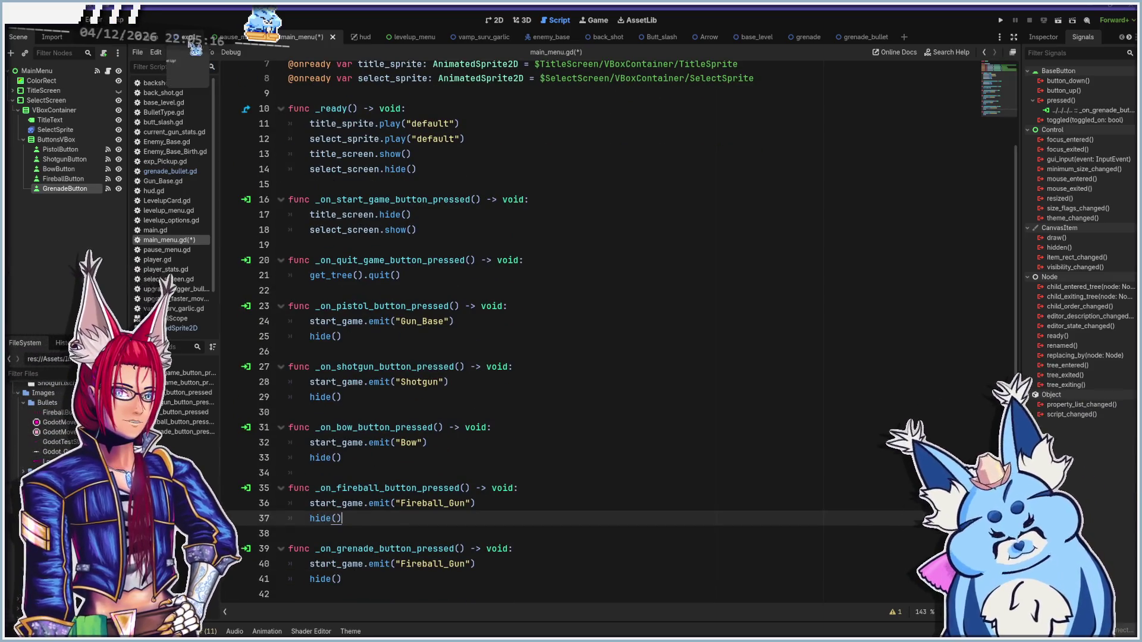
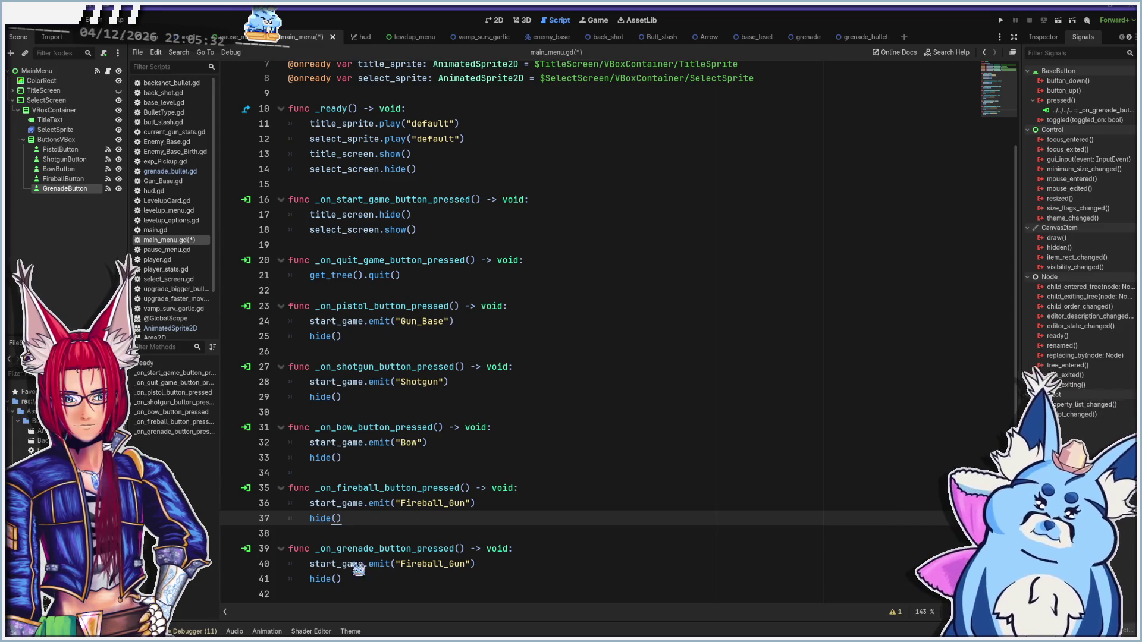
Replace "Fireball_Gun" with "grenade" in the grenade handler's emit line, save main_menu.gd, and run the game
{"action": "left_click", "coordinate": [416, 564]}
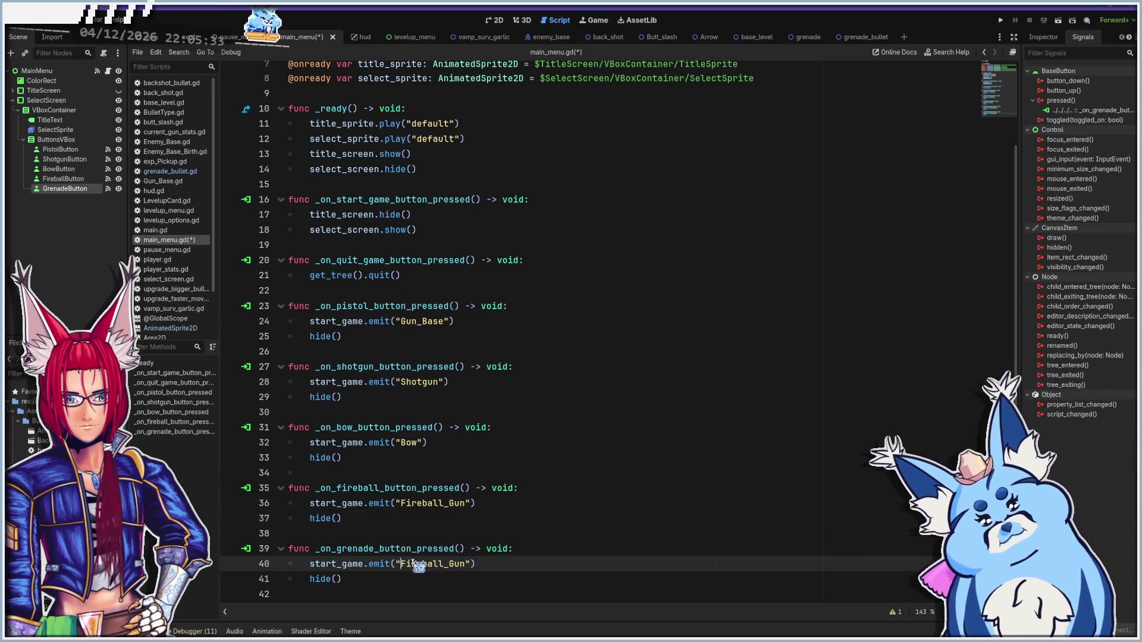
{"action": "double_click", "coordinate": [463, 564]}
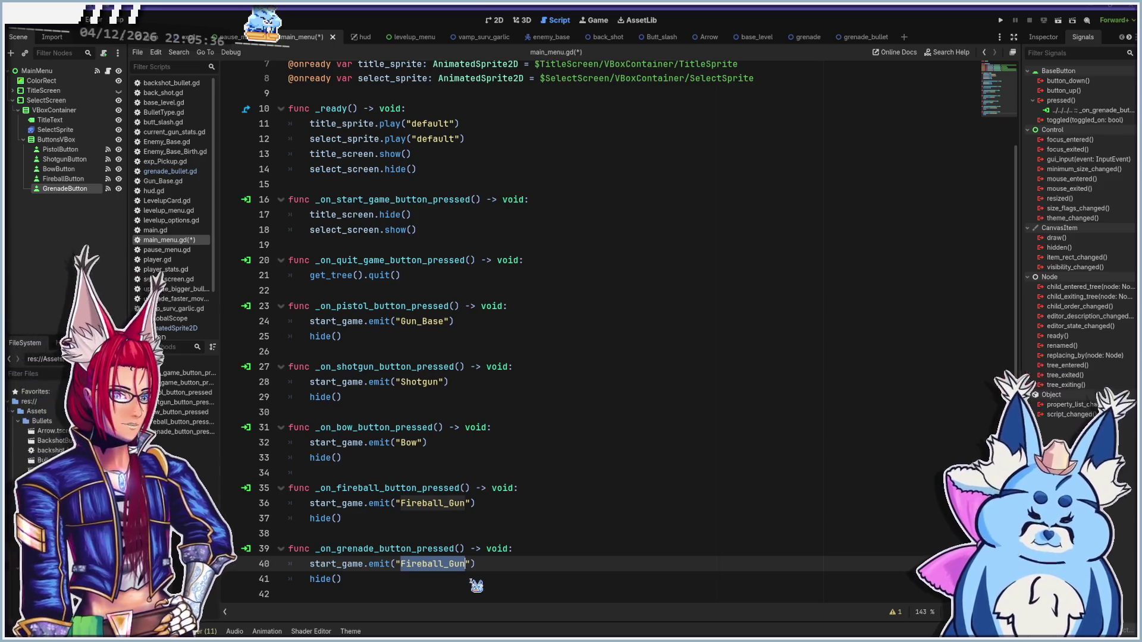
{"action": "type", "text": "grenade"}
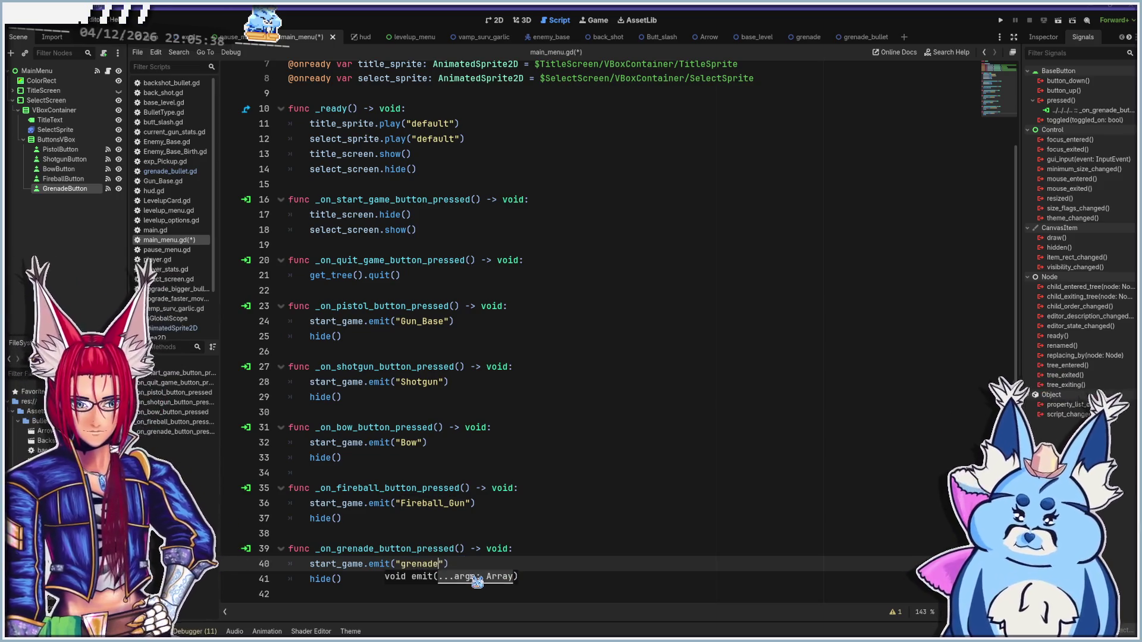
{"action": "key", "text": "ctrl+s"}
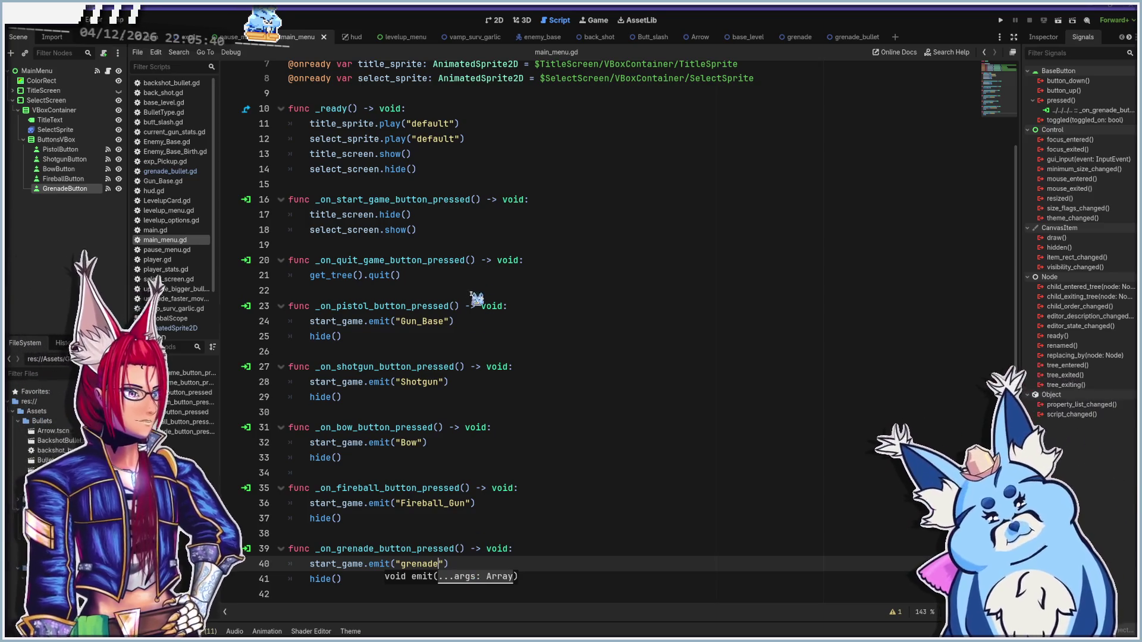
{"action": "key", "text": "F5"}
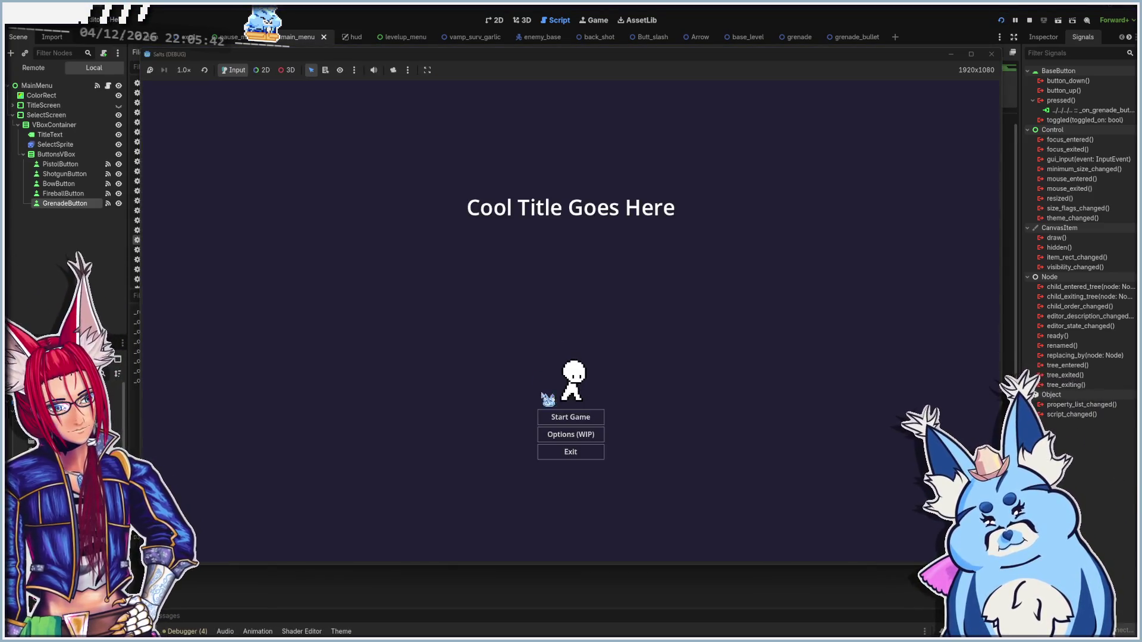
Start a game with Grenades, walk around throwing two grenades, then close the game window
{"action": "left_click", "coordinate": [572, 418]}
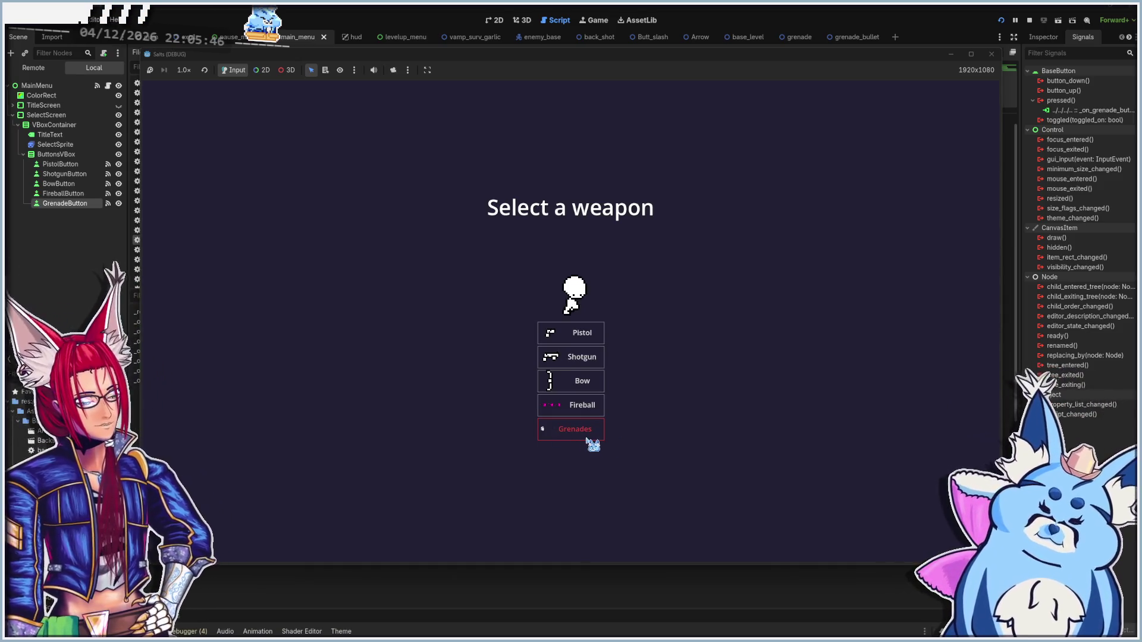
{"action": "left_click", "coordinate": [587, 439]}
{"action": "key", "text": "s"}
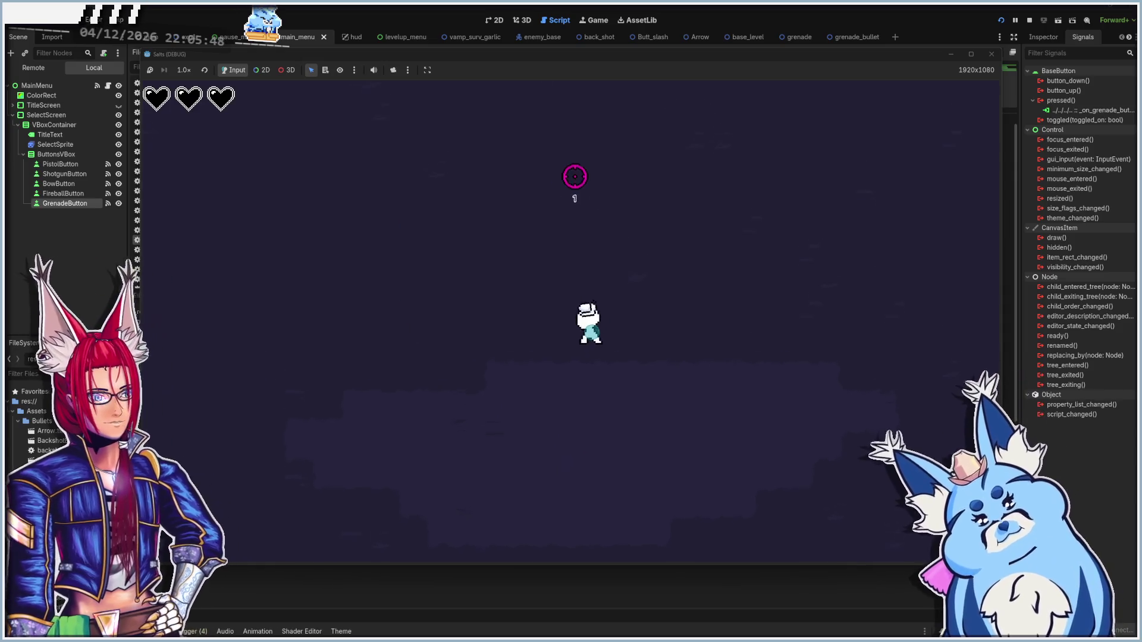
{"action": "key", "text": "a"}
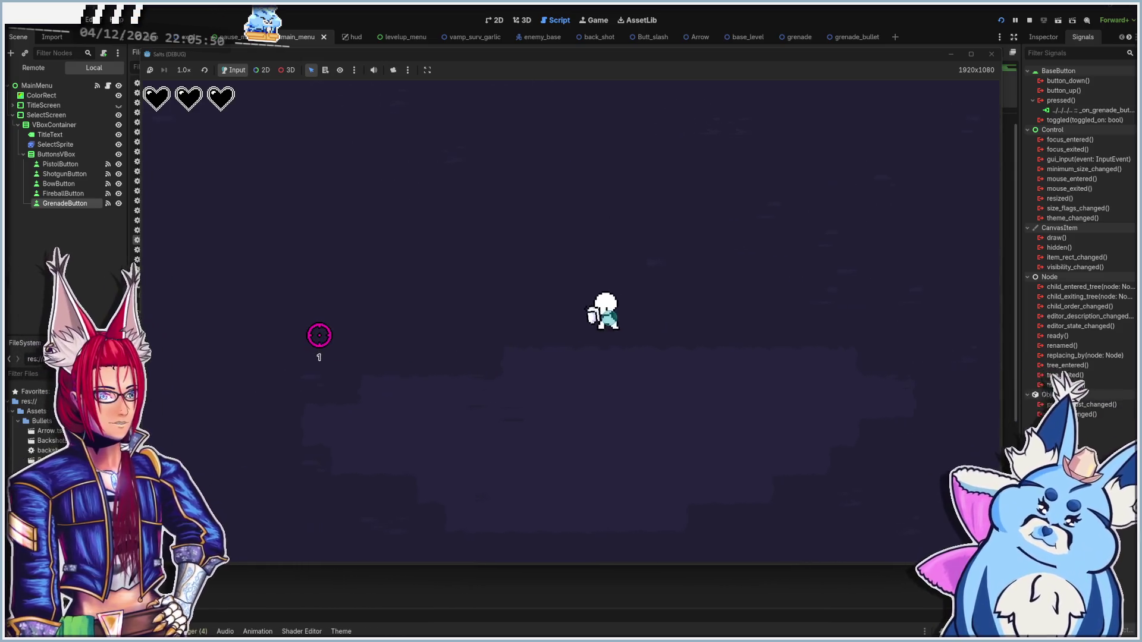
{"action": "key", "text": "d"}
{"action": "left_click", "coordinate": [357, 339]}
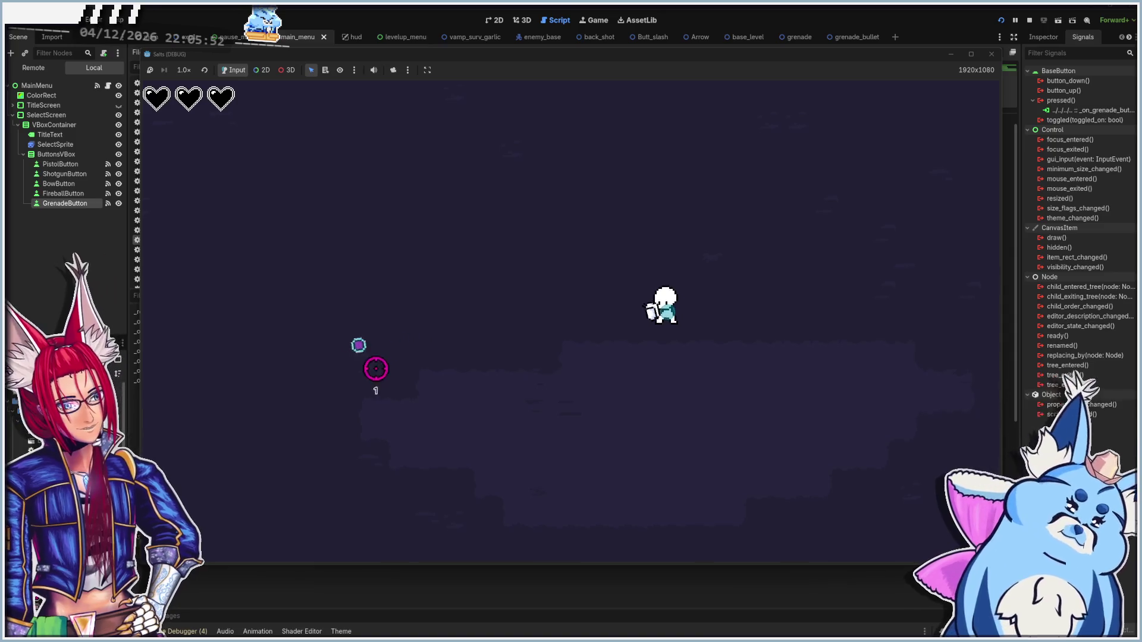
{"action": "key", "text": "a"}
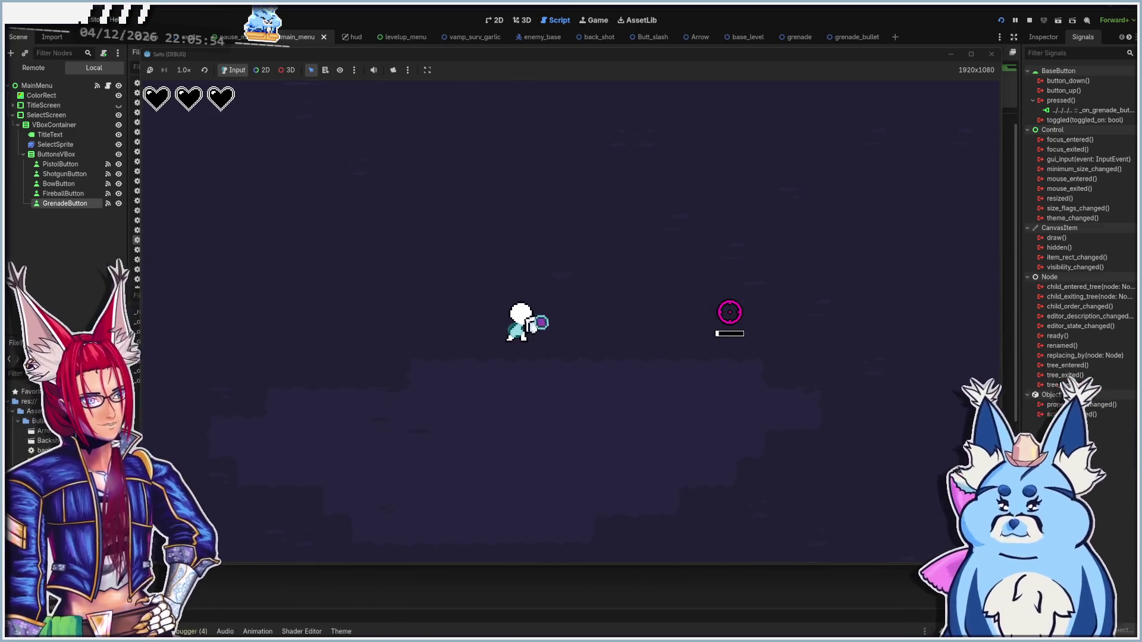
{"action": "left_click", "coordinate": [719, 333]}
{"action": "key", "text": "s"}
{"action": "left_click", "coordinate": [992, 54]}
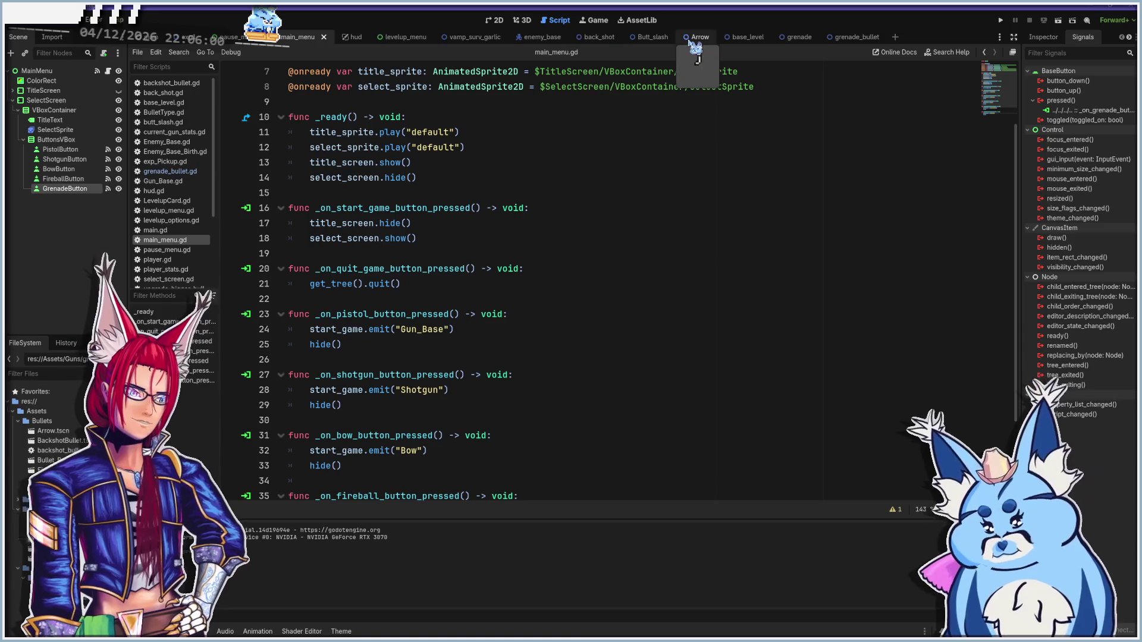
In the grenade scene's Inspector, change Bullet Name from Bullet_Base to grenade_bullet, then save and run
{"action": "left_click", "coordinate": [788, 38]}
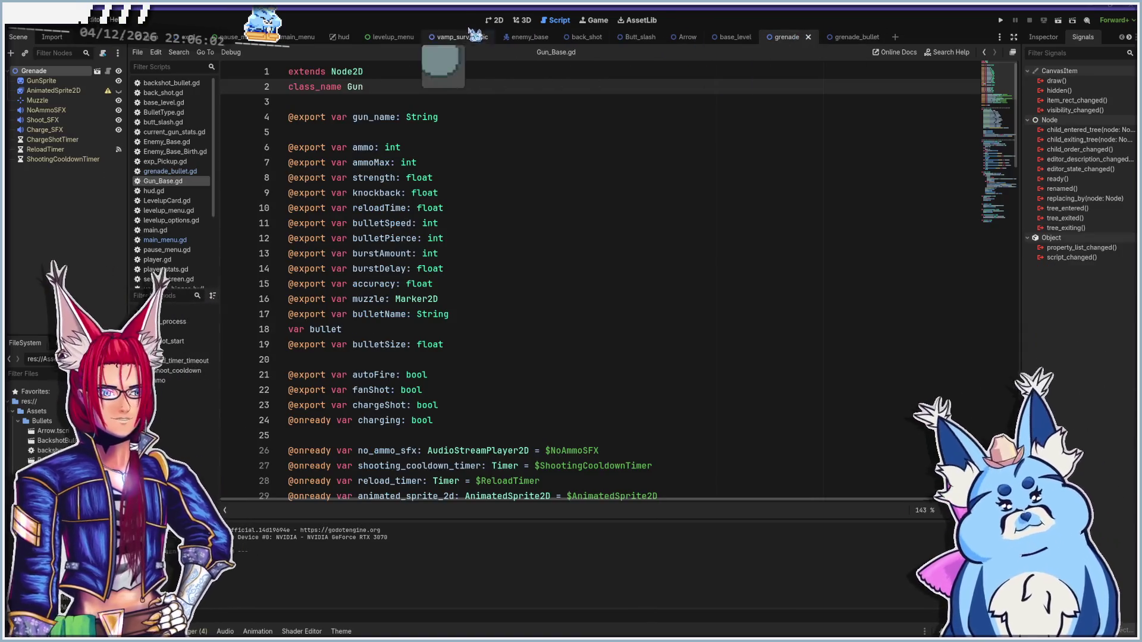
{"action": "left_click", "coordinate": [493, 20]}
{"action": "left_click", "coordinate": [1043, 37]}
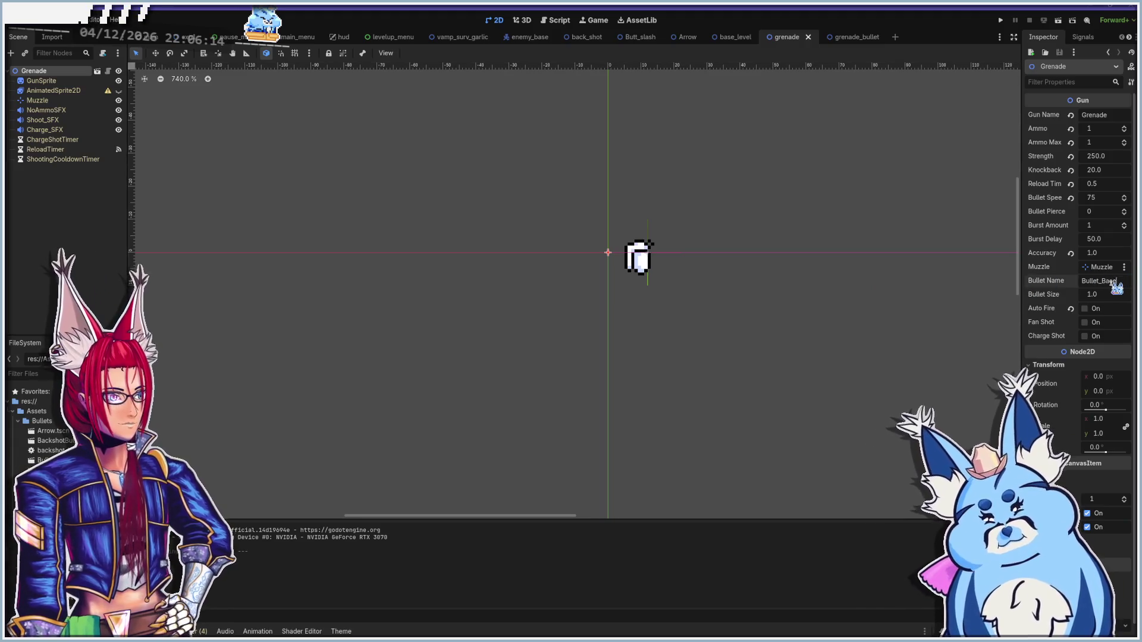
{"action": "key", "text": "BackSpace"}
{"action": "type", "text": "g"}
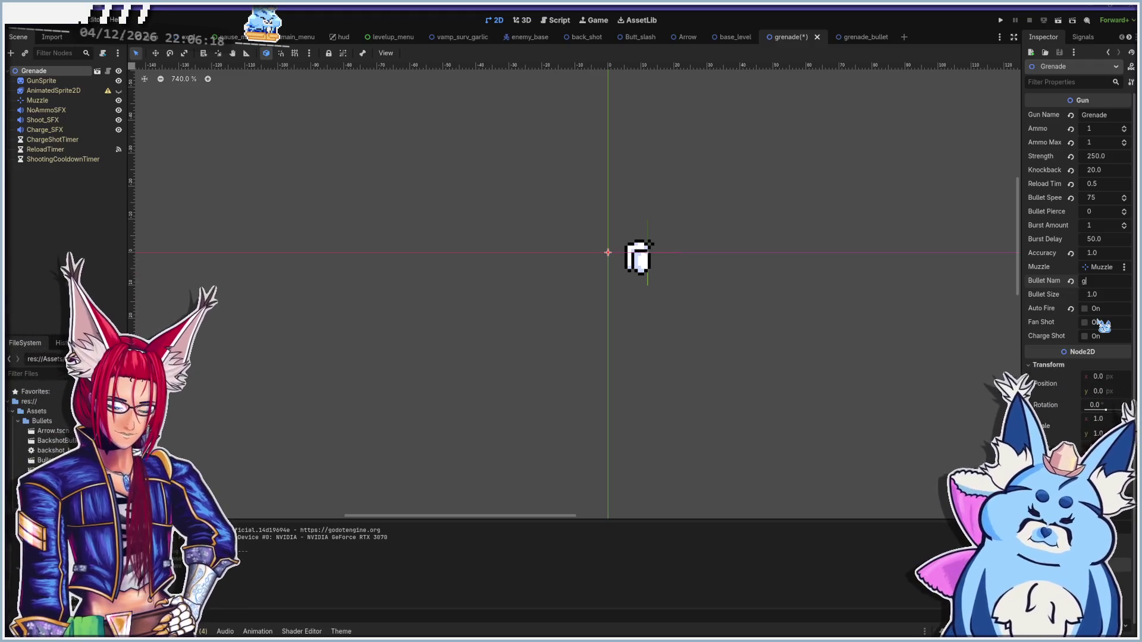
{"action": "type", "text": "renade_bu"}
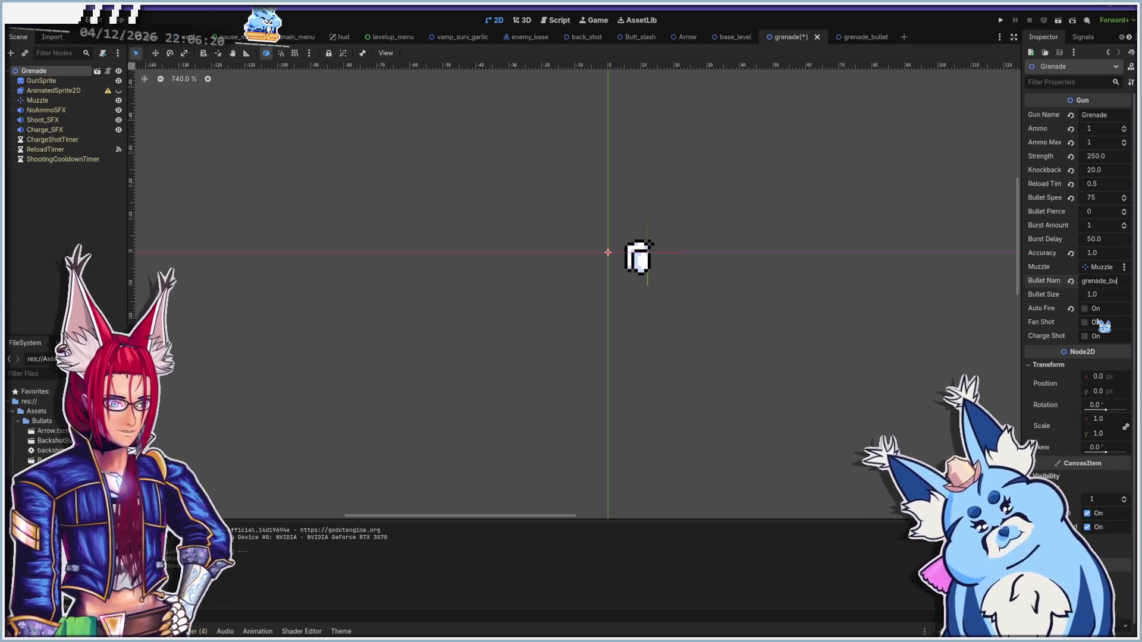
{"action": "key", "text": "F5"}
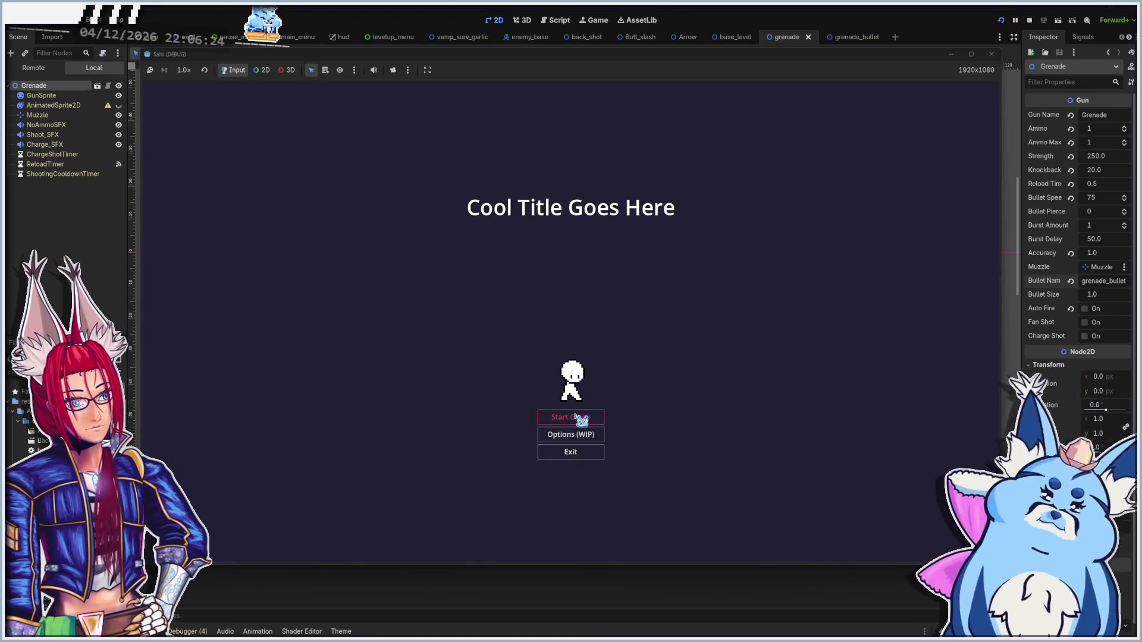
Start a game with Grenades, throw about a dozen grenades in all directions, then stop with F8
{"action": "left_click", "coordinate": [579, 418]}
{"action": "left_click", "coordinate": [589, 434]}
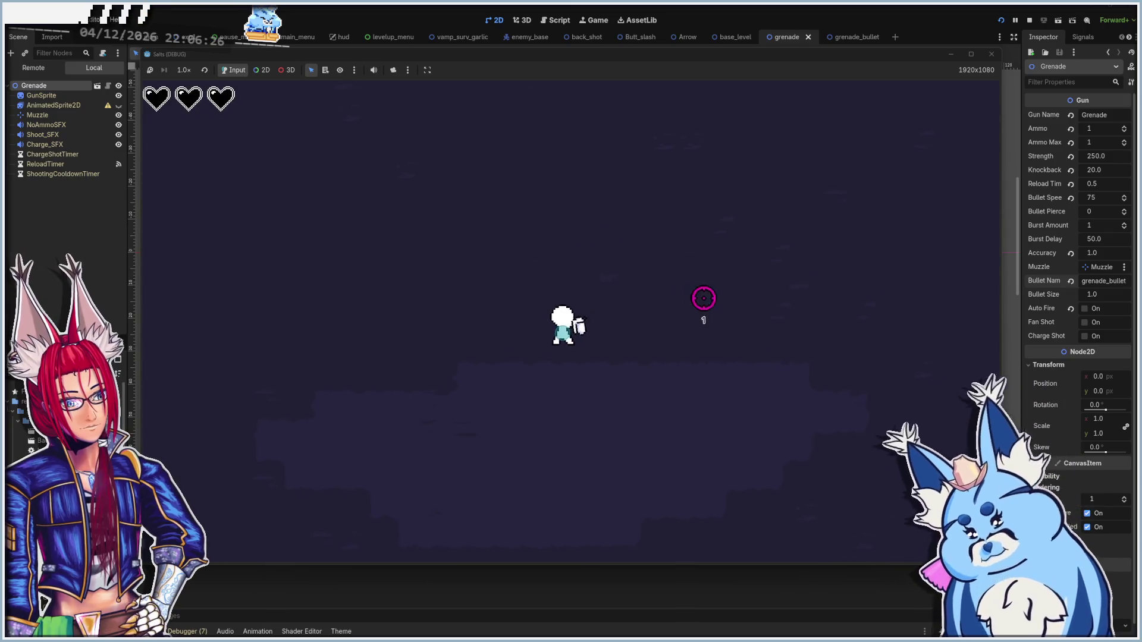
{"action": "left_click", "coordinate": [702, 300]}
{"action": "left_click", "coordinate": [701, 309]}
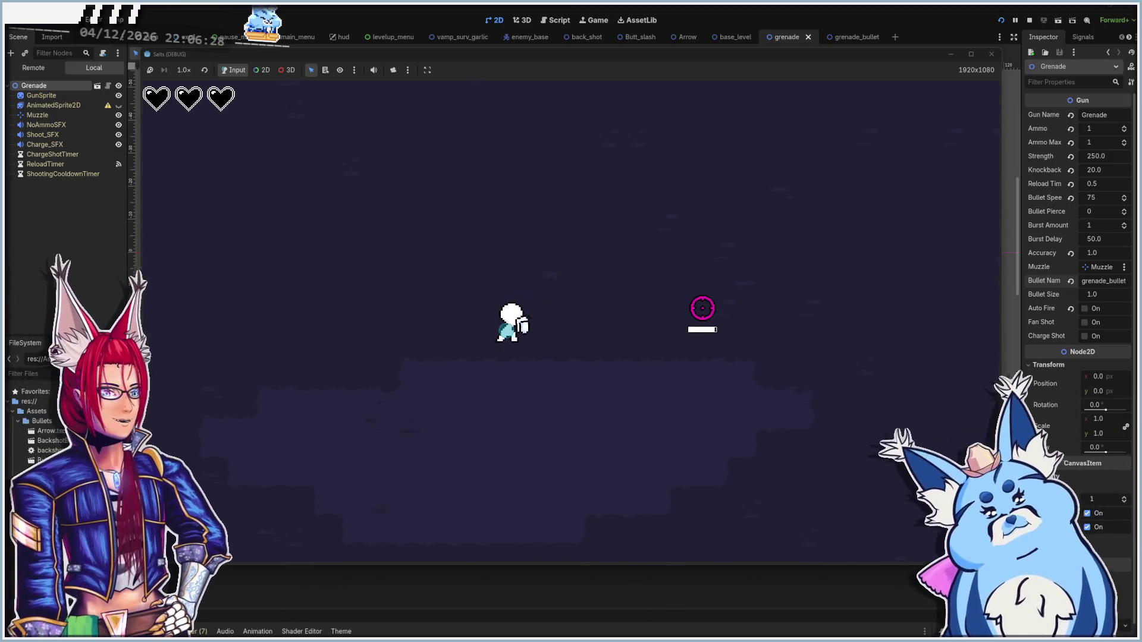
{"action": "left_click", "coordinate": [671, 313]}
{"action": "left_click", "coordinate": [349, 313]}
{"action": "left_click", "coordinate": [371, 352]}
{"action": "left_click", "coordinate": [391, 393]}
{"action": "left_click", "coordinate": [506, 444]}
{"action": "left_click", "coordinate": [502, 322]}
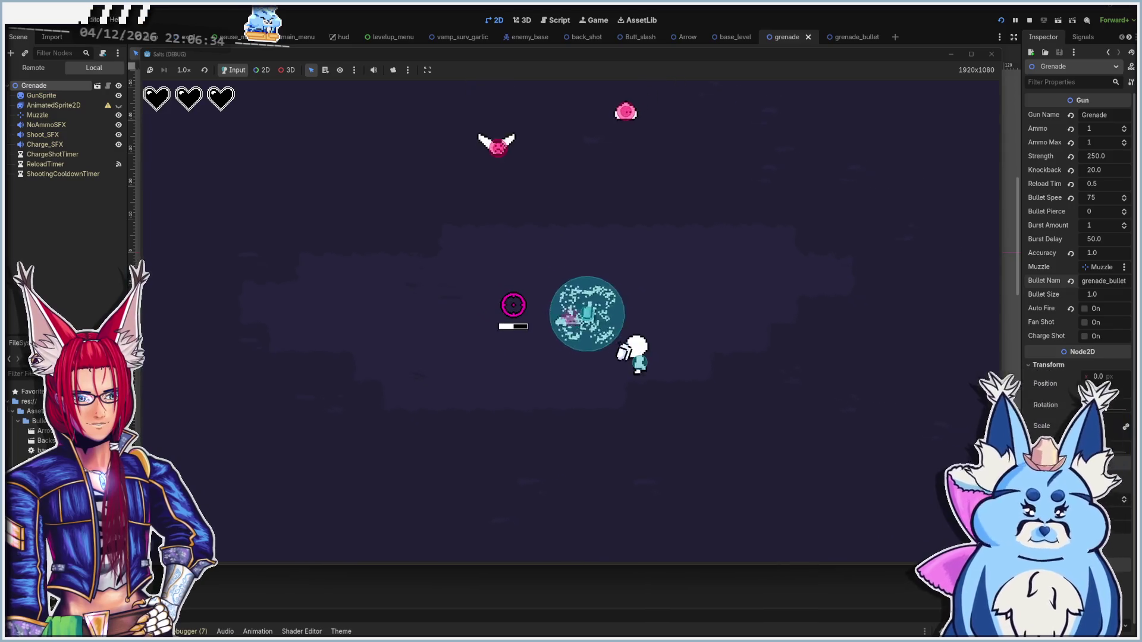
{"action": "left_click", "coordinate": [554, 255]}
{"action": "left_click", "coordinate": [592, 262]}
{"action": "left_click", "coordinate": [619, 269]}
{"action": "left_click", "coordinate": [629, 268]}
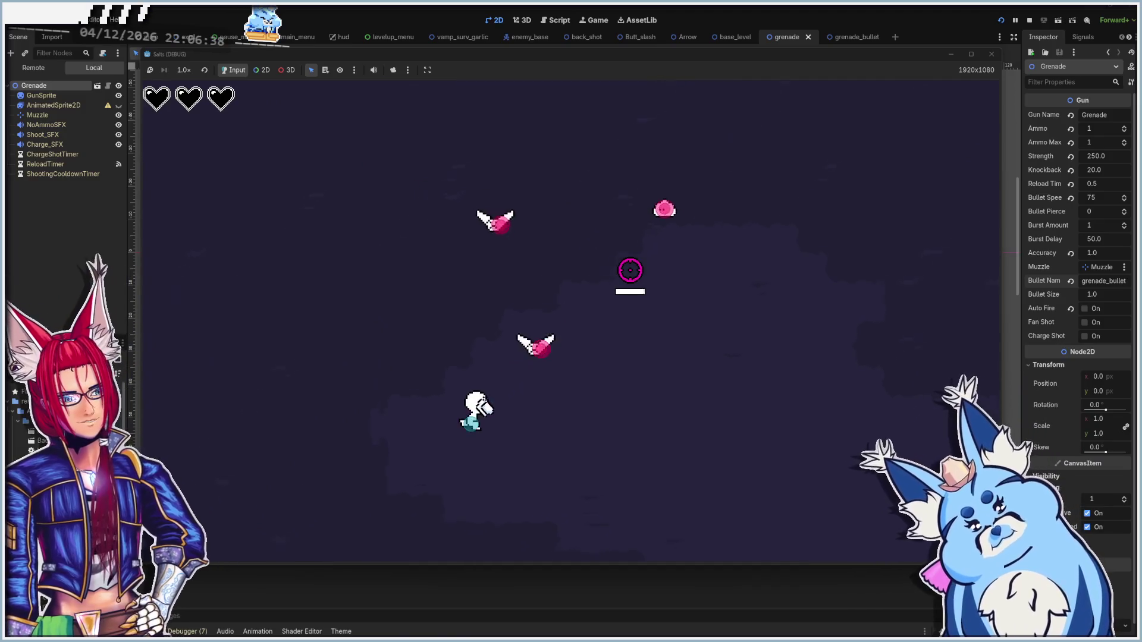
{"action": "left_click", "coordinate": [612, 269]}
{"action": "key", "text": "F8"}
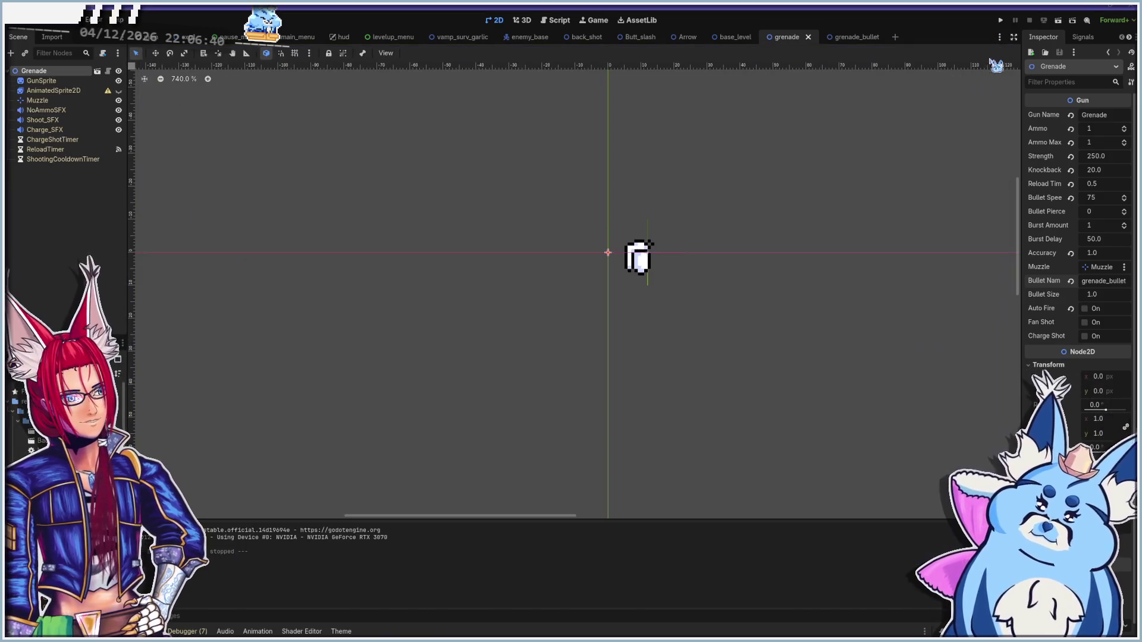
Hide grenade_bullet's AnimatedSprite2D, delete _ready's two sprite lines 19–20, save, and run
{"action": "left_click", "coordinate": [850, 37]}
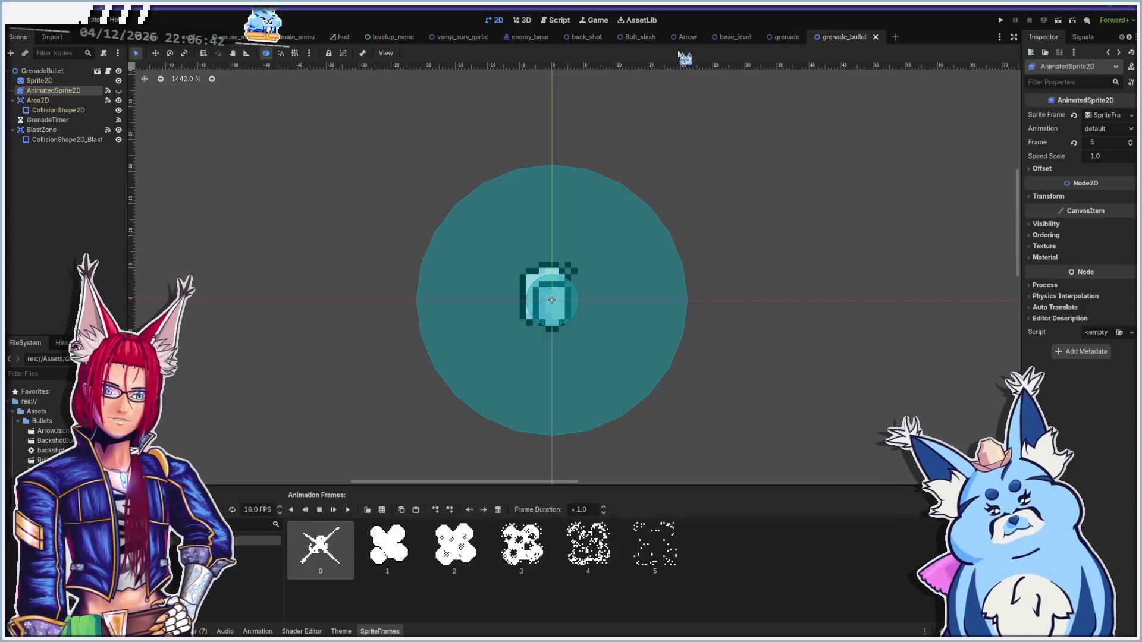
{"action": "left_click", "coordinate": [119, 91]}
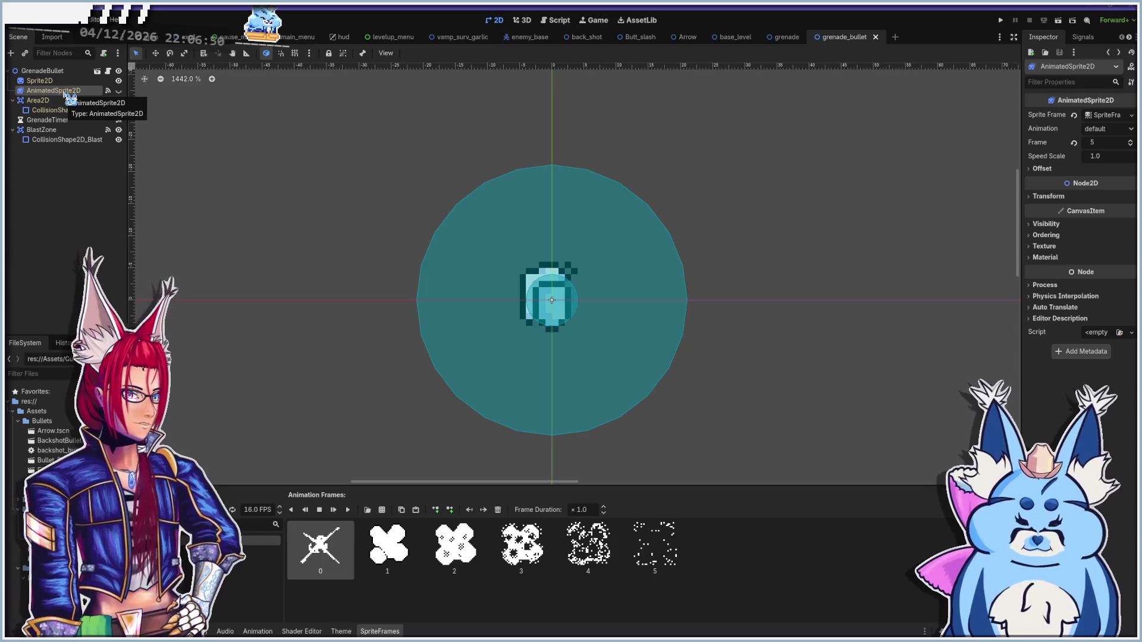
{"action": "left_click", "coordinate": [559, 20]}
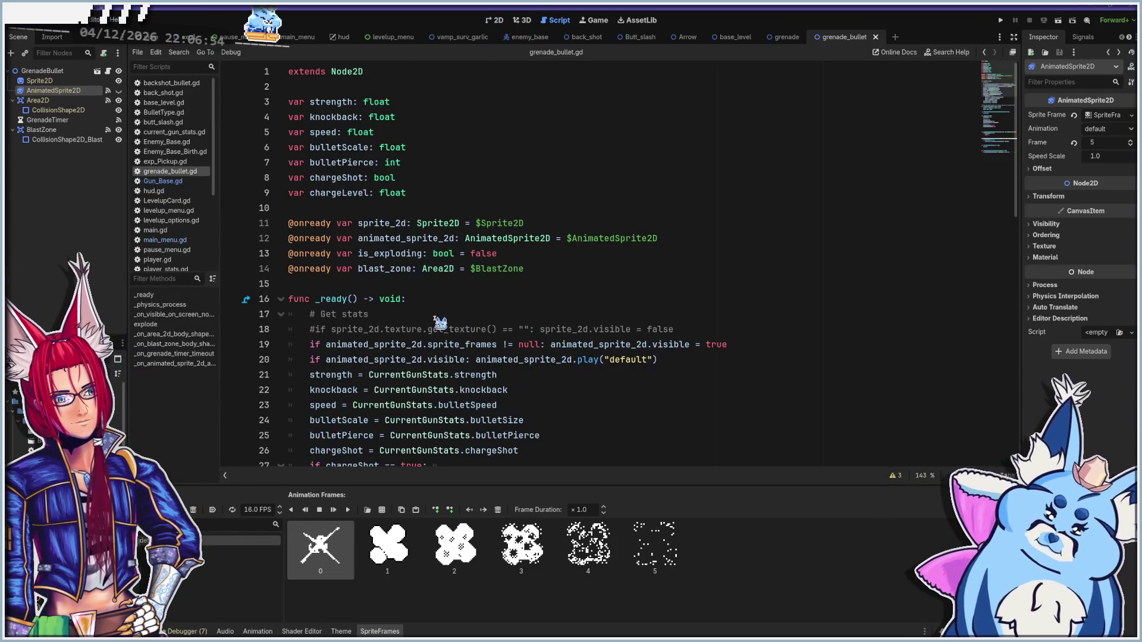
{"action": "scroll", "coordinate": [440, 323], "scroll_direction": "down", "scroll_amount": 1}
{"action": "scroll", "coordinate": [440, 322], "scroll_direction": "down", "scroll_amount": 1}
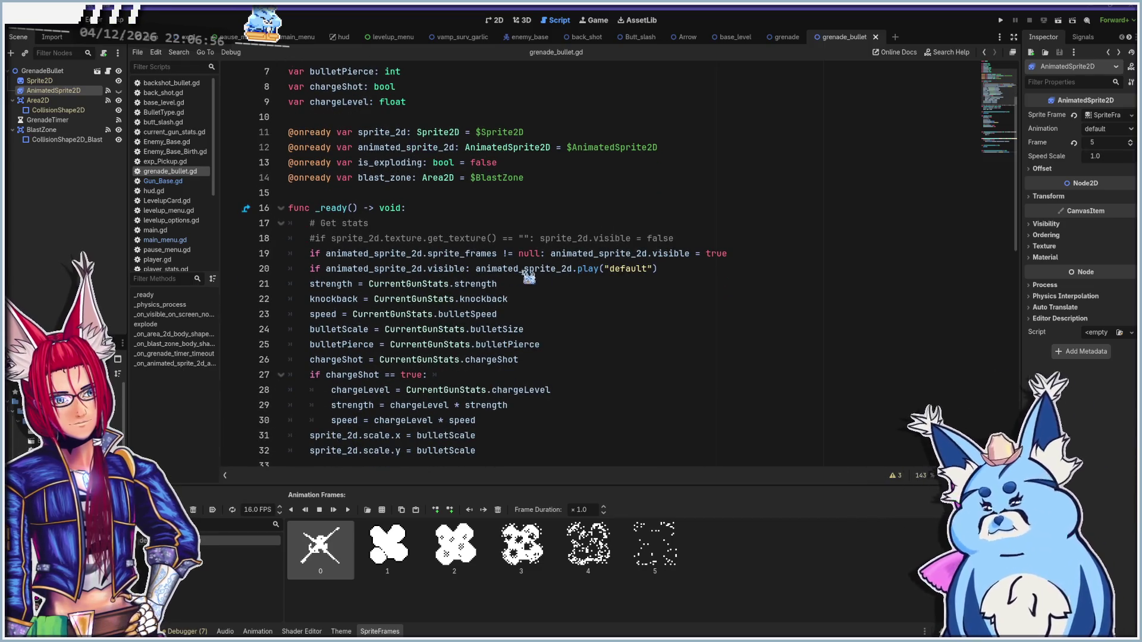
{"action": "left_click", "coordinate": [693, 271]}
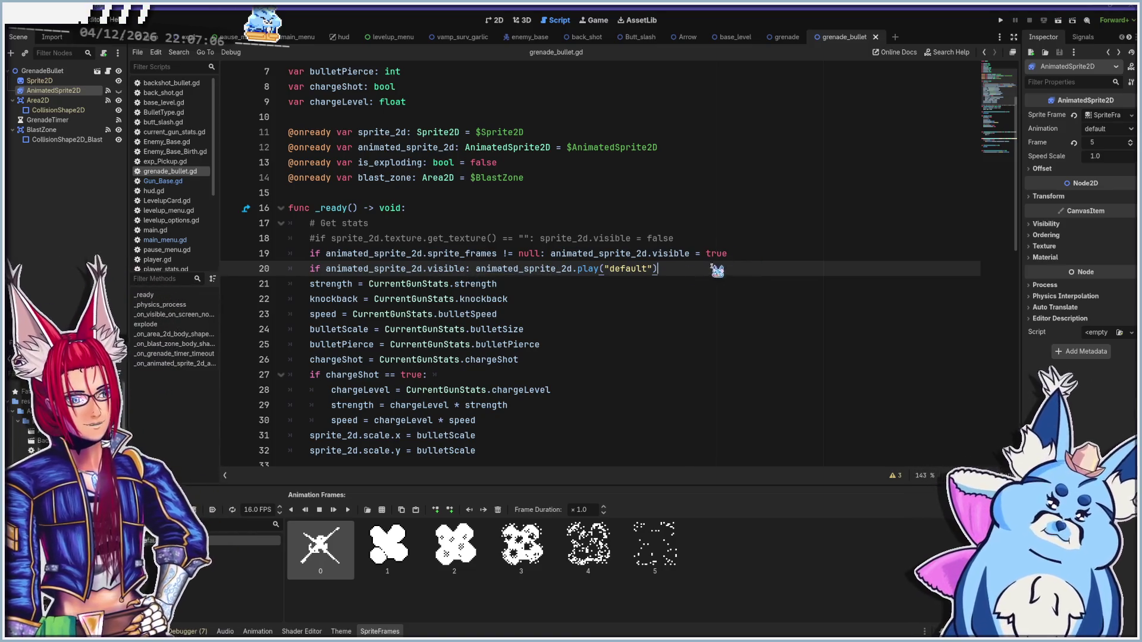
{"action": "left_click_drag", "start_coordinate": [684, 271], "coordinate": [241, 256]}
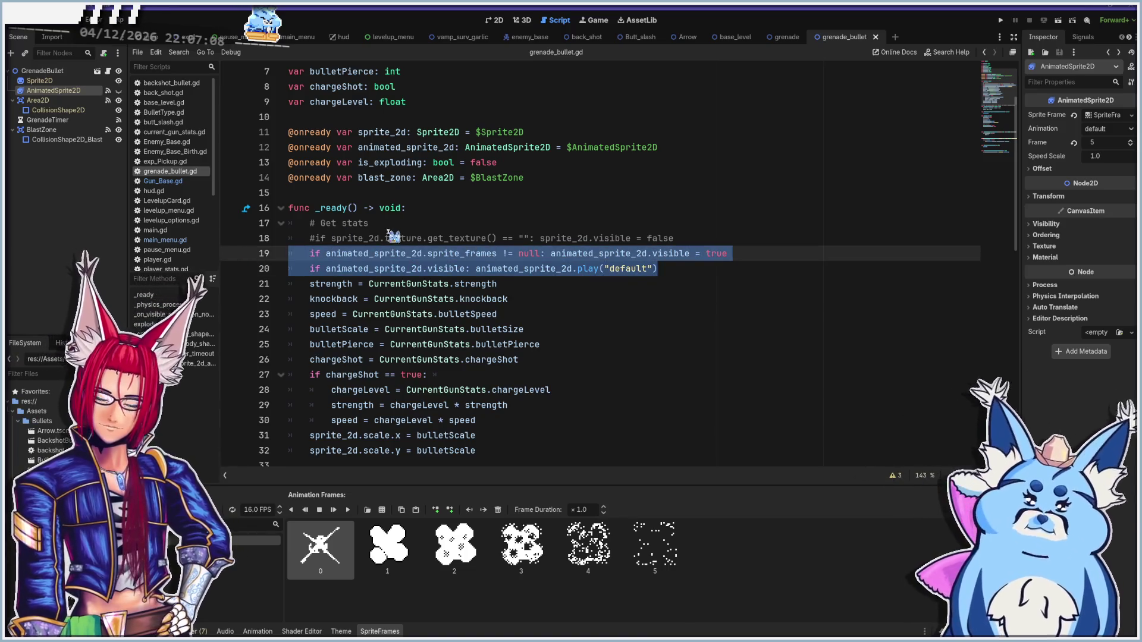
{"action": "key", "text": "BackSpace"}
{"action": "key", "text": "BackSpace"}
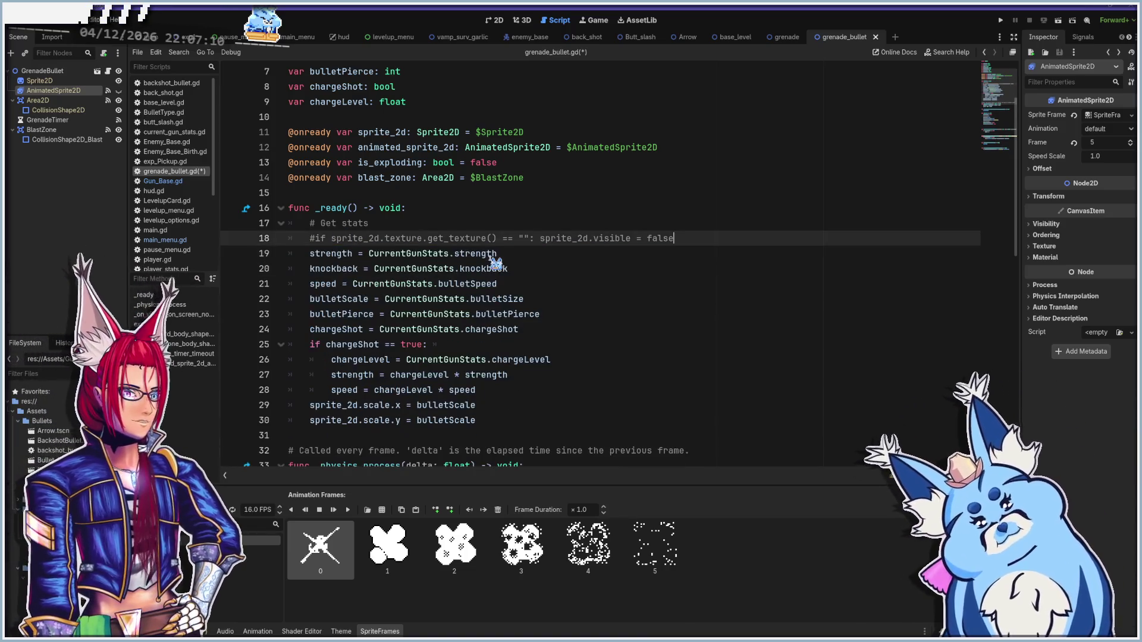
{"action": "key", "text": "ctrl+s"}
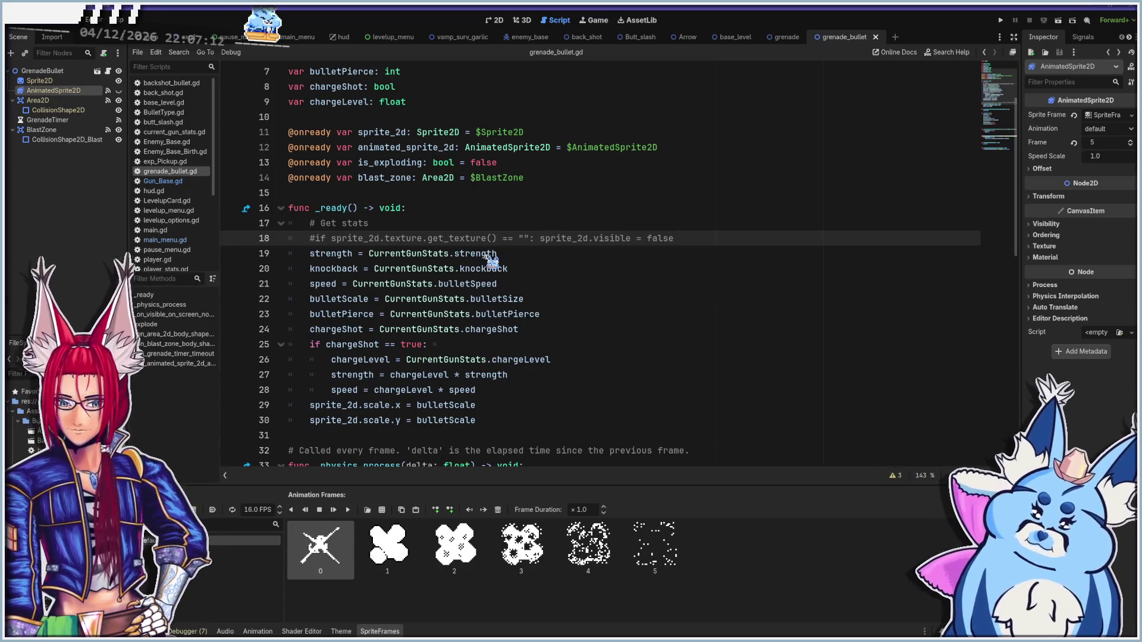
{"action": "key", "text": "F5"}
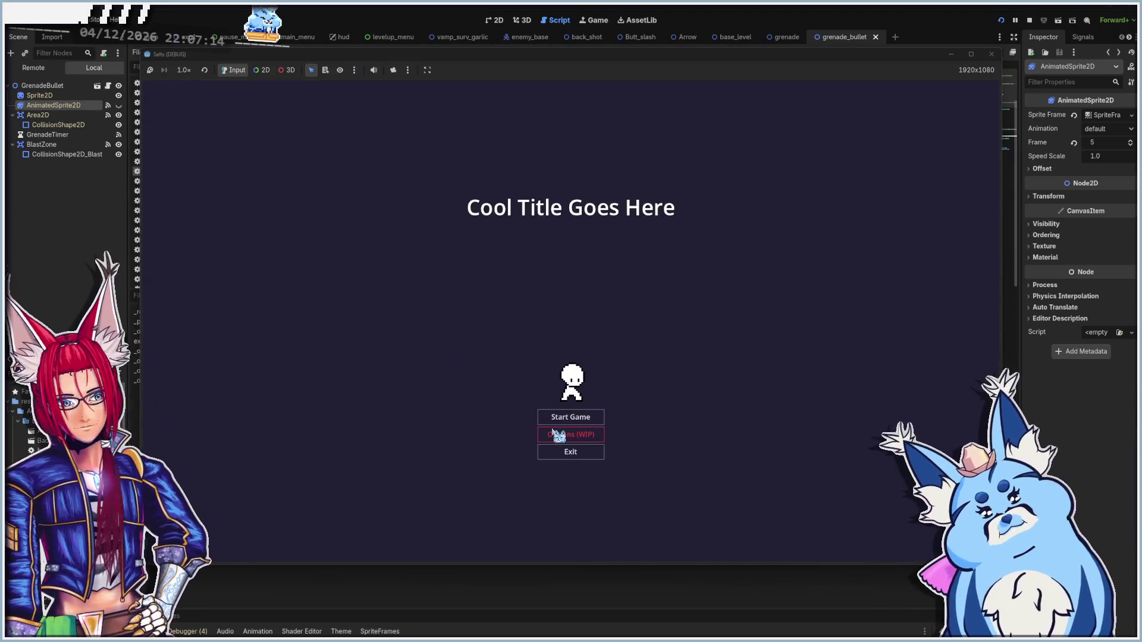
Start a game with Grenades and move left as the thrown grenade hits the monitoring error
{"action": "left_click", "coordinate": [556, 418]}
{"action": "left_click", "coordinate": [570, 434]}
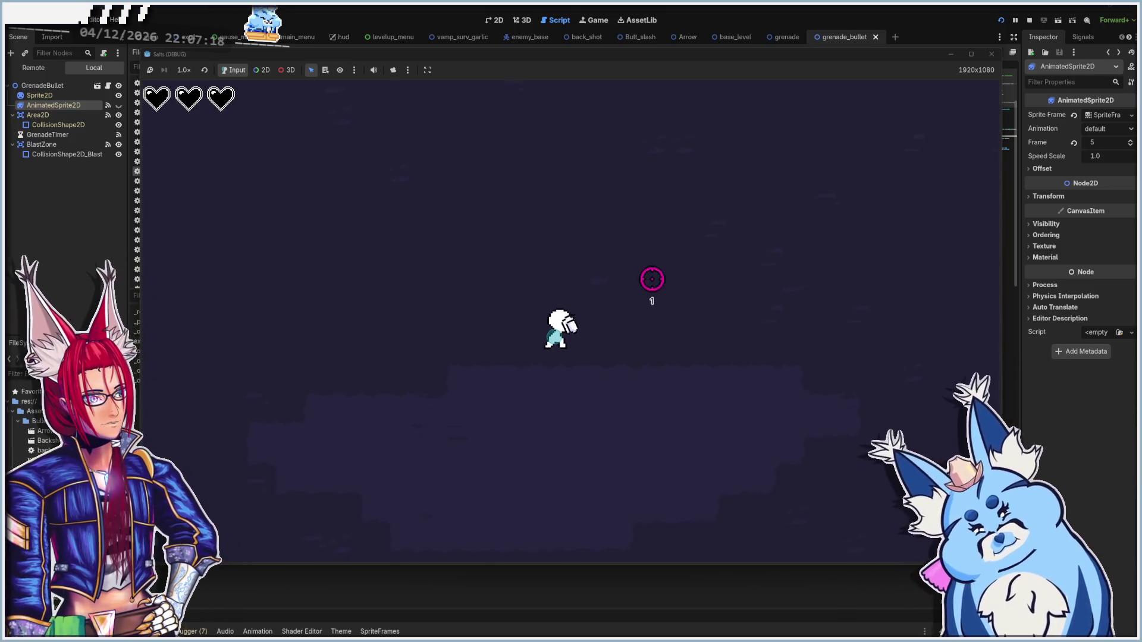
{"action": "key", "text": "a"}
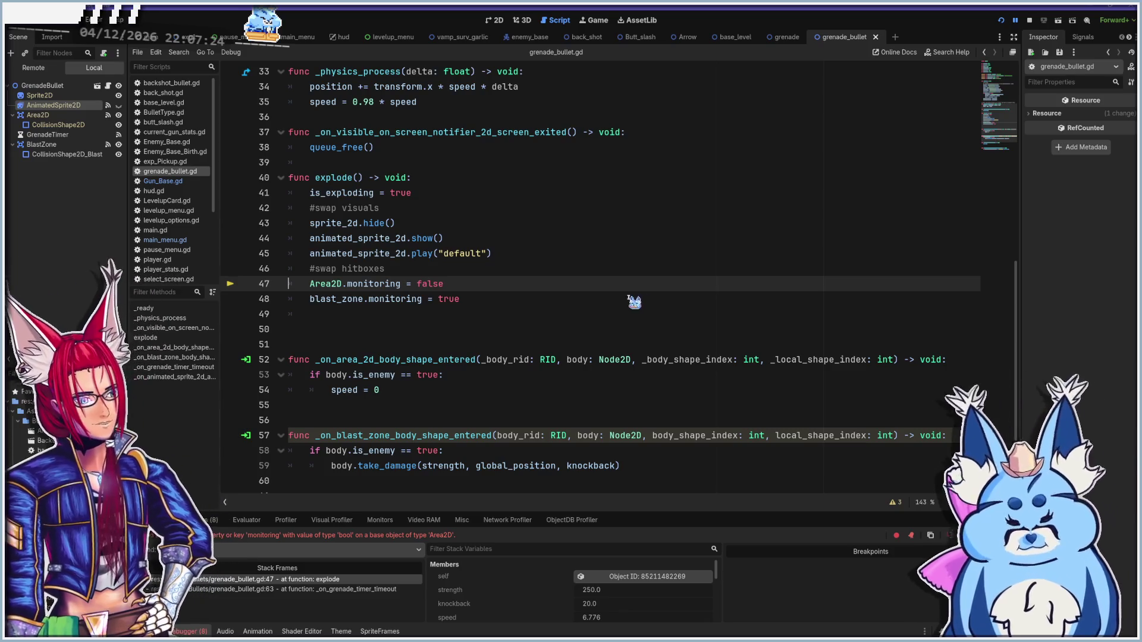
Read the Area2D monitoring property documentation, then return to grenade_bullet.gd
{"action": "mouse_move", "coordinate": [360, 308]}
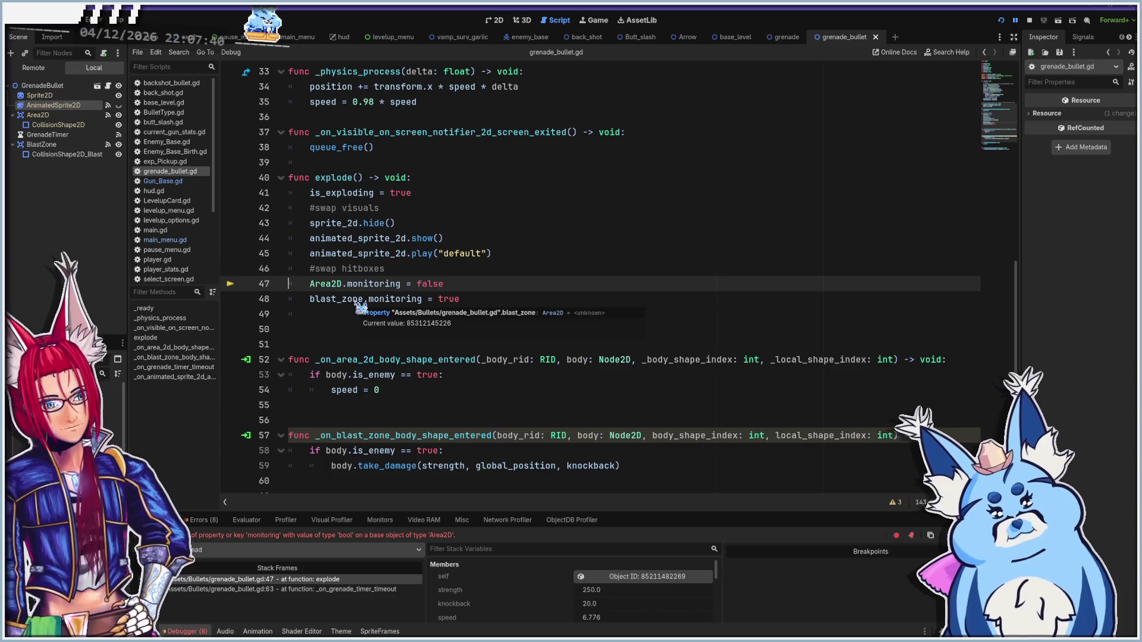
{"action": "left_click", "coordinate": [378, 284], "text": "ctrl"}
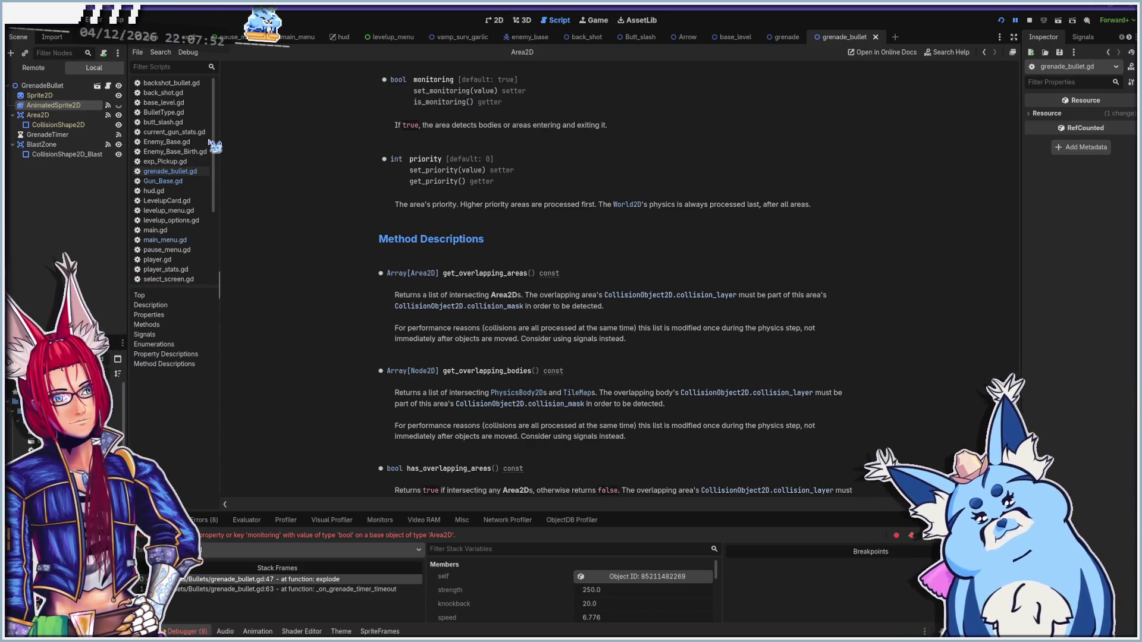
{"action": "key", "text": "alt+Left"}
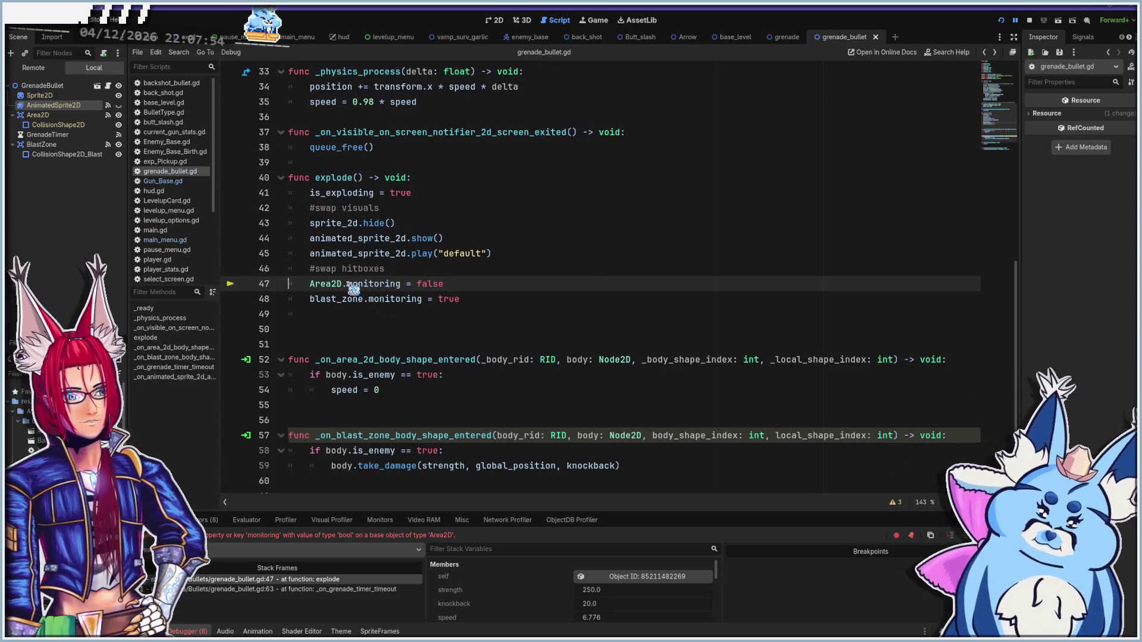
Change line 47 to Area2D.set_monitoring() = false
{"action": "left_click", "coordinate": [347, 284]}
{"action": "type", "text": "set"}
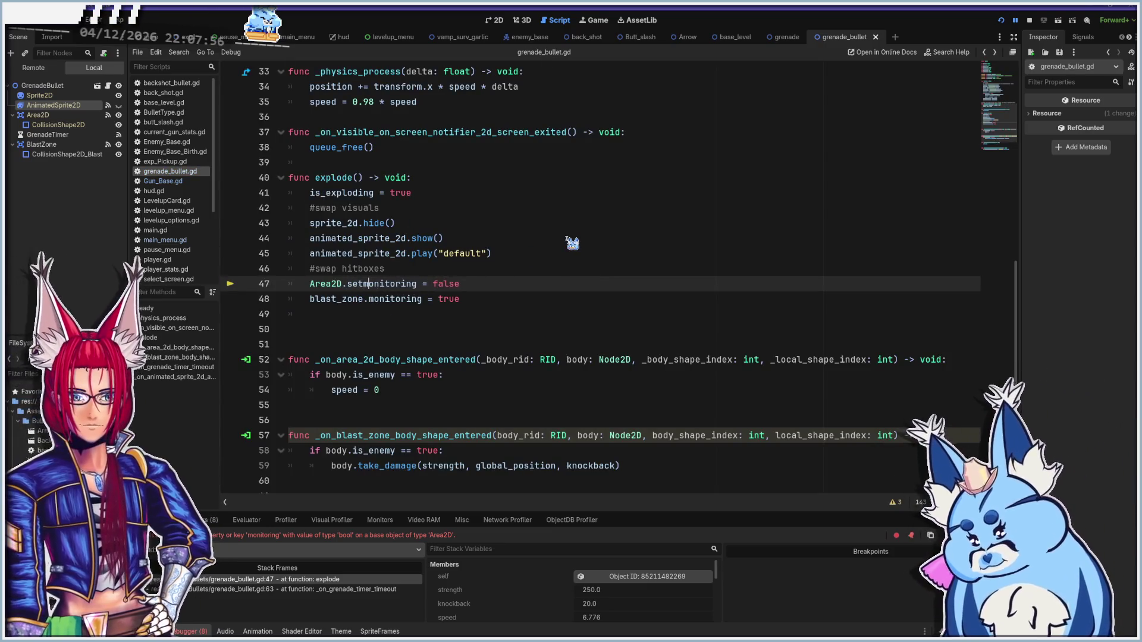
{"action": "type", "text": "_"}
{"action": "key", "text": "Right"}
{"action": "key", "text": "Right"}
{"action": "key", "text": "Right"}
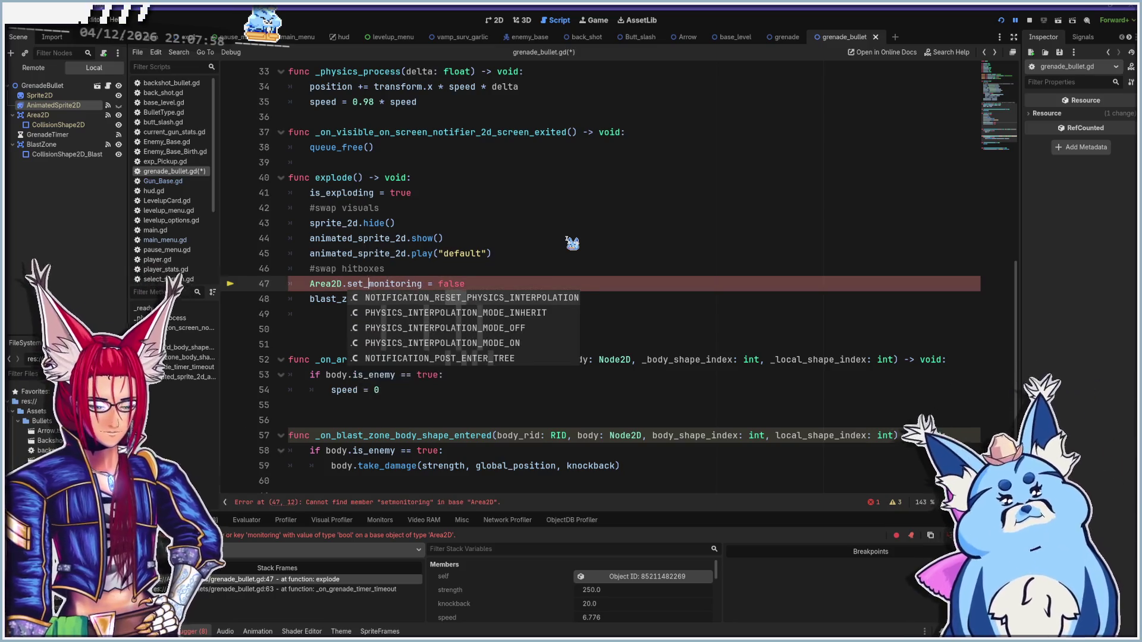
{"action": "key", "text": "Right"}
{"action": "key", "text": "Right"}
{"action": "key", "text": "Right"}
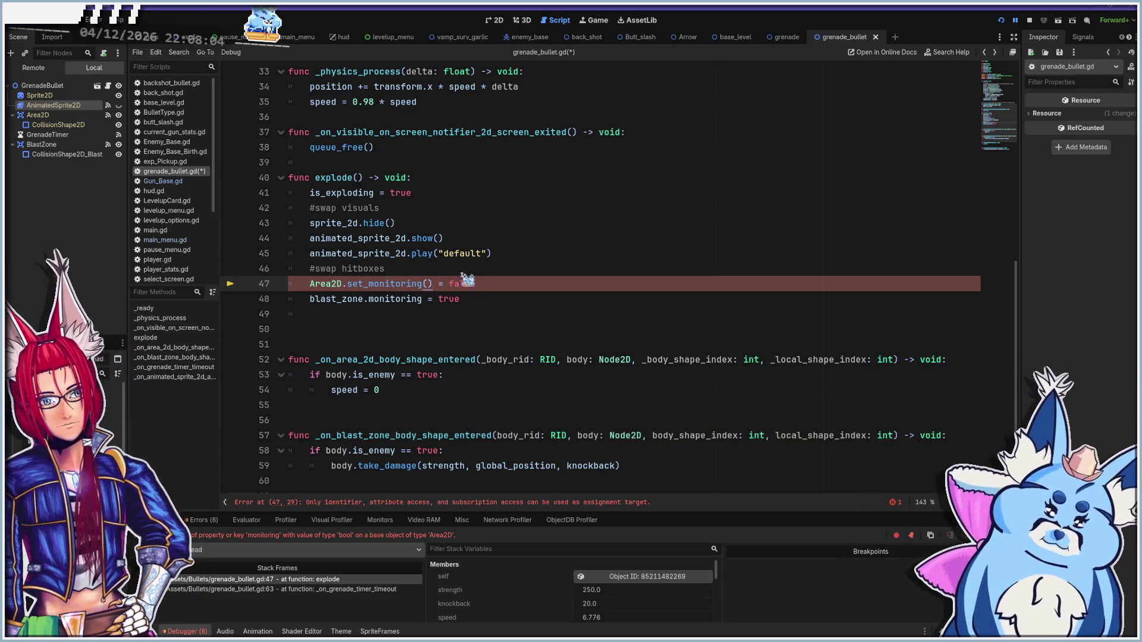
Check the monitoring setter docs and remove the leftover = false from the set_monitoring line
{"action": "left_click", "coordinate": [400, 285], "text": "ctrl"}
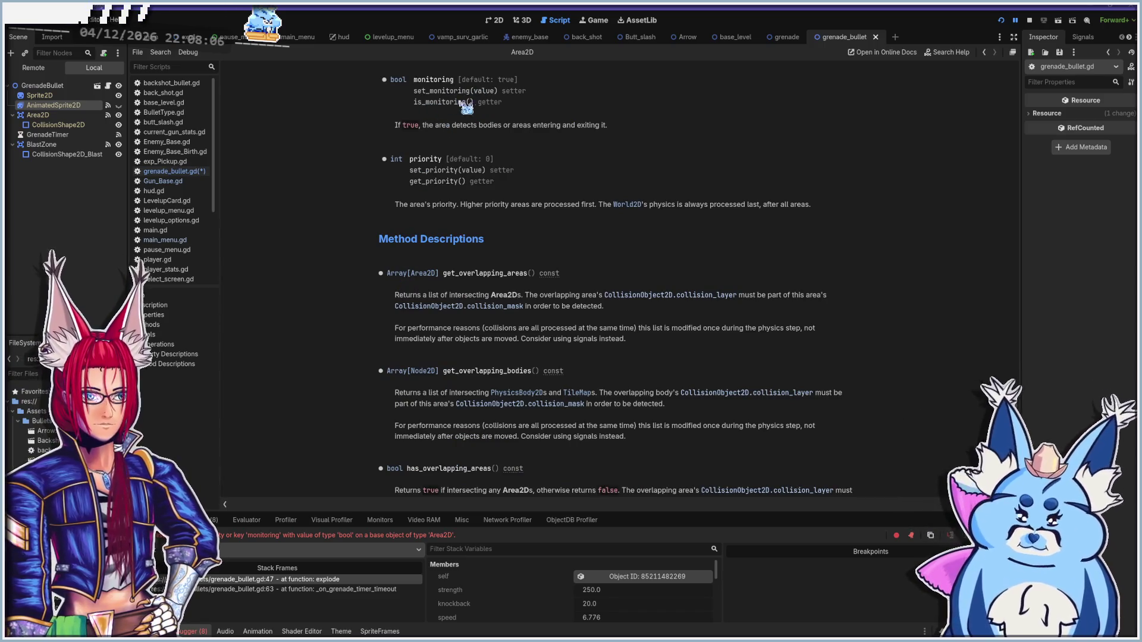
{"action": "key", "text": "alt+Left"}
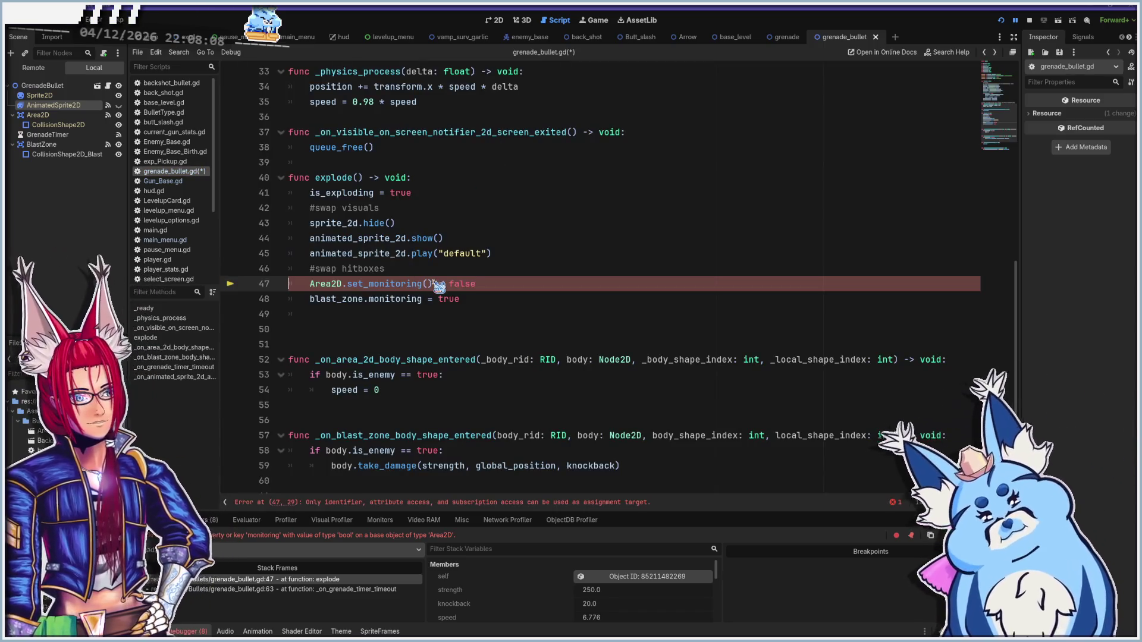
{"action": "left_click", "coordinate": [429, 284]}
{"action": "key", "text": "Right"}
{"action": "key", "text": "Right"}
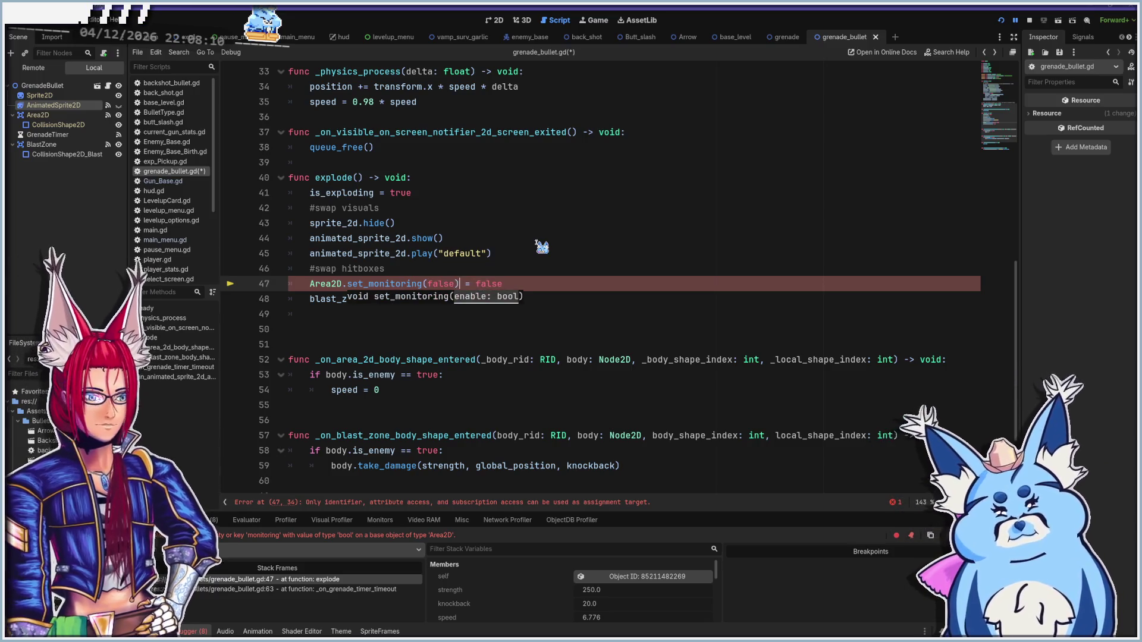
{"action": "key", "text": "shift+End"}
{"action": "key", "text": "BackSpace"}
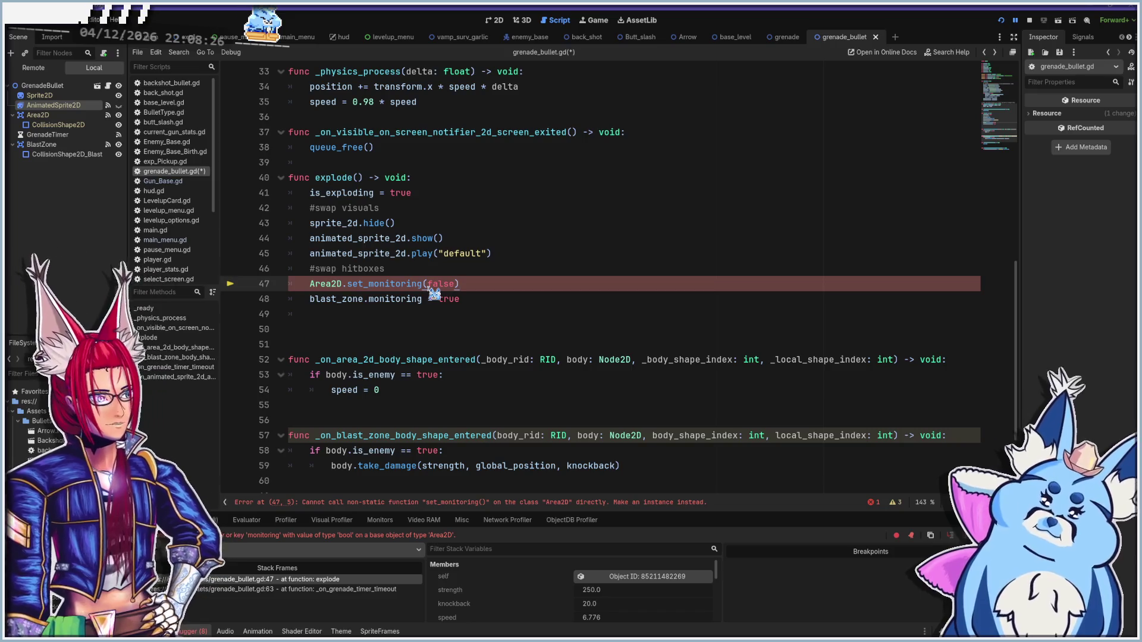
{"action": "scroll", "coordinate": [410, 309], "scroll_direction": "up", "scroll_amount": 10}
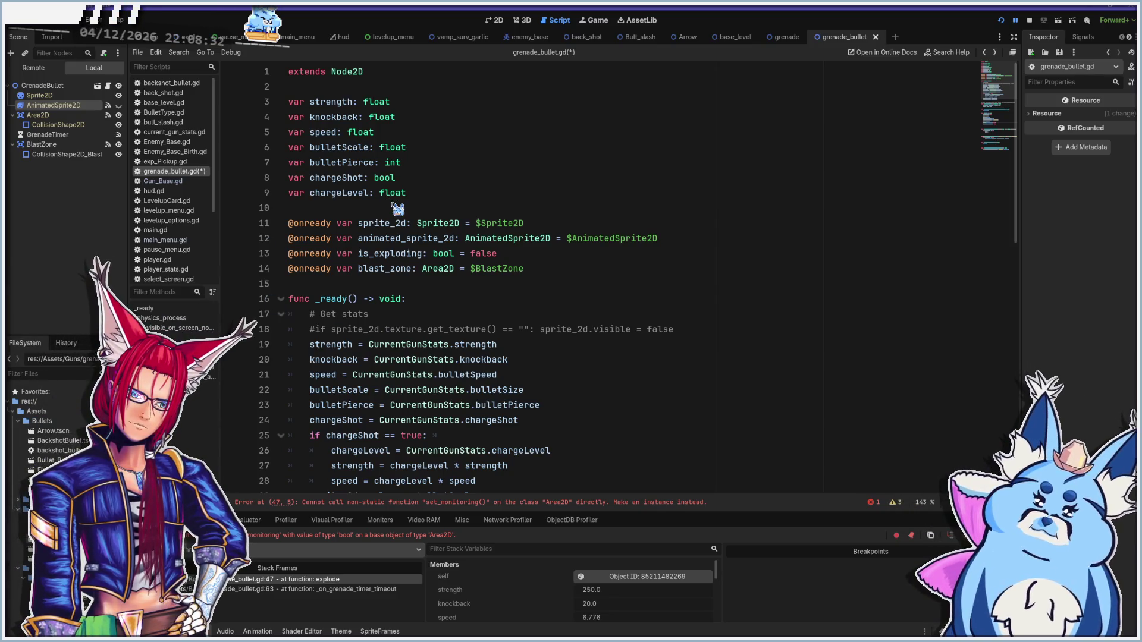
{"action": "left_click", "coordinate": [40, 115]}
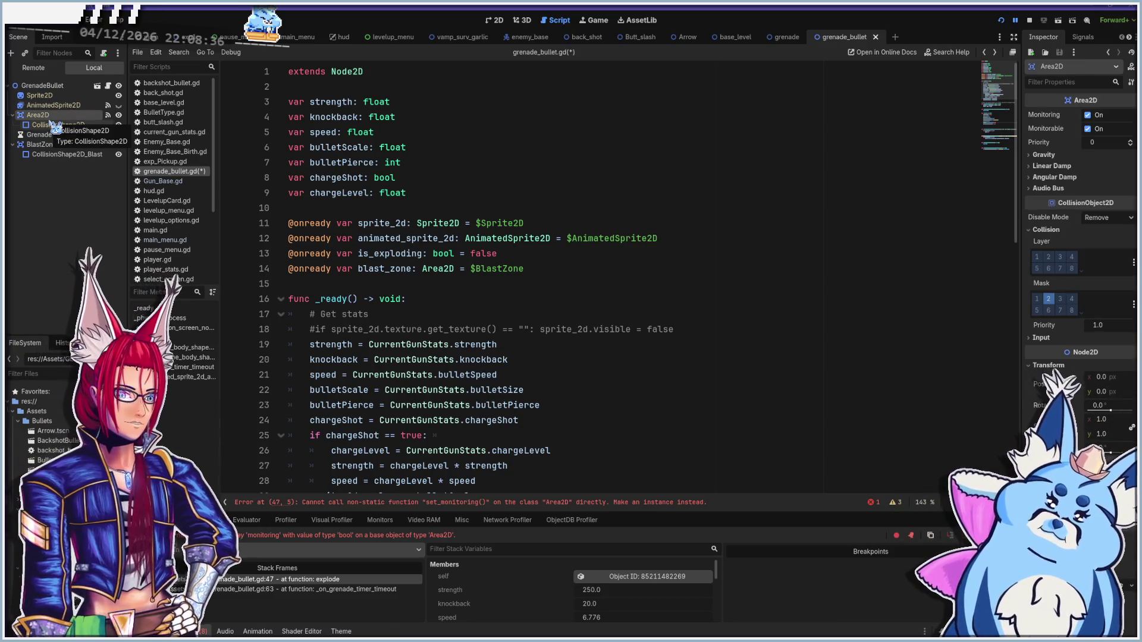
{"action": "mouse_move", "coordinate": [42, 115]}
{"action": "left_mouse_down"}
{"action": "mouse_move", "coordinate": [357, 284]}
{"action": "mouse_move", "coordinate": [328, 284]}
{"action": "left_mouse_up"}
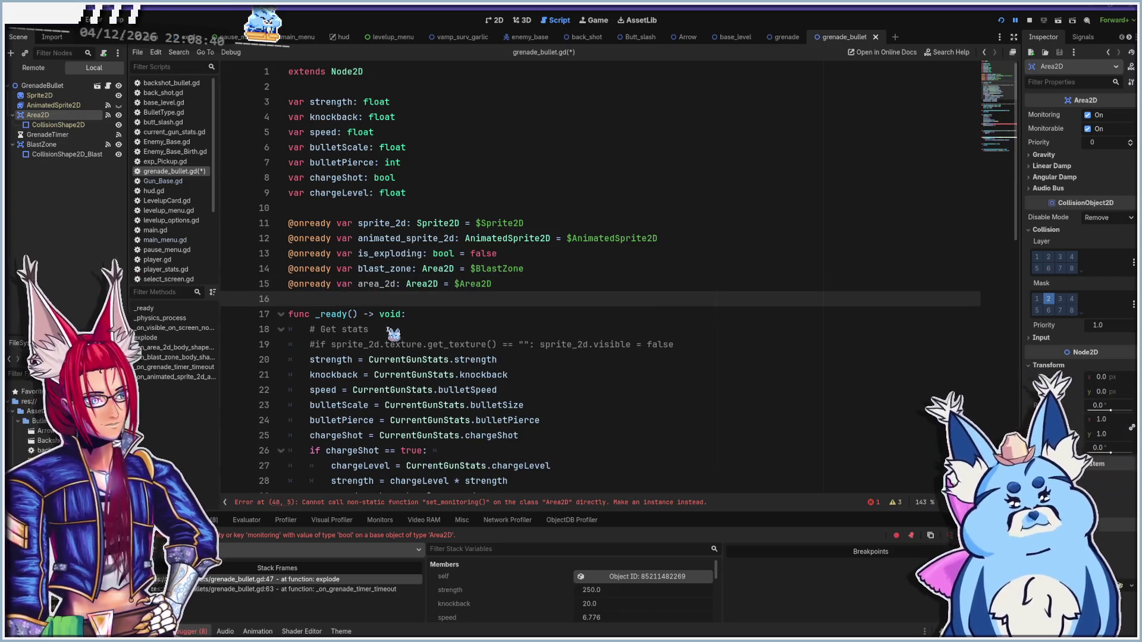
{"action": "scroll", "coordinate": [400, 339], "scroll_direction": "down", "scroll_amount": 10}
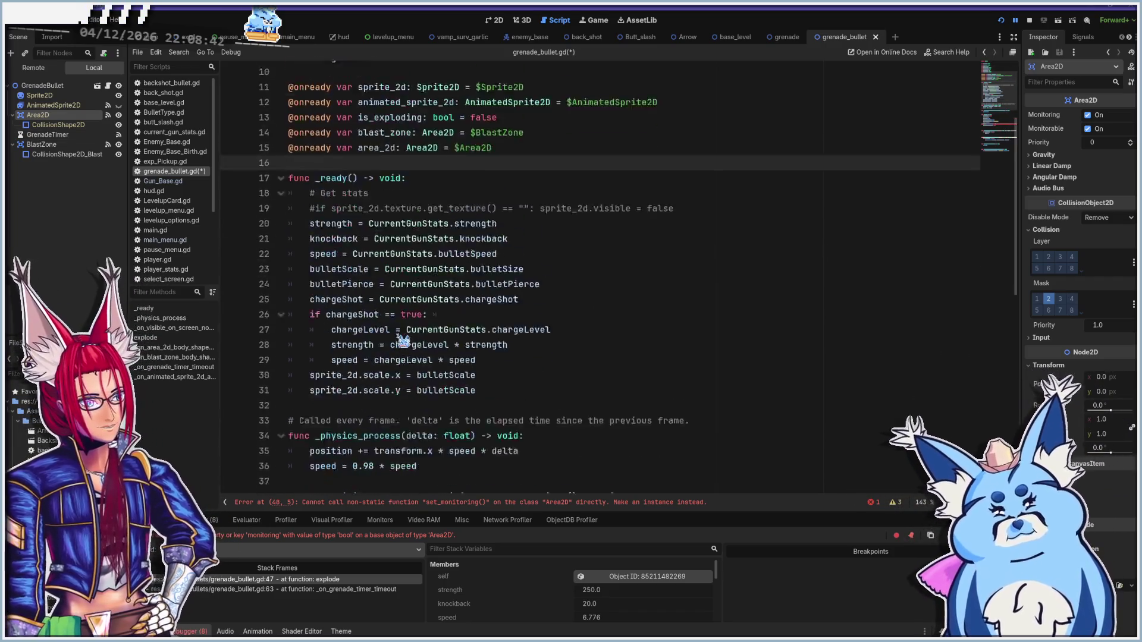
{"action": "left_click", "coordinate": [315, 260]}
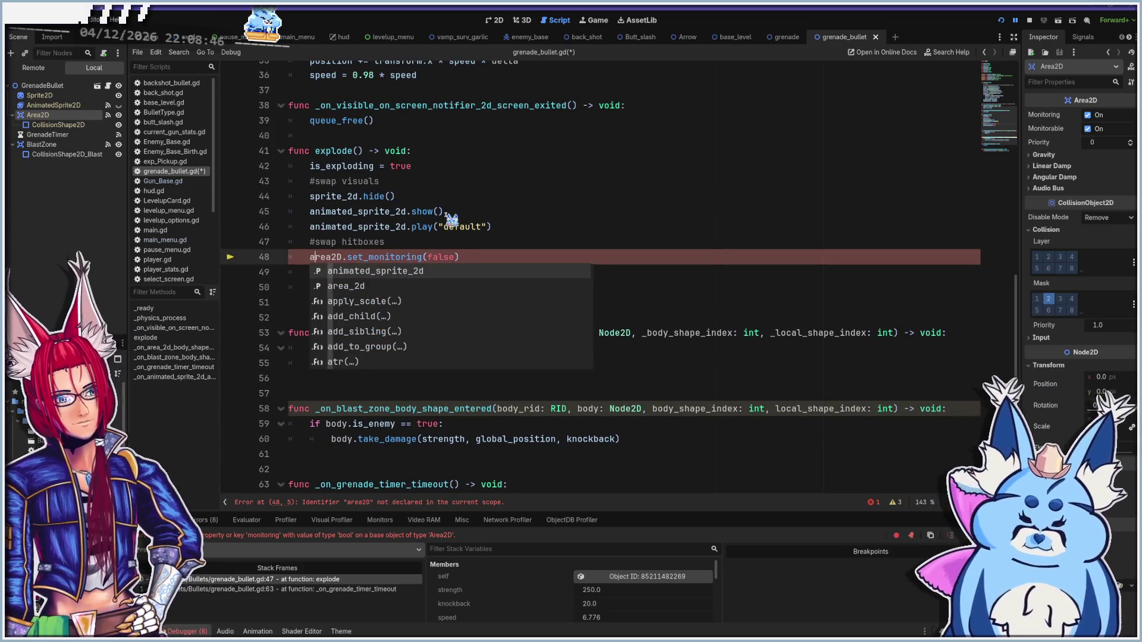
{"action": "left_click", "coordinate": [497, 262]}
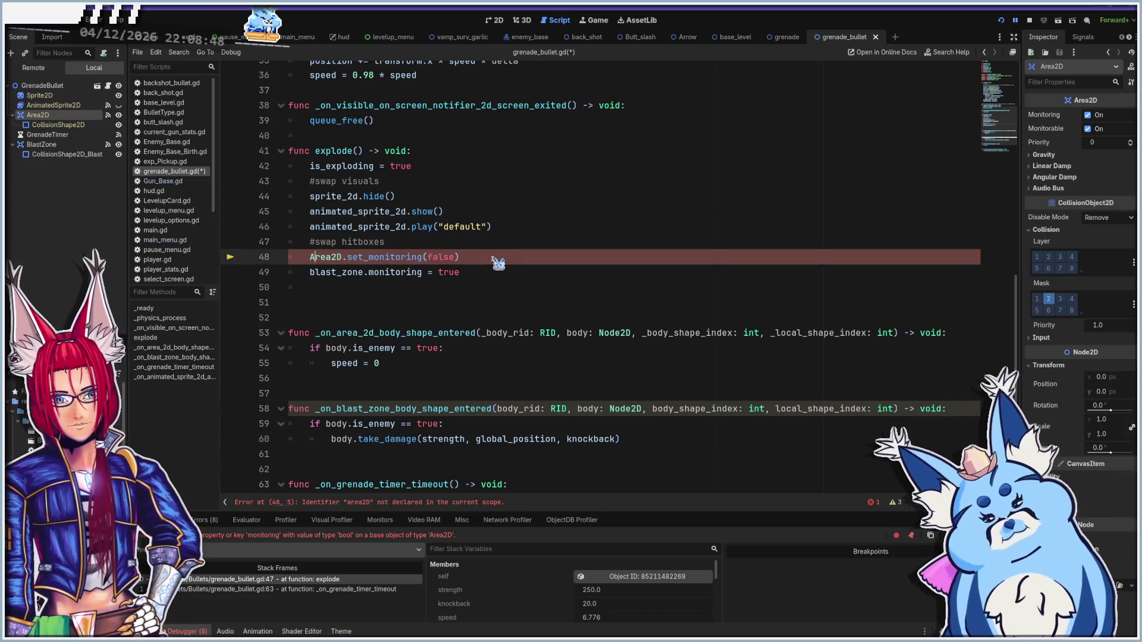
{"action": "key", "text": "ctrl+z"}
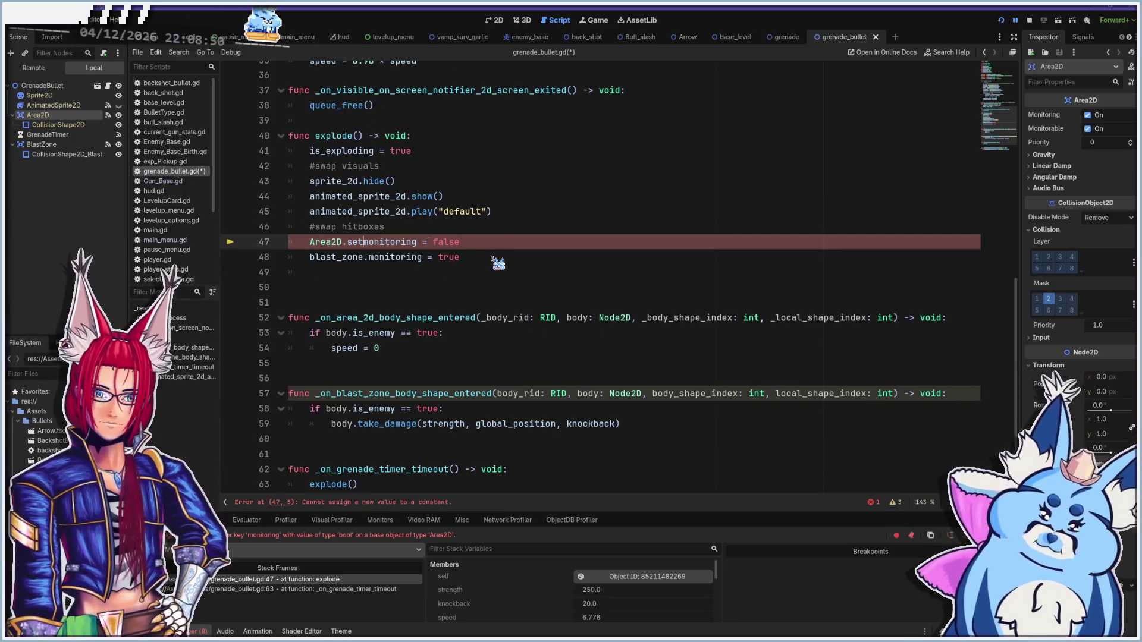
{"action": "key", "text": "ctrl+z"}
{"action": "key", "text": "ctrl+z"}
{"action": "key", "text": "ctrl+z"}
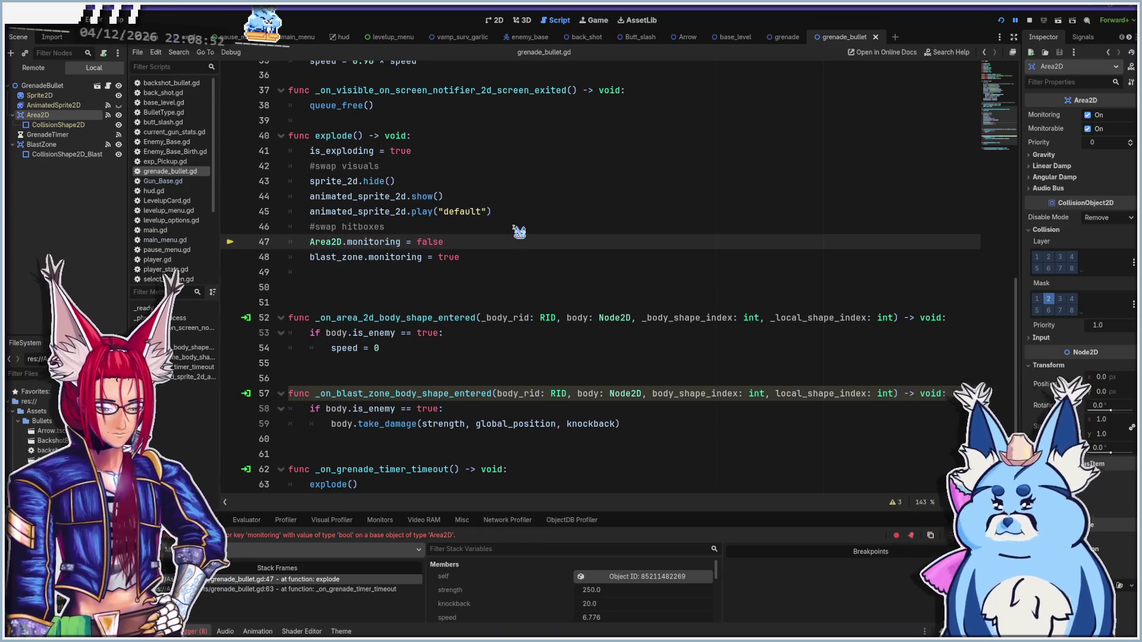
{"action": "type", "text": "a"}
{"action": "left_click", "coordinate": [502, 198]}
{"action": "scroll", "coordinate": [500, 271], "scroll_direction": "up", "scroll_amount": 10}
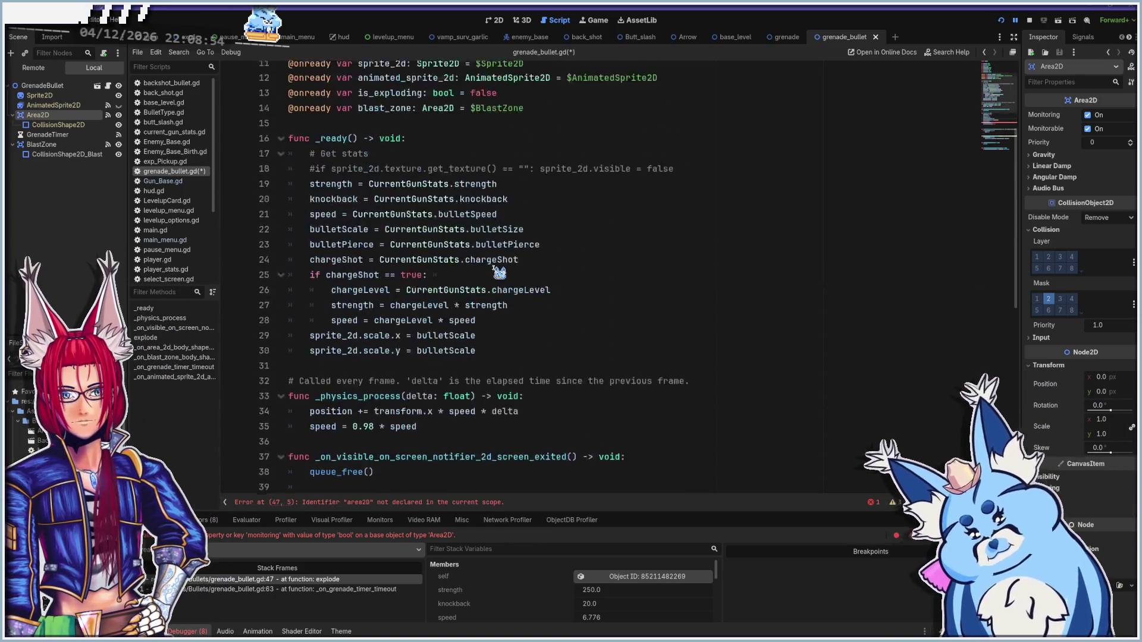
{"action": "mouse_move", "coordinate": [38, 116]}
{"action": "left_mouse_down"}
{"action": "mouse_move", "coordinate": [335, 240]}
{"action": "mouse_move", "coordinate": [343, 282]}
{"action": "left_mouse_up"}
{"action": "scroll", "coordinate": [458, 318], "scroll_direction": "down", "scroll_amount": 11}
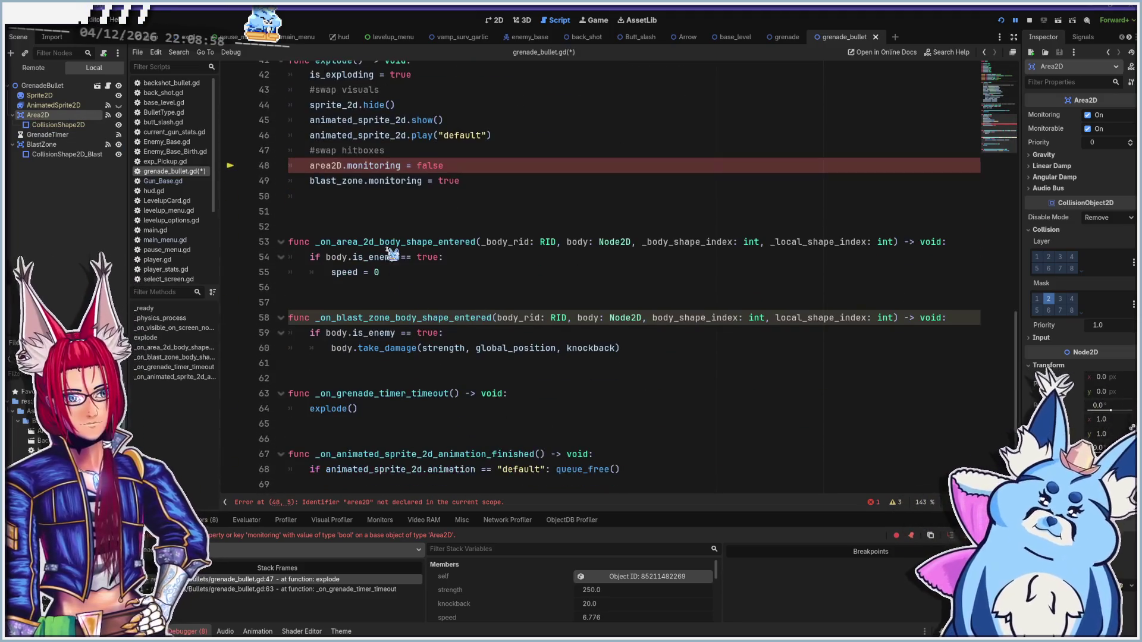
{"action": "left_click", "coordinate": [331, 257]}
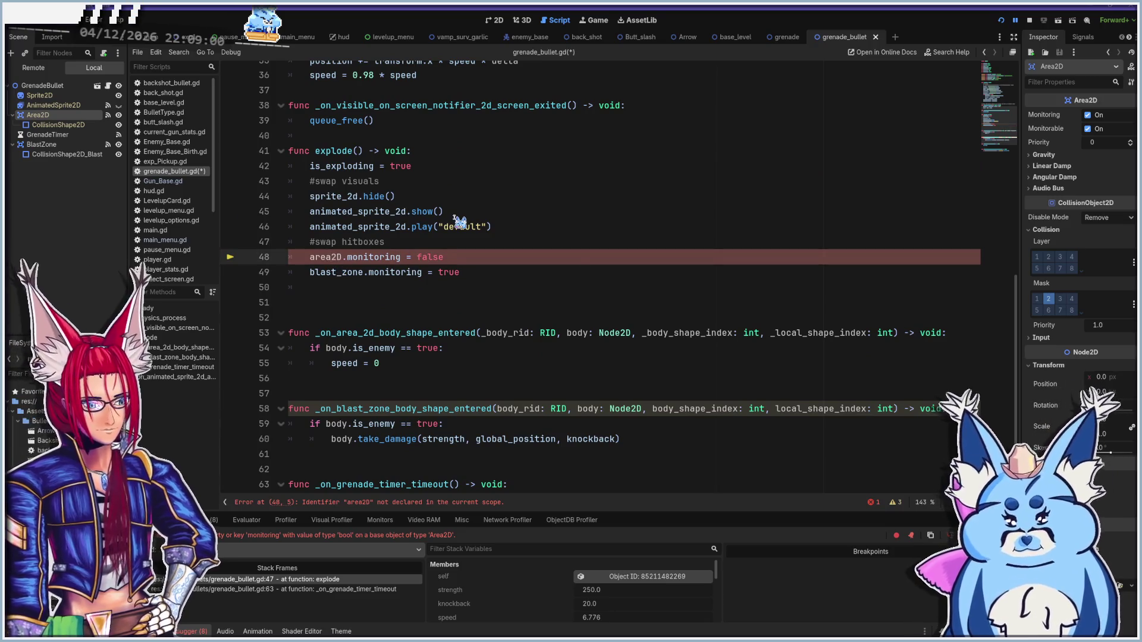
{"action": "type", "text": "_"}
{"action": "left_click", "coordinate": [455, 215]}
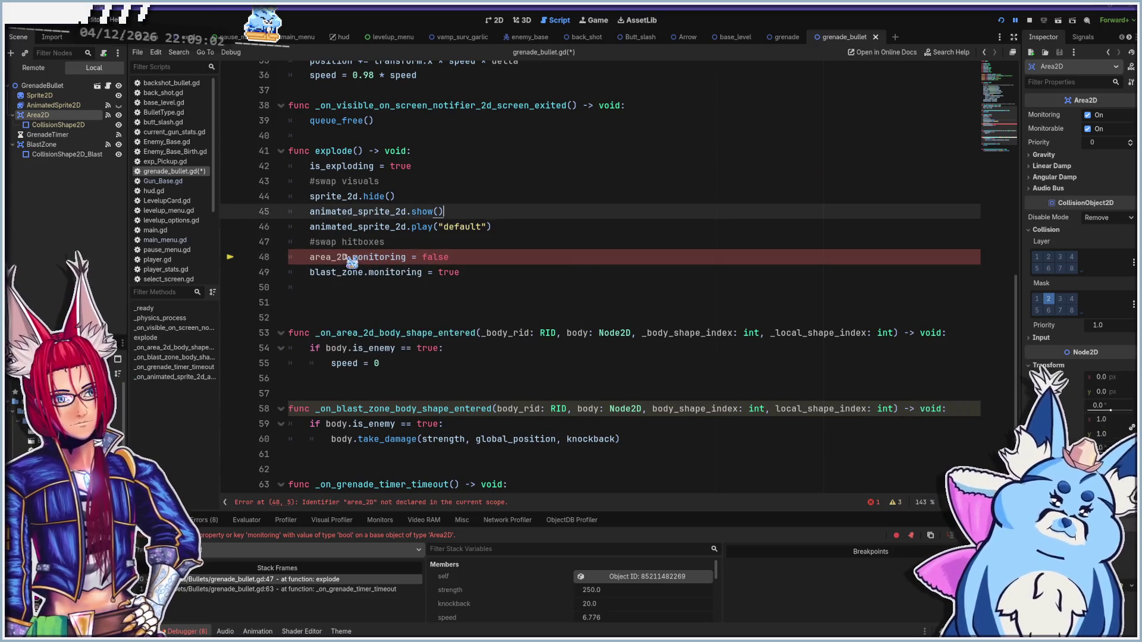
{"action": "left_click", "coordinate": [348, 257]}
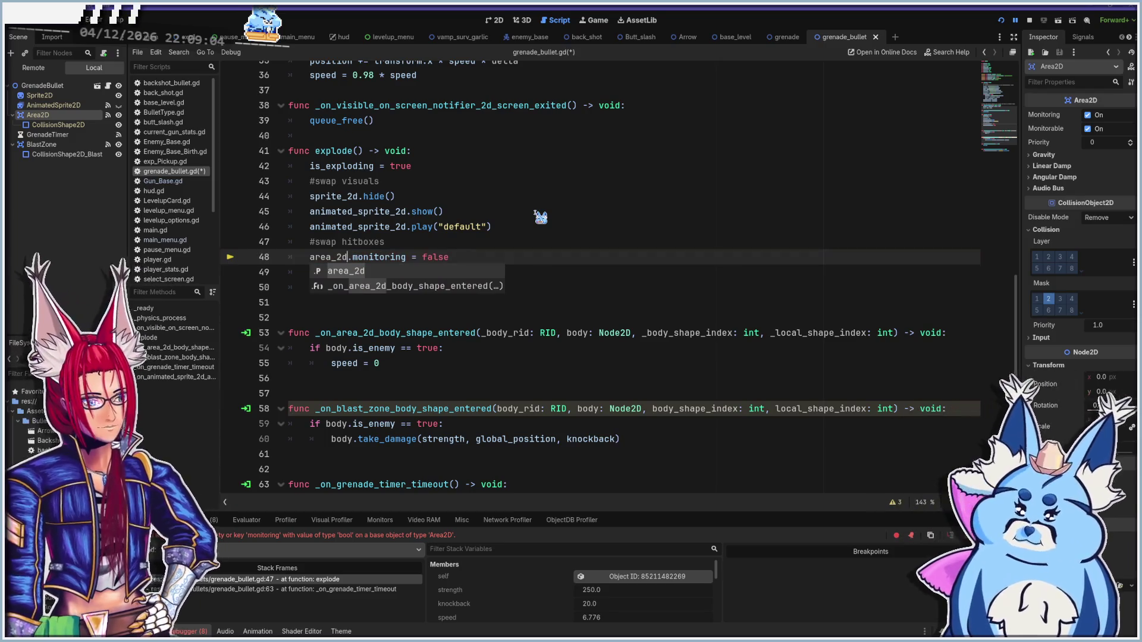
{"action": "key", "text": "Escape"}
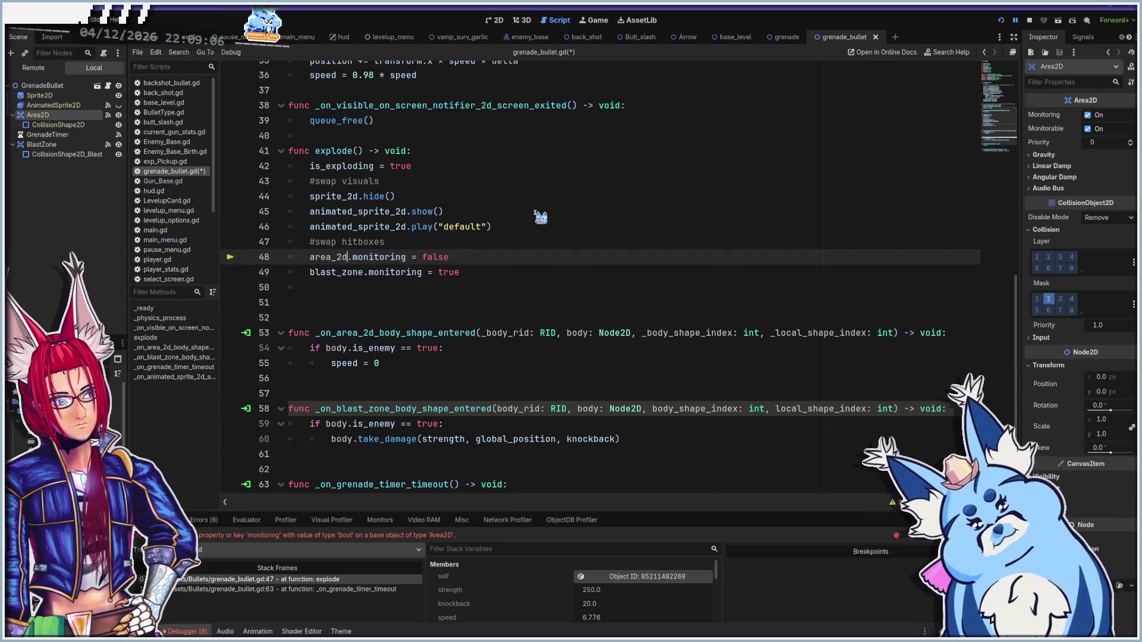
Save grenade_bullet.gd, run the game, and start a new game from the title menu
{"action": "key", "text": "ctrl+s"}
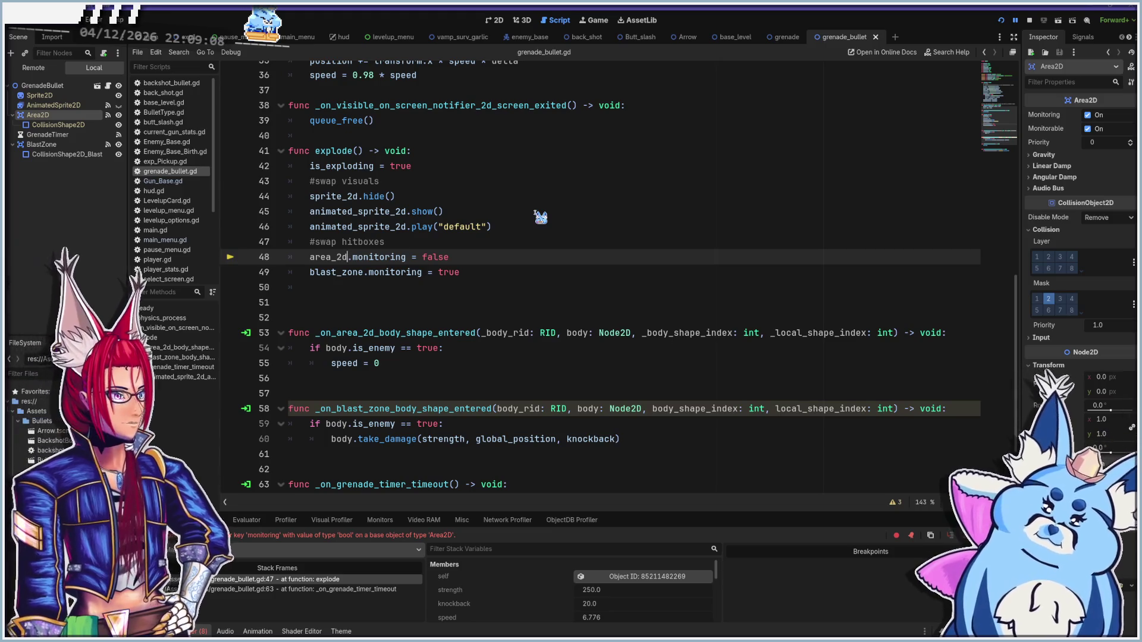
{"action": "key", "text": "F5"}
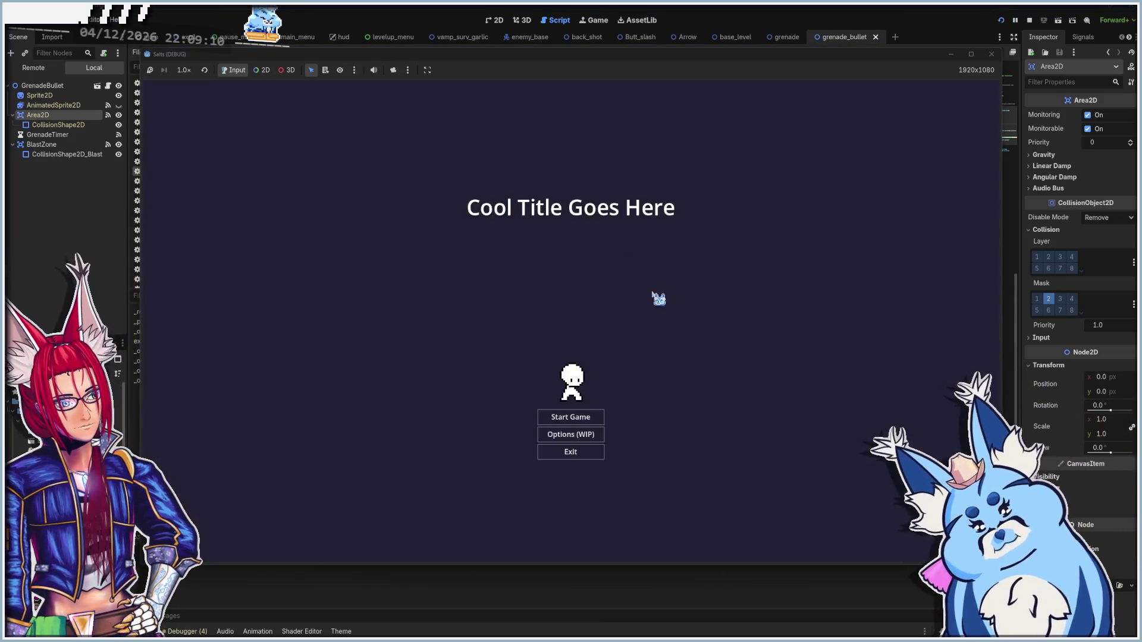
{"action": "left_click", "coordinate": [565, 416]}
Pick a weapon, walk the player around the arena while grenades burst, then stop with F8
{"action": "left_click", "coordinate": [577, 428]}
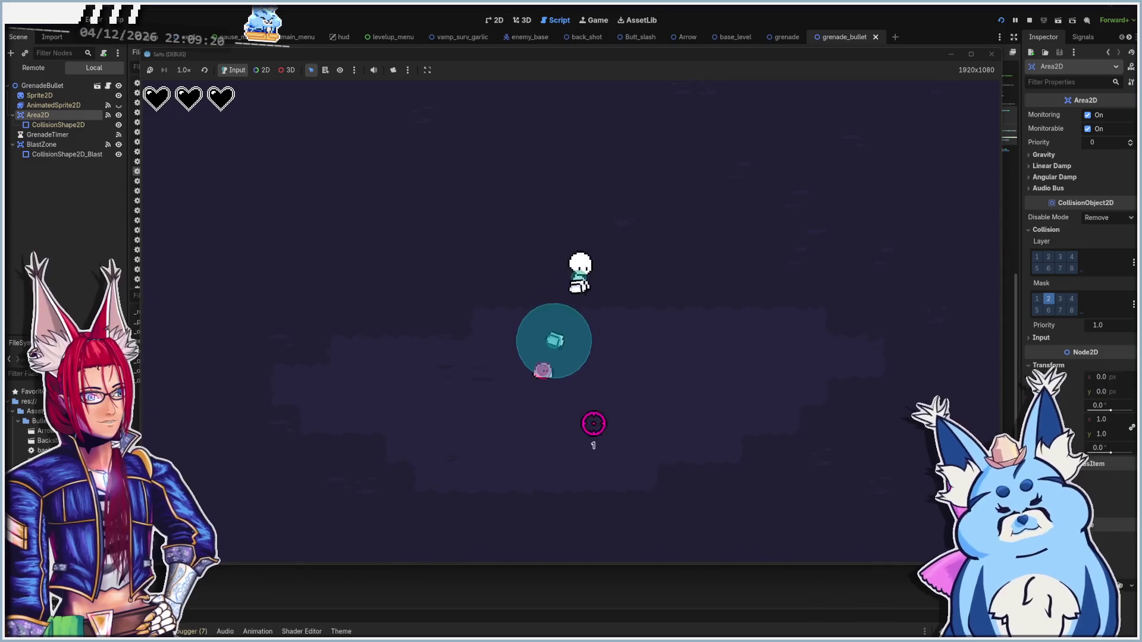
{"action": "key", "text": "d"}
{"action": "key", "text": "s"}
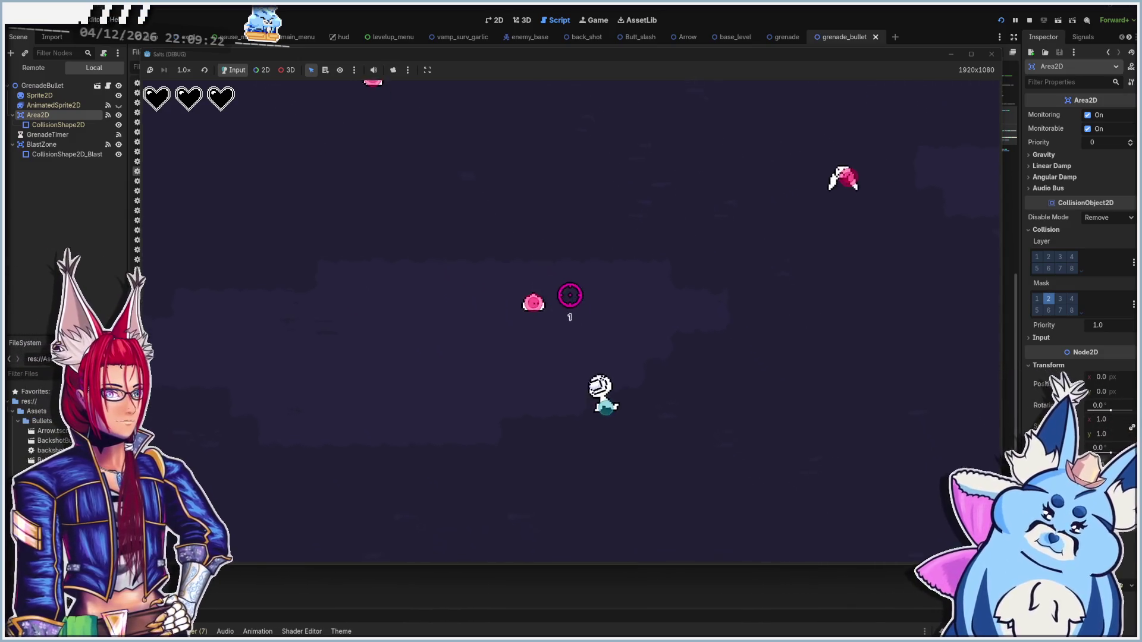
{"action": "key", "text": "w"}
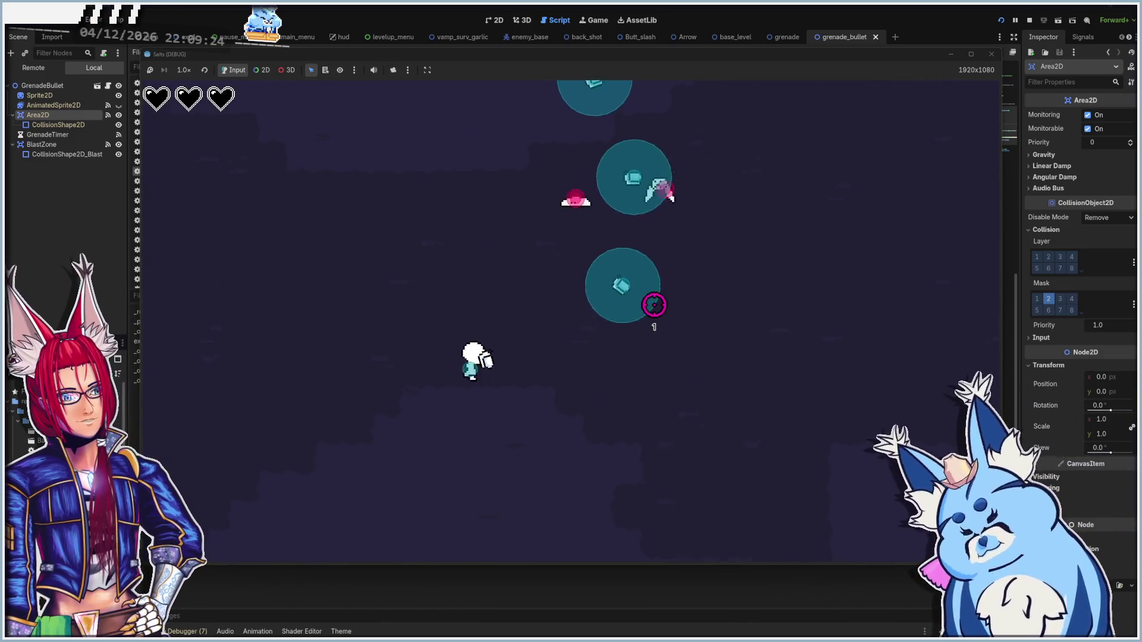
{"action": "key", "text": "s"}
{"action": "key", "text": "d"}
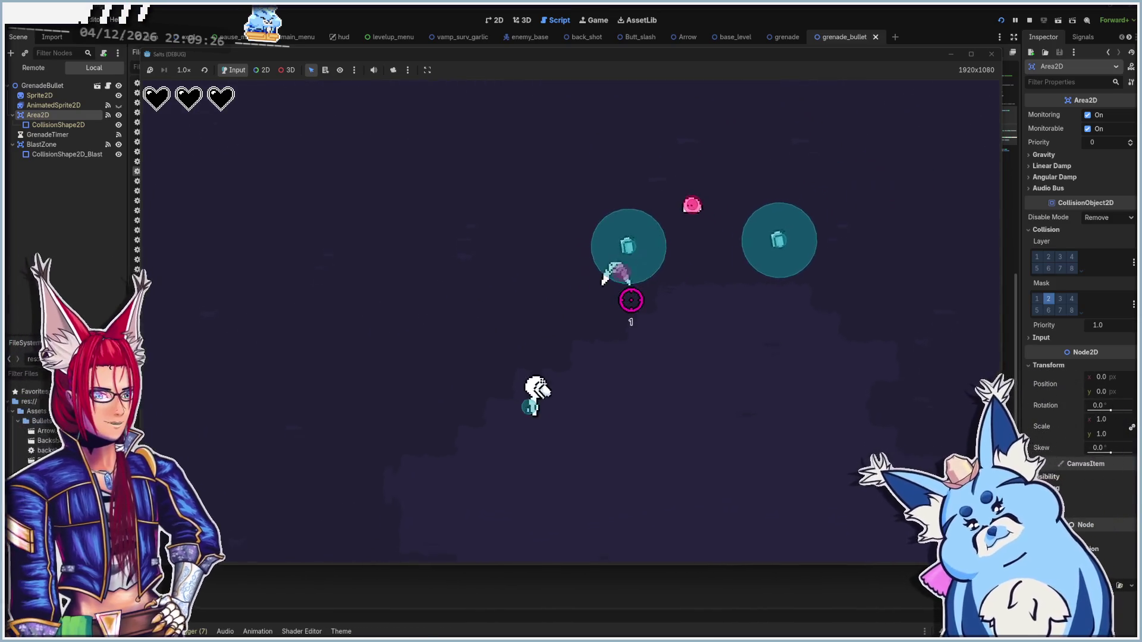
{"action": "key", "text": "w"}
{"action": "key", "text": "d"}
{"action": "key", "text": "d"}
{"action": "key", "text": "s"}
{"action": "key", "text": "d"}
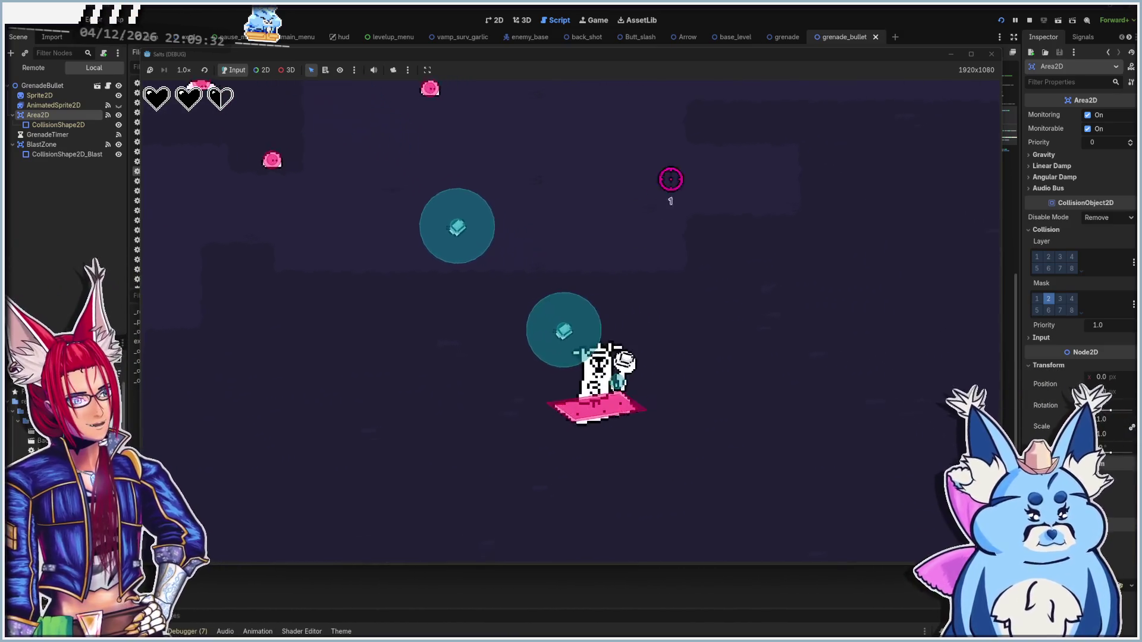
{"action": "key", "text": "w"}
{"action": "key", "text": "F8"}
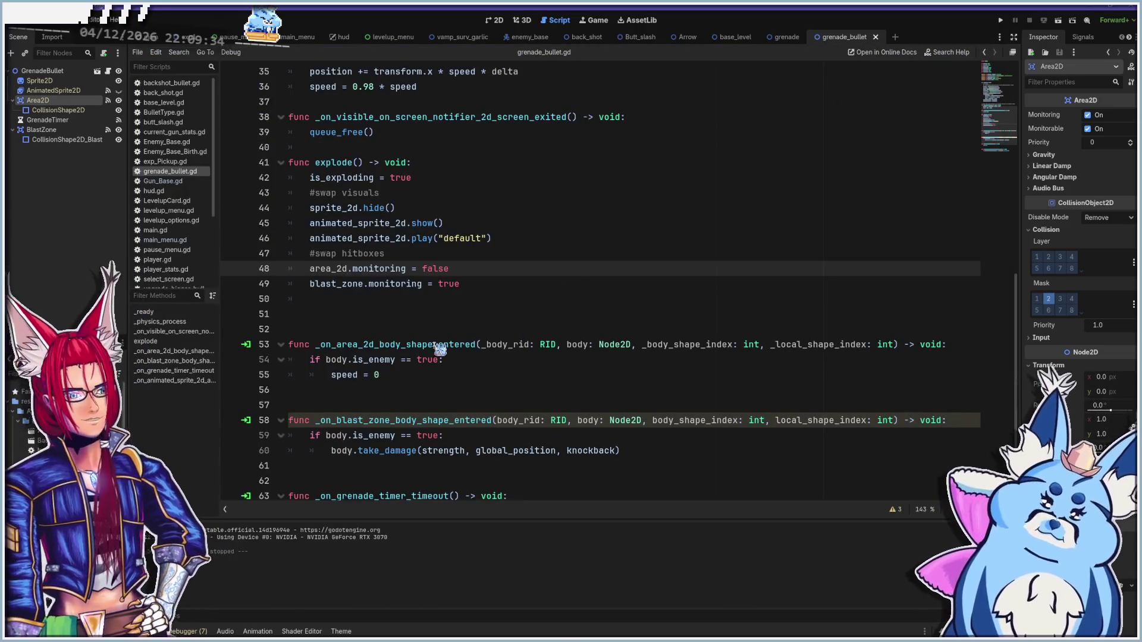
{"action": "scroll", "coordinate": [440, 348], "scroll_direction": "down", "scroll_amount": 2}
Add an explode() call on a new line under speed = 0 in the body-entered handler
{"action": "left_click", "coordinate": [395, 407]}
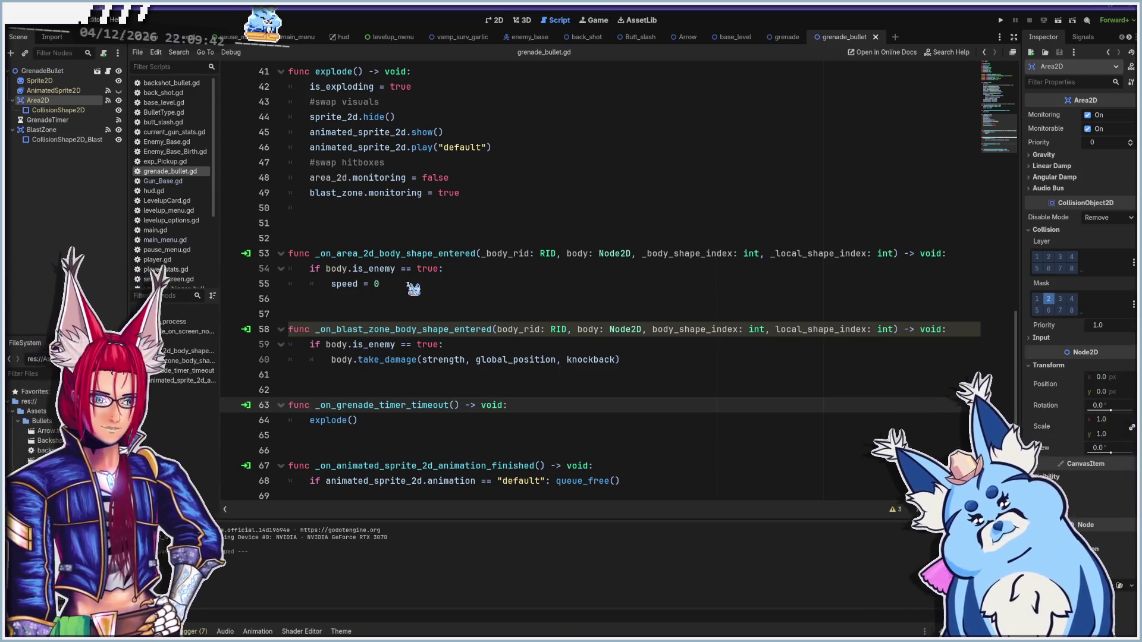
{"action": "left_click", "coordinate": [661, 349]}
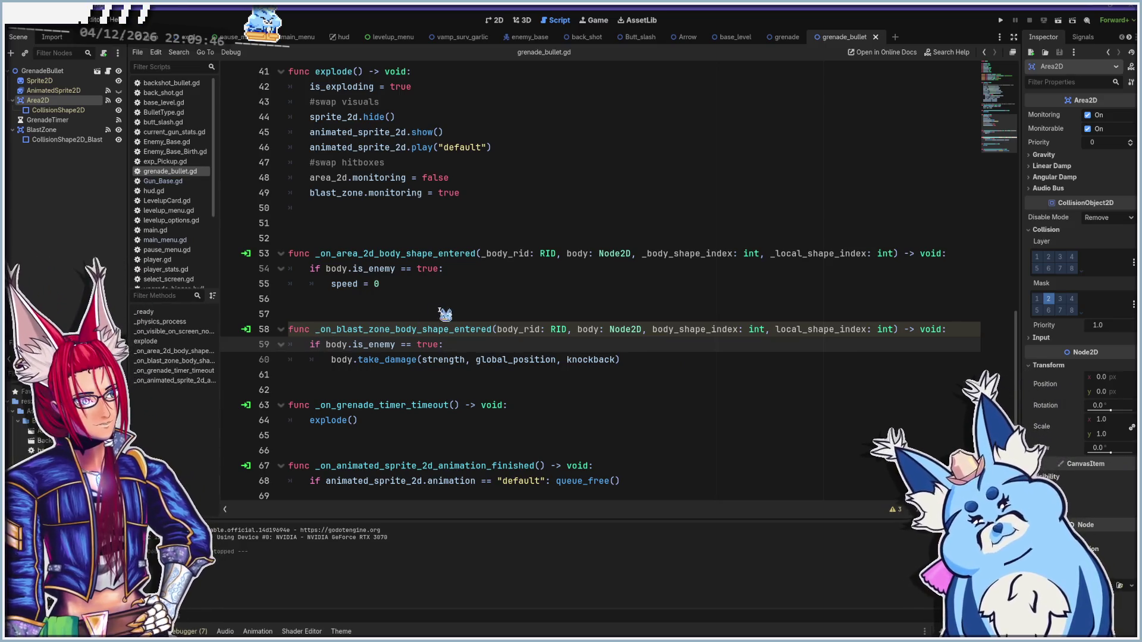
{"action": "left_click", "coordinate": [404, 283]}
{"action": "key", "text": "Return"}
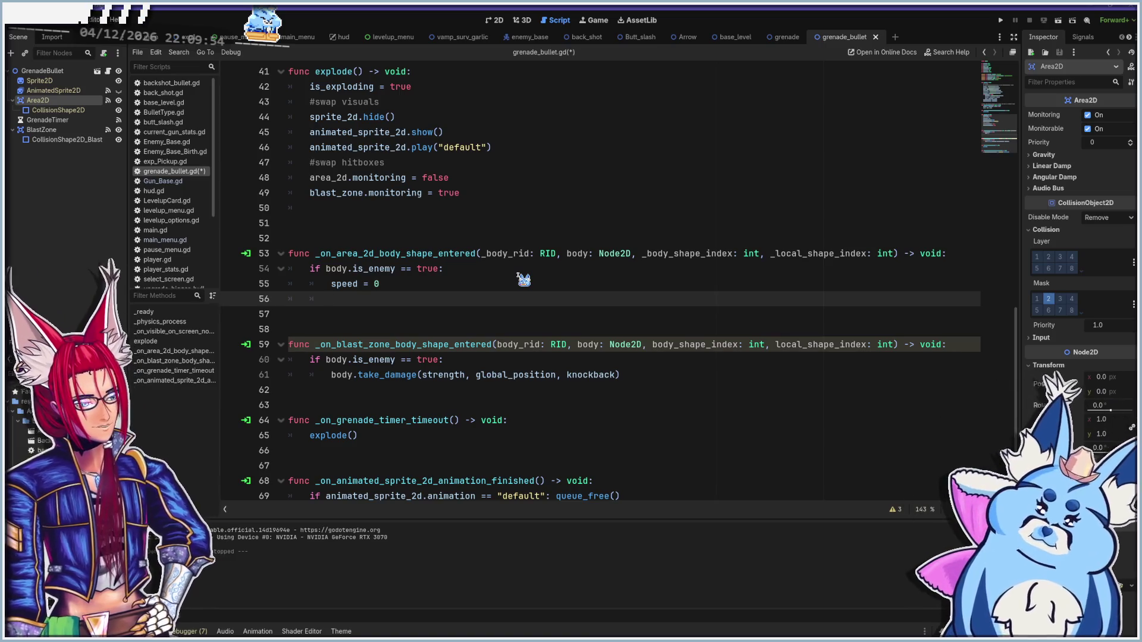
{"action": "type", "text": "ex"}
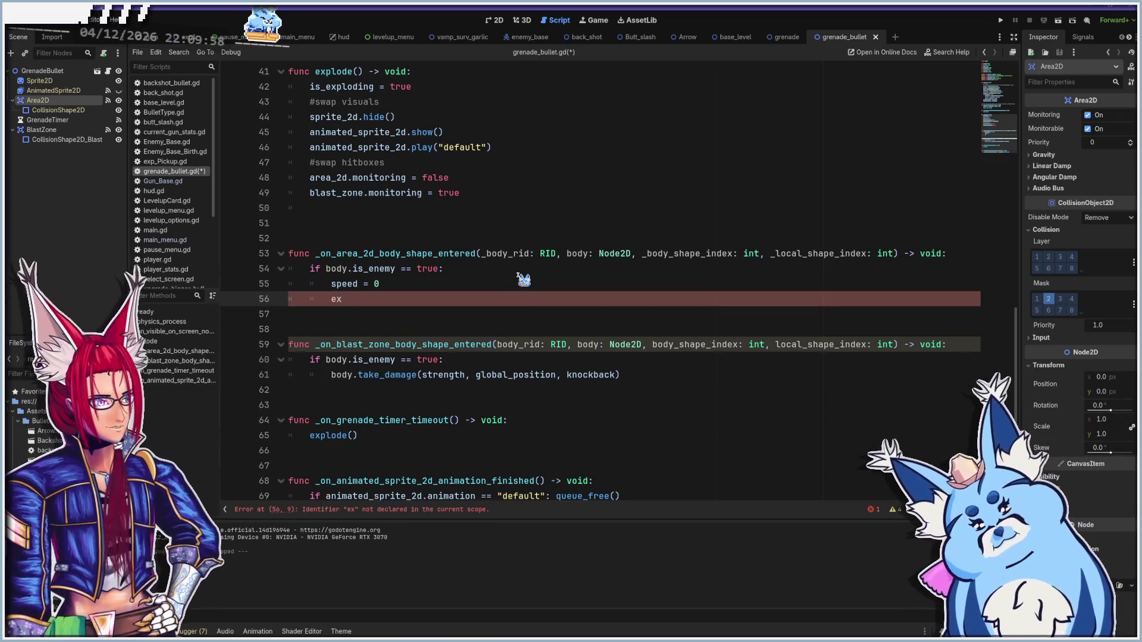
{"action": "type", "text": "plode"}
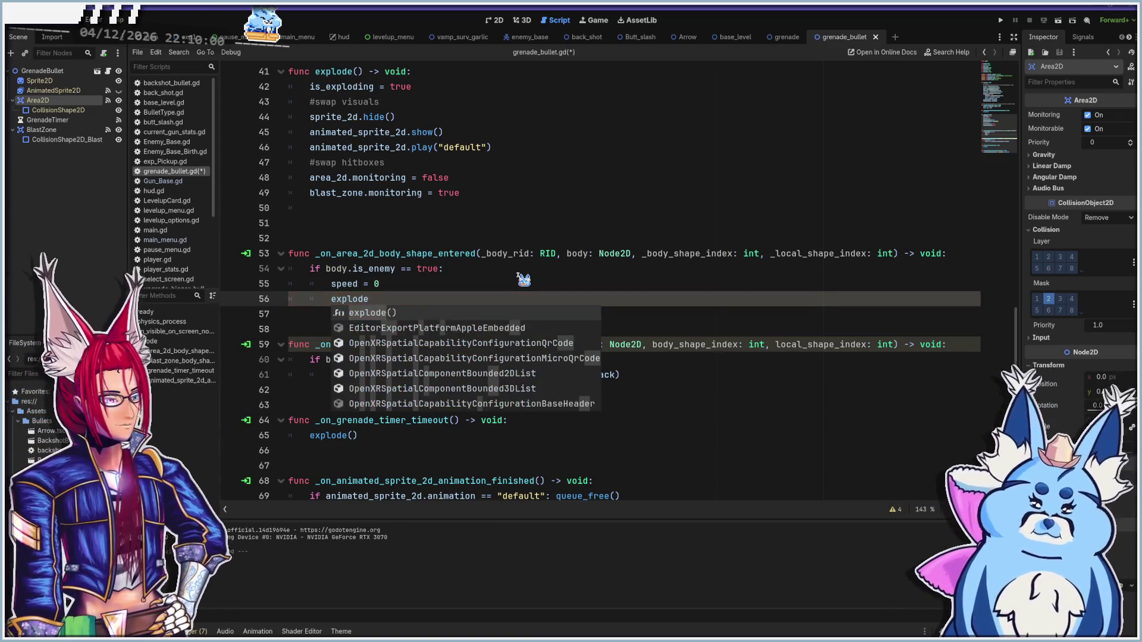
{"action": "key", "text": "Return"}
Save the grenade script, run the game, and start a new game
{"action": "key", "text": "ctrl+s"}
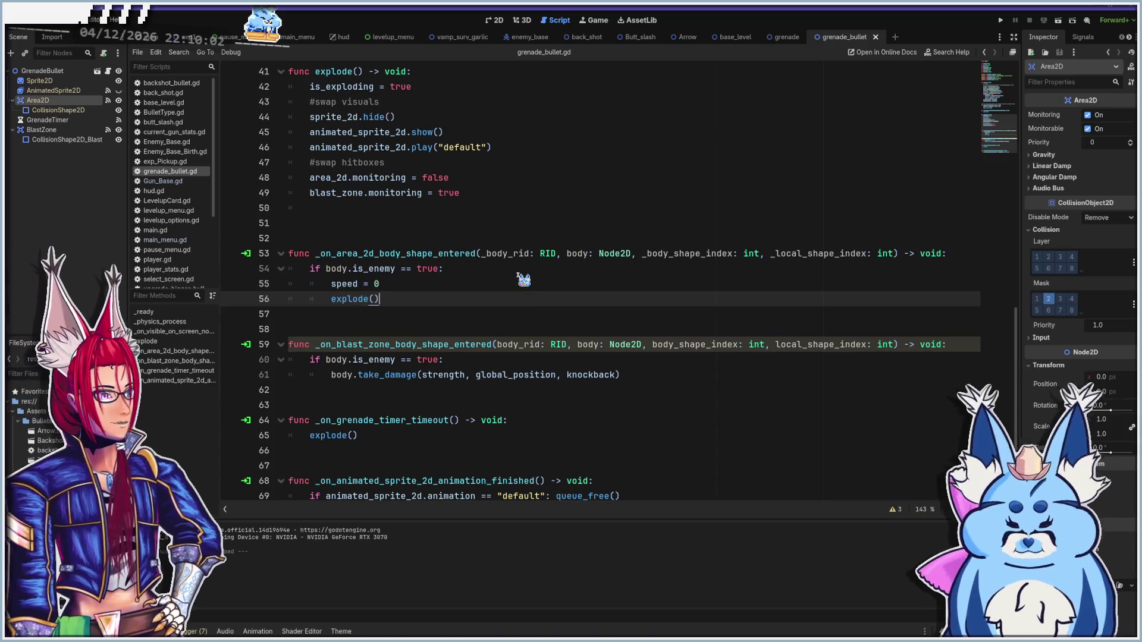
{"action": "key", "text": "F5"}
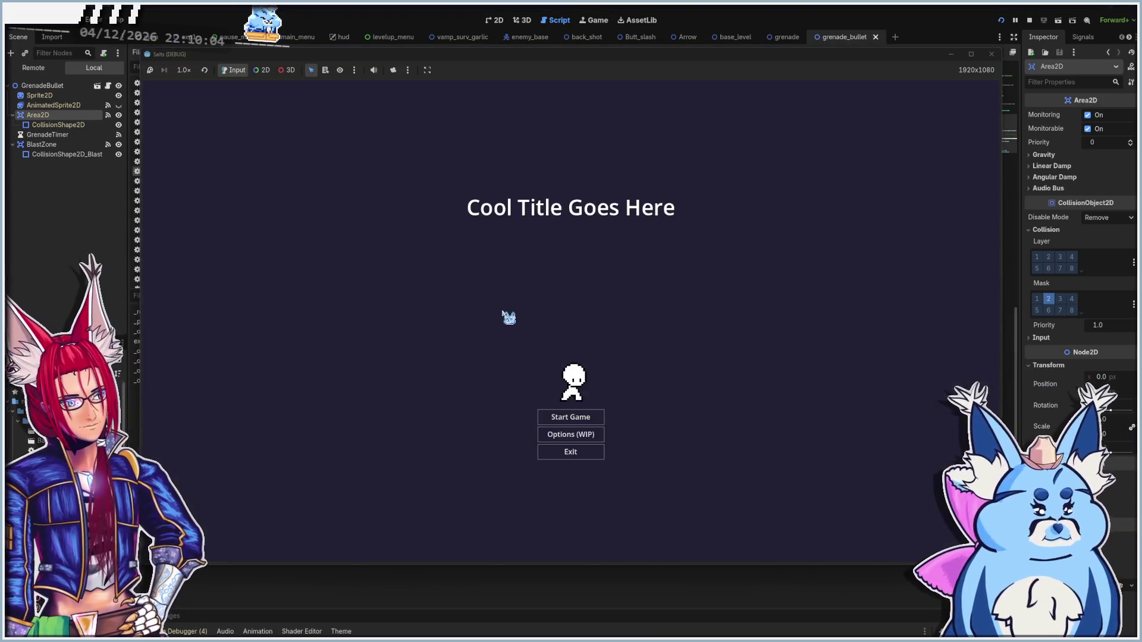
{"action": "left_click", "coordinate": [575, 420]}
Choose the Grenade weapon and move around the arena while grenades fire at enemies
{"action": "left_click", "coordinate": [576, 430]}
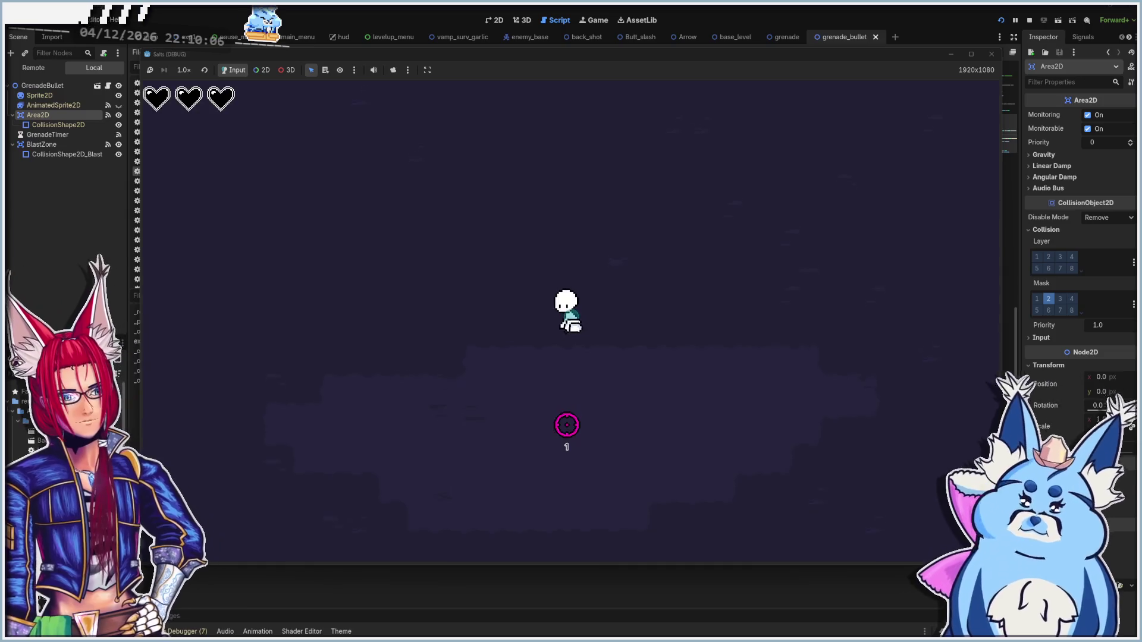
{"action": "key", "text": "s"}
{"action": "key", "text": "d"}
{"action": "key", "text": "a"}
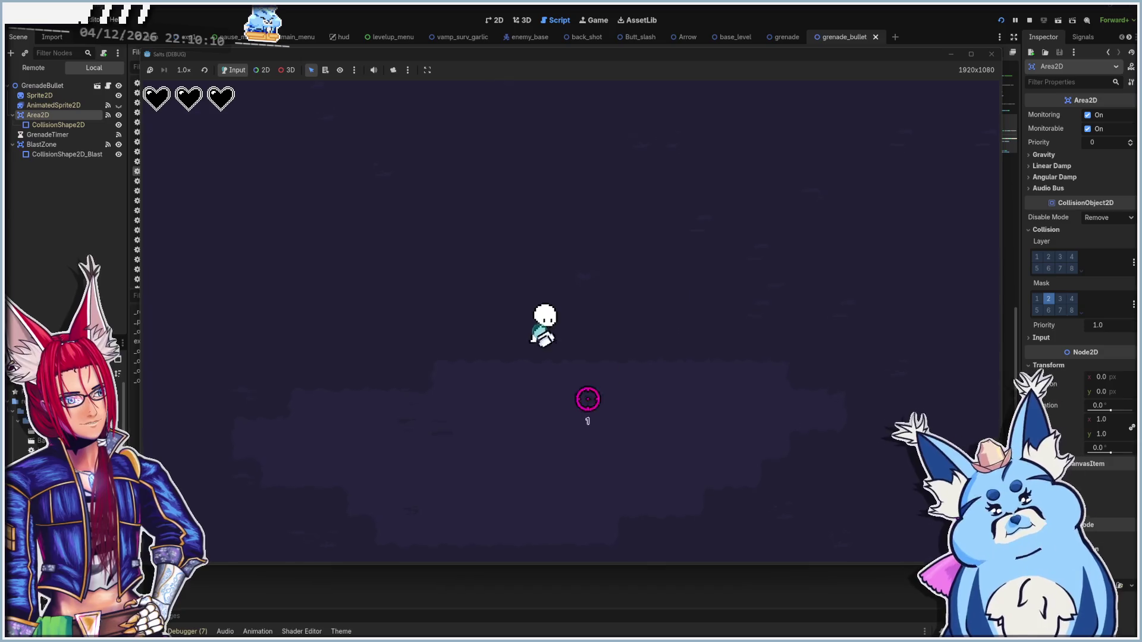
{"action": "key", "text": "d"}
{"action": "key", "text": "w"}
{"action": "key", "text": "a"}
{"action": "key", "text": "s"}
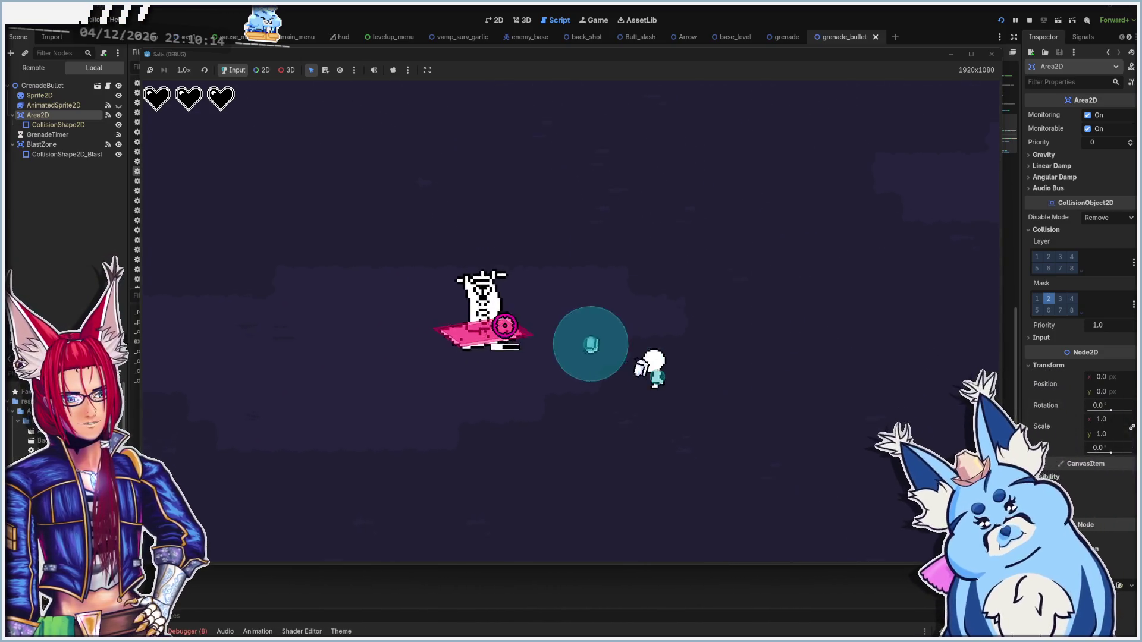
{"action": "key", "text": "a"}
{"action": "key", "text": "w"}
{"action": "key", "text": "s"}
{"action": "key", "text": "w"}
{"action": "key", "text": "s"}
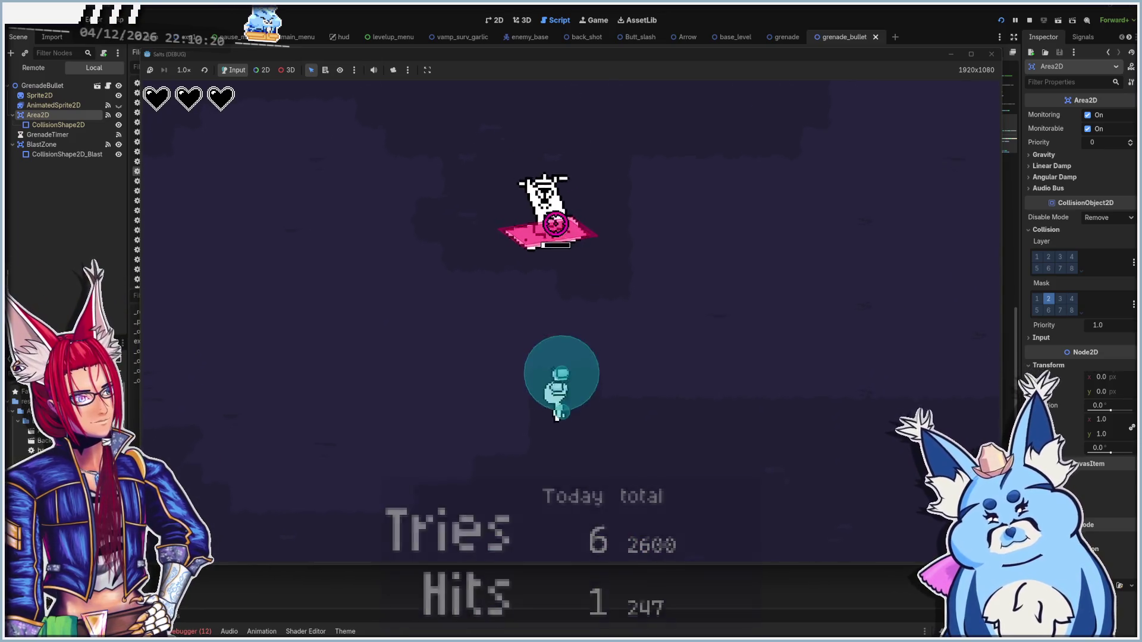
Keep dodging enemies with WASD as grenades burst into teal blast circles
{"action": "key", "text": "w"}
{"action": "key", "text": "s"}
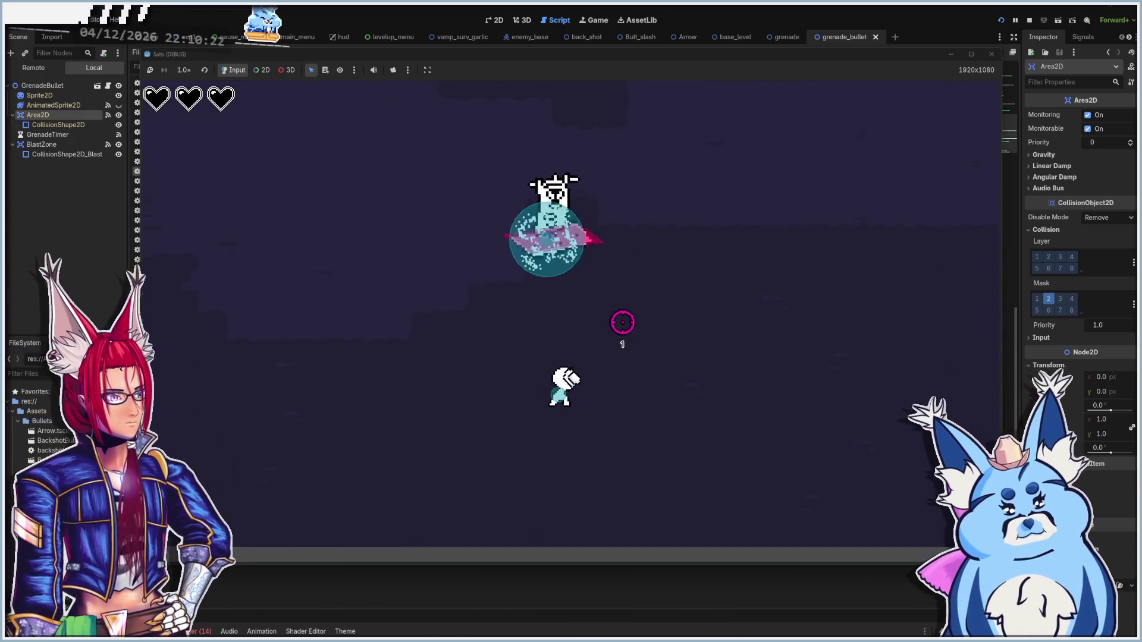
{"action": "key", "text": "w"}
{"action": "key", "text": "a"}
{"action": "key", "text": "a"}
{"action": "key", "text": "w"}
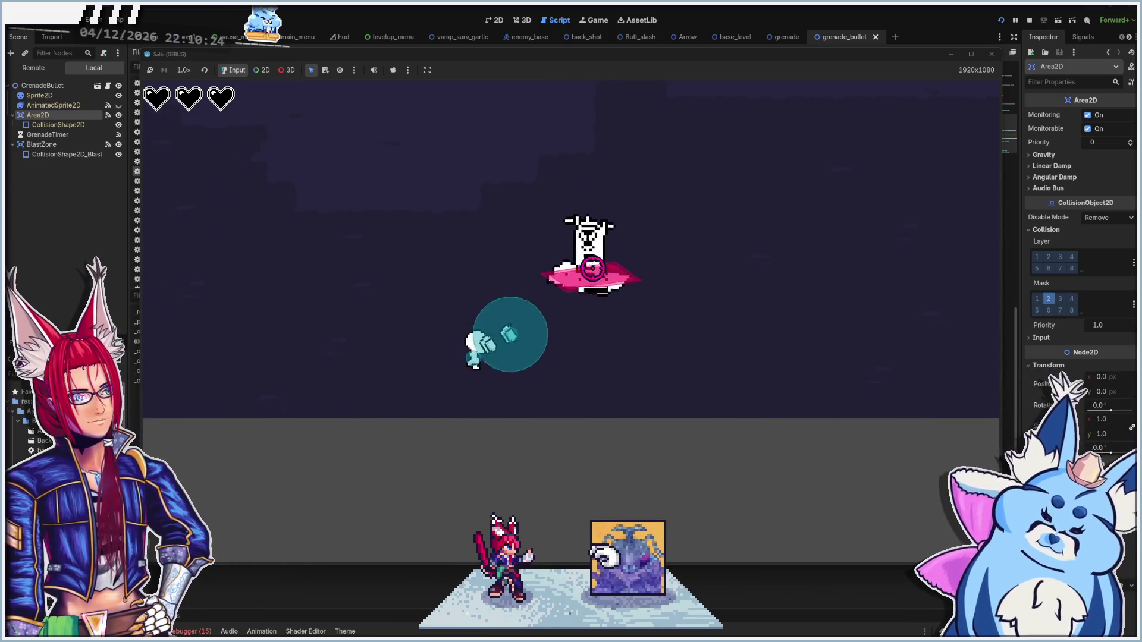
{"action": "key", "text": "w"}
{"action": "key", "text": "d"}
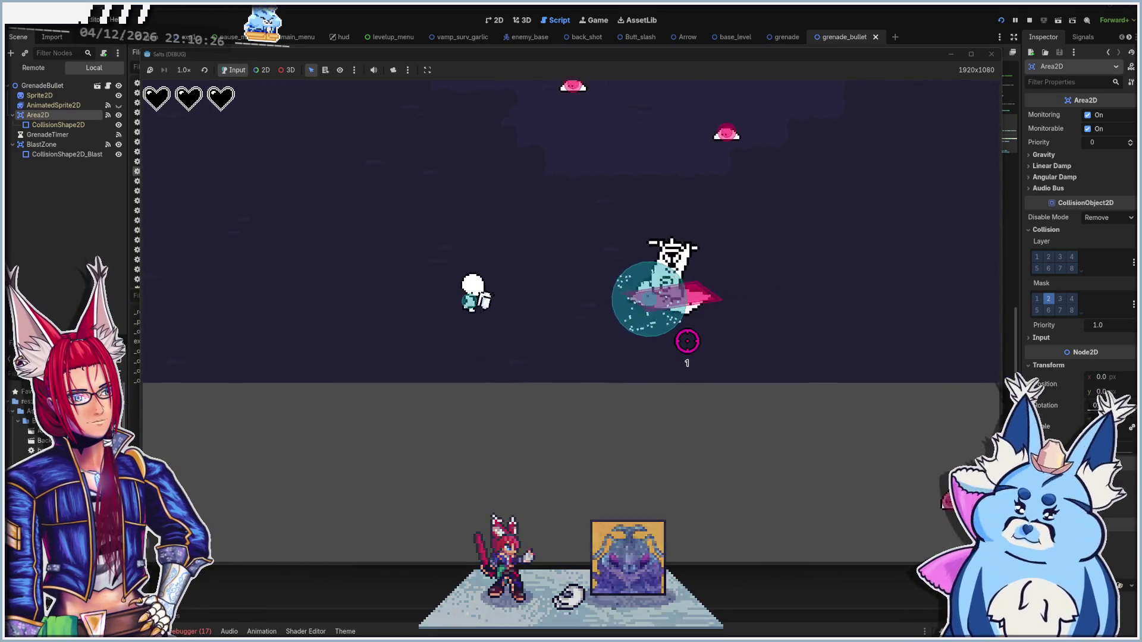
{"action": "key", "text": "s"}
{"action": "key", "text": "s"}
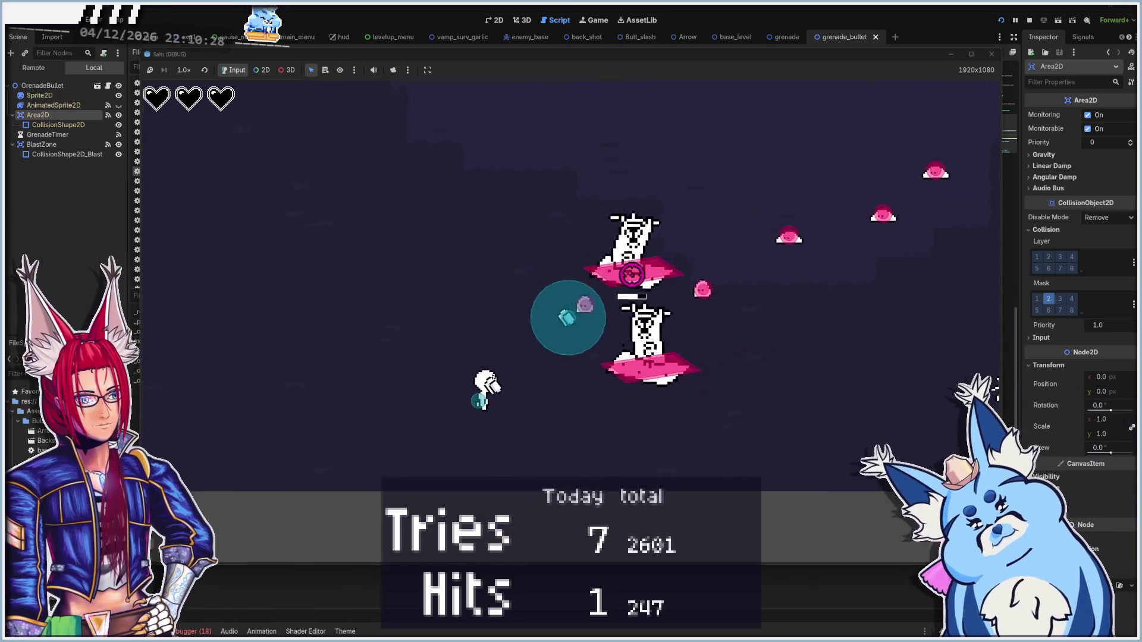
{"action": "key", "text": "a"}
{"action": "key", "text": "s"}
{"action": "key", "text": "a"}
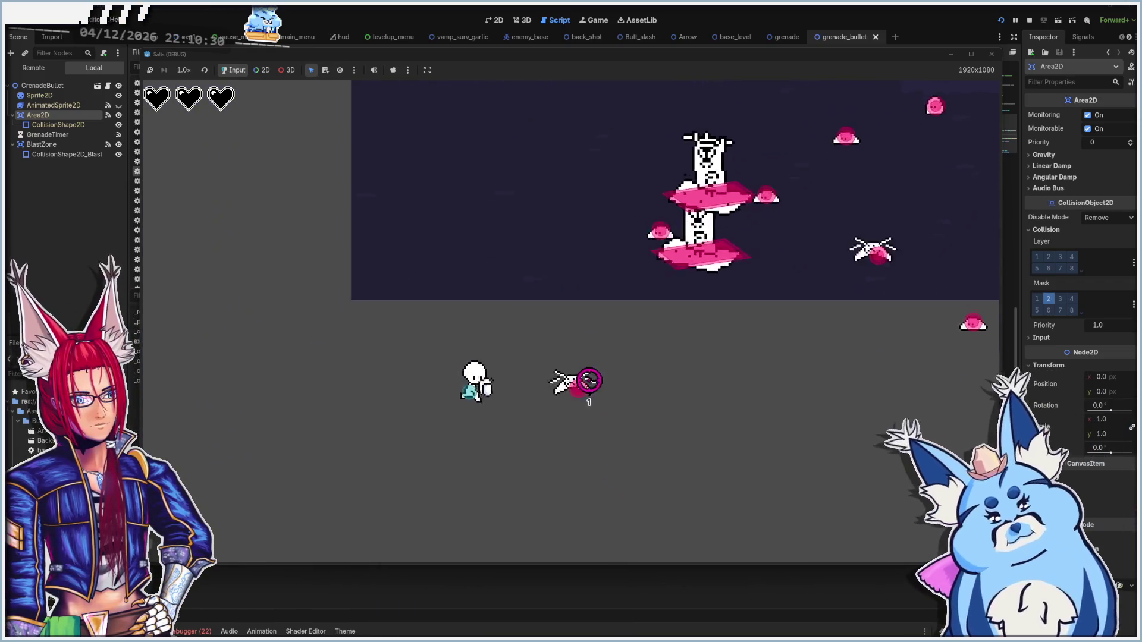
{"action": "key", "text": "s"}
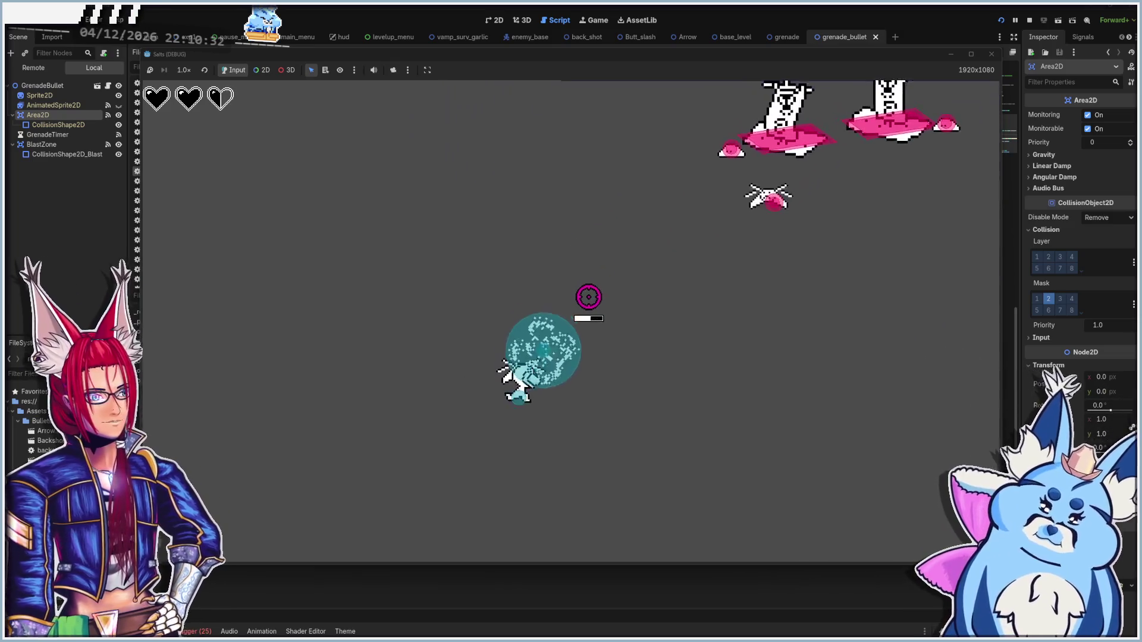
{"action": "key", "text": "w"}
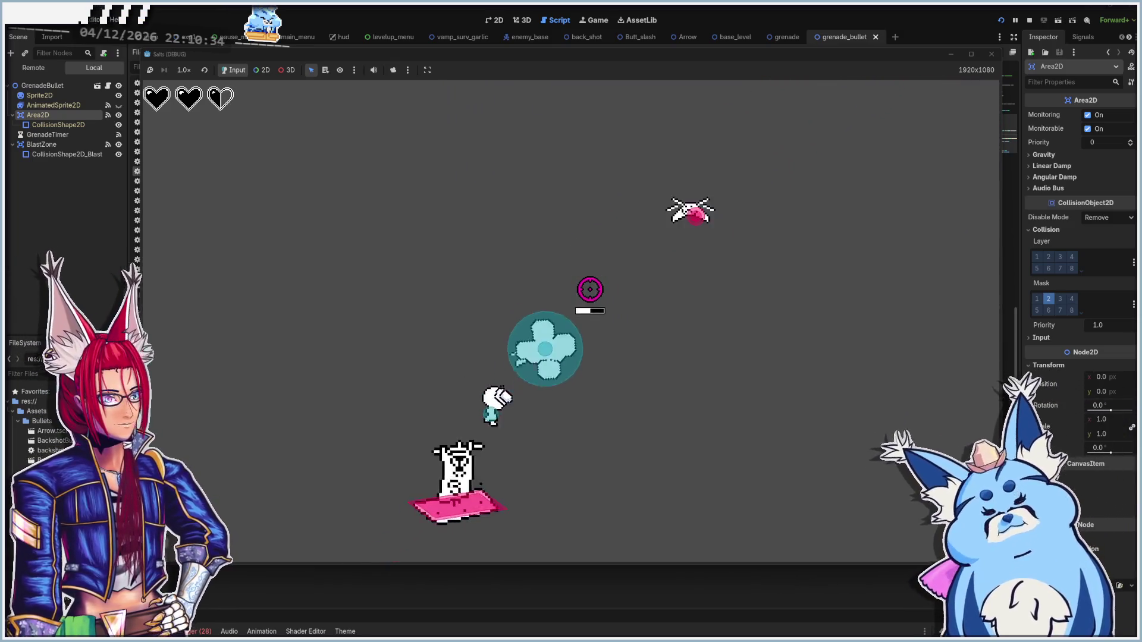
{"action": "key", "text": "s"}
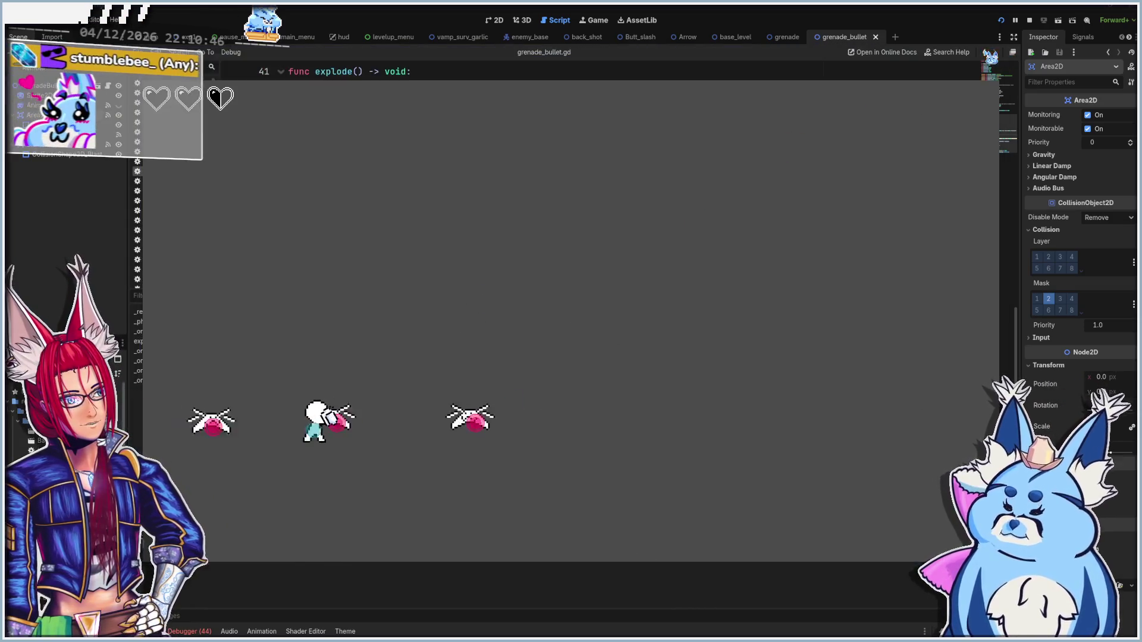
Stop the game, review the grenade weapon scene's Gun_Base.gd, and return to grenade_bullet
{"action": "key", "text": "F8"}
{"action": "scroll", "coordinate": [486, 340], "scroll_direction": "down", "scroll_amount": 1}
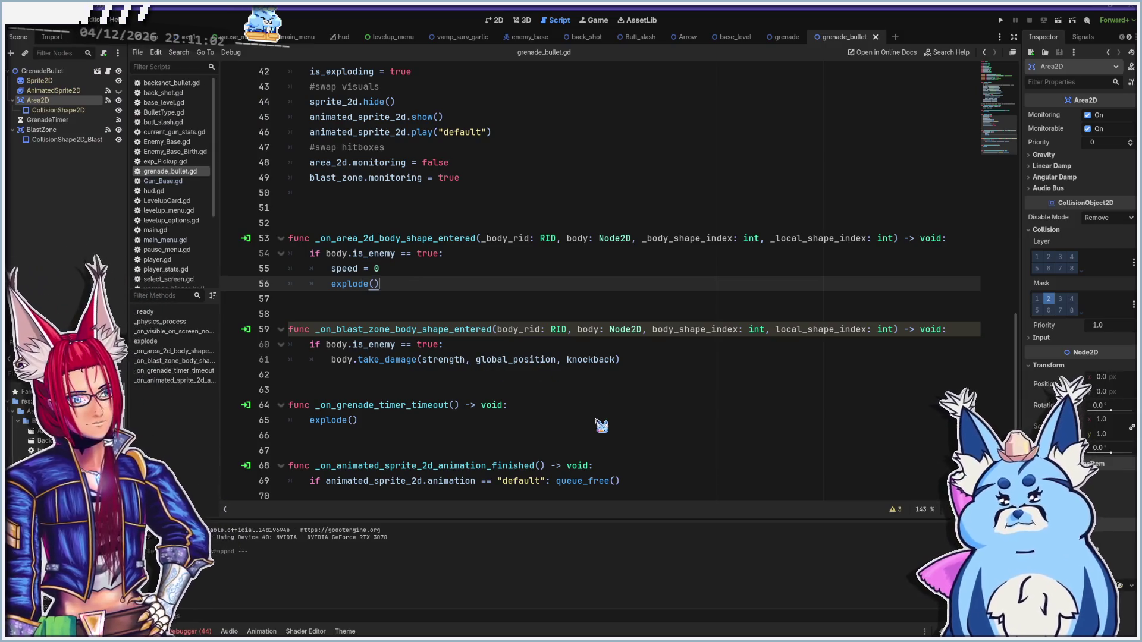
{"action": "scroll", "coordinate": [602, 426], "scroll_direction": "up", "scroll_amount": 12}
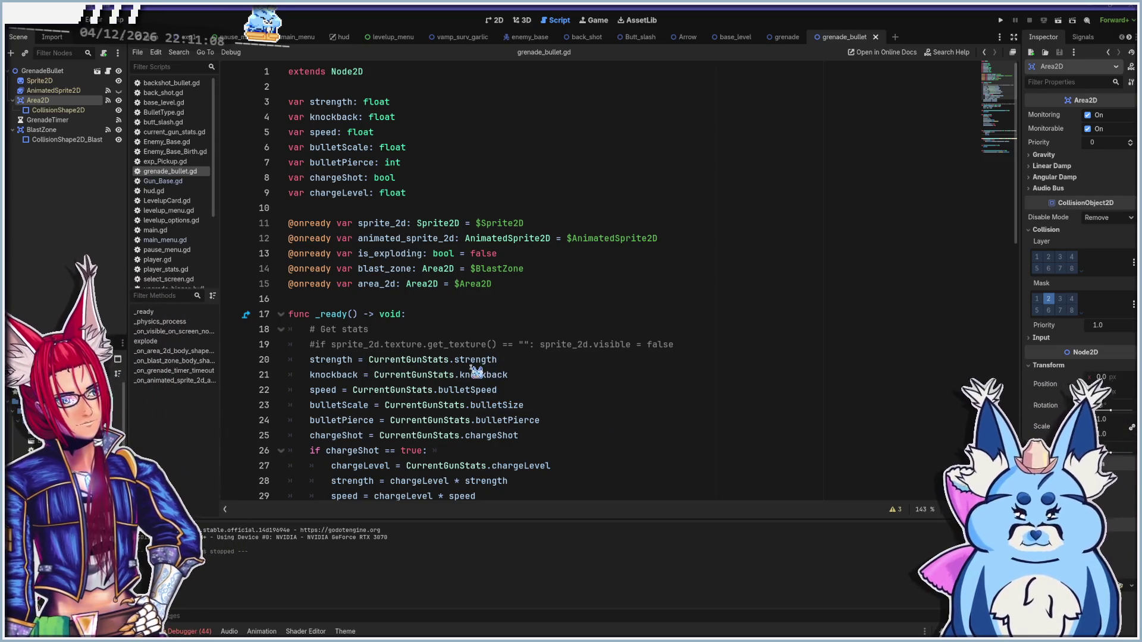
{"action": "left_click", "coordinate": [787, 37]}
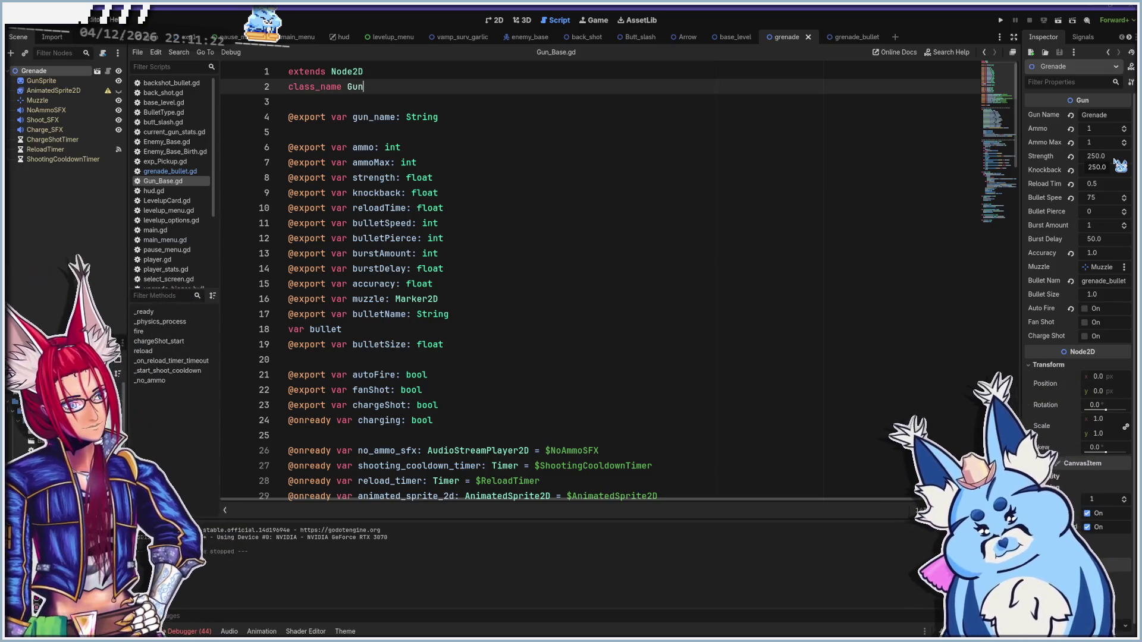
{"action": "left_click", "coordinate": [844, 37]}
{"action": "scroll", "coordinate": [635, 310], "scroll_direction": "down", "scroll_amount": 4}
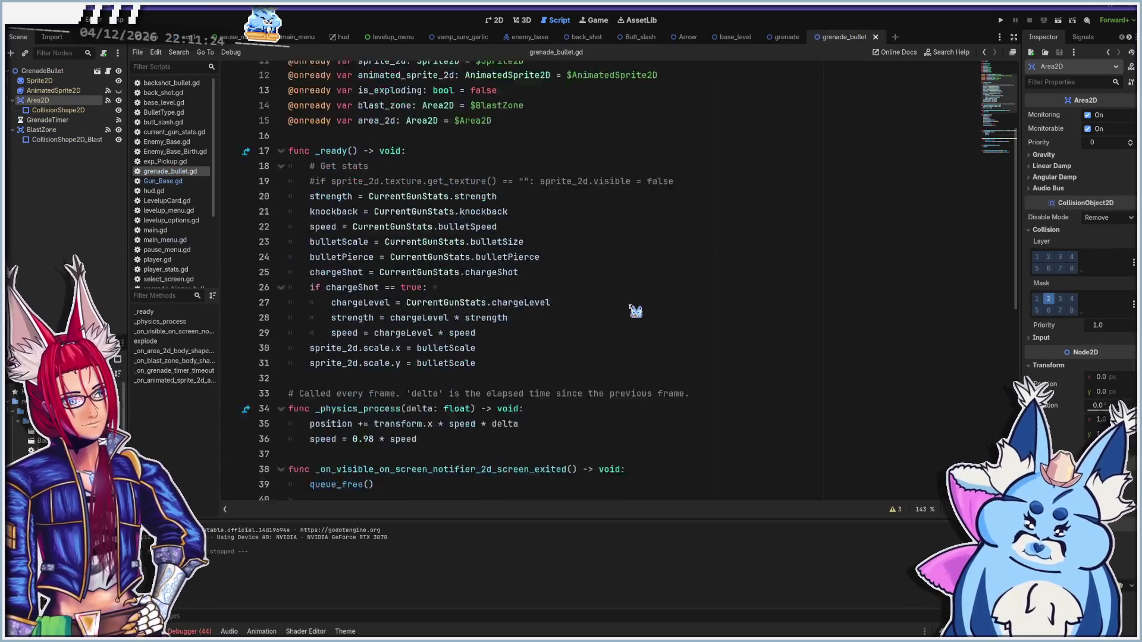
{"action": "scroll", "coordinate": [635, 310], "scroll_direction": "down", "scroll_amount": 10}
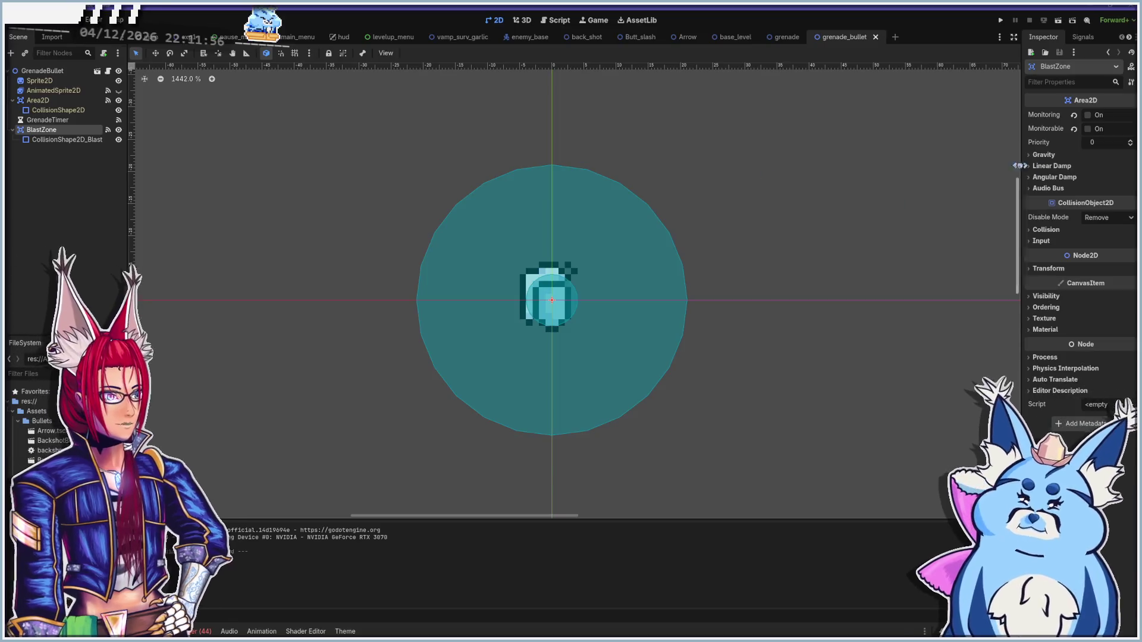
Expand and collapse BlastZone's Gravity section, then expand Collision to set its mask to layer 2
{"action": "left_click", "coordinate": [1044, 156]}
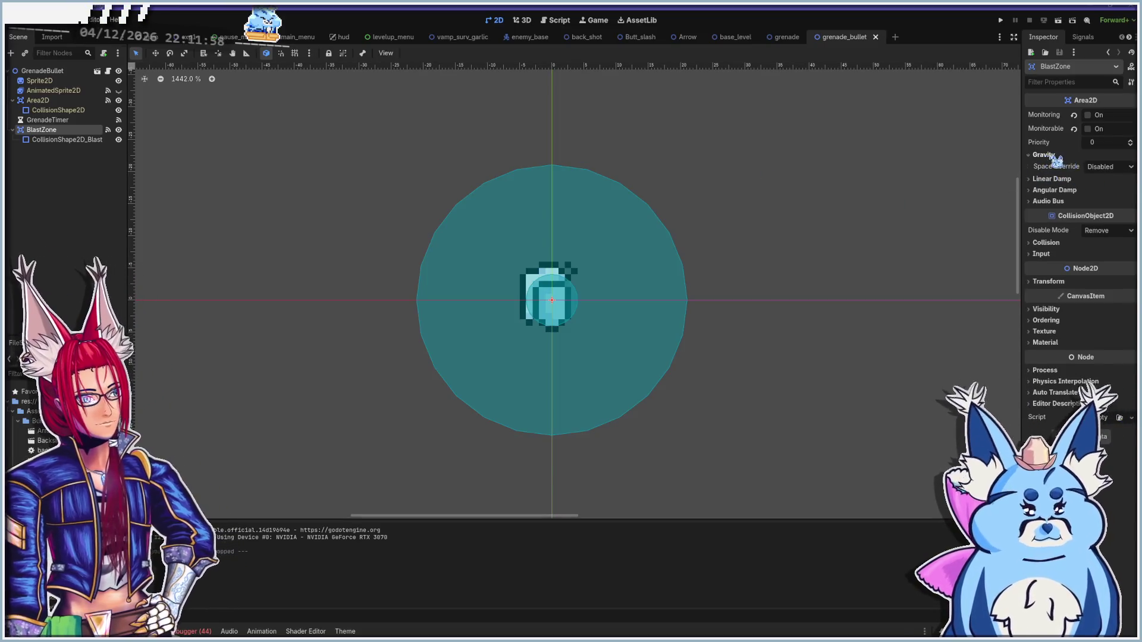
{"action": "left_click", "coordinate": [1050, 155]}
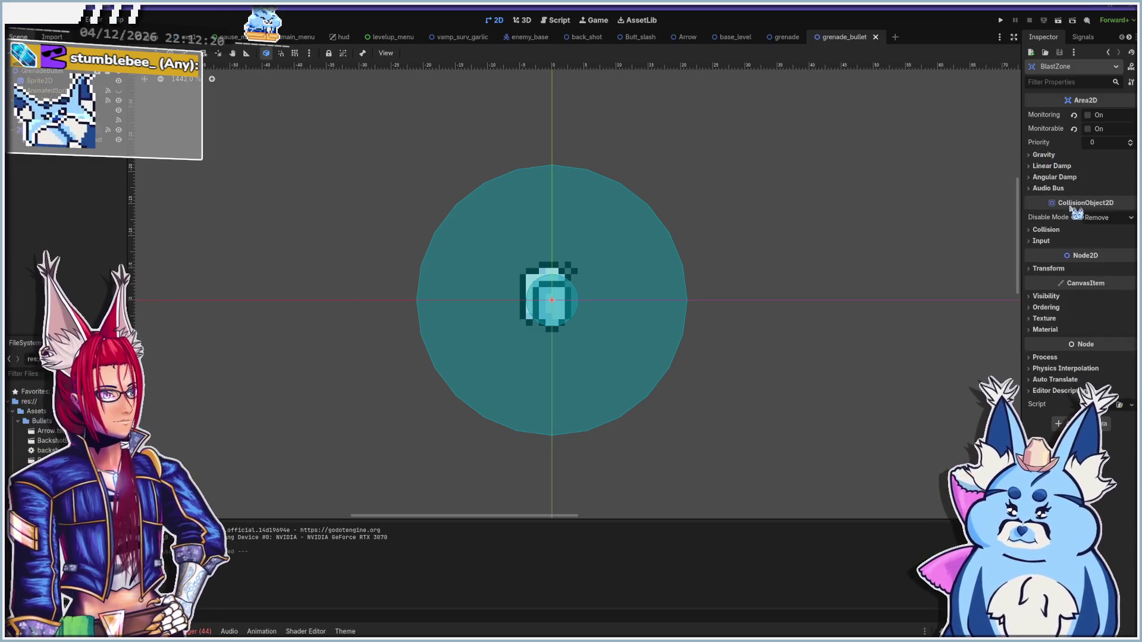
{"action": "left_click", "coordinate": [1047, 230]}
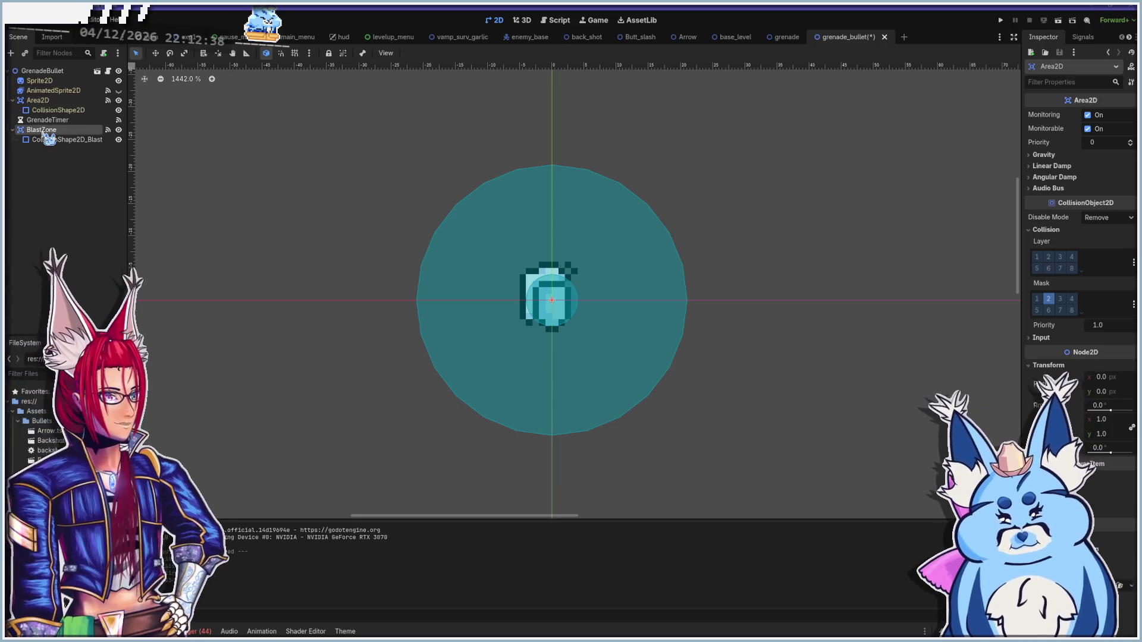
Run the game again with F6, start a new game and move while grenades auto-fire
{"action": "key", "text": "F6"}
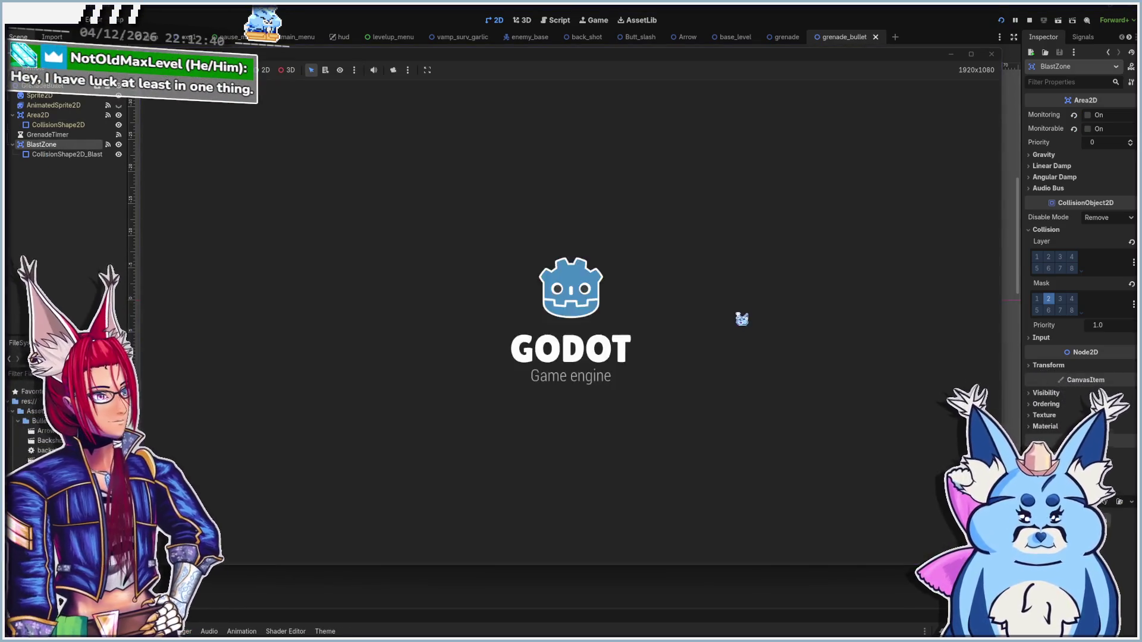
{"action": "left_click", "coordinate": [569, 420]}
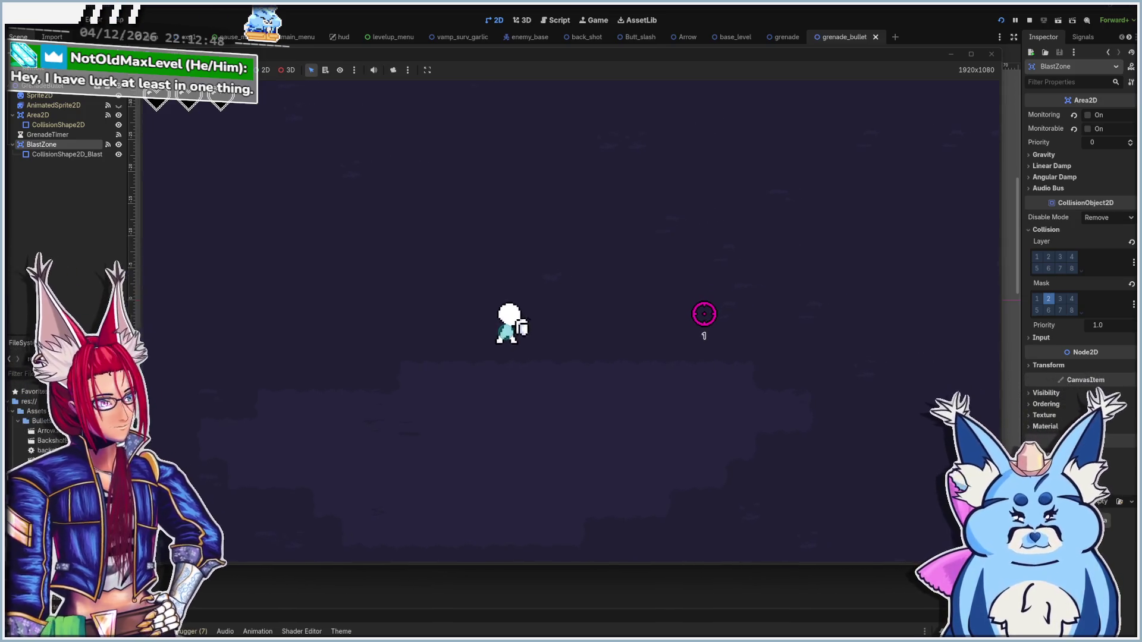
{"action": "key", "text": "d"}
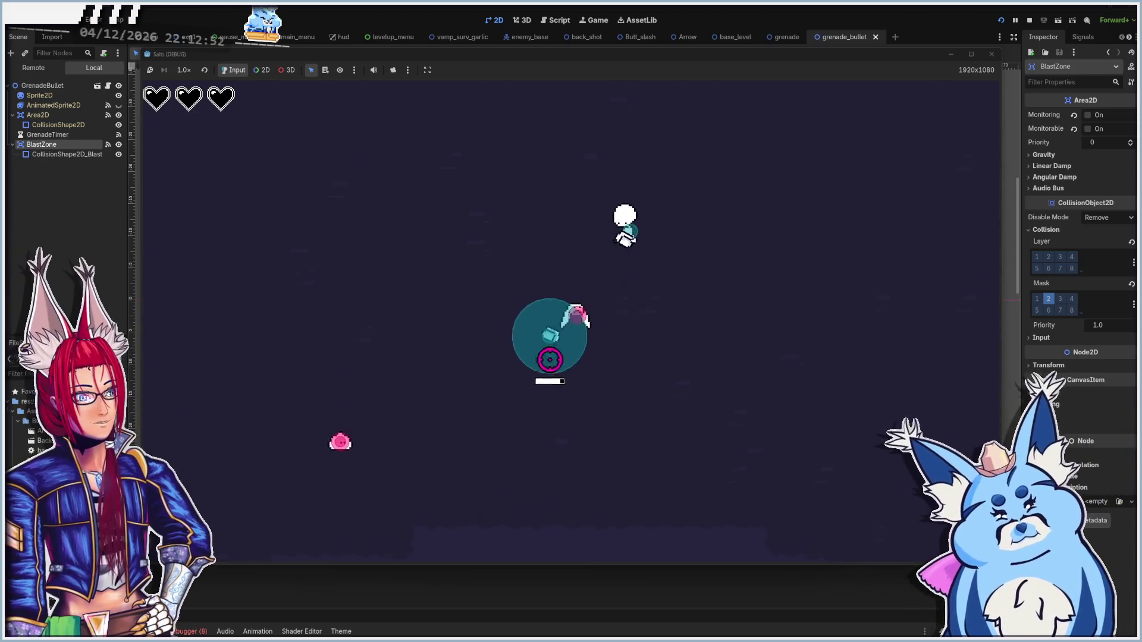
{"action": "key", "text": "s"}
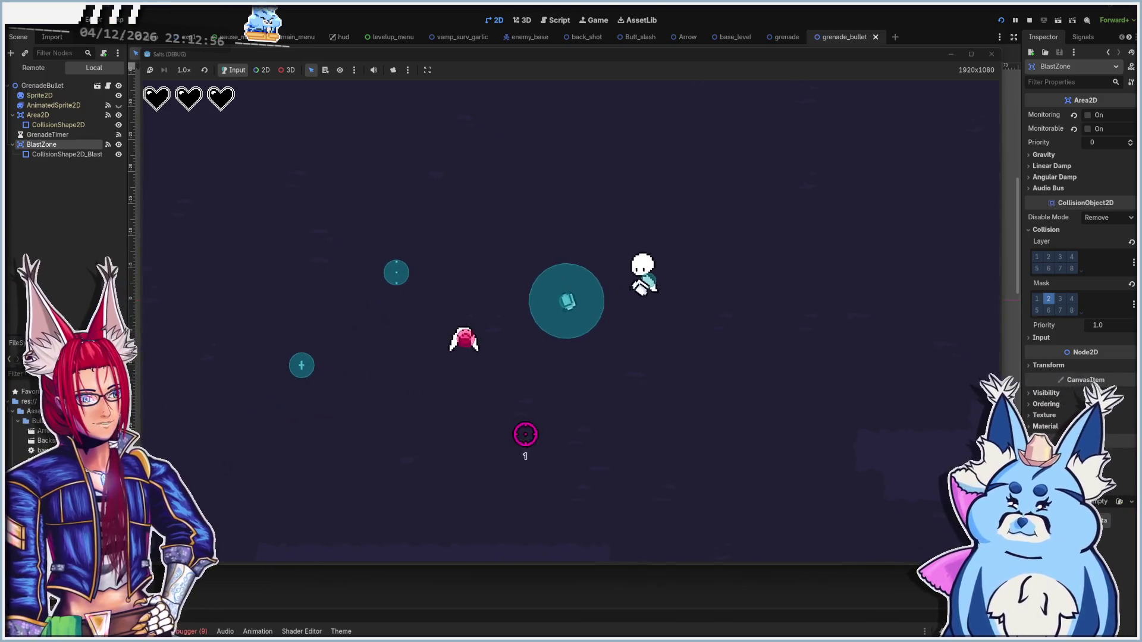
{"action": "key", "text": "s"}
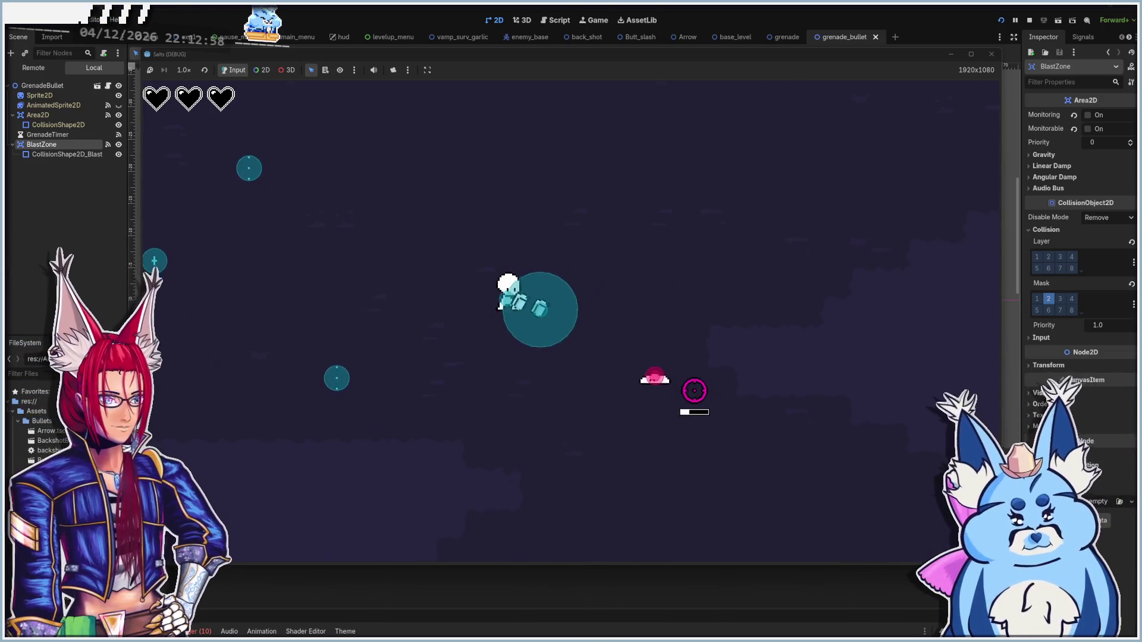
{"action": "key", "text": "a"}
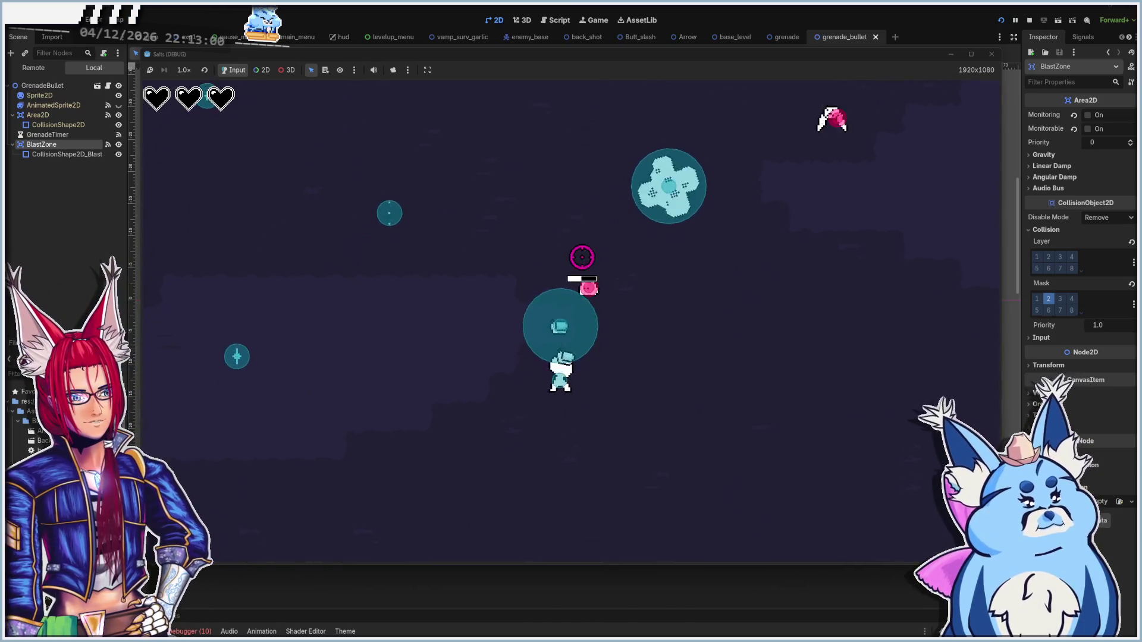
Keep moving around the arena until the Butt Slash / Uh Oh Stinky / Backshots Level Up appears
{"action": "key", "text": "s"}
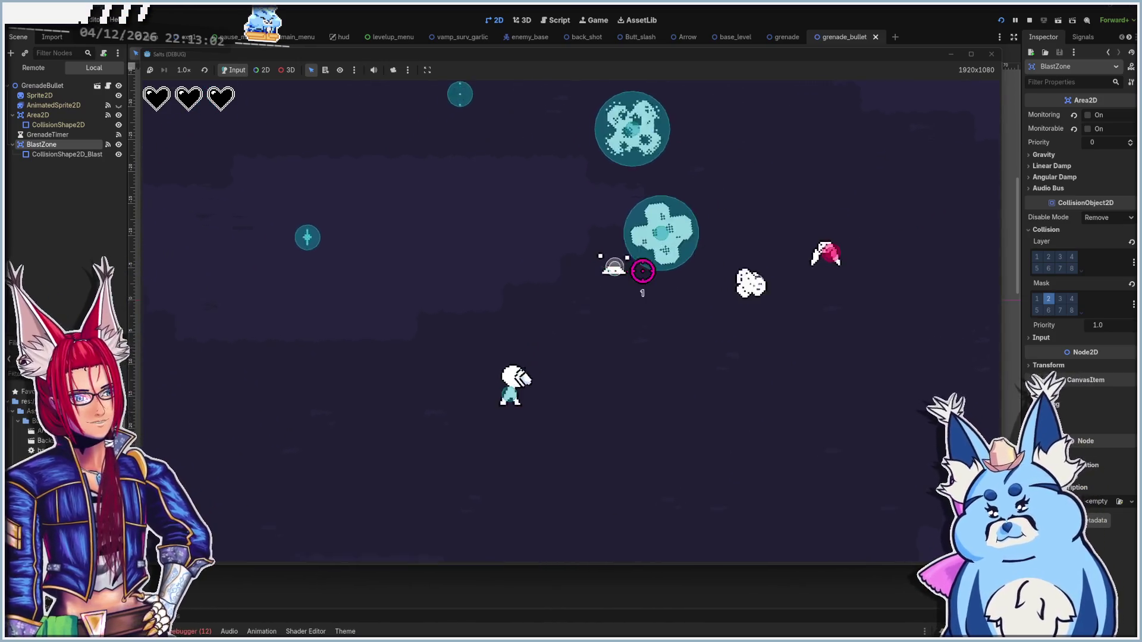
{"action": "key", "text": "s"}
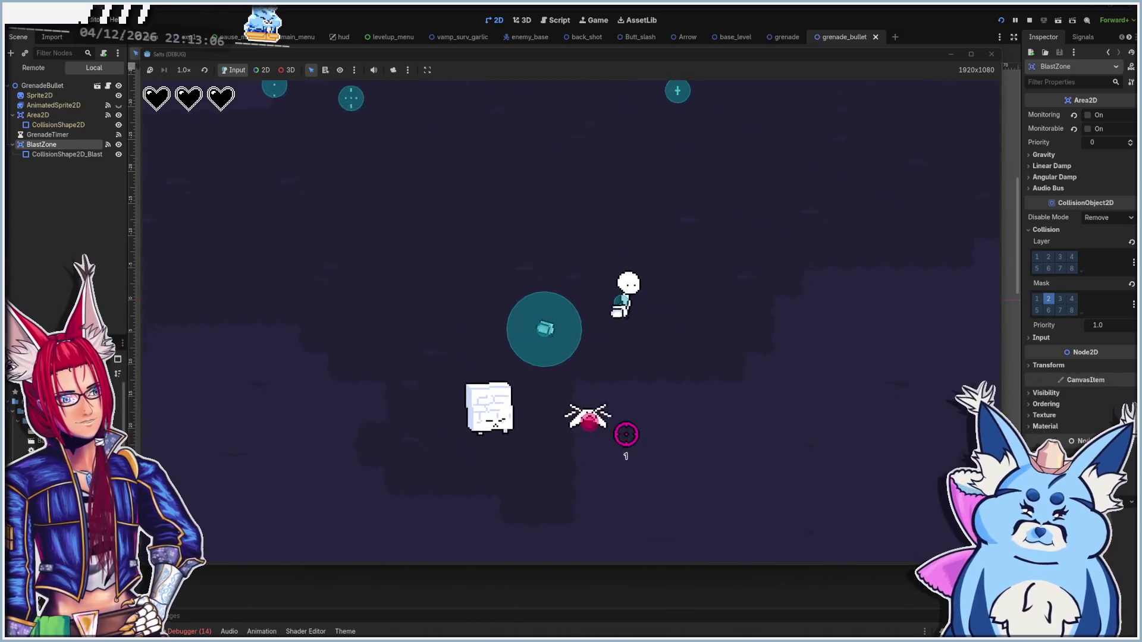
{"action": "key", "text": "s"}
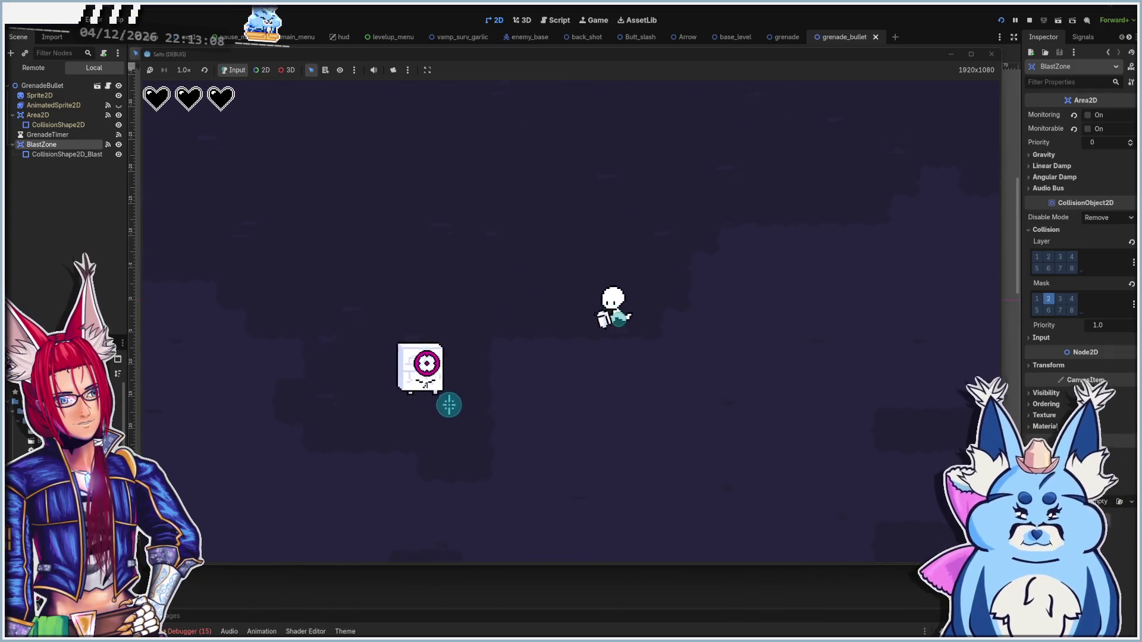
{"action": "key", "text": "d"}
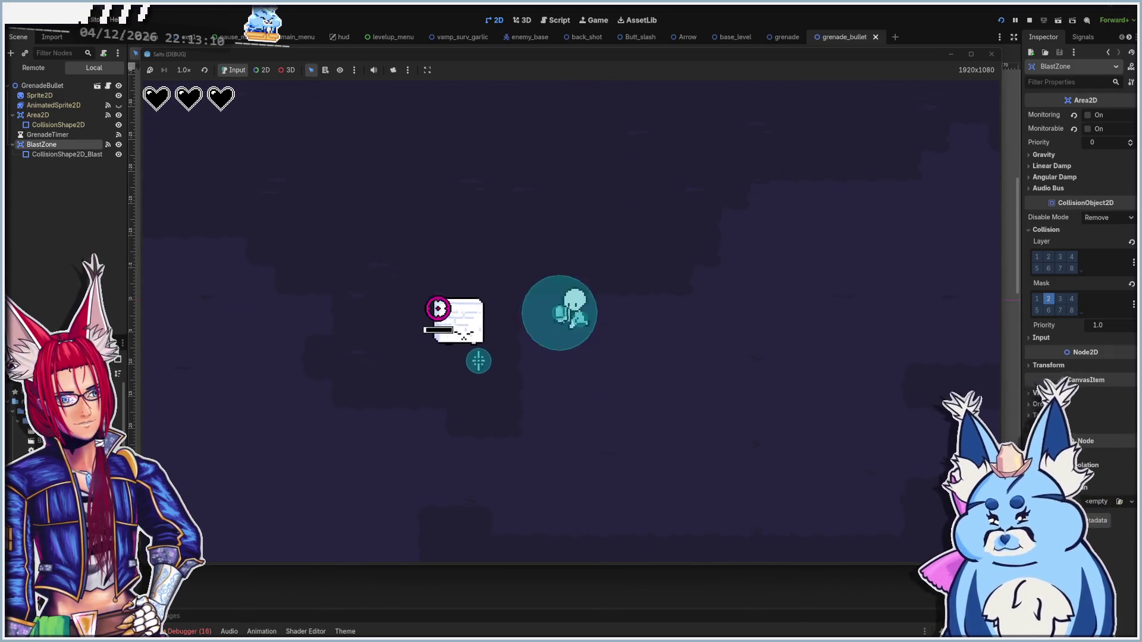
{"action": "key", "text": "w"}
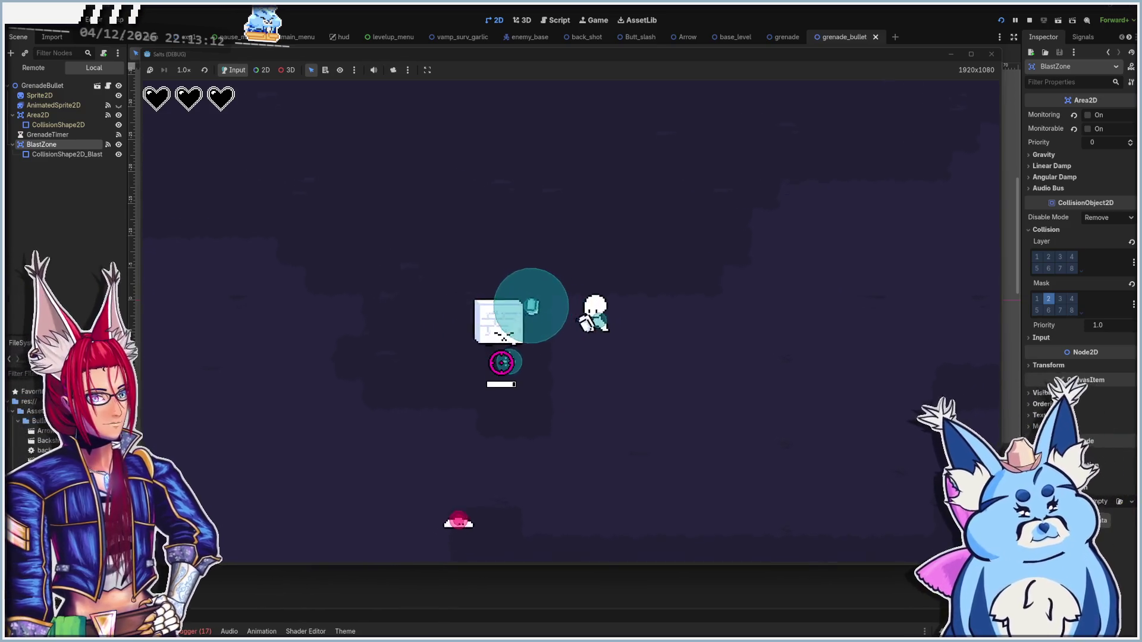
{"action": "key", "text": "a"}
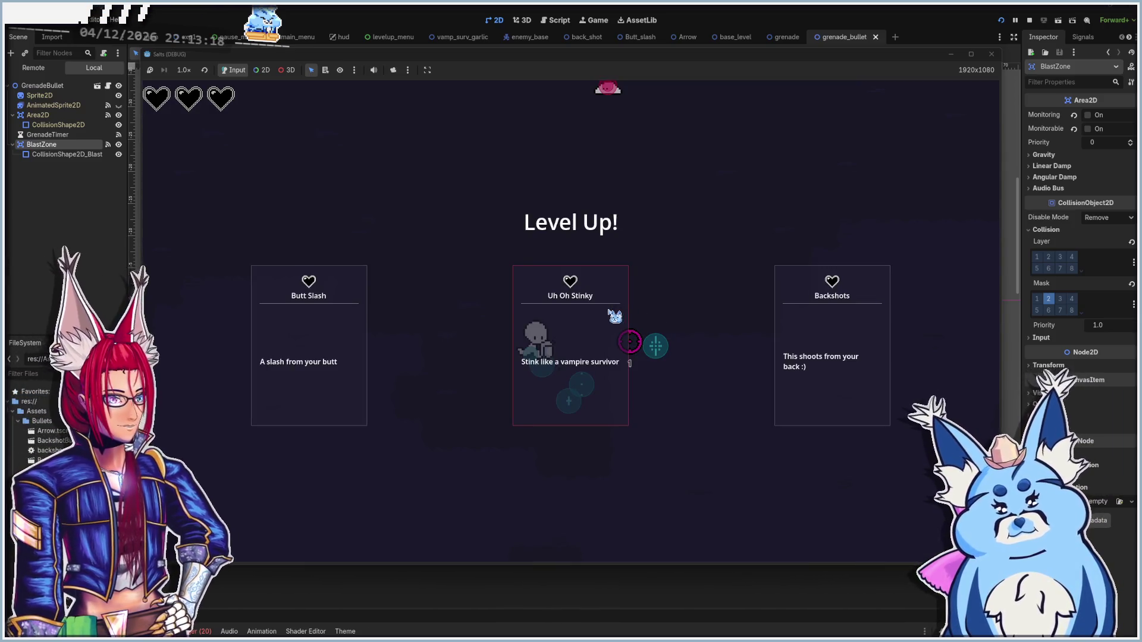
Pick a Level Up upgrade and steer the player up and to the right
{"action": "left_click", "coordinate": [341, 364]}
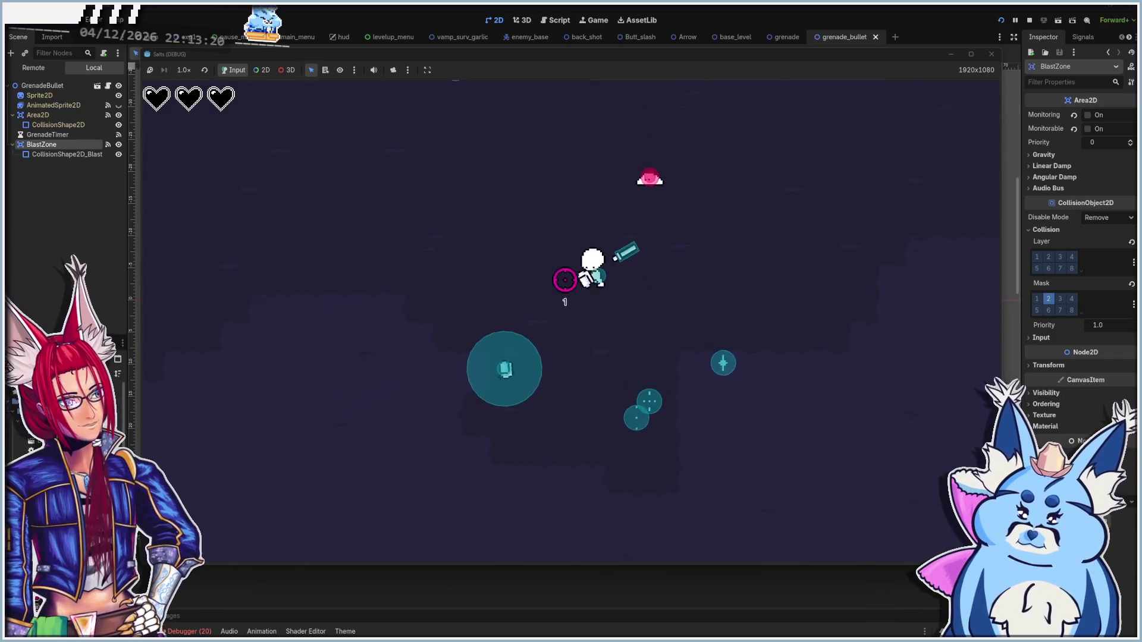
{"action": "key", "text": "w"}
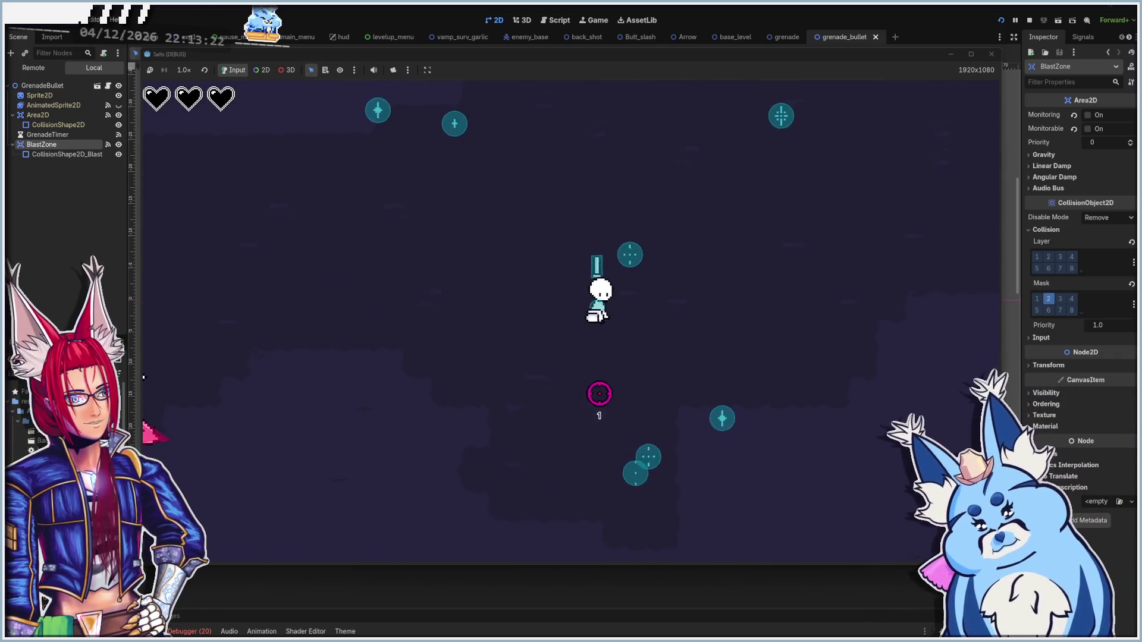
{"action": "key", "text": "a"}
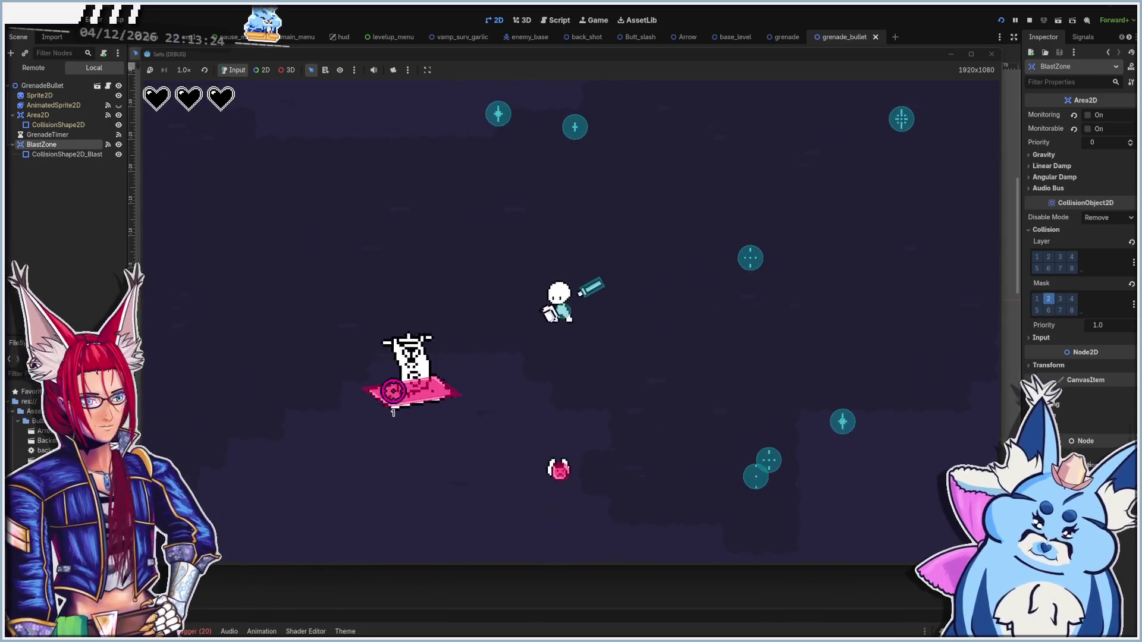
{"action": "key", "text": "w"}
{"action": "key", "text": "d"}
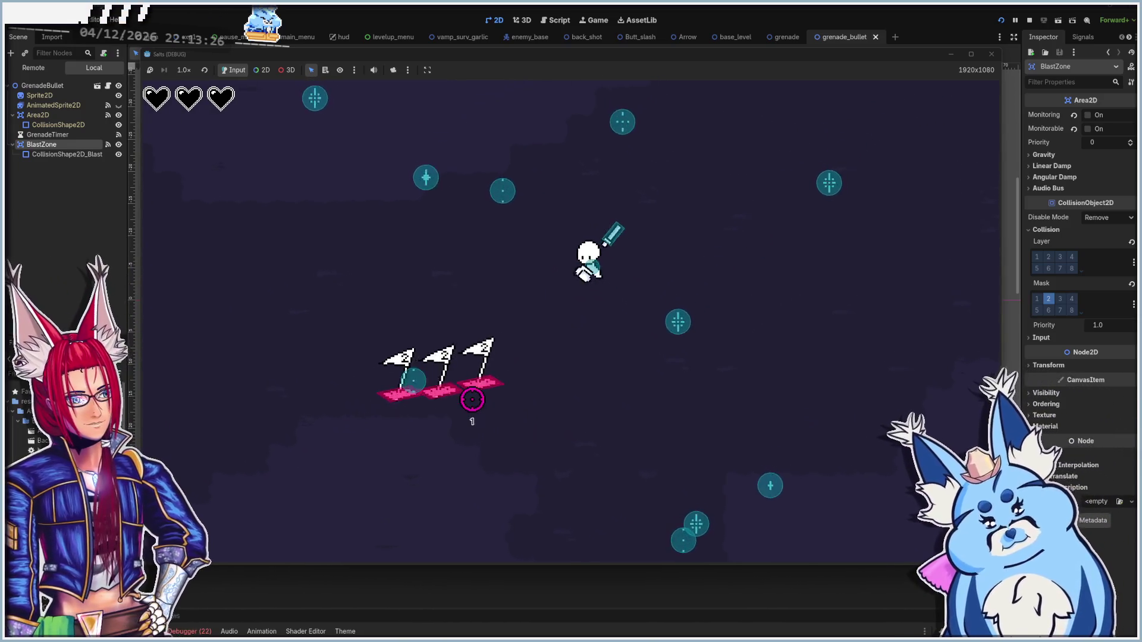
{"action": "key", "text": "w"}
{"action": "key", "text": "d"}
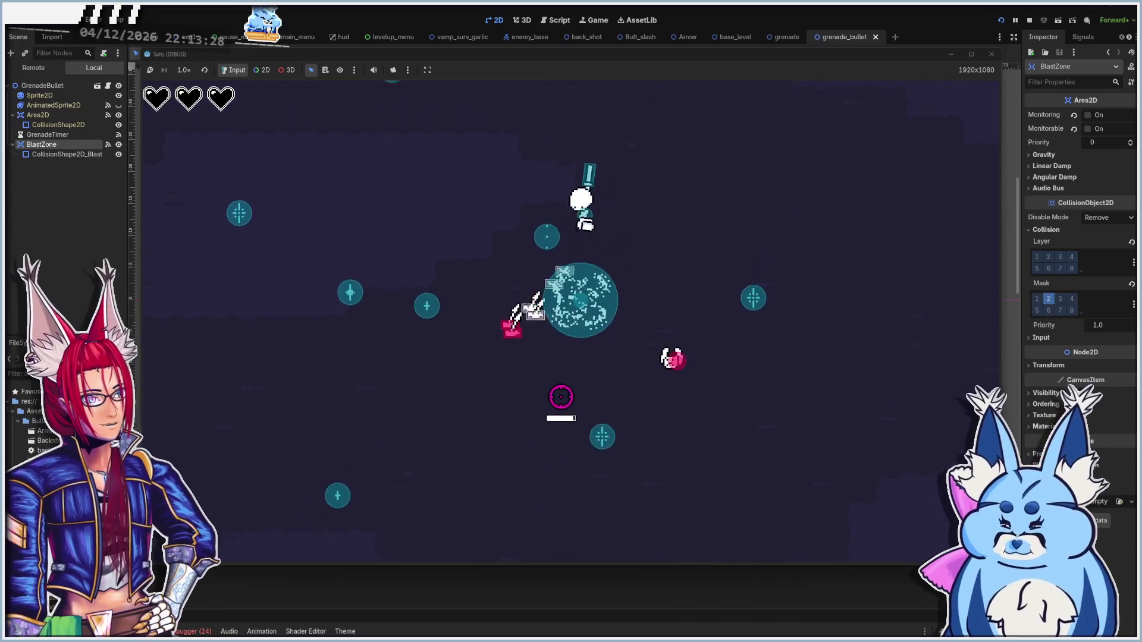
{"action": "key", "text": "w"}
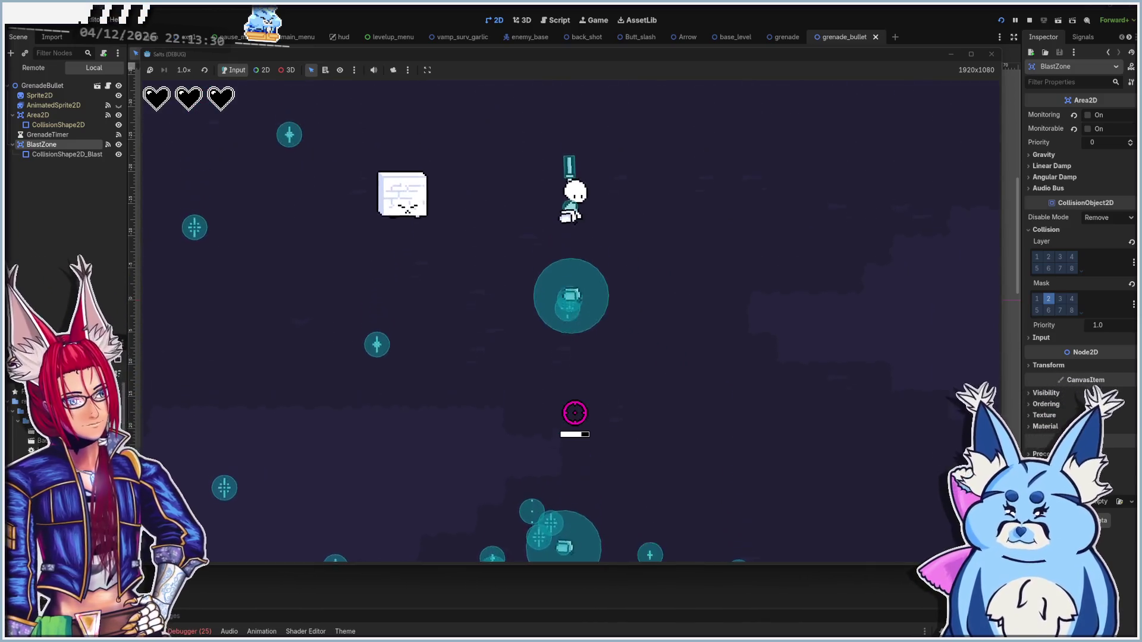
{"action": "key", "text": "w"}
{"action": "key", "text": "d"}
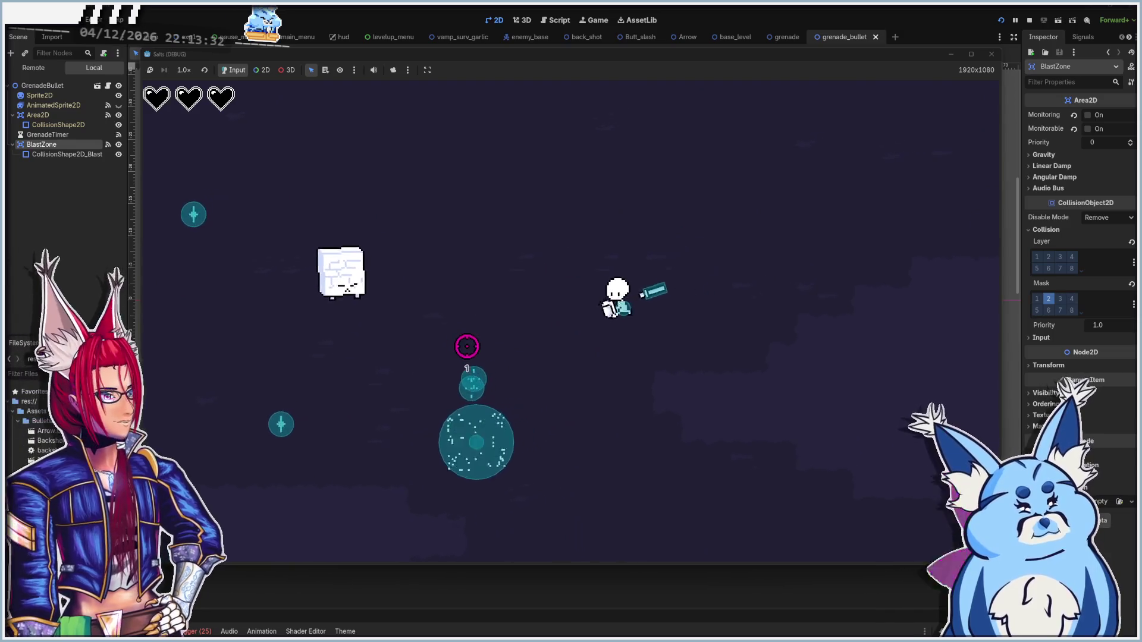
{"action": "key", "text": "w"}
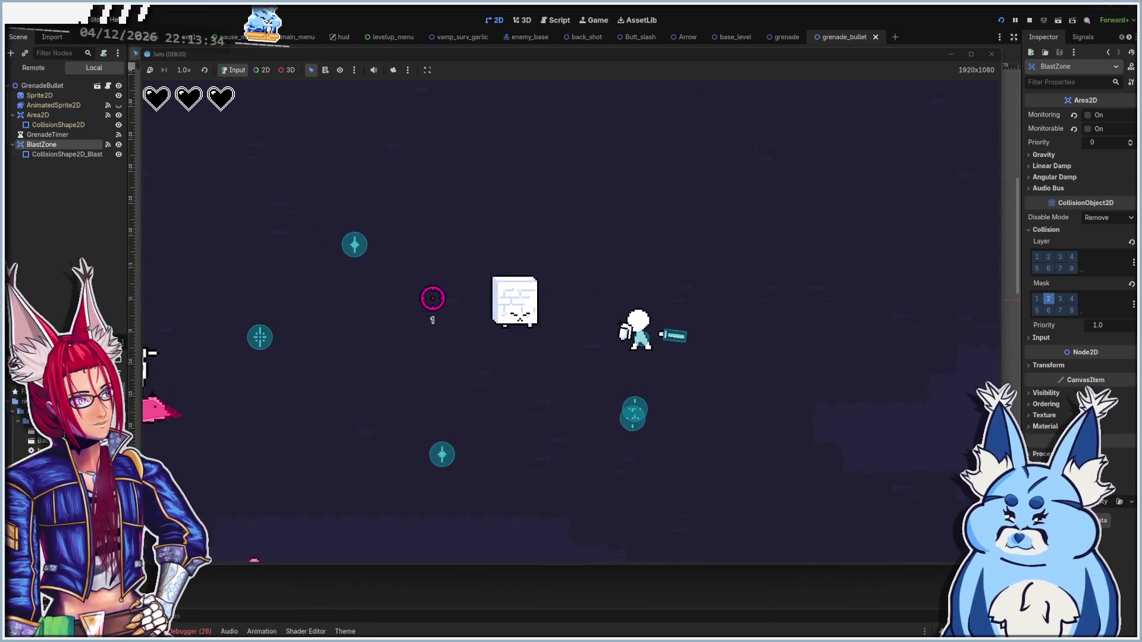
Move down and right across the arena while grenade blasts hit enemies
{"action": "key", "text": "s"}
{"action": "key", "text": "d"}
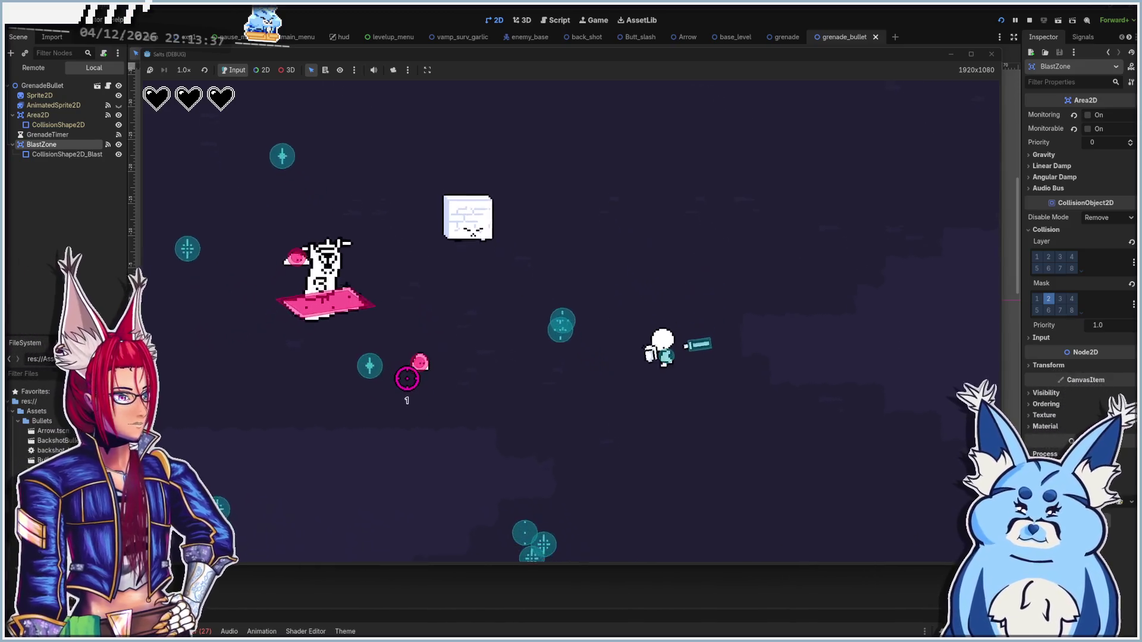
{"action": "key", "text": "s"}
{"action": "key", "text": "a"}
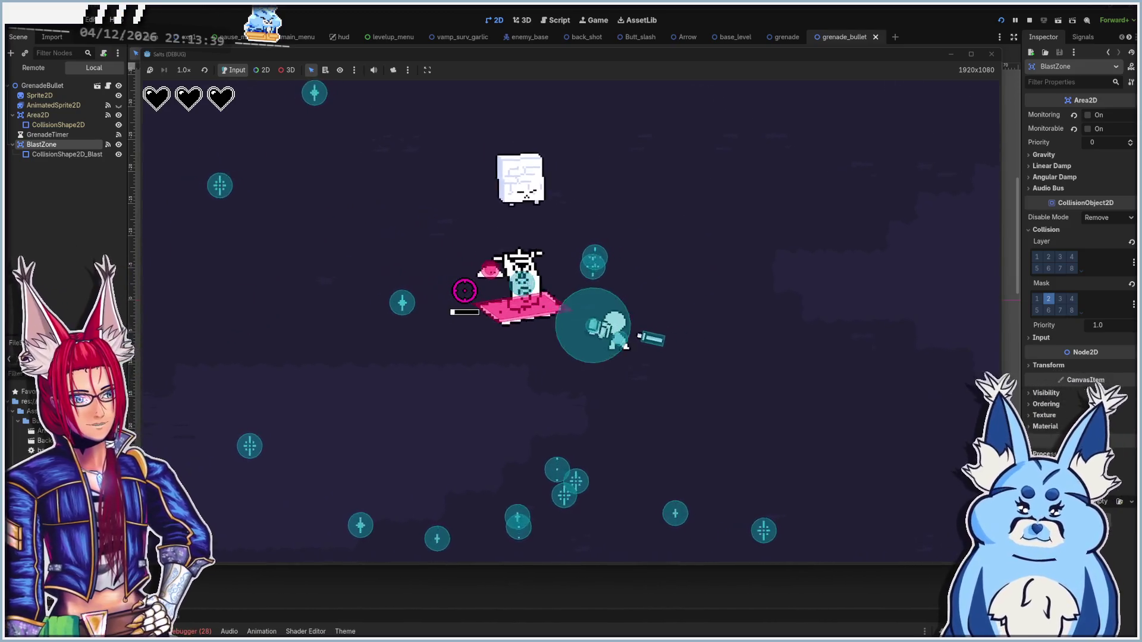
{"action": "key", "text": "d"}
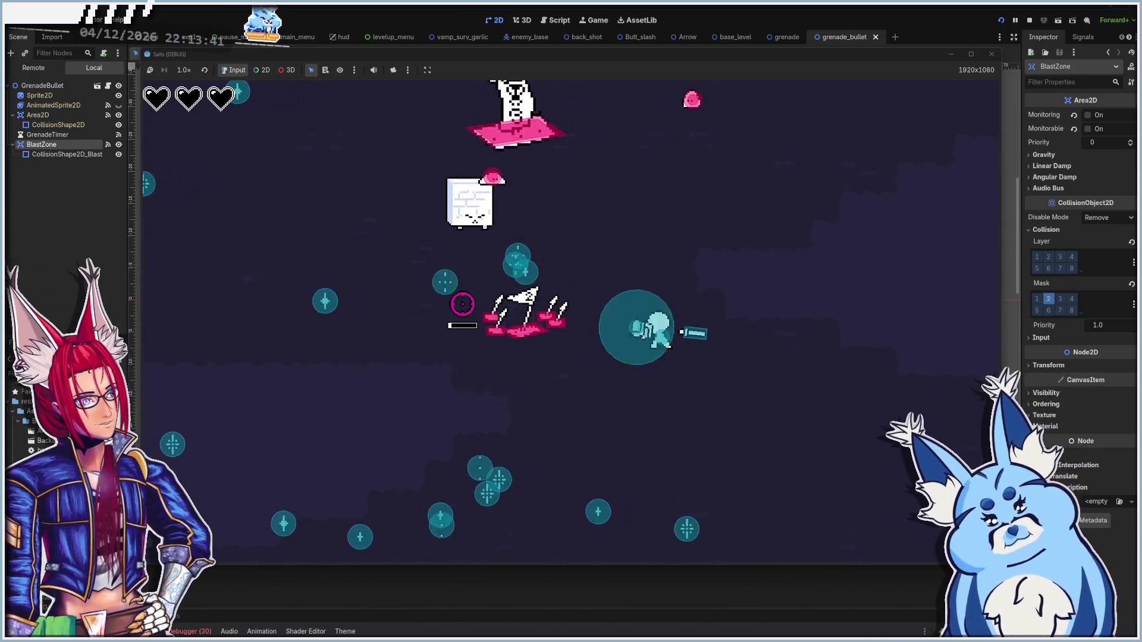
{"action": "key", "text": "d"}
{"action": "key", "text": "s"}
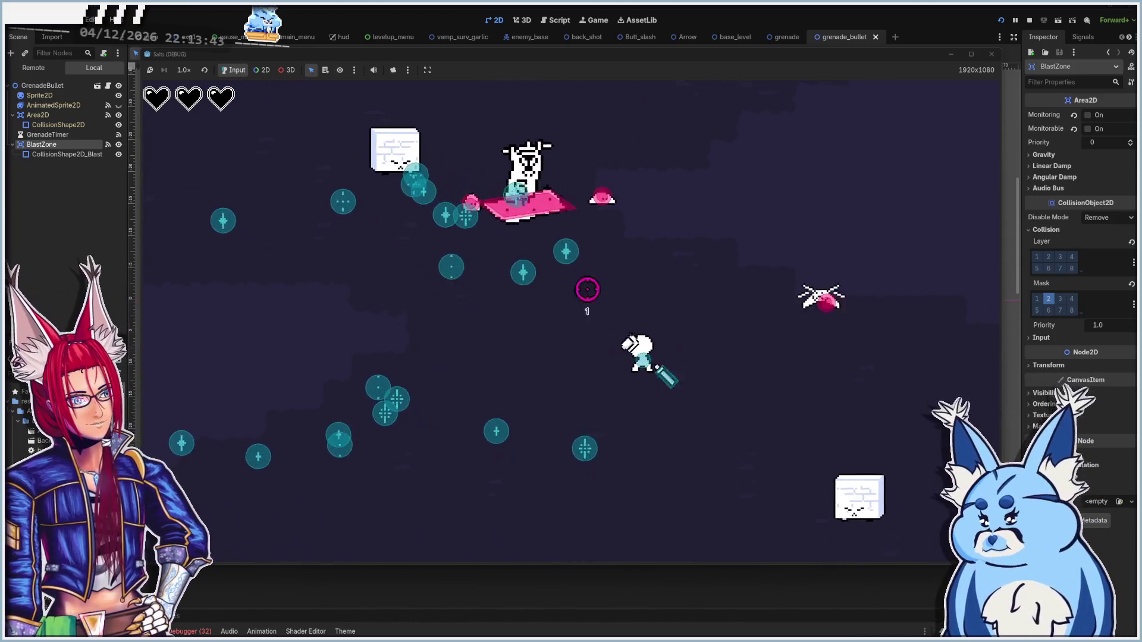
{"action": "key", "text": "d"}
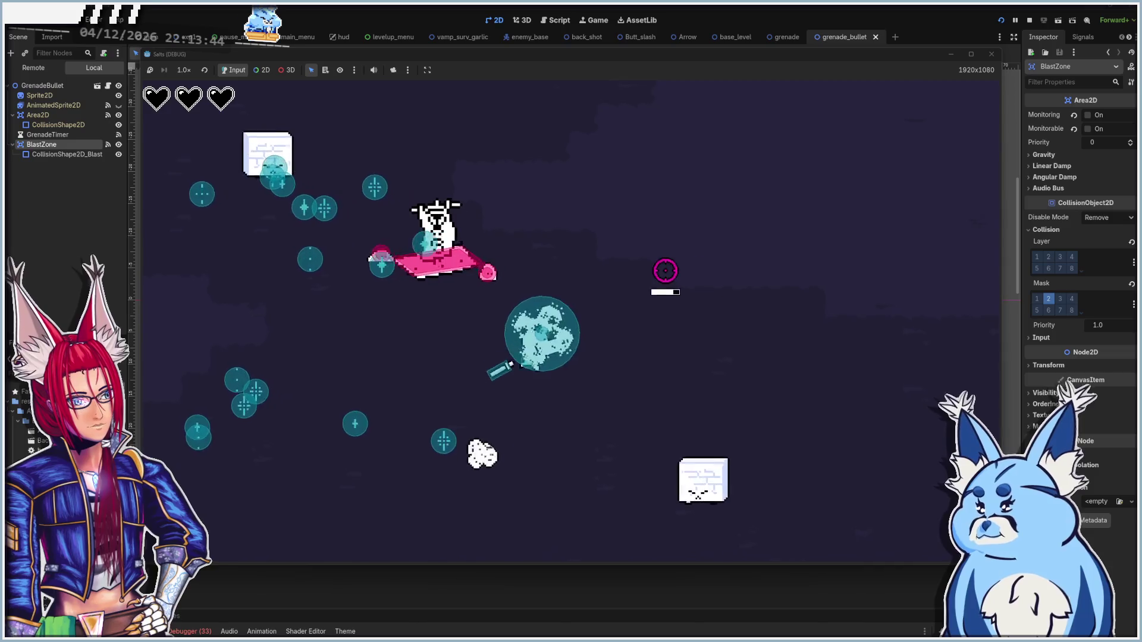
{"action": "key", "text": "s"}
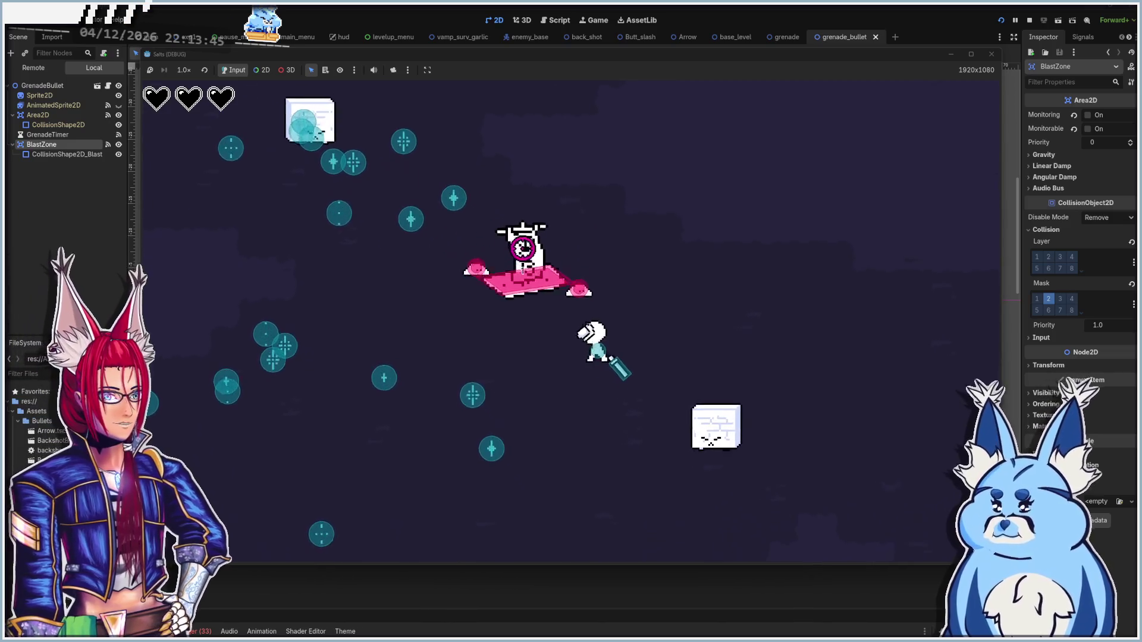
{"action": "key", "text": "d"}
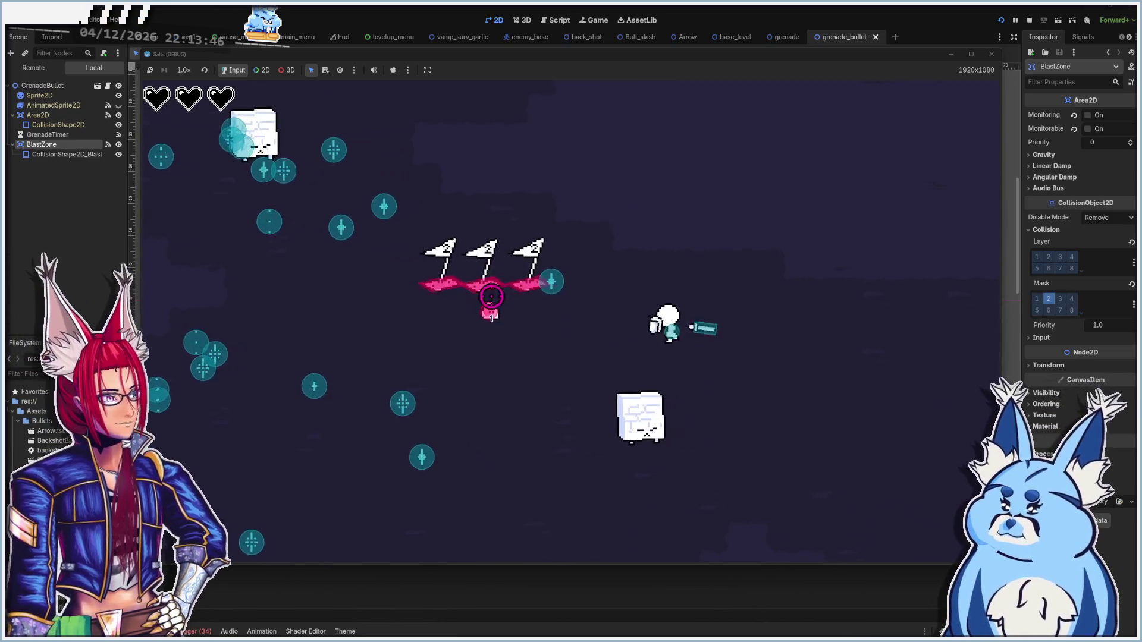
{"action": "key", "text": "d"}
{"action": "key", "text": "s"}
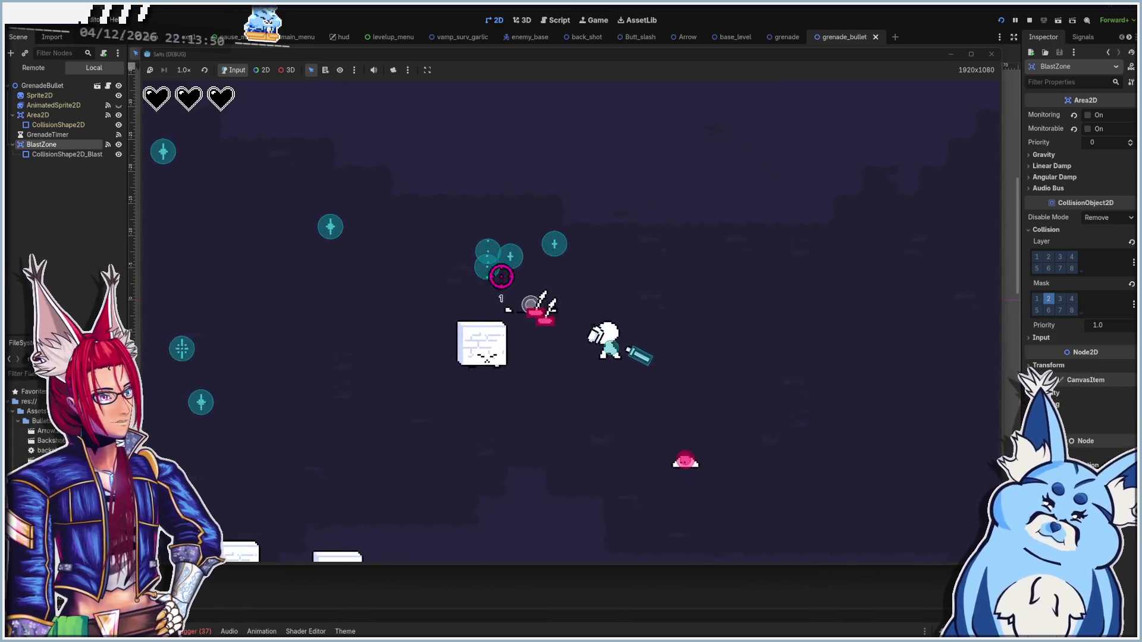
Keep weaving right through the enemies as grenades burst near them
{"action": "key", "text": "d"}
{"action": "key", "text": "w"}
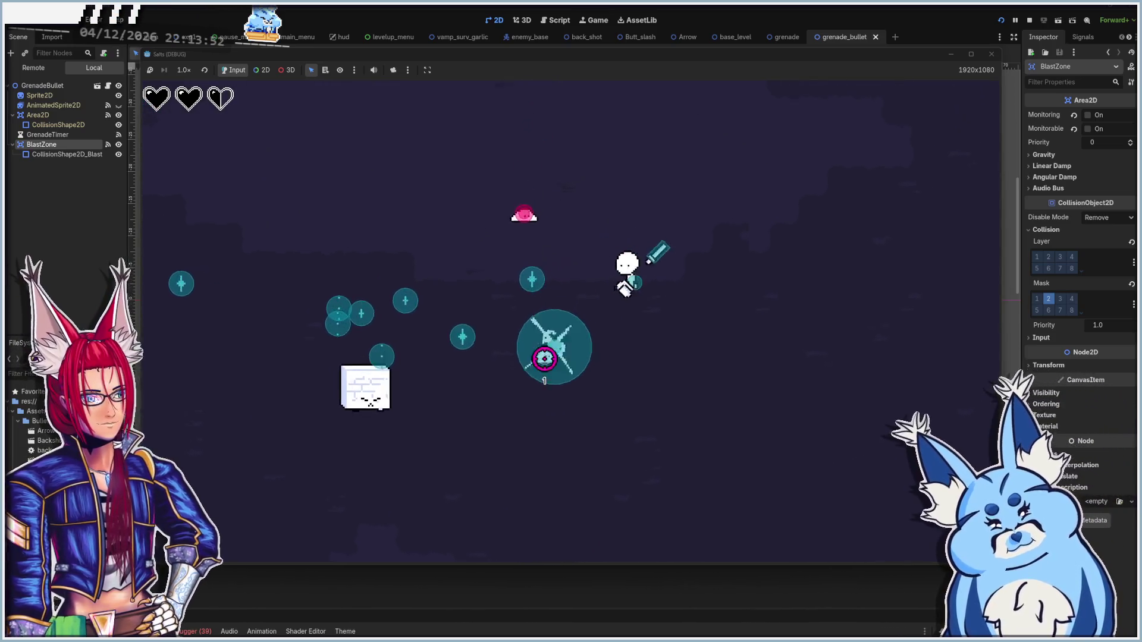
{"action": "key", "text": "w"}
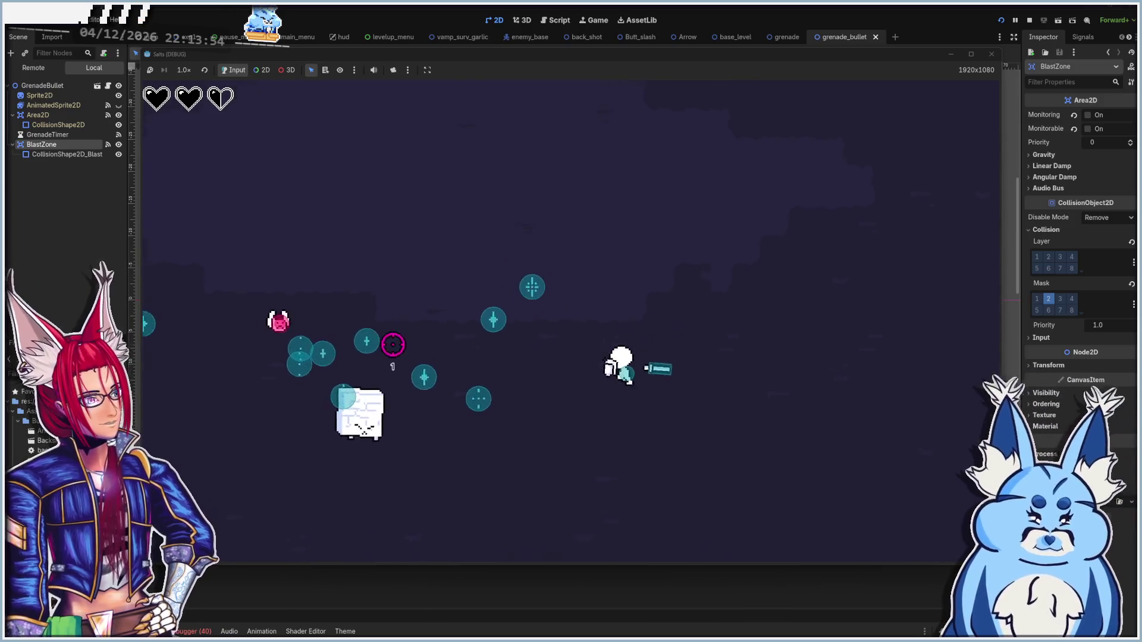
{"action": "key", "text": "s"}
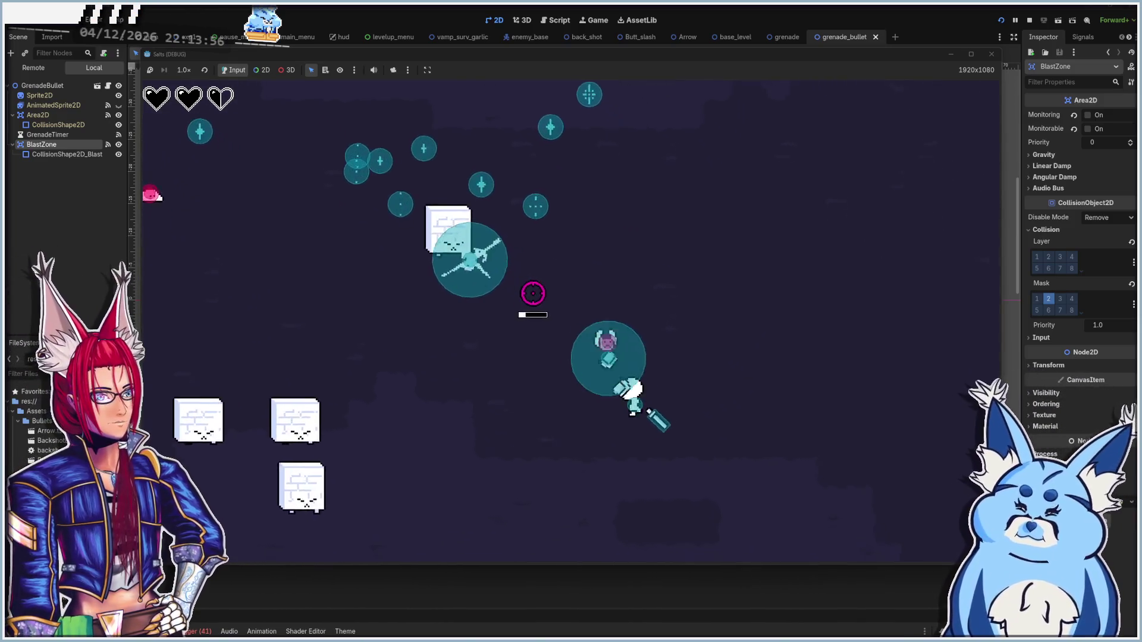
{"action": "key", "text": "s"}
{"action": "key", "text": "a"}
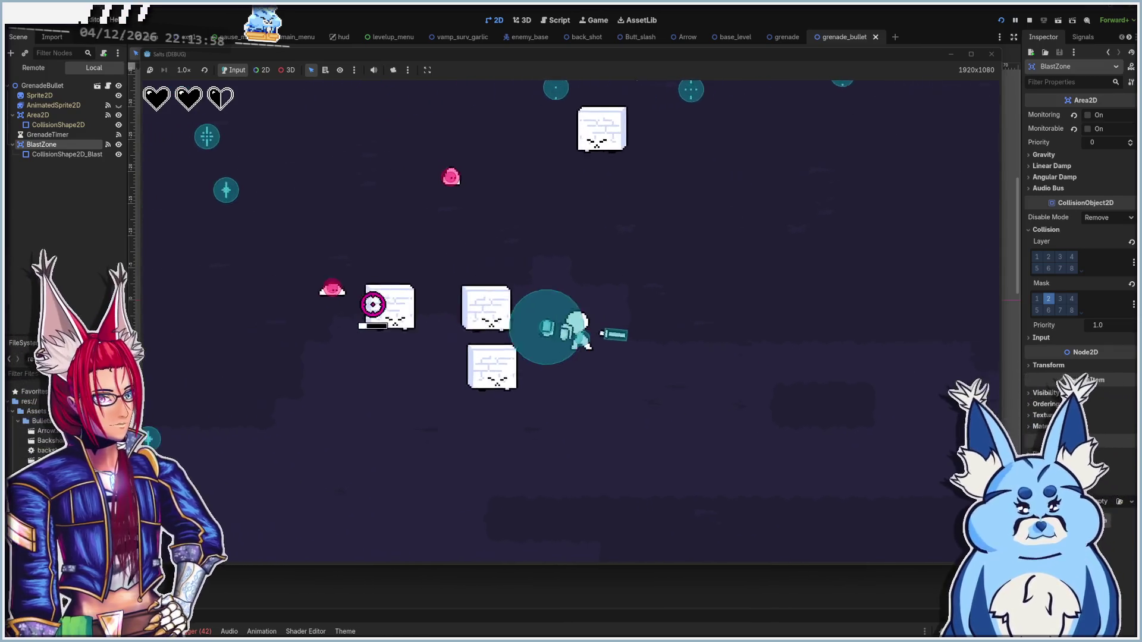
{"action": "key", "text": "d"}
{"action": "key", "text": "s"}
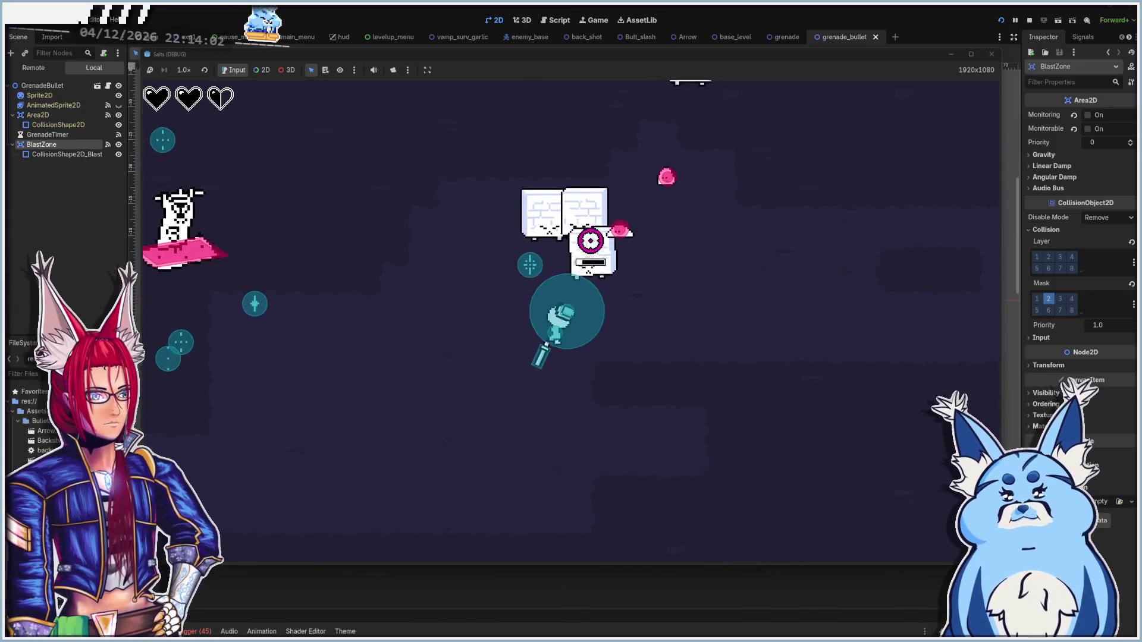
{"action": "key", "text": "d"}
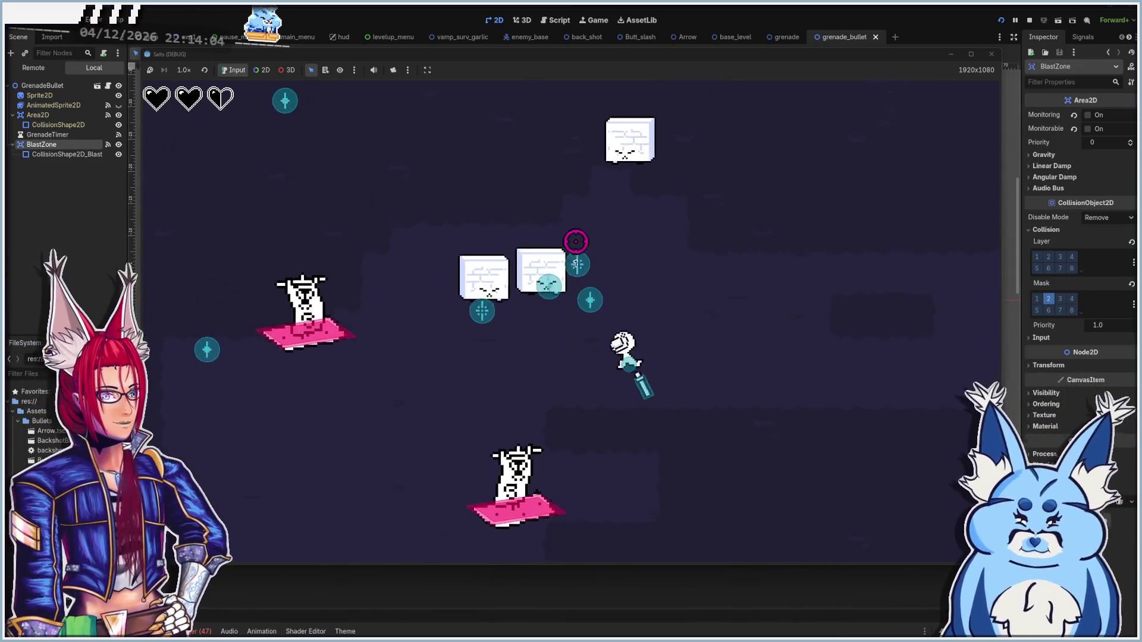
{"action": "key", "text": "s"}
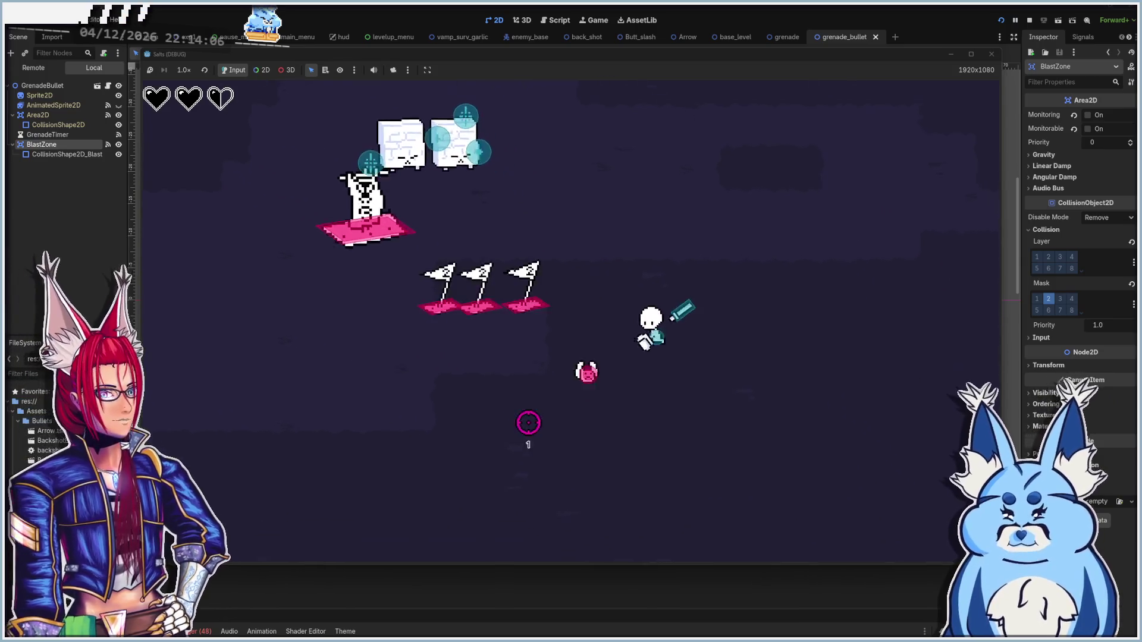
{"action": "key", "text": "d"}
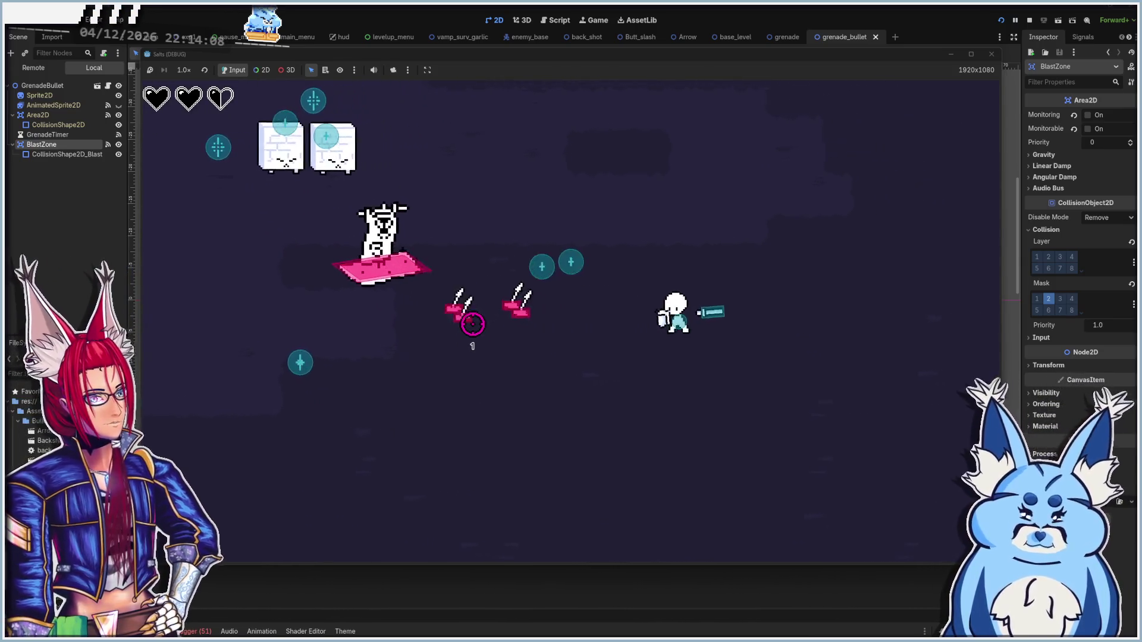
{"action": "key", "text": "d"}
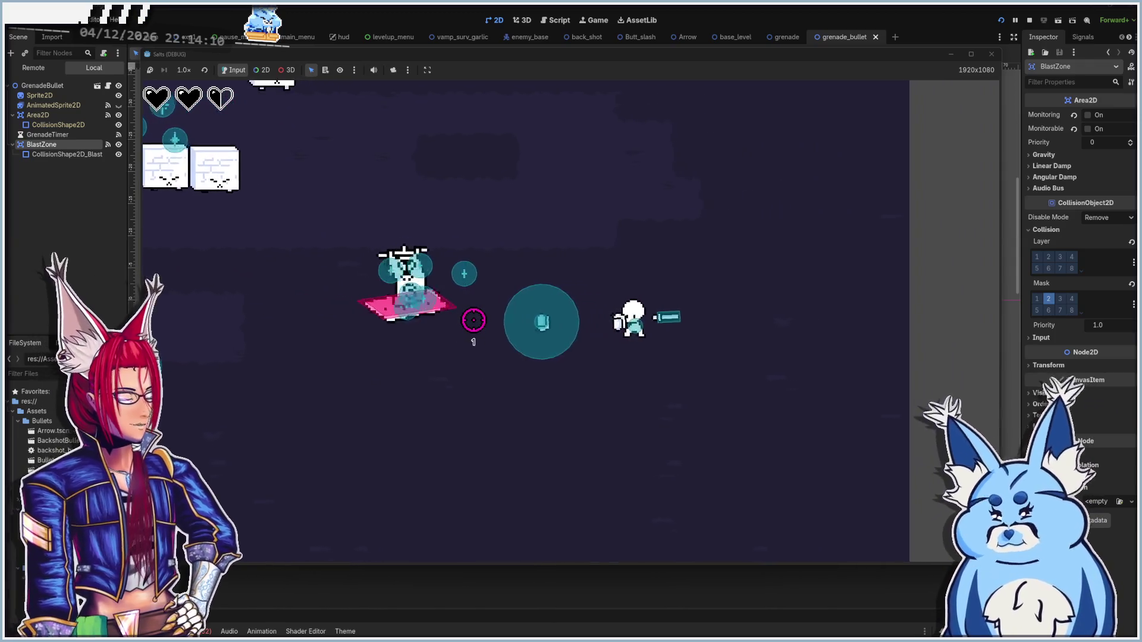
{"action": "key", "text": "d"}
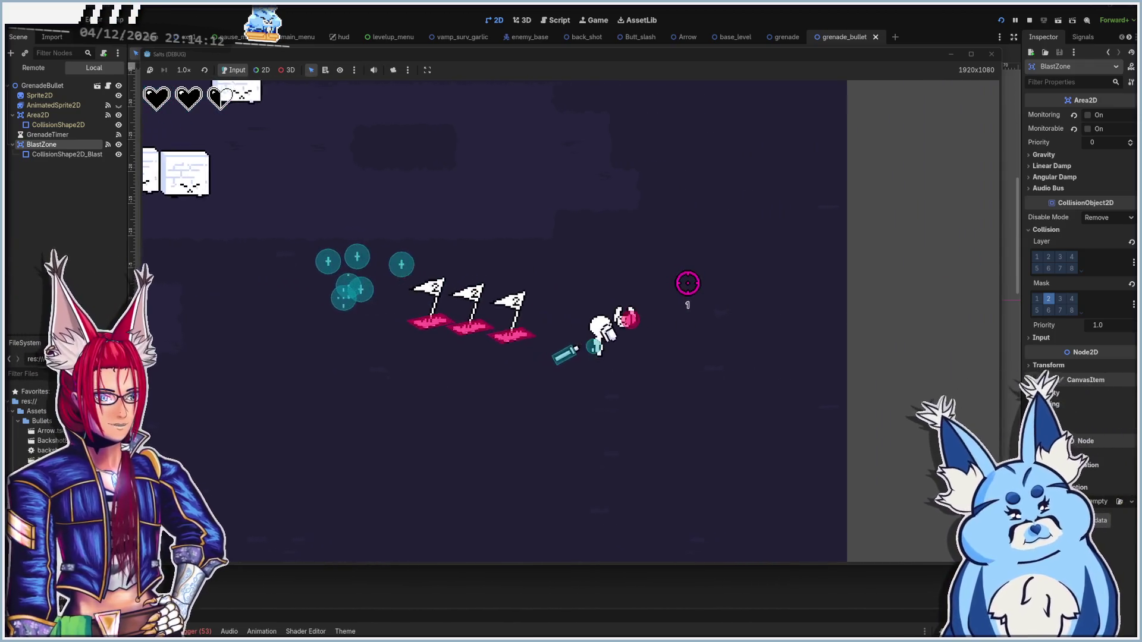
{"action": "key", "text": "d"}
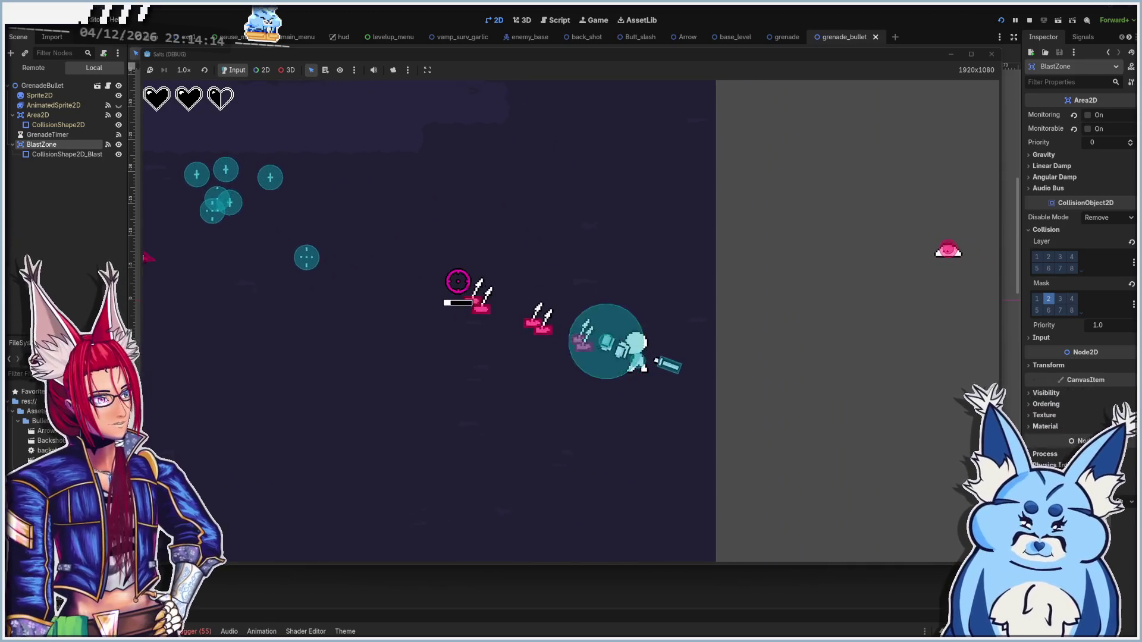
{"action": "key", "text": "d"}
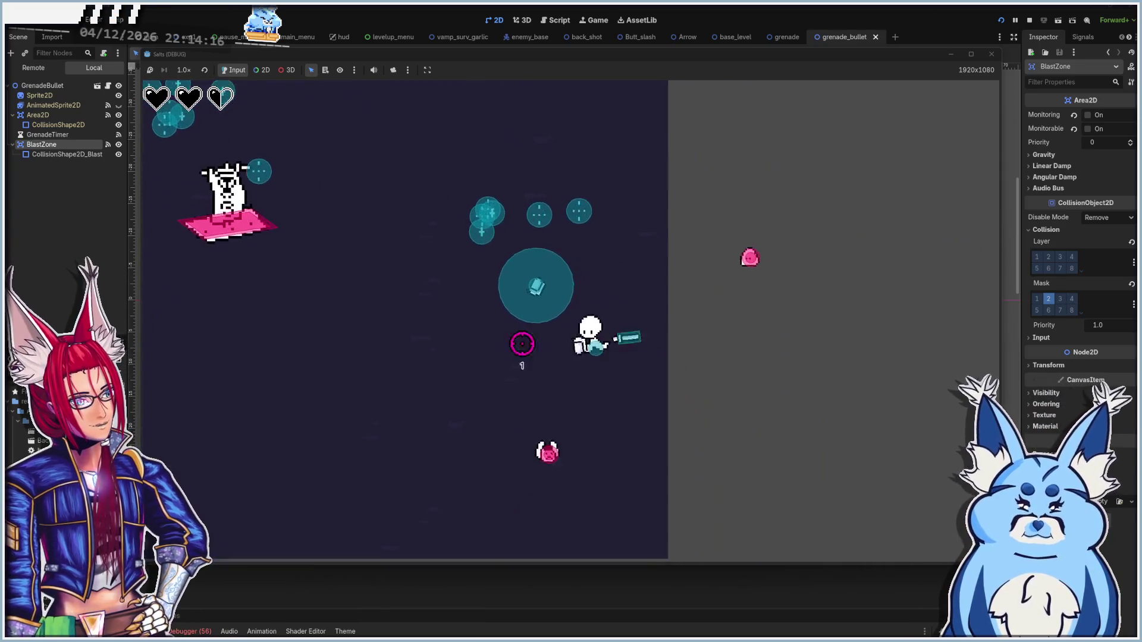
Keep testing the grenade blasts, moving the player around the enemies
{"action": "key", "text": "a"}
{"action": "key", "text": "w"}
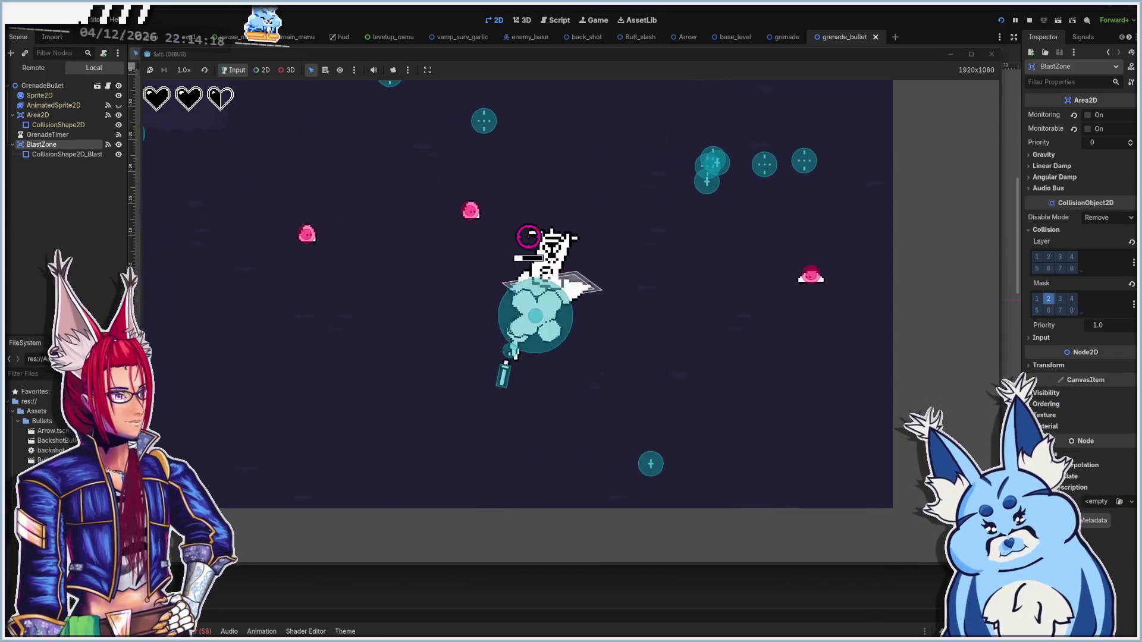
{"action": "key", "text": "s"}
{"action": "key", "text": "a"}
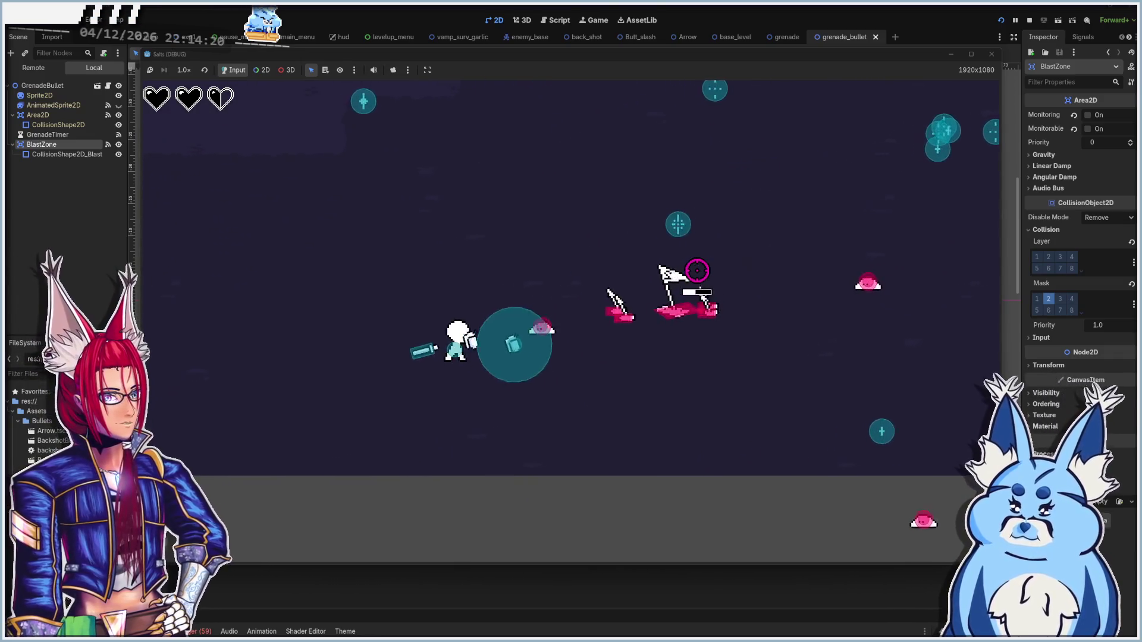
{"action": "key", "text": "d"}
{"action": "key", "text": "s"}
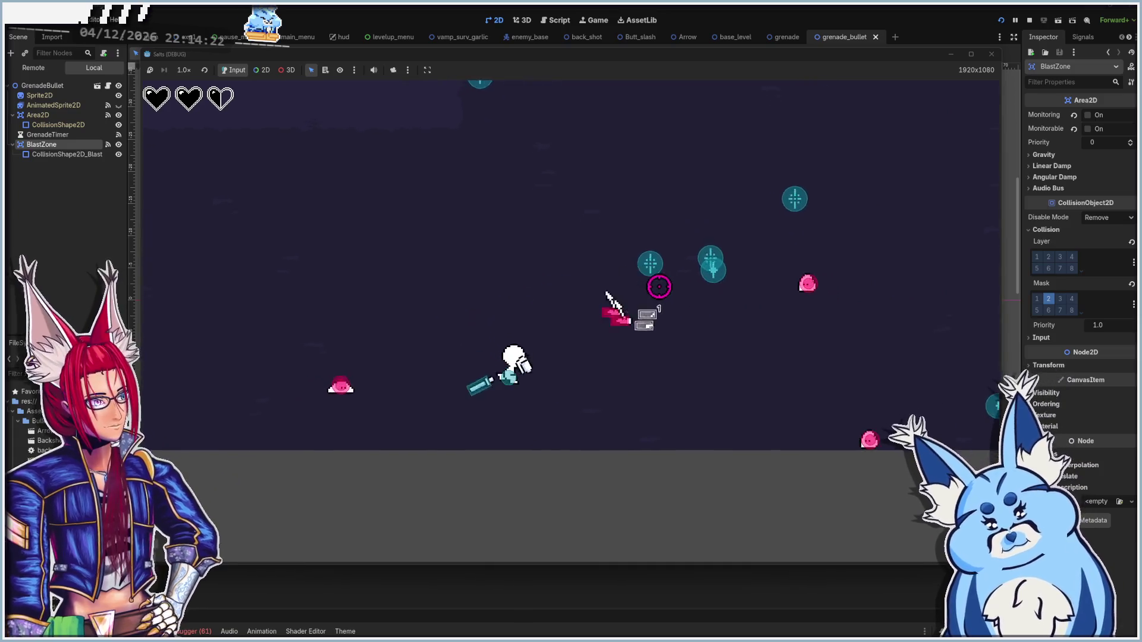
{"action": "key", "text": "s"}
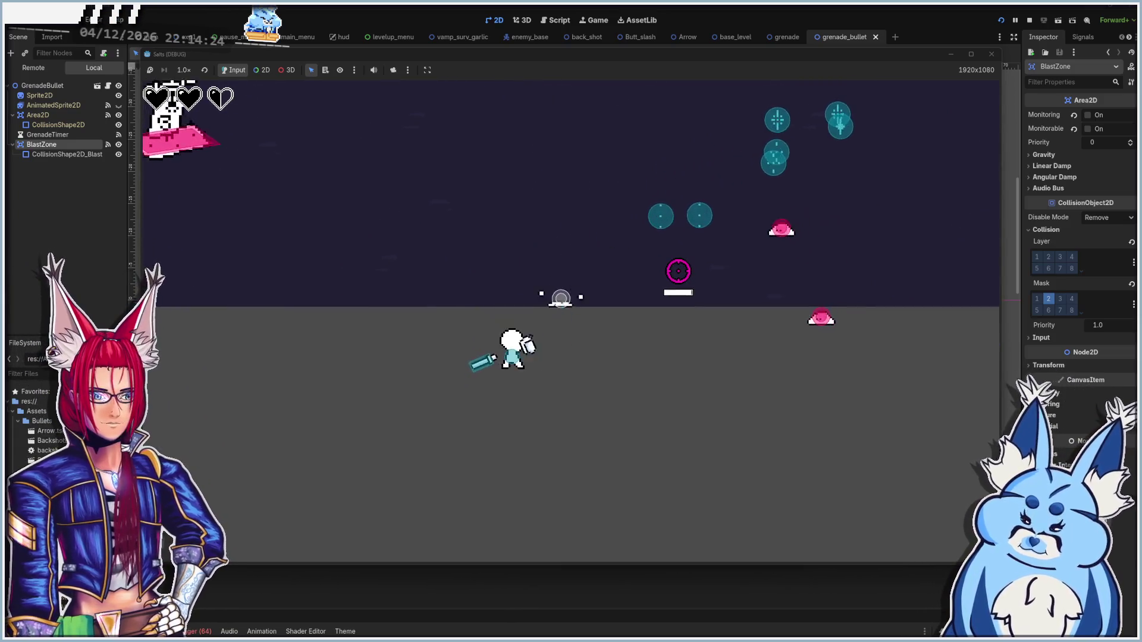
Move down past the enemies, then stop the game and show the debugger output
{"action": "key", "text": "d"}
{"action": "key", "text": "s"}
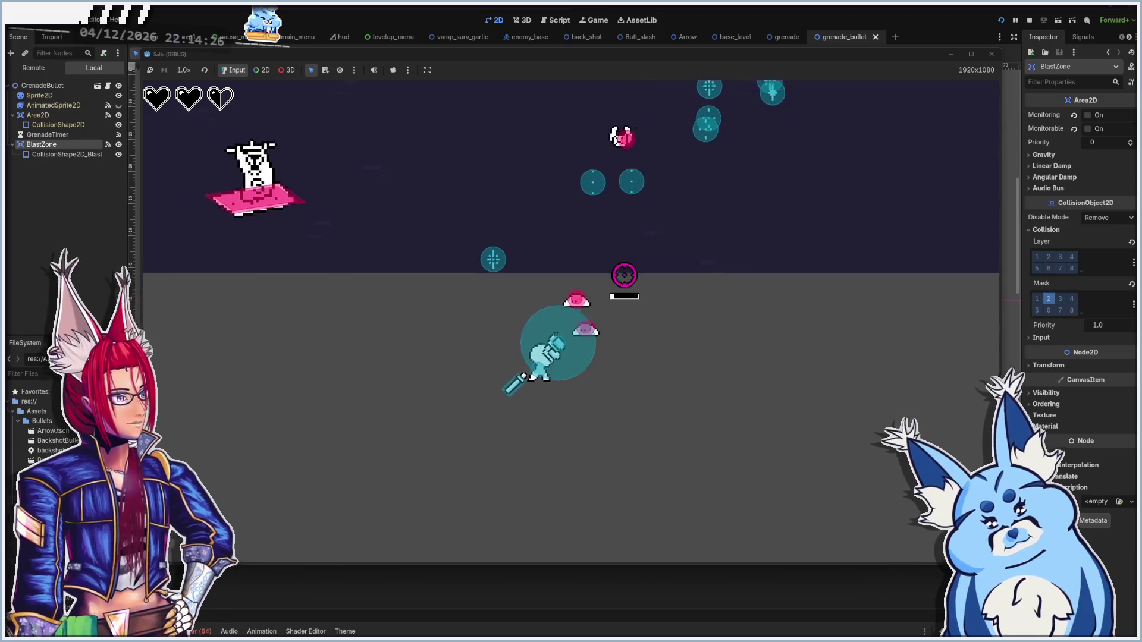
{"action": "key", "text": "s"}
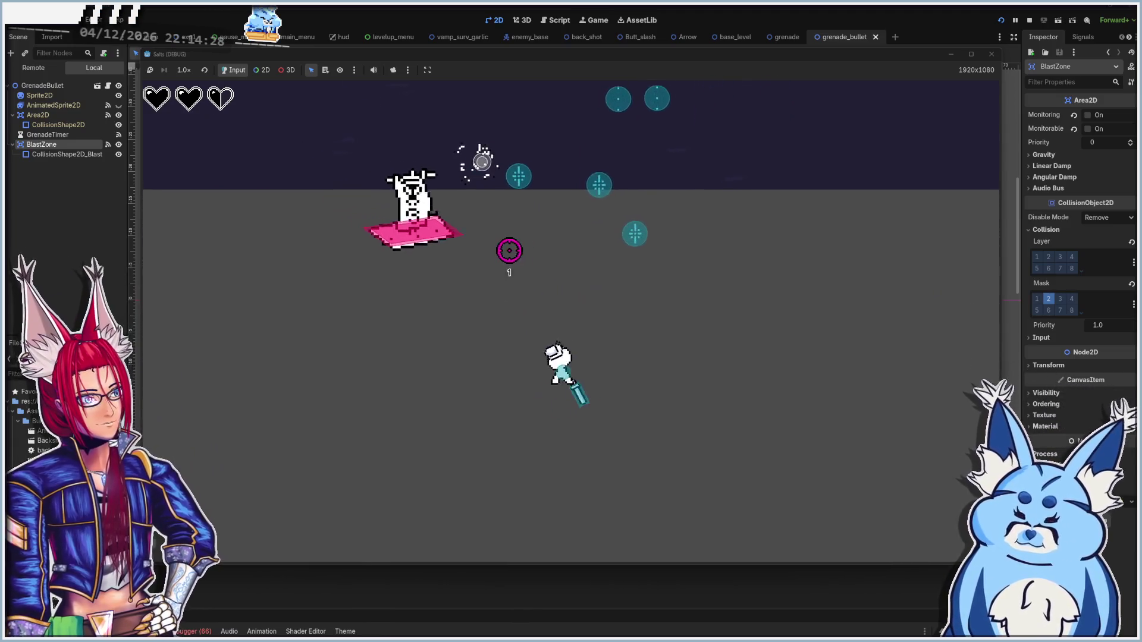
{"action": "key", "text": "s"}
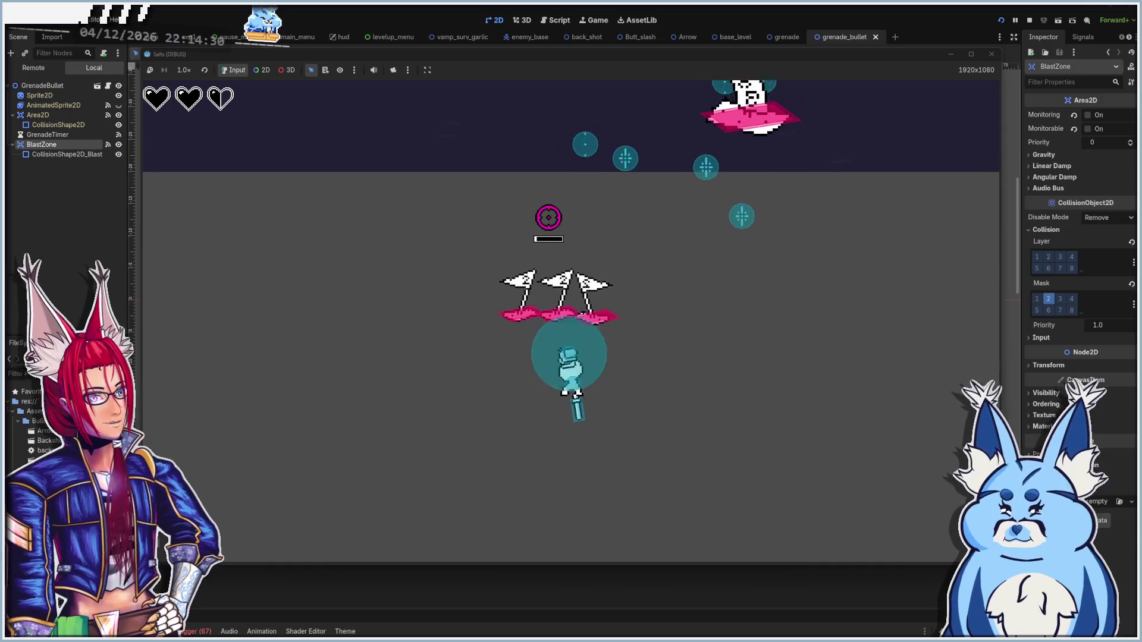
{"action": "key", "text": "s"}
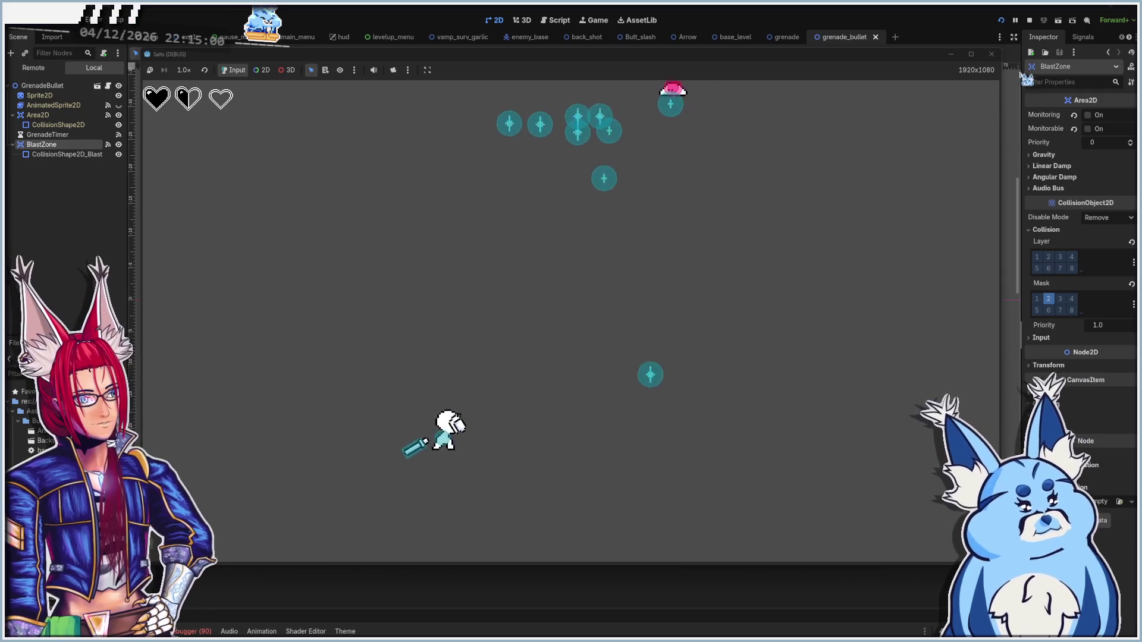
{"action": "left_click", "coordinate": [991, 54]}
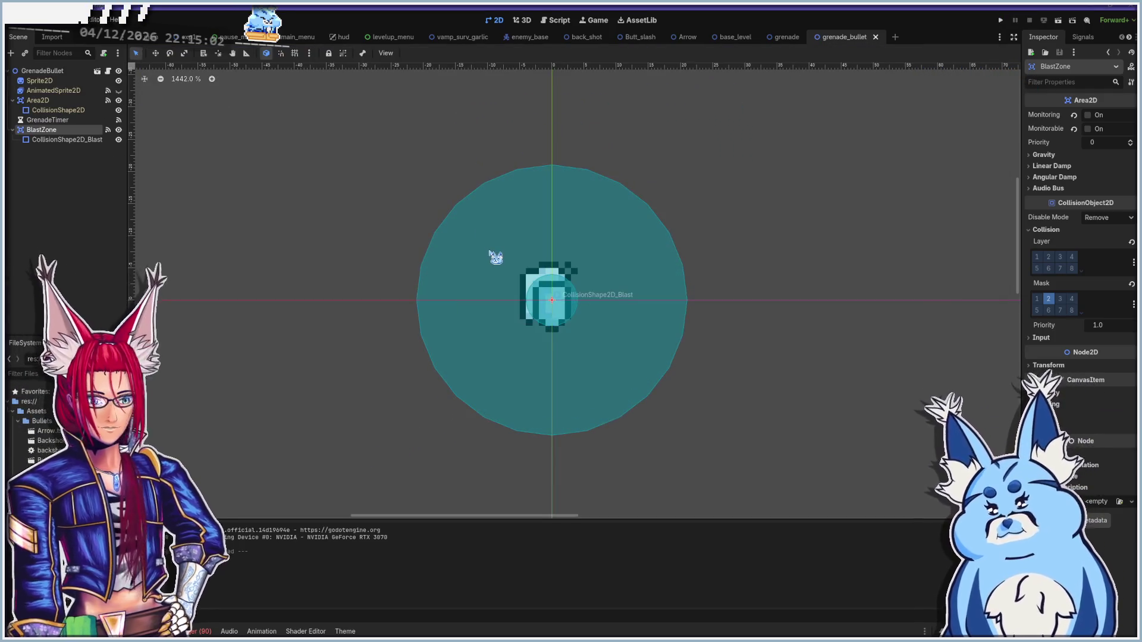
{"action": "left_click", "coordinate": [197, 631]}
Open the Errors list and jump to the explode() error at grenade_bullet.gd line 48
{"action": "left_click", "coordinate": [202, 520]}
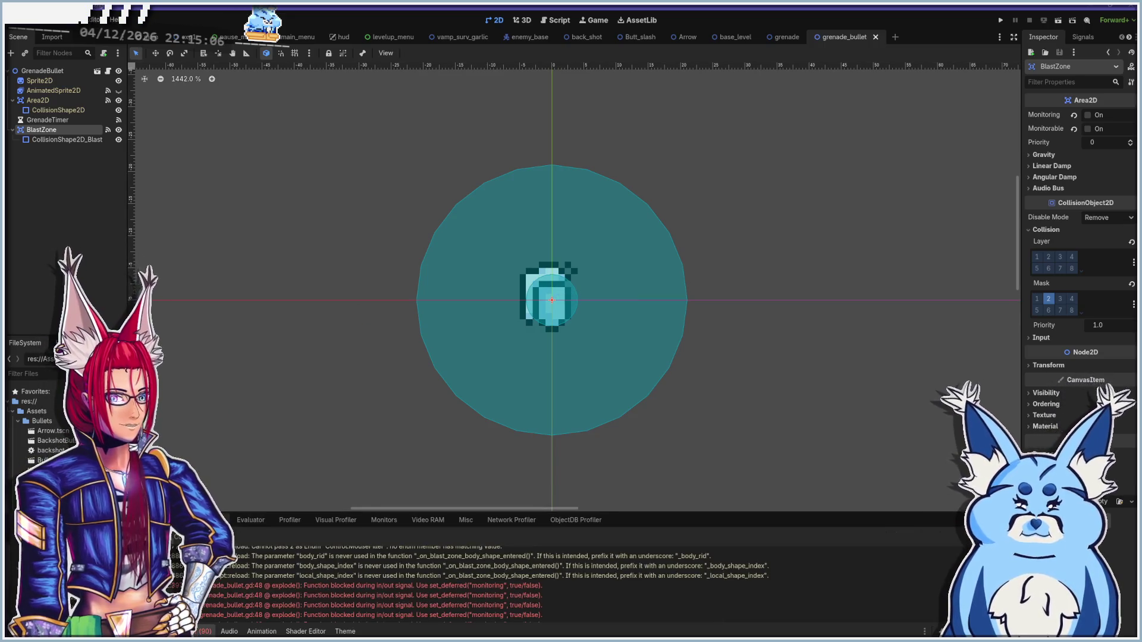
{"action": "double_click", "coordinate": [372, 587]}
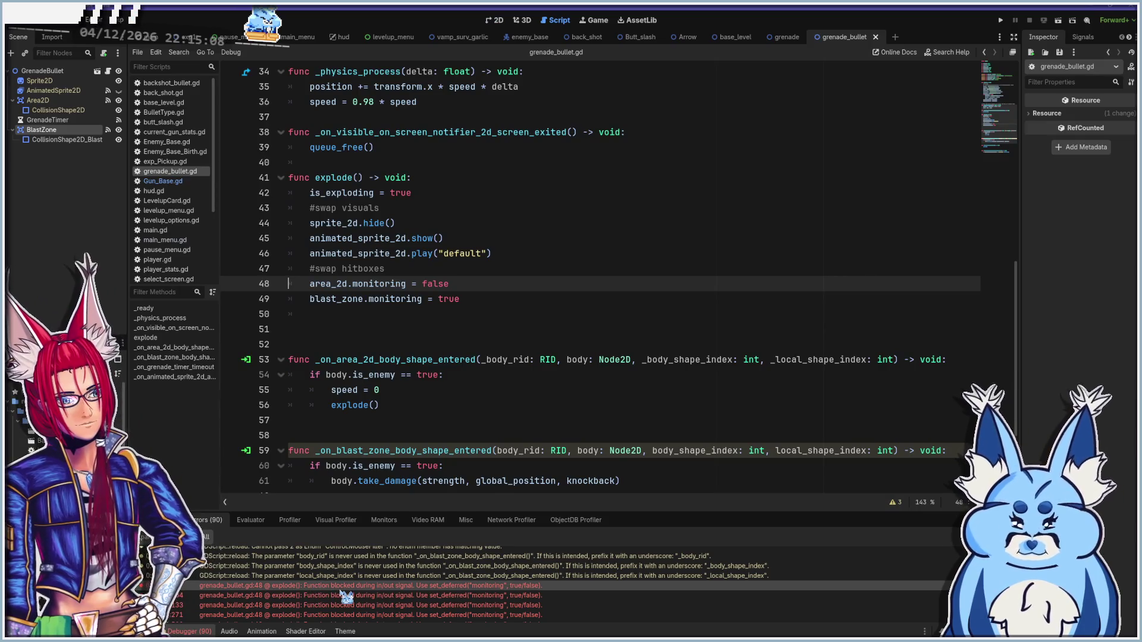
{"action": "scroll", "coordinate": [362, 596], "scroll_direction": "down", "scroll_amount": 1}
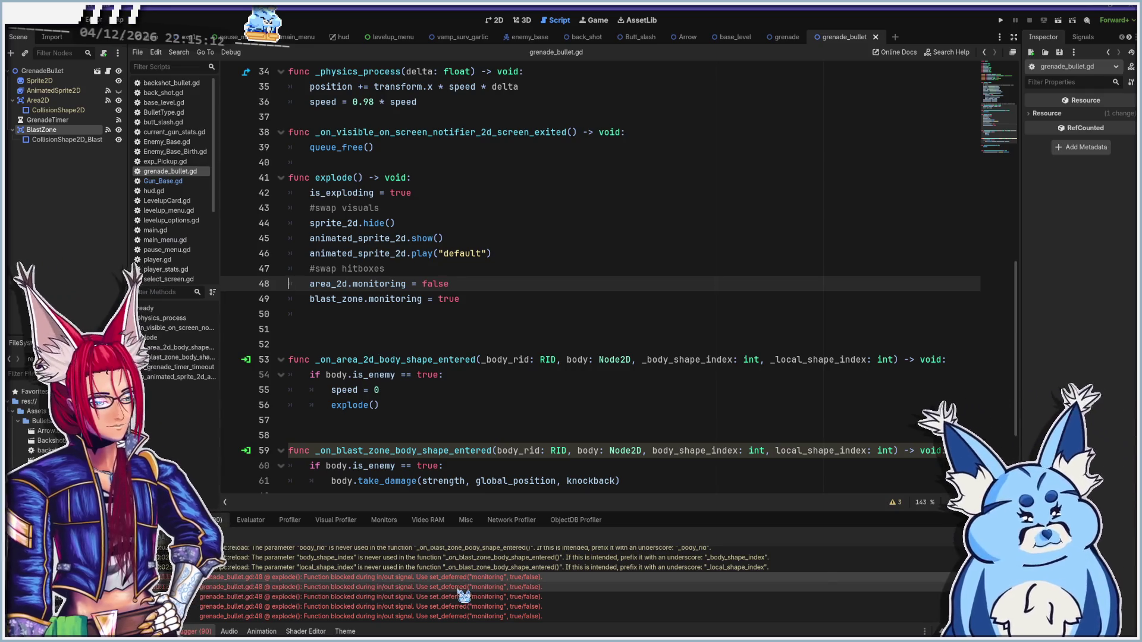
{"action": "mouse_move", "coordinate": [470, 595]}
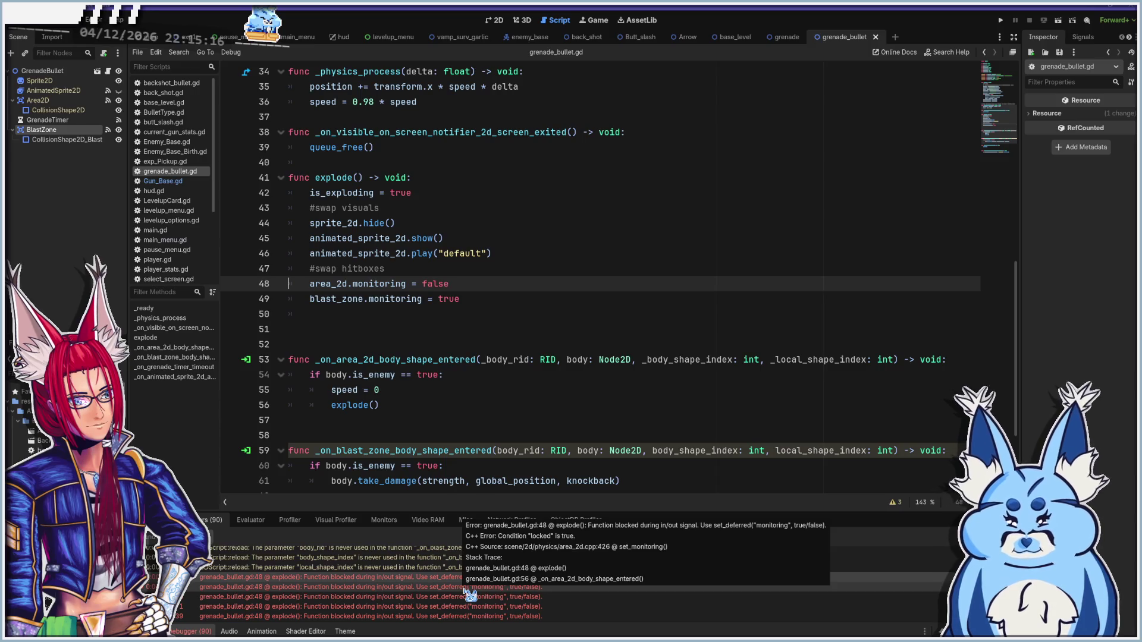
Expand the error entries to read the set_deferred monitoring stack trace, then place the caret on line 49
{"action": "left_click", "coordinate": [406, 578]}
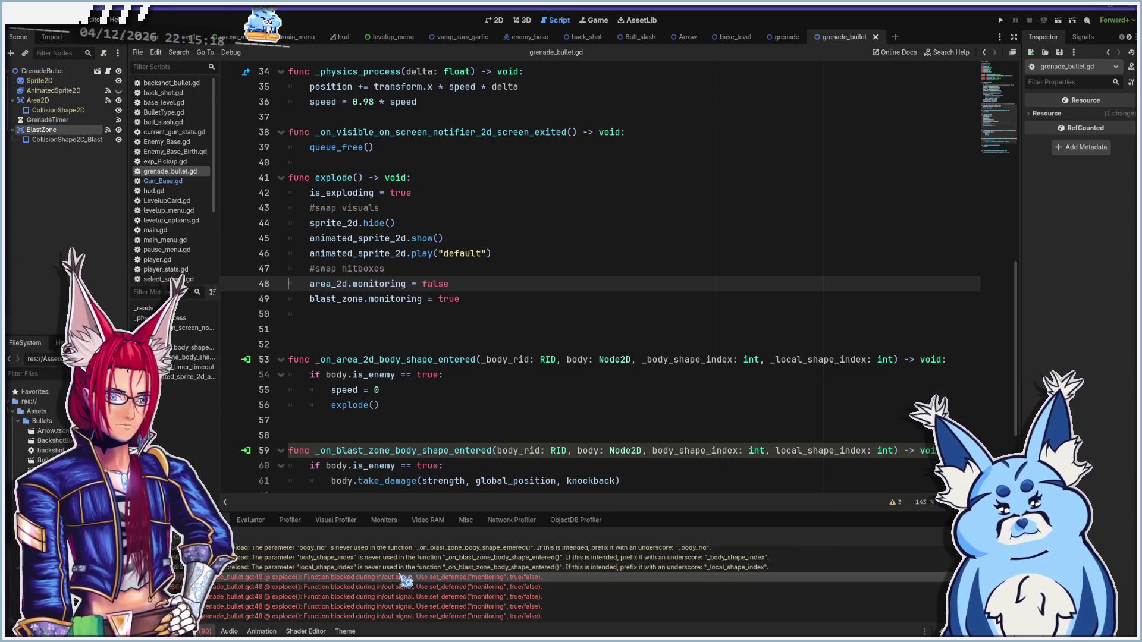
{"action": "left_click", "coordinate": [397, 579]}
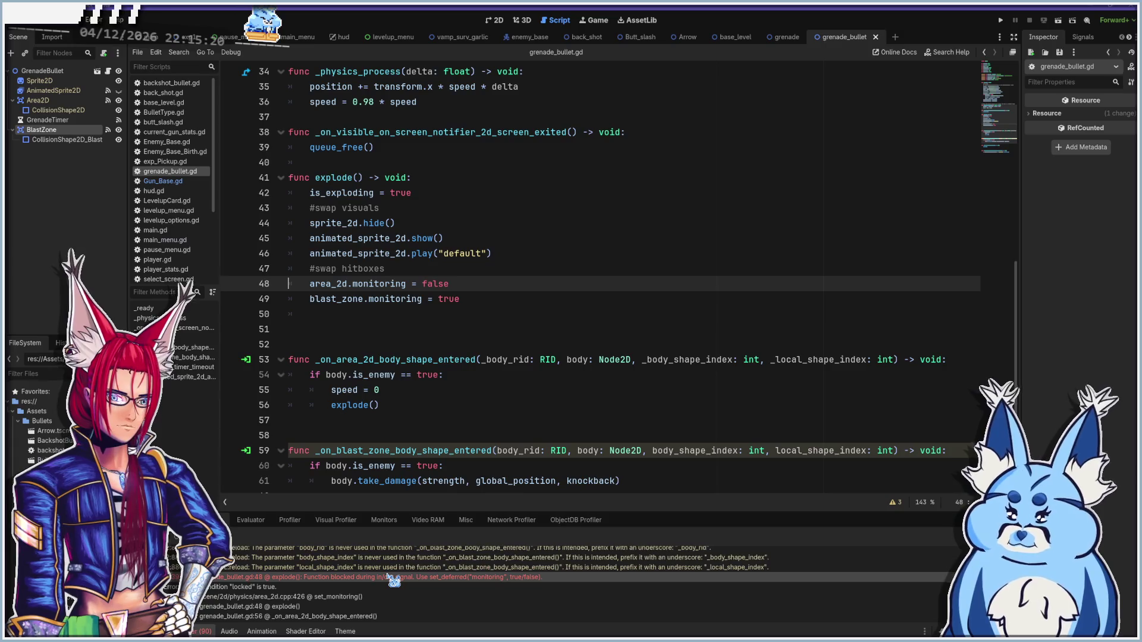
{"action": "mouse_move", "coordinate": [287, 587]}
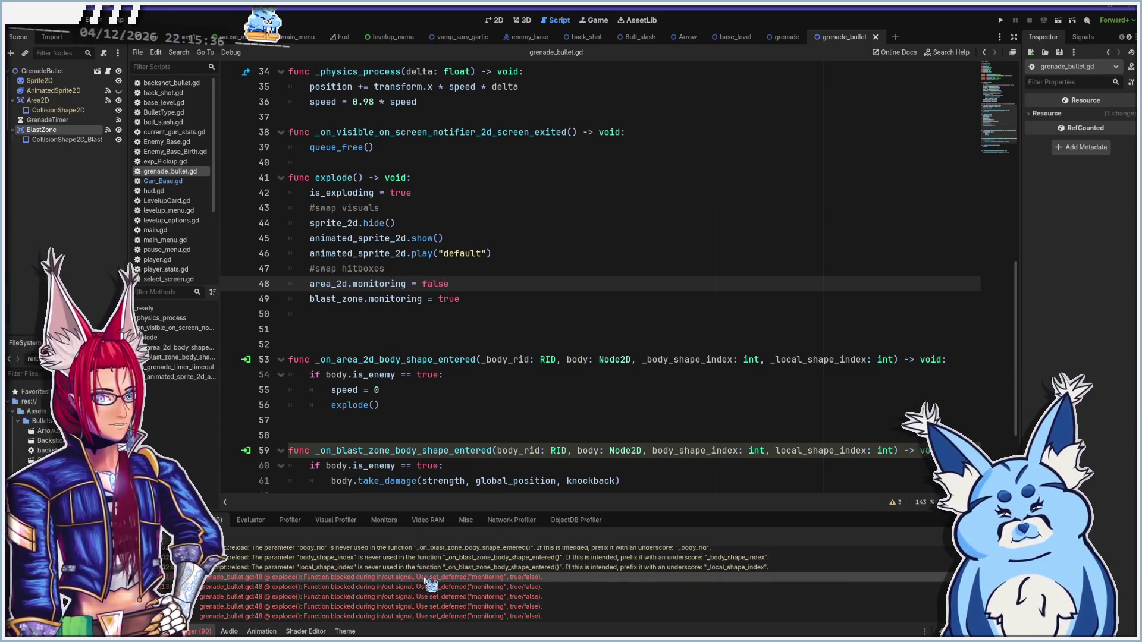
{"action": "left_click", "coordinate": [401, 587]}
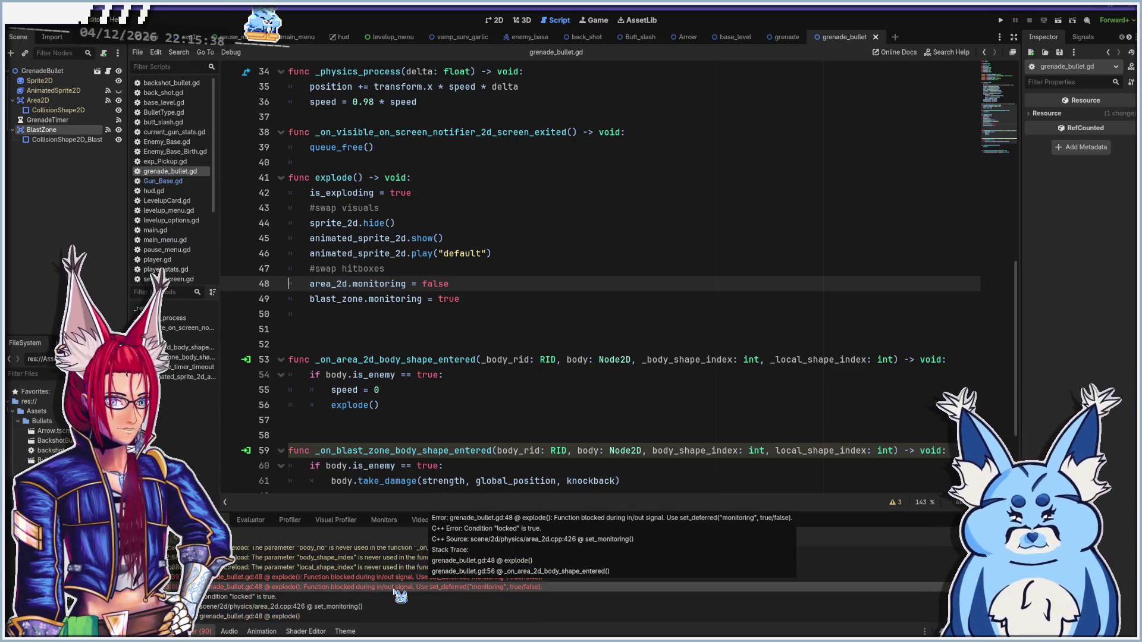
{"action": "scroll", "coordinate": [493, 589], "scroll_direction": "down", "scroll_amount": 1}
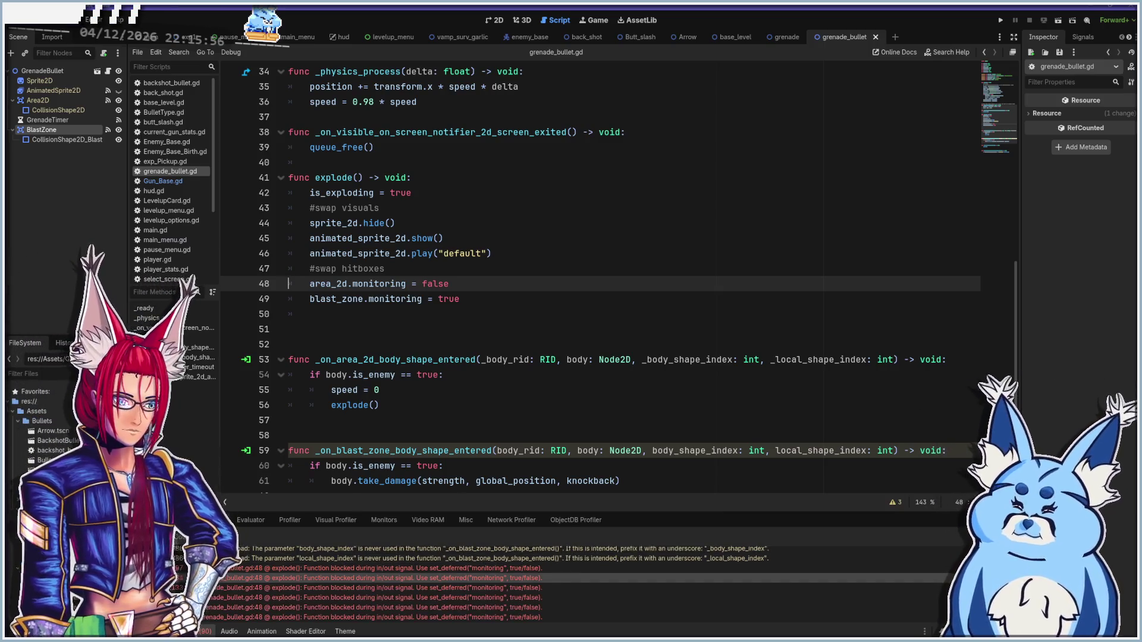
{"action": "left_click", "coordinate": [512, 296]}
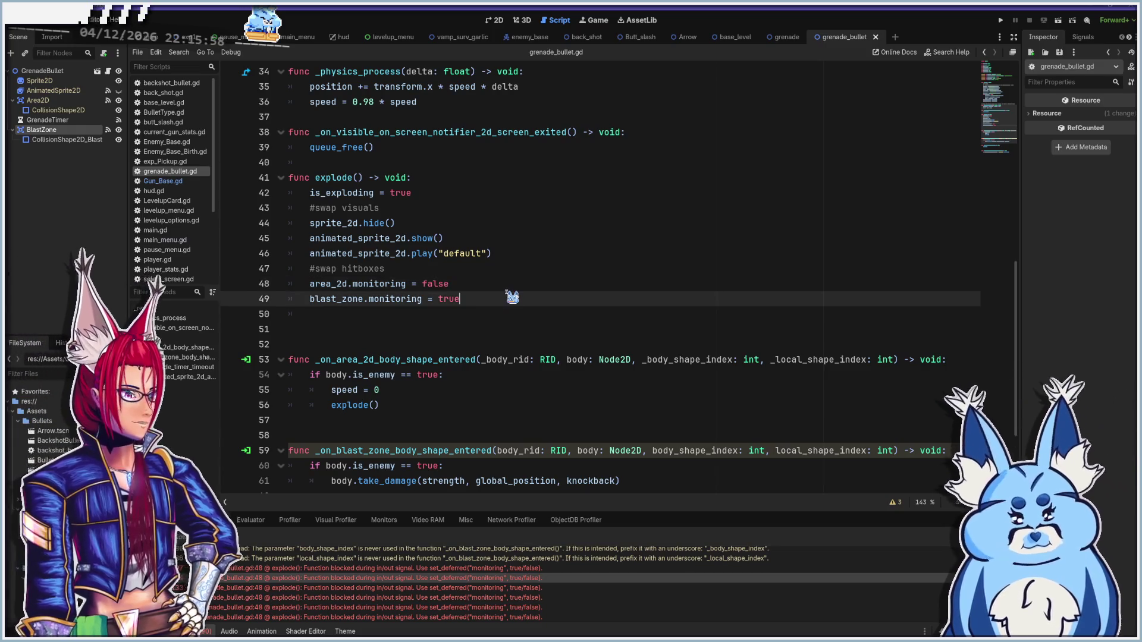
{"action": "left_click", "coordinate": [50, 24]}
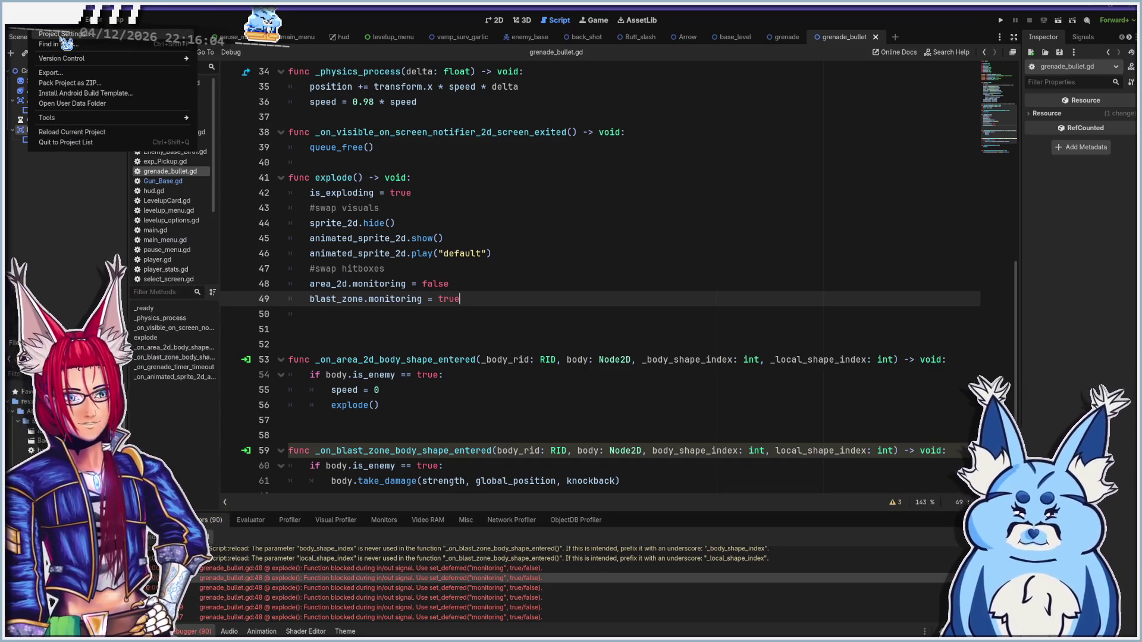
Open the Project Settings Input Map and collapse the existing Move, Attack, Reload and Pause actions
{"action": "left_click", "coordinate": [61, 36]}
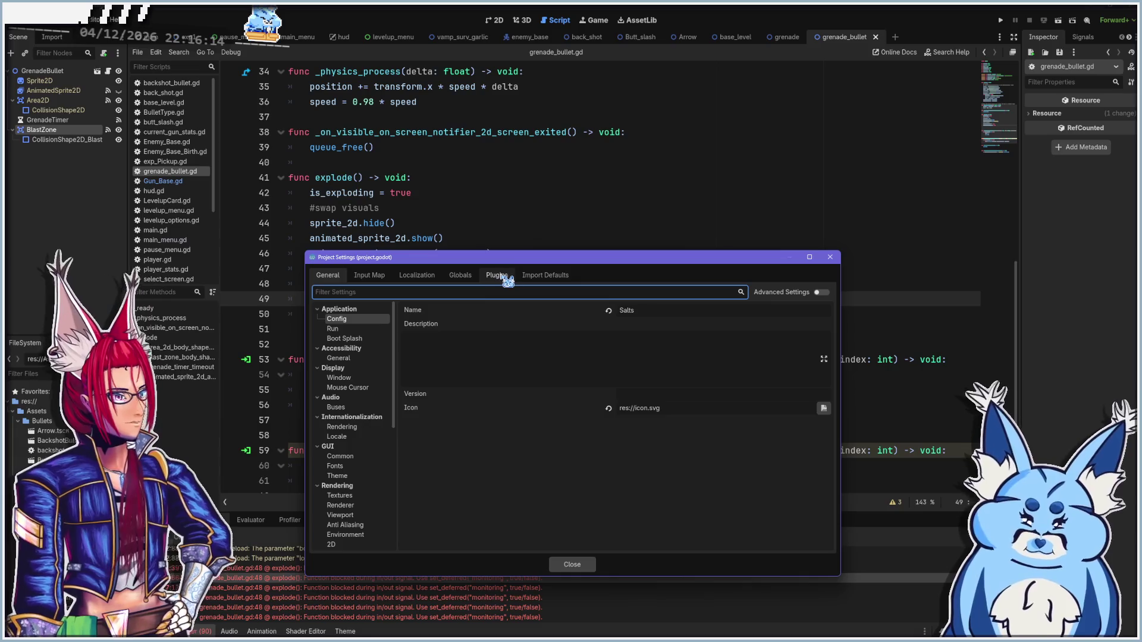
{"action": "left_click", "coordinate": [460, 276]}
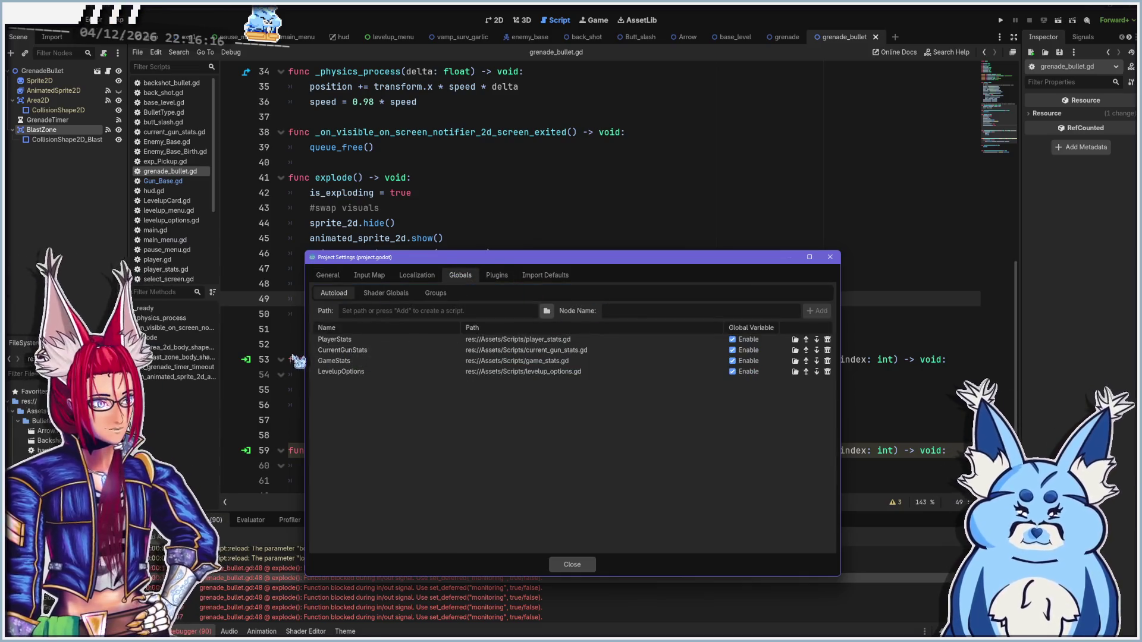
{"action": "left_click", "coordinate": [370, 277]}
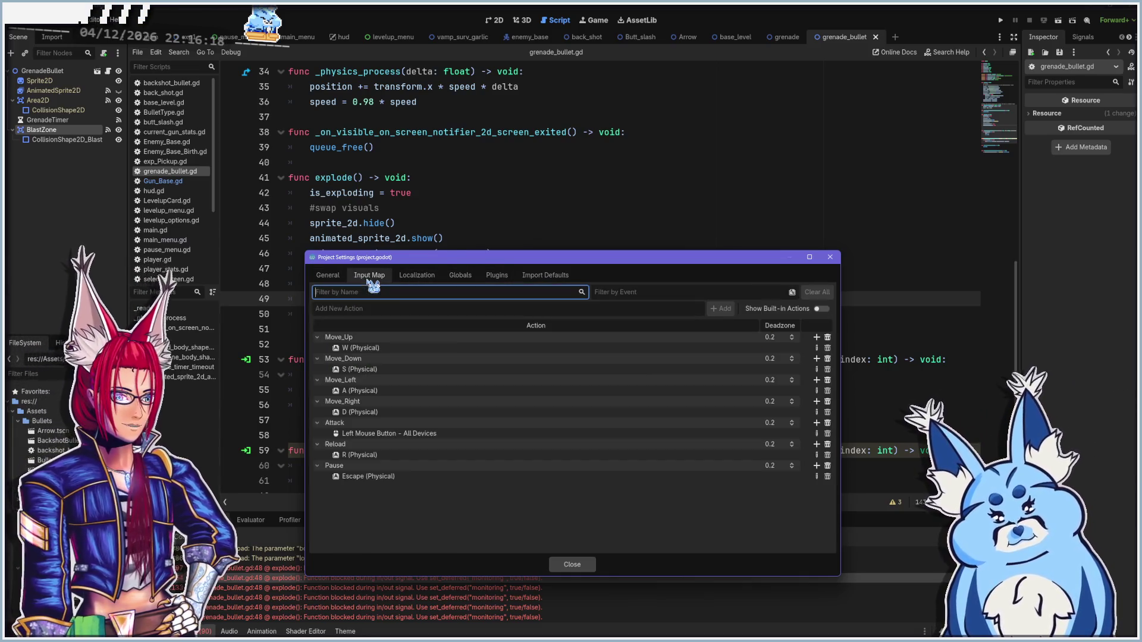
{"action": "left_click", "coordinate": [317, 465]}
{"action": "left_click", "coordinate": [318, 444]}
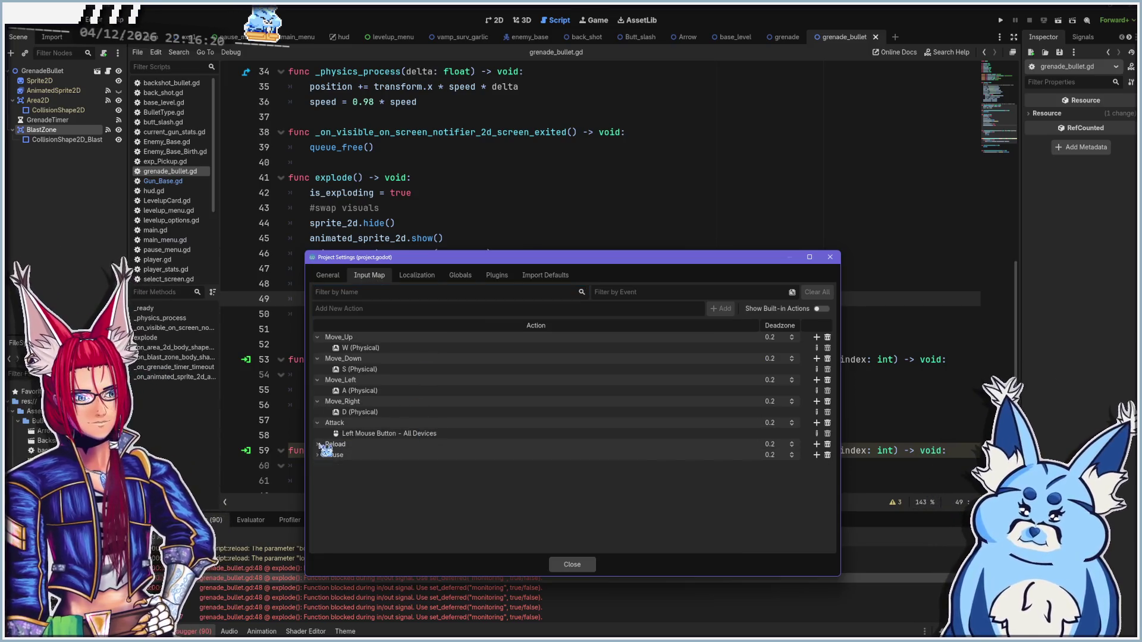
{"action": "left_click", "coordinate": [318, 423]}
{"action": "left_click", "coordinate": [318, 401]}
{"action": "left_click", "coordinate": [317, 380]}
{"action": "left_click", "coordinate": [318, 359]}
{"action": "left_click", "coordinate": [318, 337]}
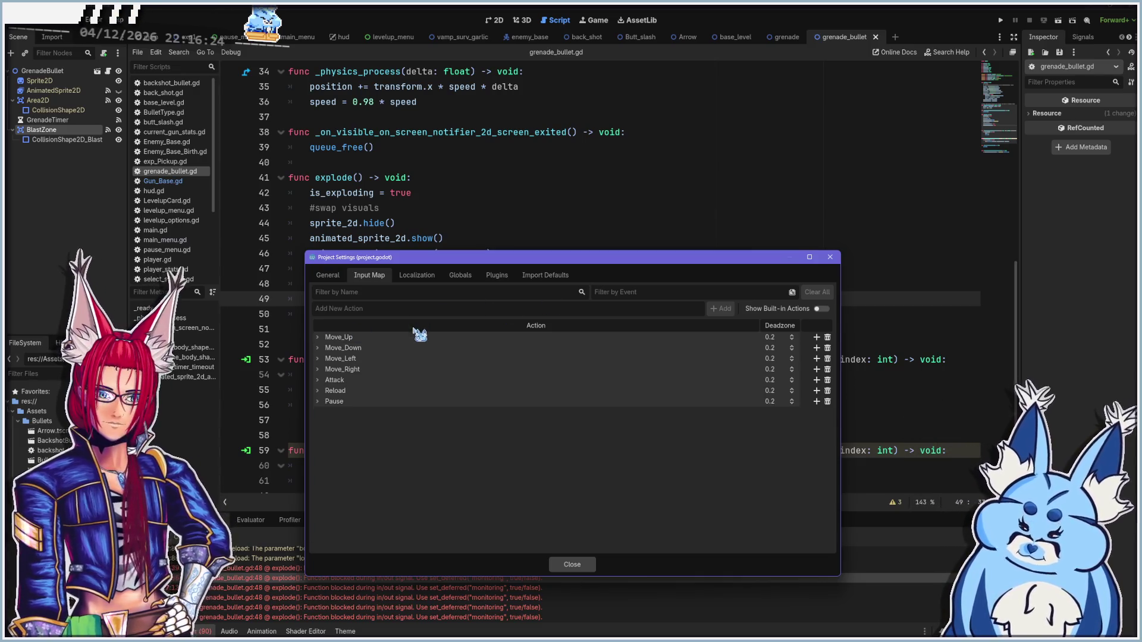
Add a new input action named SideArm
{"action": "left_click", "coordinate": [598, 310]}
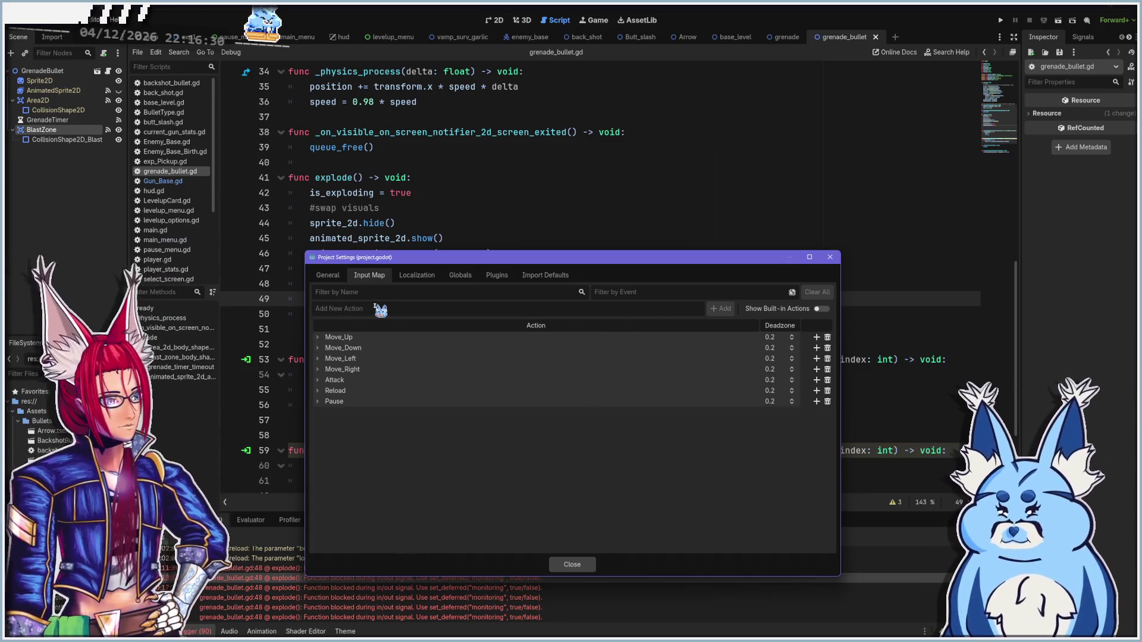
{"action": "type", "text": "SideArm"}
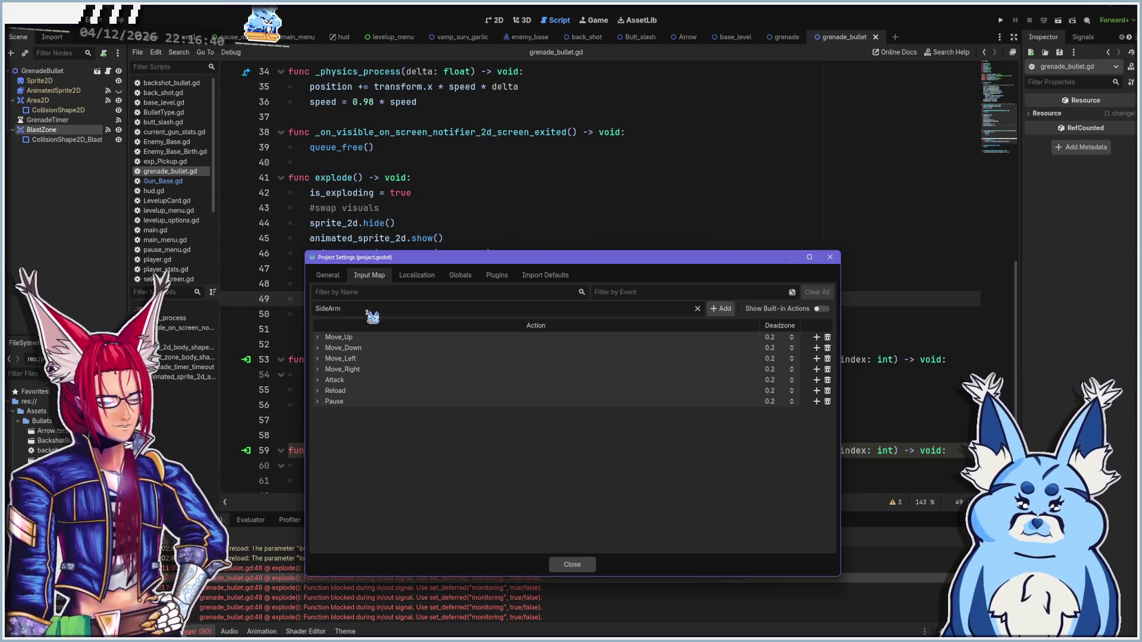
{"action": "left_click", "coordinate": [726, 314]}
{"action": "double_click", "coordinate": [336, 412]}
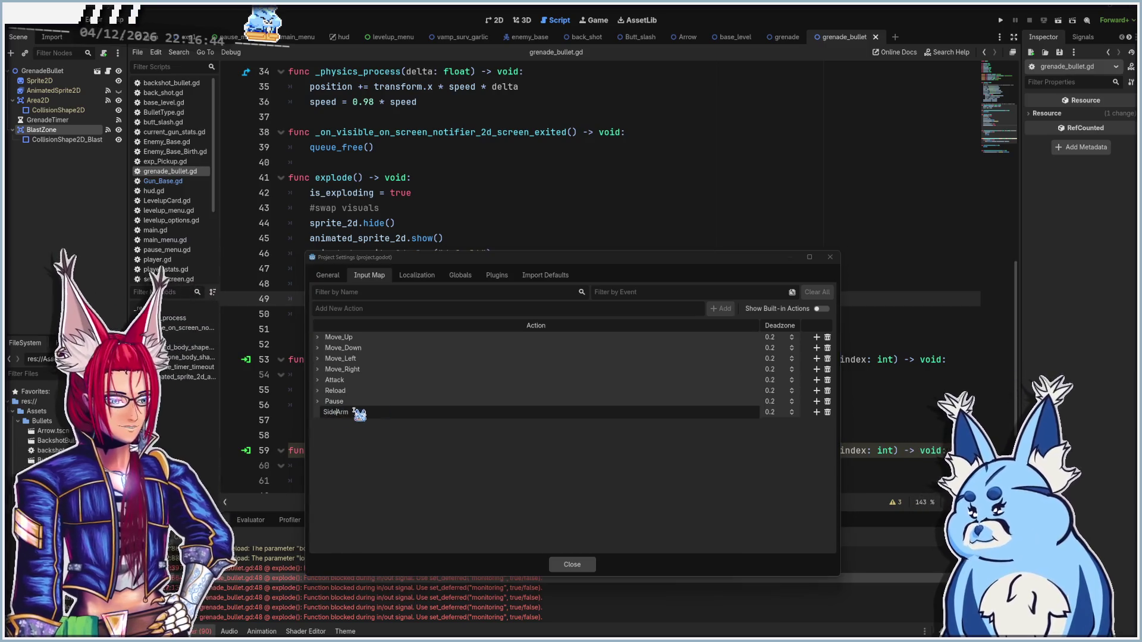
{"action": "key", "text": "Return"}
Bind SideArm to Space (Physical) and the Right Mouse Button, then close Project Settings
{"action": "left_click", "coordinate": [816, 412]}
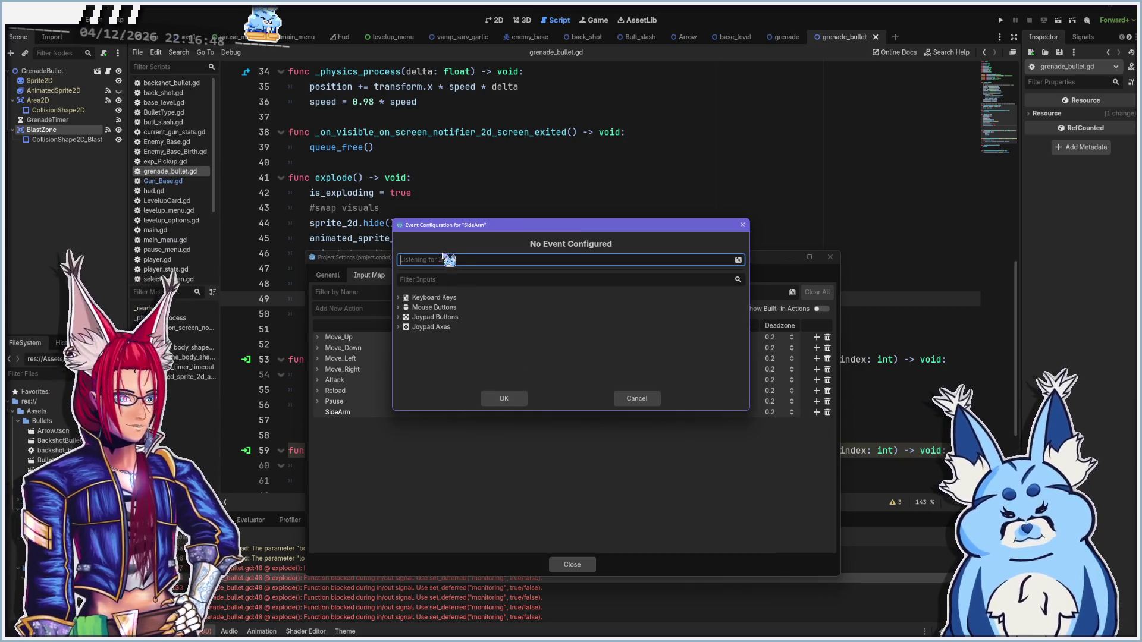
{"action": "key", "text": "space"}
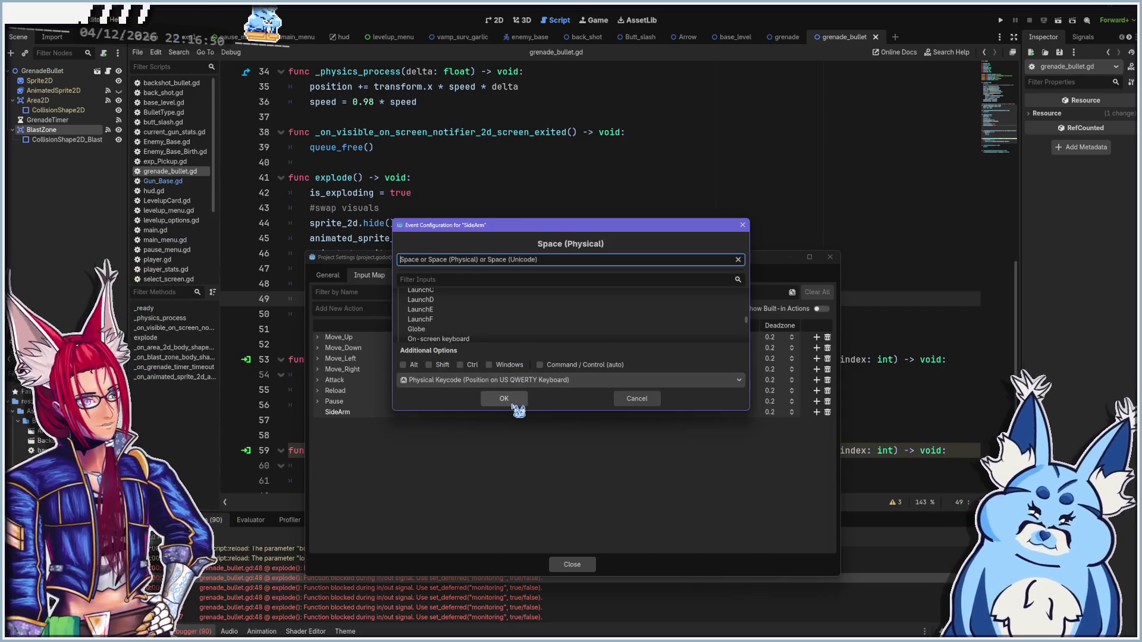
{"action": "left_click", "coordinate": [503, 399]}
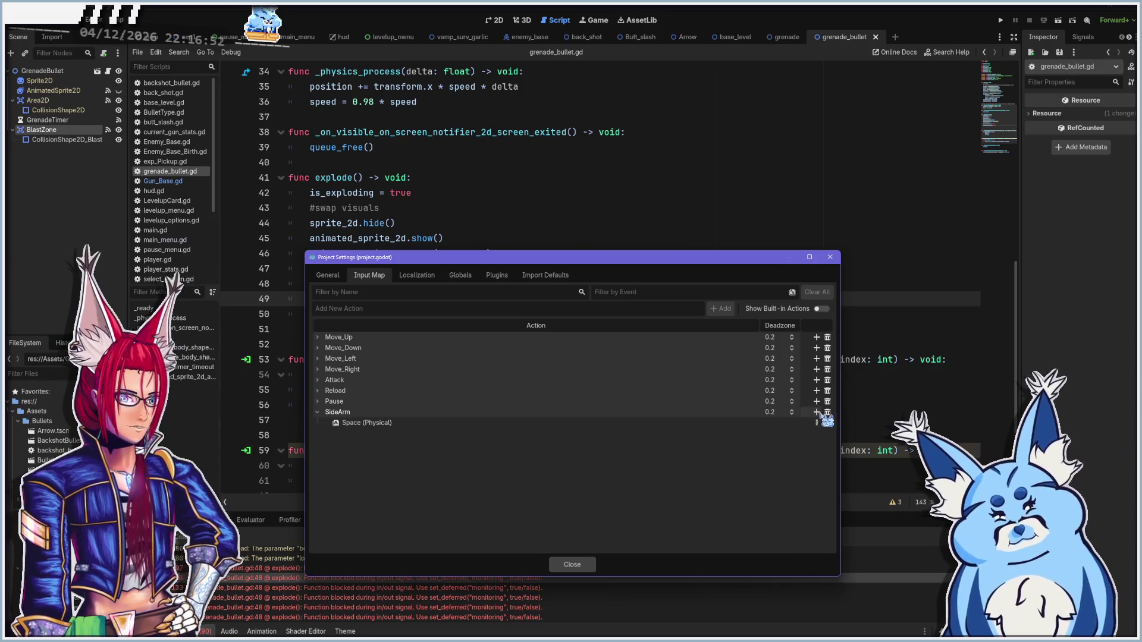
{"action": "left_click", "coordinate": [816, 412]}
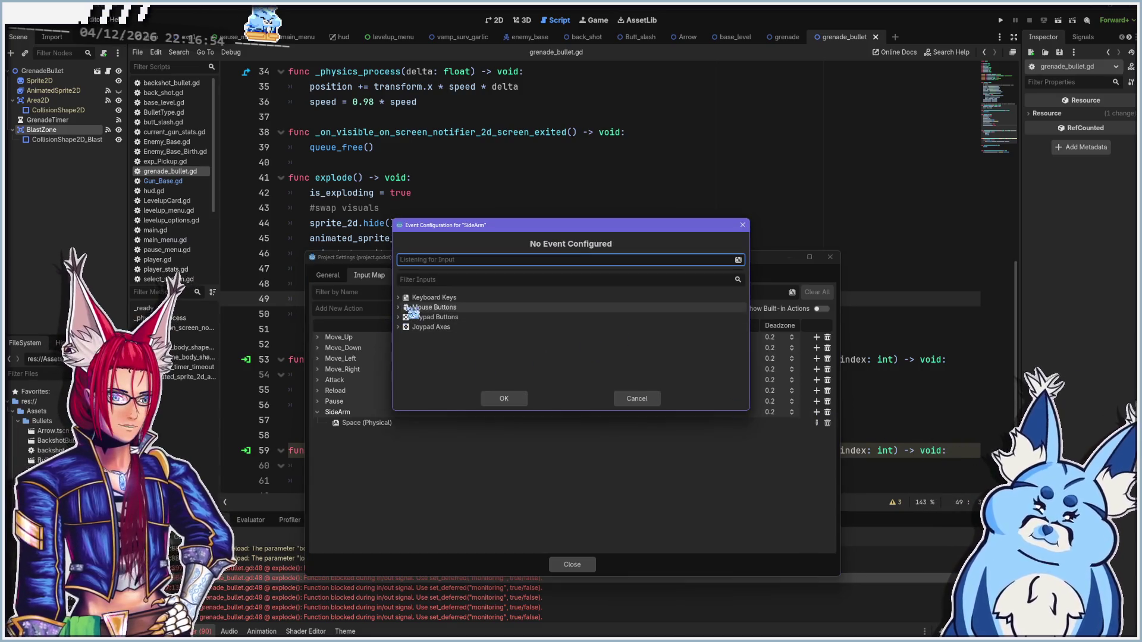
{"action": "left_click", "coordinate": [412, 308]}
{"action": "left_click", "coordinate": [460, 328]}
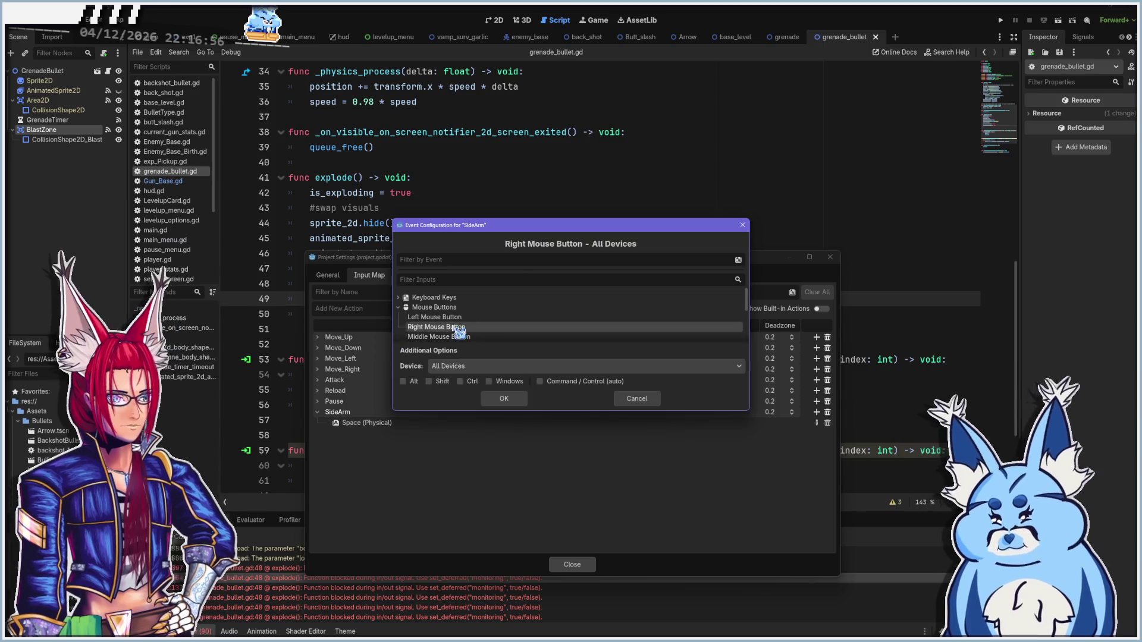
{"action": "left_click", "coordinate": [505, 400]}
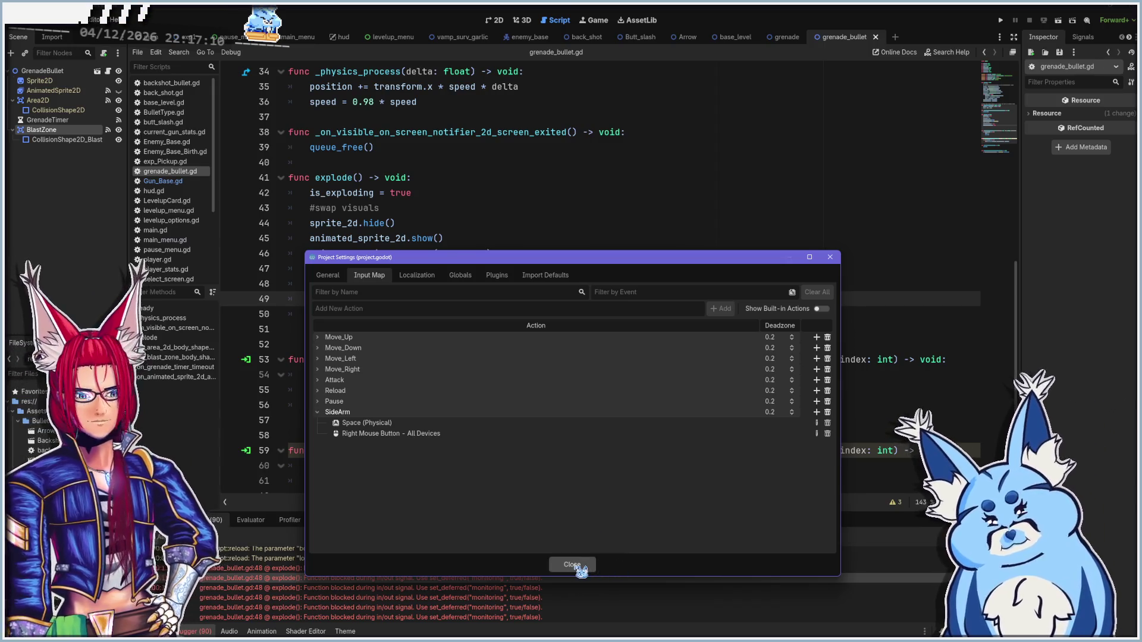
{"action": "left_click", "coordinate": [576, 565]}
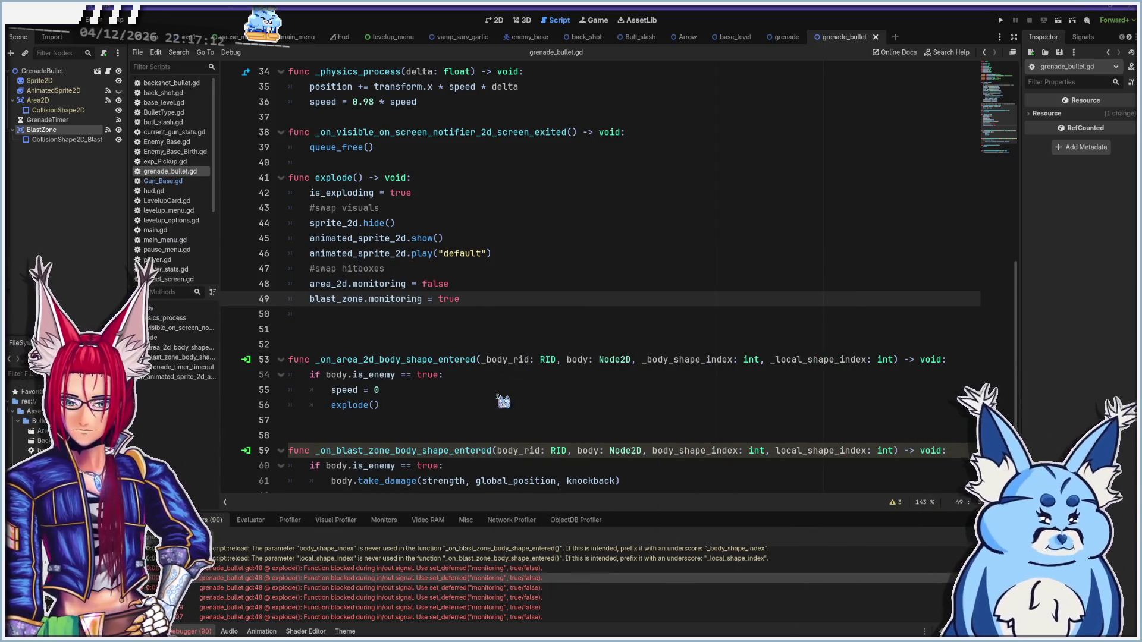
Delete the surplus blank lines at line 52 after explode() in grenade_bullet.gd
{"action": "left_click", "coordinate": [388, 343]}
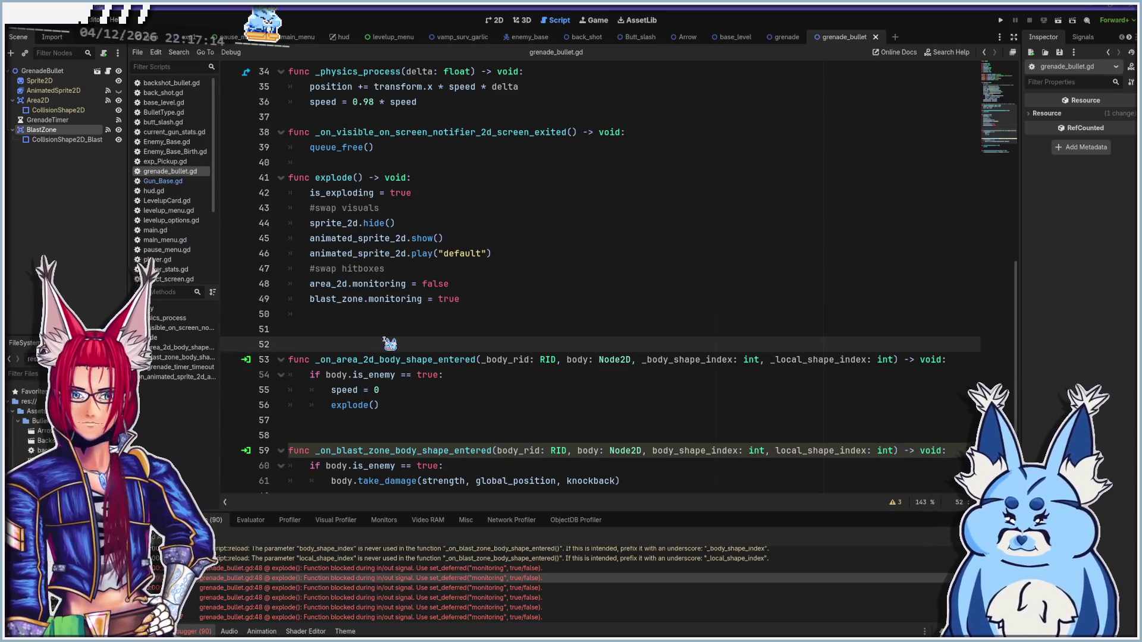
{"action": "key", "text": "BackSpace"}
{"action": "key", "text": "BackSpace"}
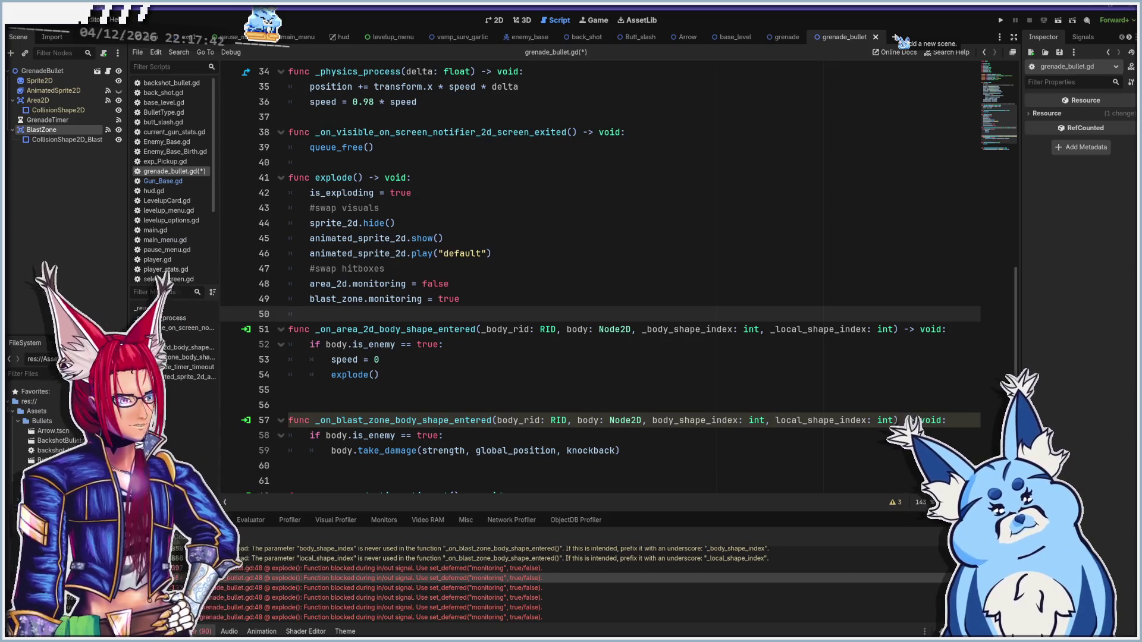
Create a new scene with a 2D (Node2D) root node
{"action": "left_click", "coordinate": [895, 37]}
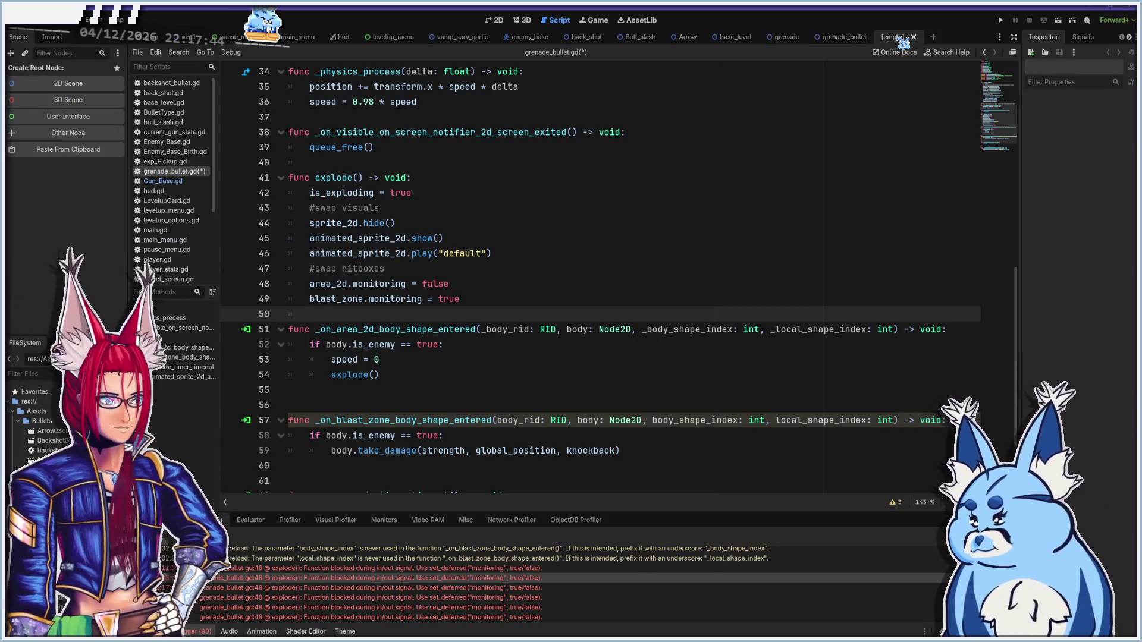
{"action": "left_click", "coordinate": [500, 26]}
{"action": "left_click", "coordinate": [65, 84]}
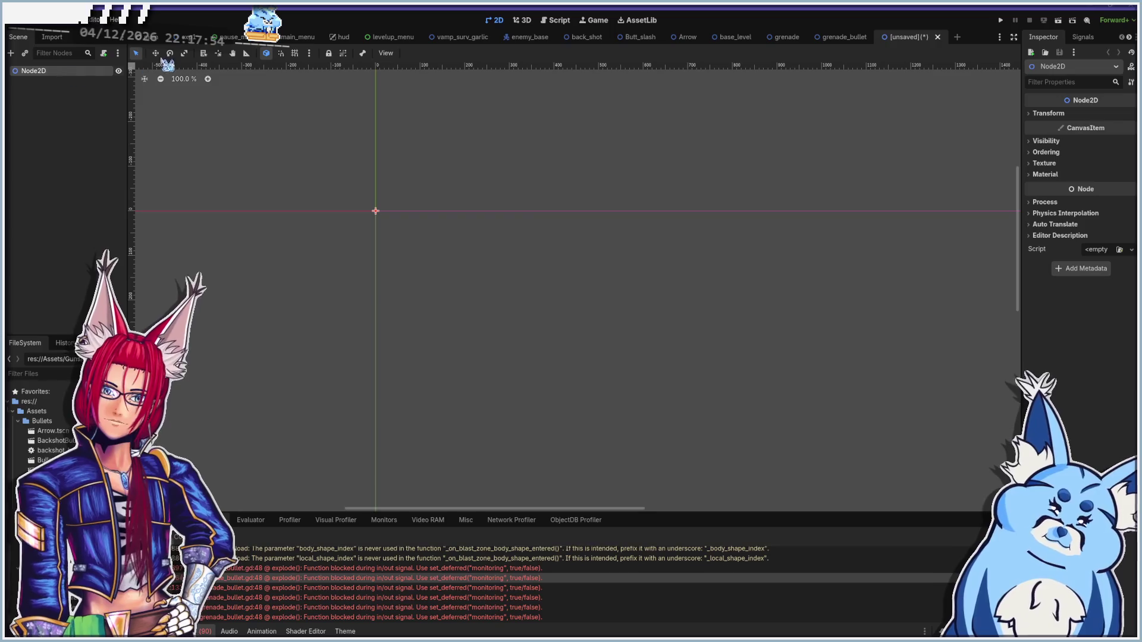
Rename the root node to Sidearm_Grenade and go back to the grenade scene
{"action": "double_click", "coordinate": [45, 70]}
{"action": "type", "text": "Sidearm_Grenade"}
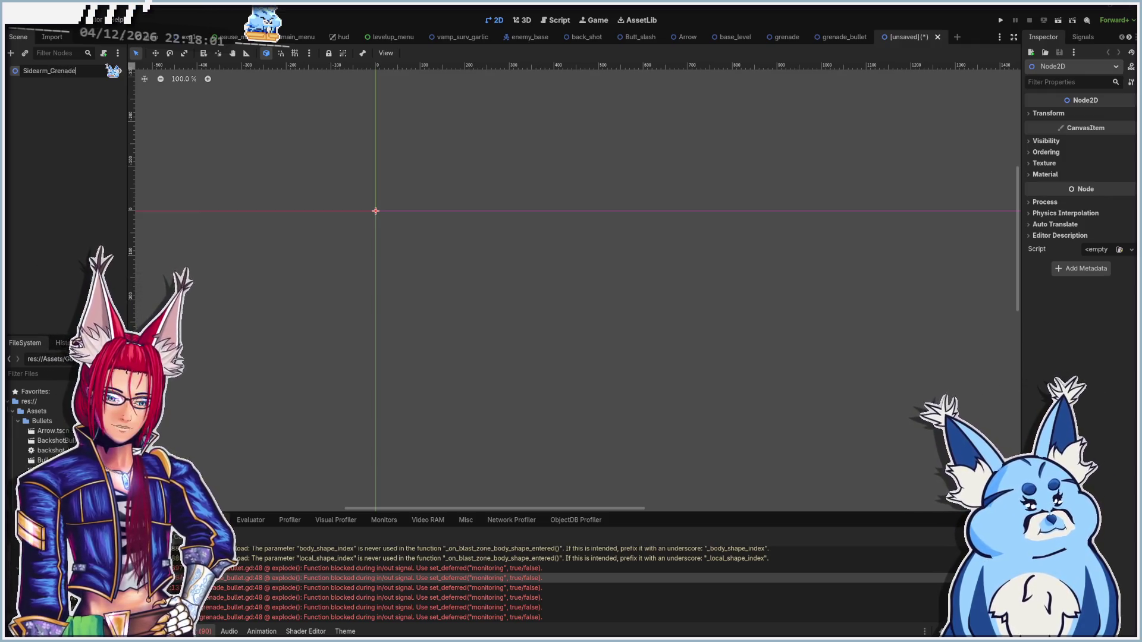
{"action": "key", "text": "Return"}
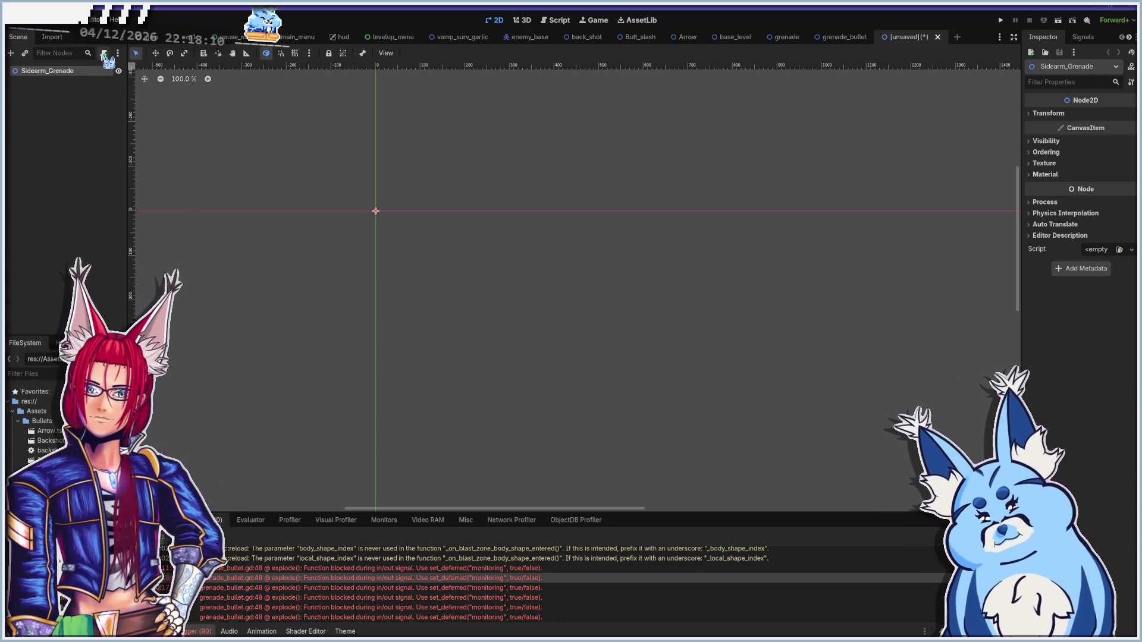
{"action": "scroll", "coordinate": [321, 169], "scroll_direction": "up", "scroll_amount": 2}
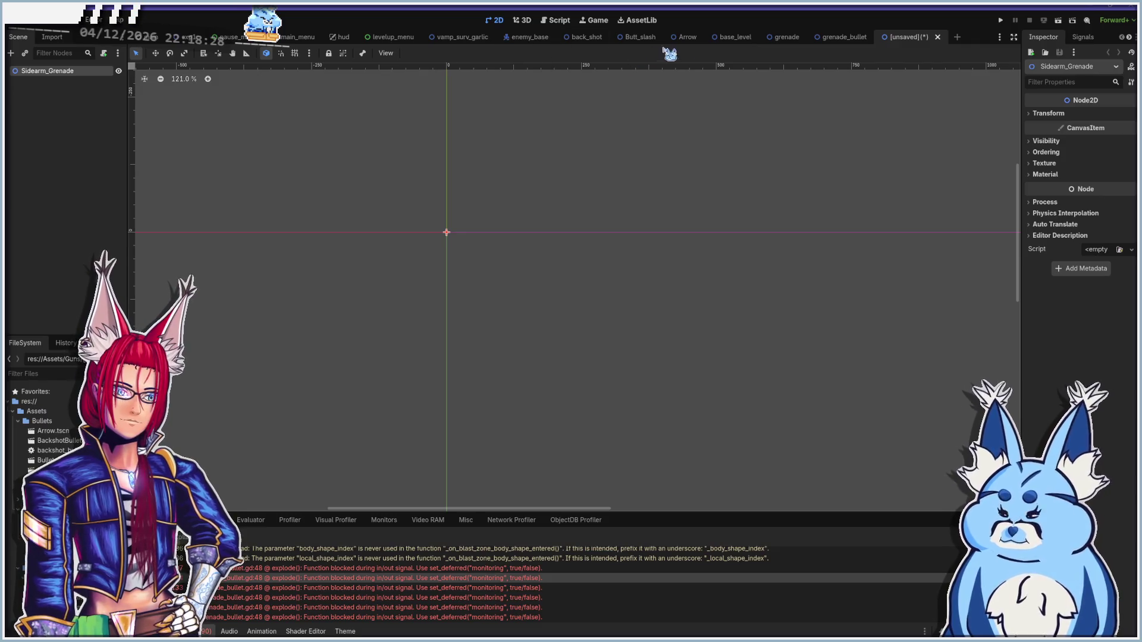
{"action": "left_click", "coordinate": [808, 42]}
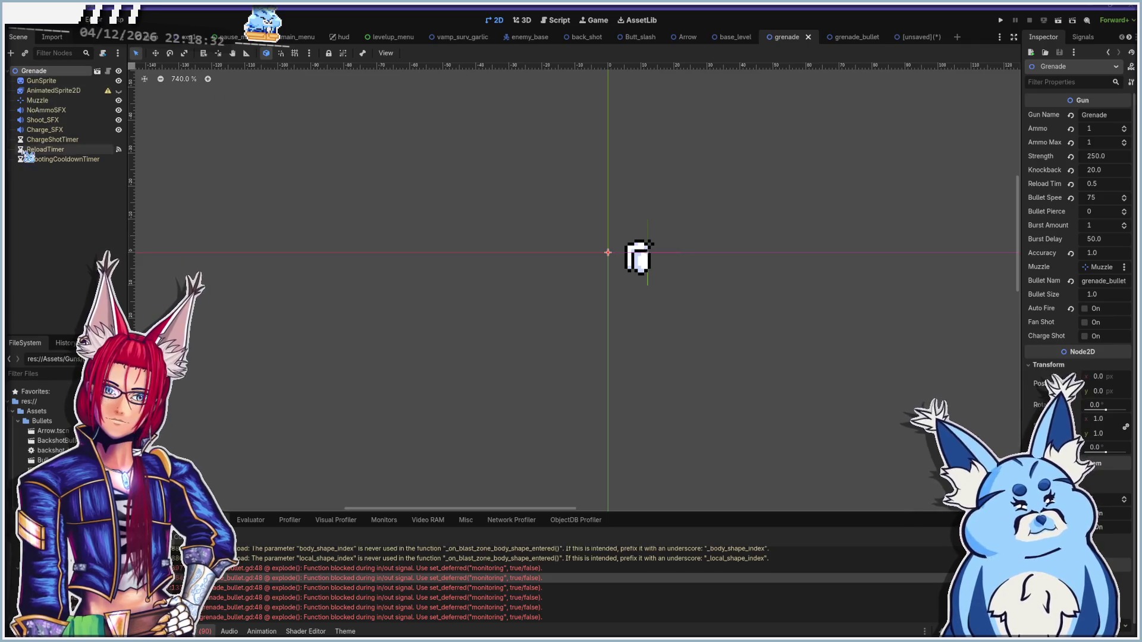
Bring the grenade's GunSprite and Muzzle nodes under the Sidearm_Grenade root
{"action": "left_click", "coordinate": [42, 80]}
{"action": "left_click", "coordinate": [50, 101], "text": "ctrl"}
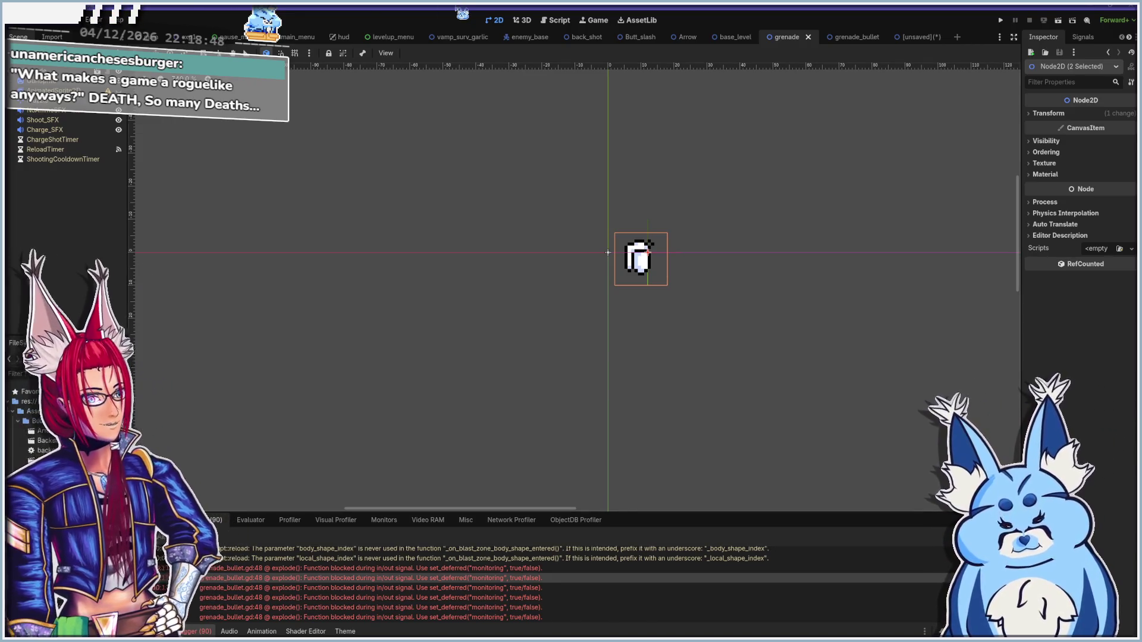
{"action": "left_click", "coordinate": [904, 37]}
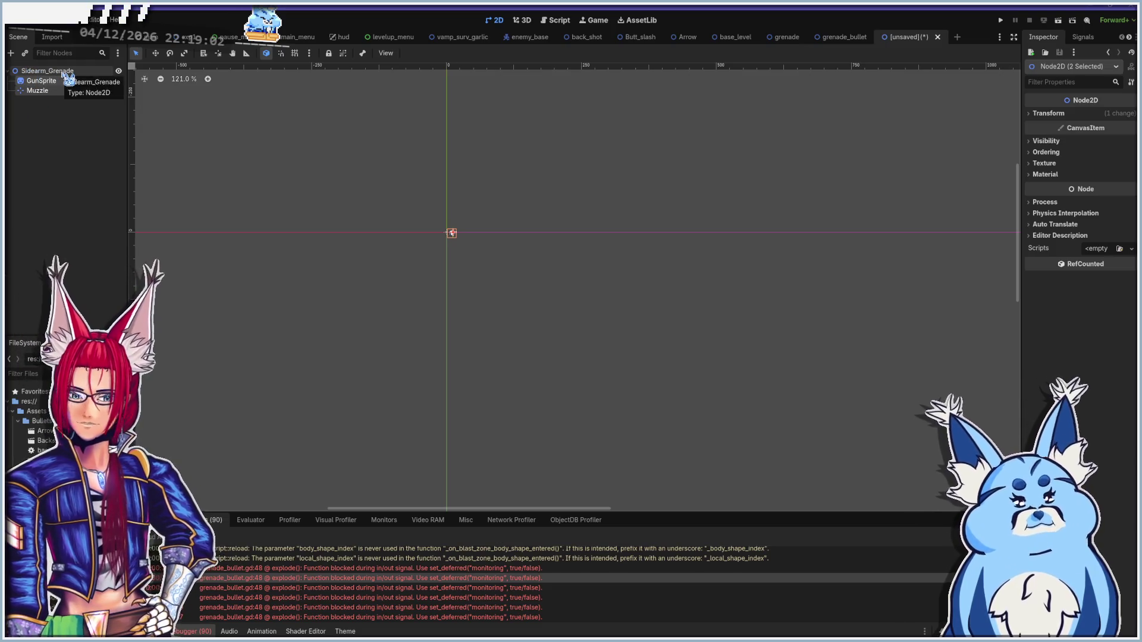
{"action": "scroll", "coordinate": [410, 232], "scroll_direction": "up", "scroll_amount": 9}
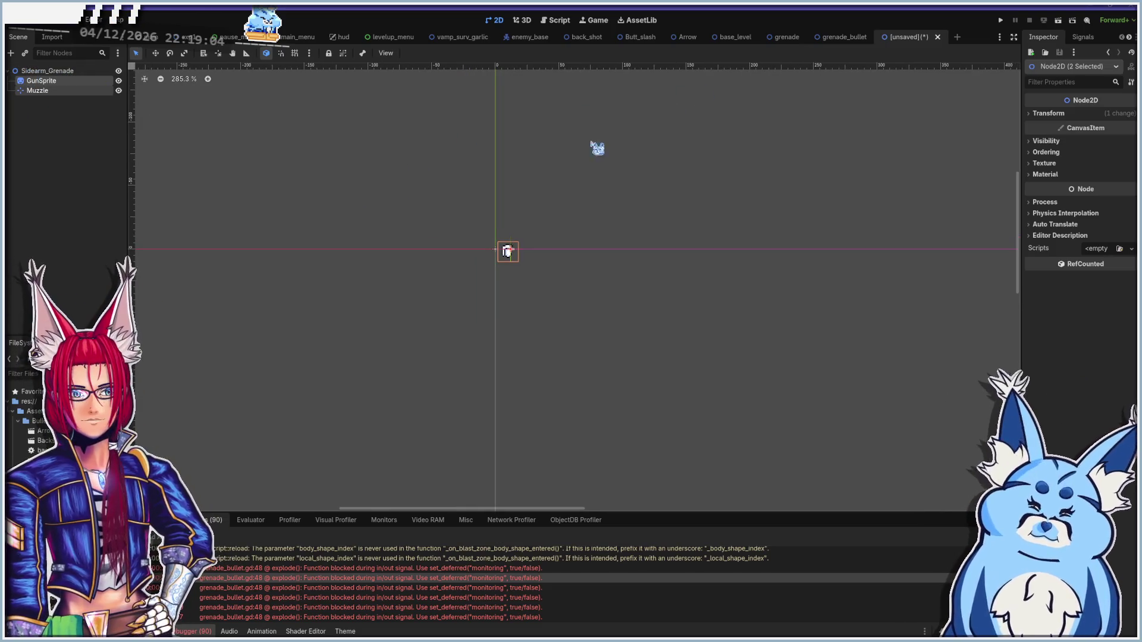
{"action": "scroll", "coordinate": [494, 250], "scroll_direction": "up", "scroll_amount": 2}
{"action": "left_click", "coordinate": [51, 71]}
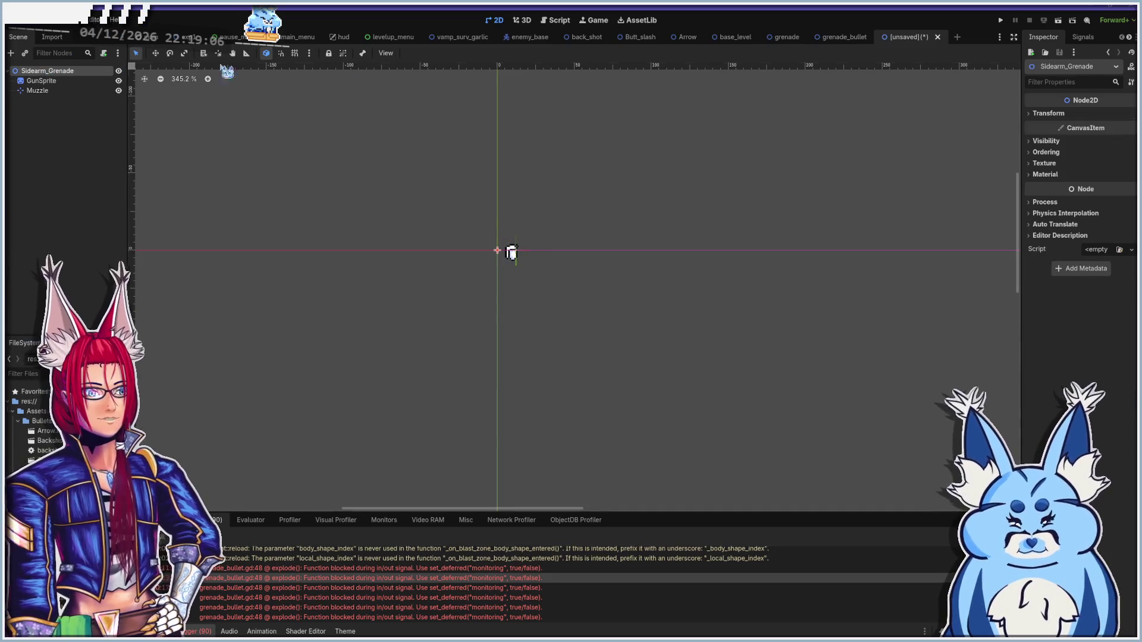
Check the GunSprite position in the Grenade scene, then return to Sidearm_Grenade
{"action": "left_click", "coordinate": [782, 39]}
{"action": "left_click", "coordinate": [30, 71]}
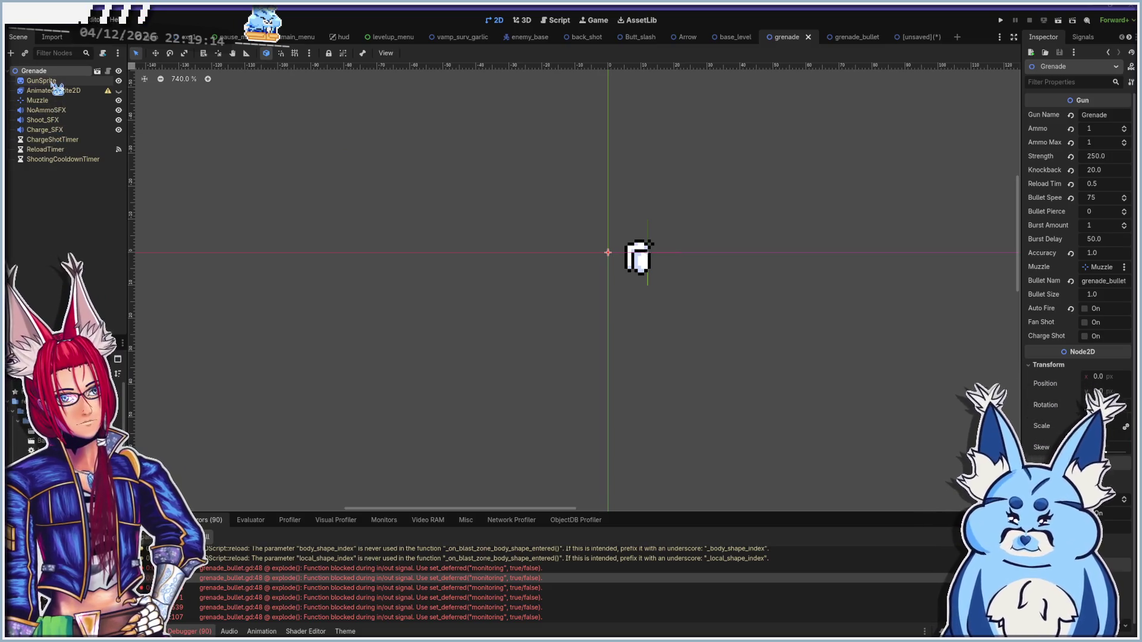
{"action": "left_click", "coordinate": [52, 81]}
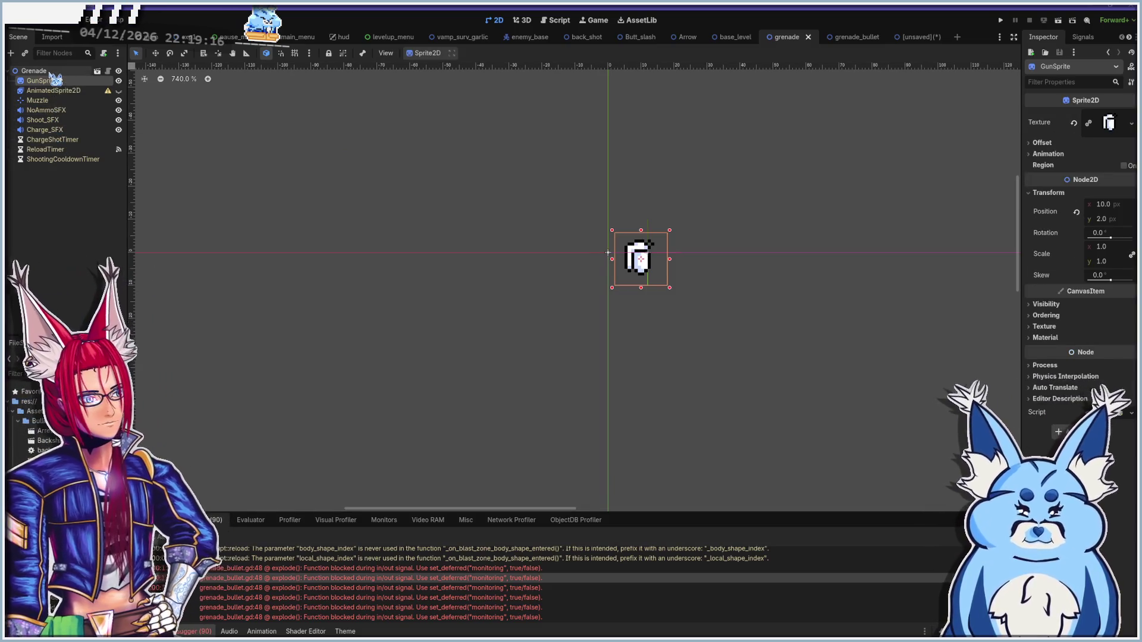
{"action": "left_click", "coordinate": [45, 71]}
{"action": "left_click", "coordinate": [913, 37]}
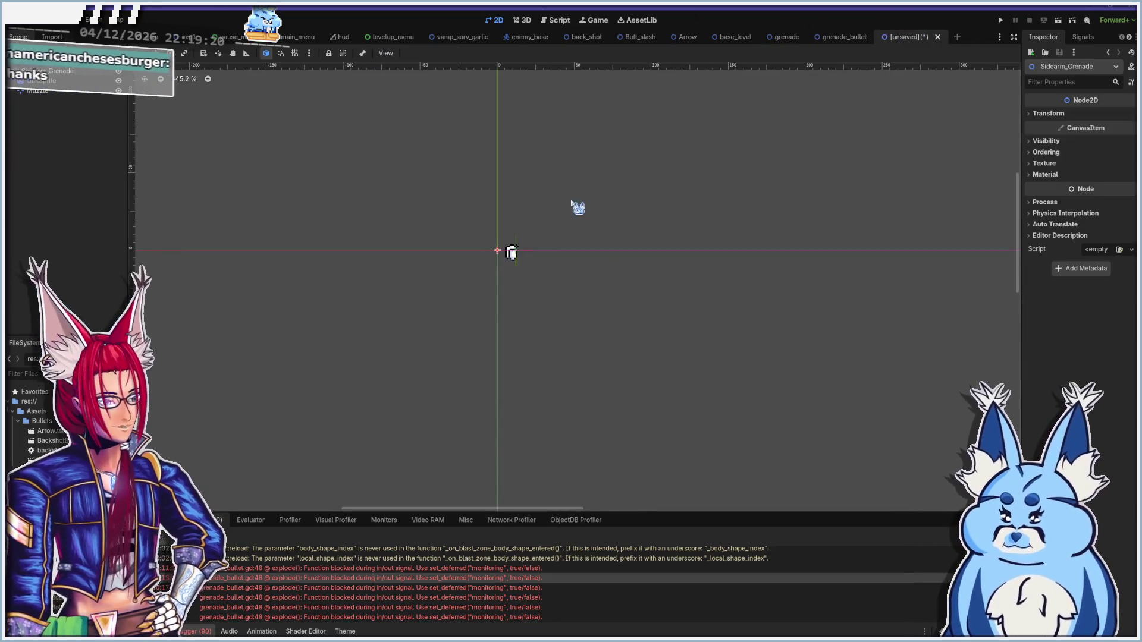
{"action": "scroll", "coordinate": [578, 204], "scroll_direction": "down", "scroll_amount": 1}
Save the scene as sidearm_grenade.tscn in a new Assets/SideArm folder
{"action": "key", "text": "ctrl+s"}
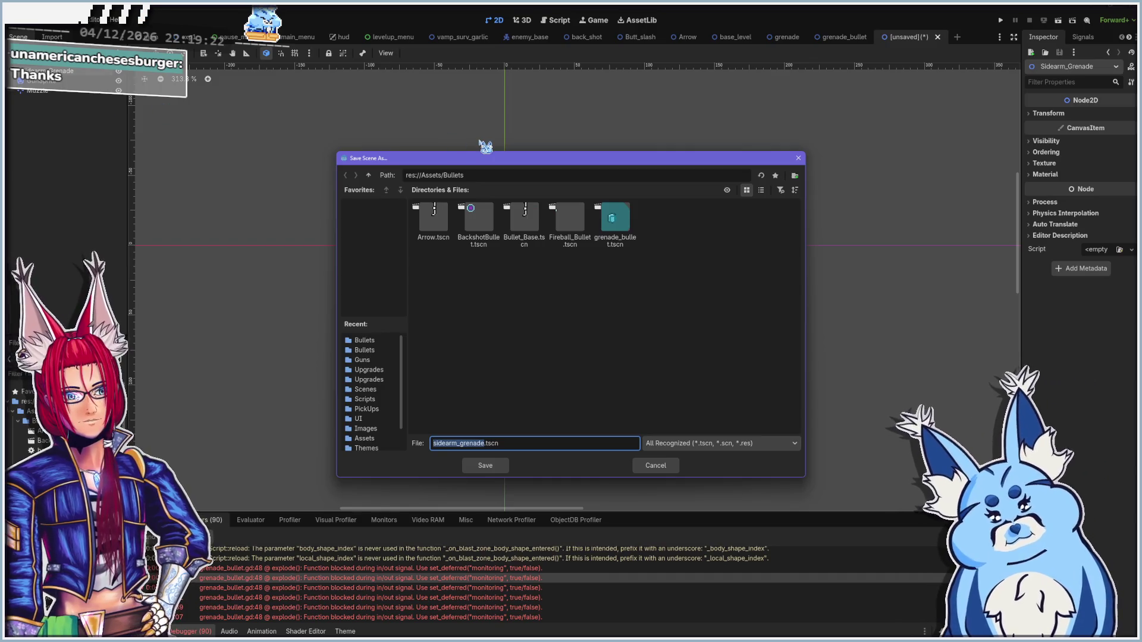
{"action": "left_click", "coordinate": [370, 176]}
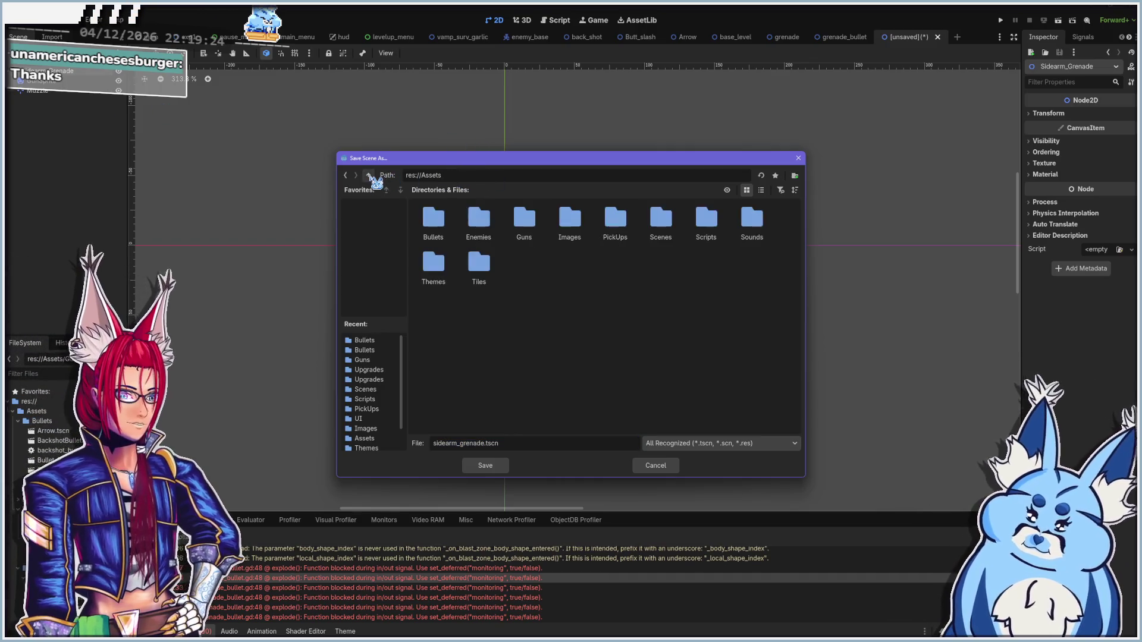
{"action": "right_click", "coordinate": [580, 307]}
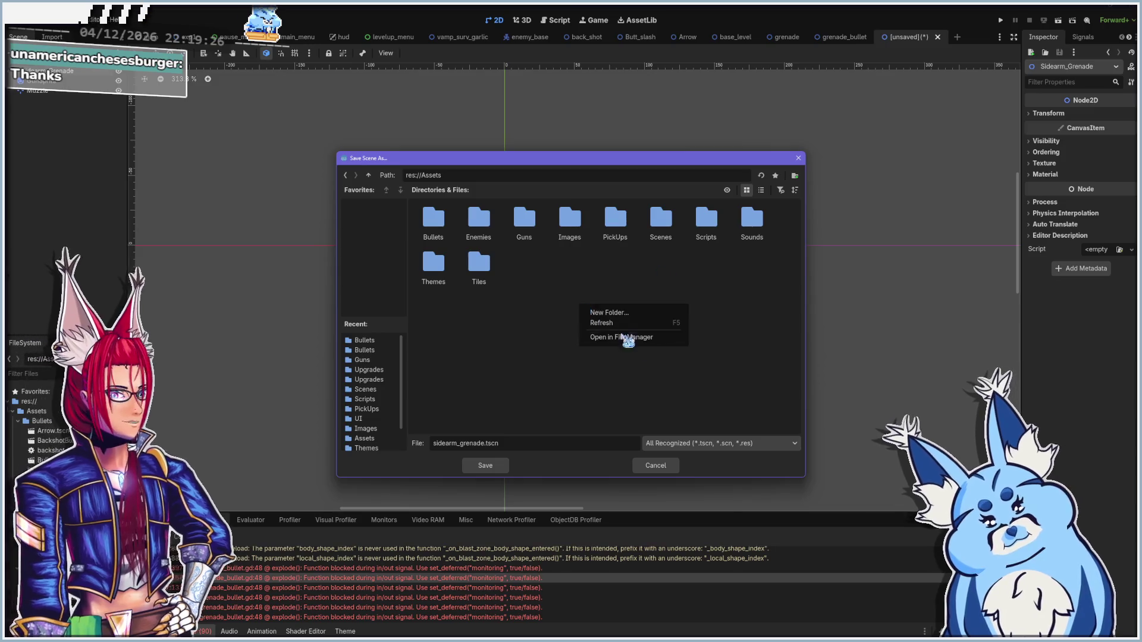
{"action": "left_click", "coordinate": [615, 314]}
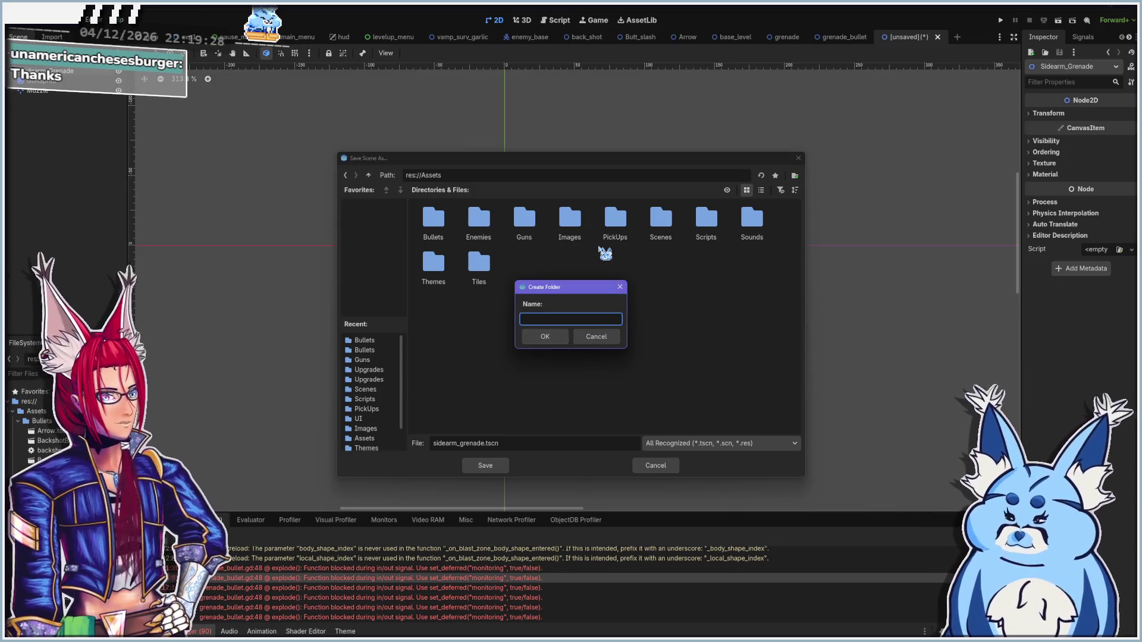
{"action": "type", "text": "SideArm"}
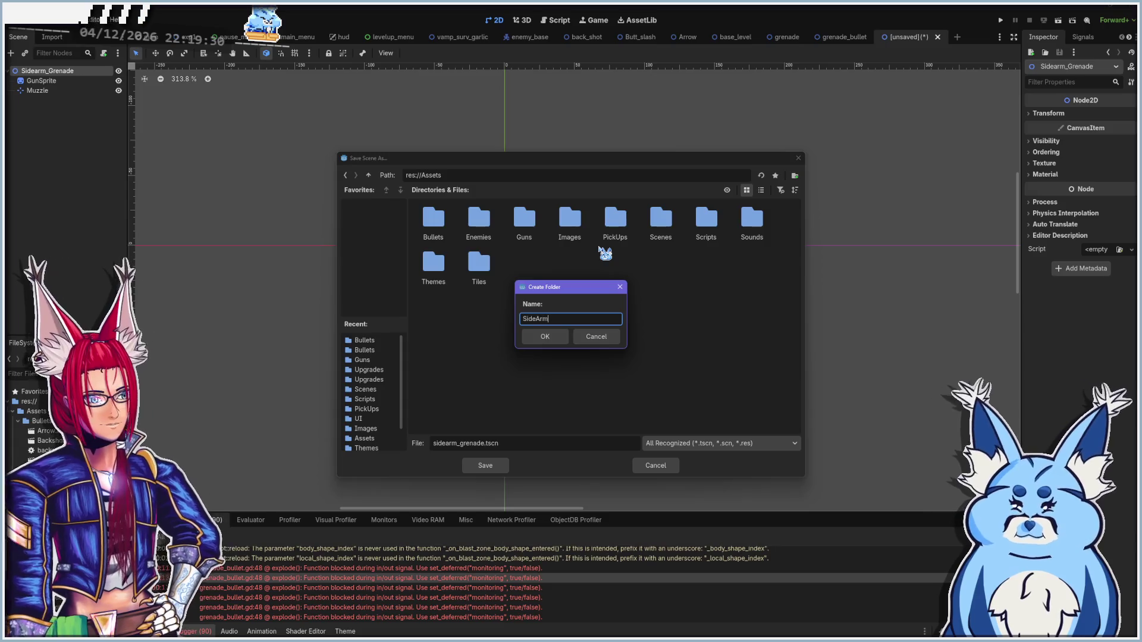
{"action": "key", "text": "Return"}
{"action": "left_click", "coordinate": [485, 465]}
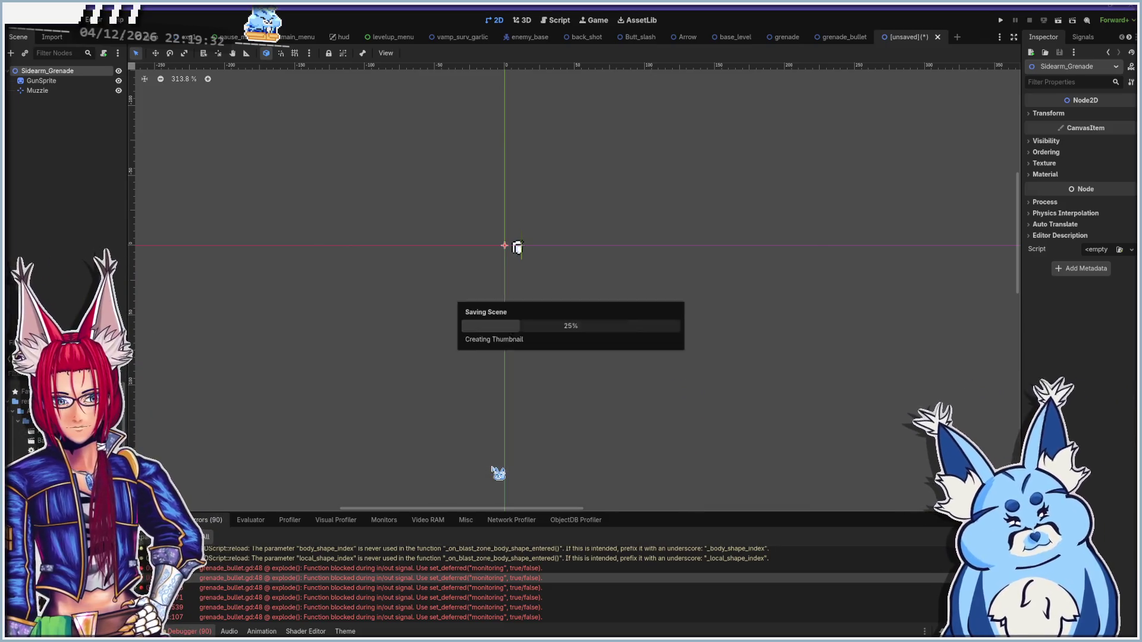
Attach a new sidearm_grenade.gd script to the Sidearm_Grenade root
{"action": "left_click", "coordinate": [103, 53]}
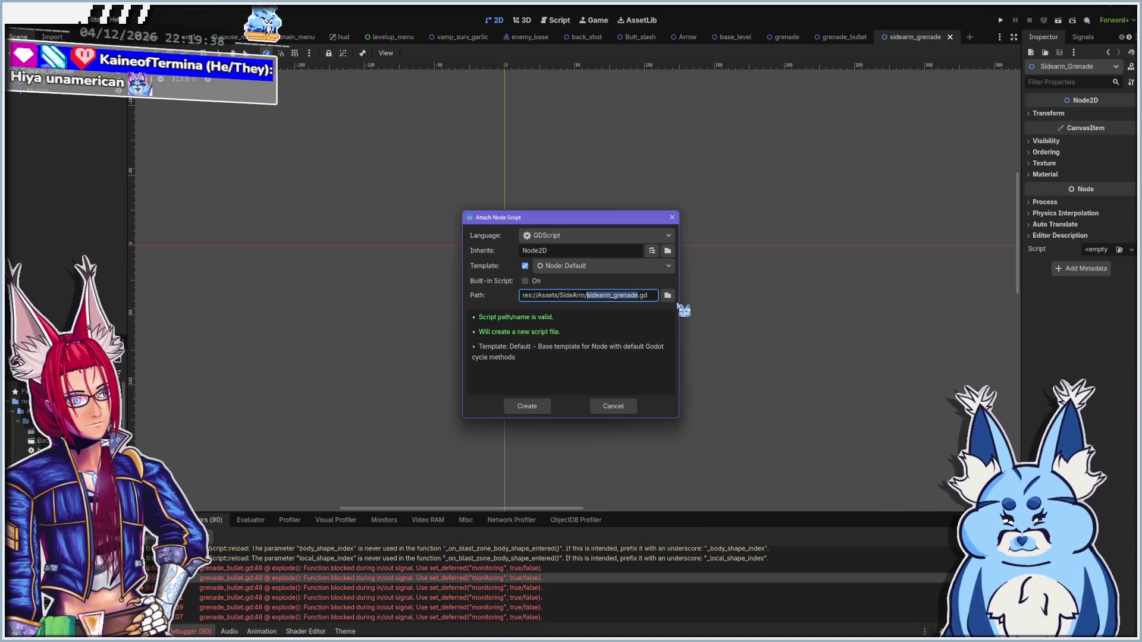
{"action": "left_click", "coordinate": [527, 407]}
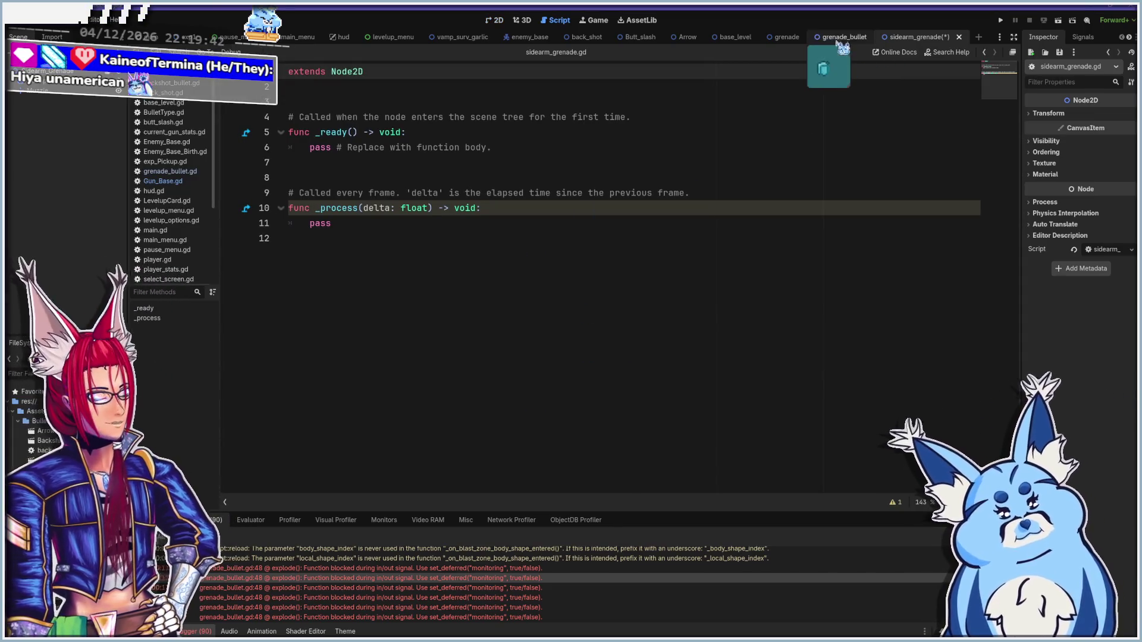
{"action": "left_click", "coordinate": [786, 37]}
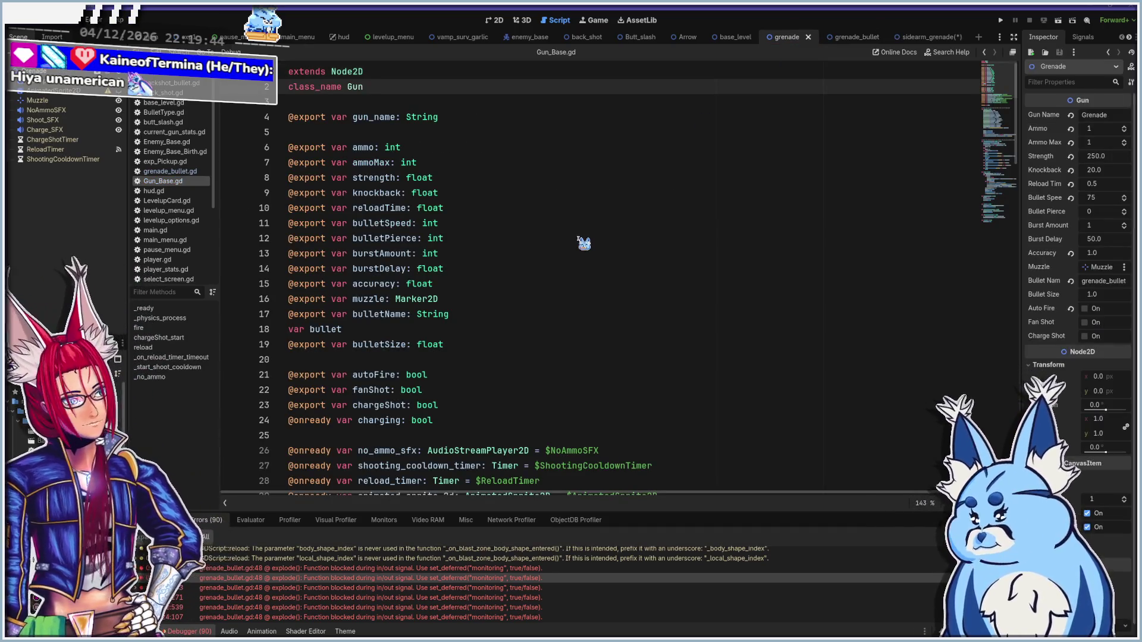
Review Gun_Base.gd's reload and cooldown code and select the whole script for copying
{"action": "scroll", "coordinate": [581, 242], "scroll_direction": "down", "scroll_amount": 7}
{"action": "scroll", "coordinate": [582, 242], "scroll_direction": "down", "scroll_amount": 2}
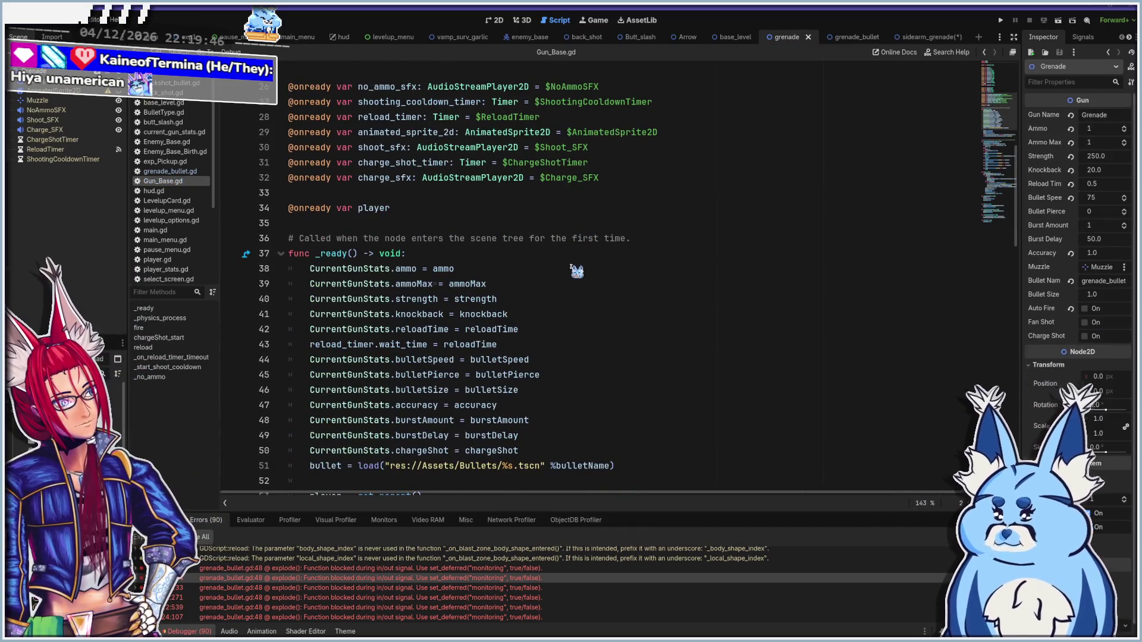
{"action": "scroll", "coordinate": [571, 279], "scroll_direction": "up", "scroll_amount": 10}
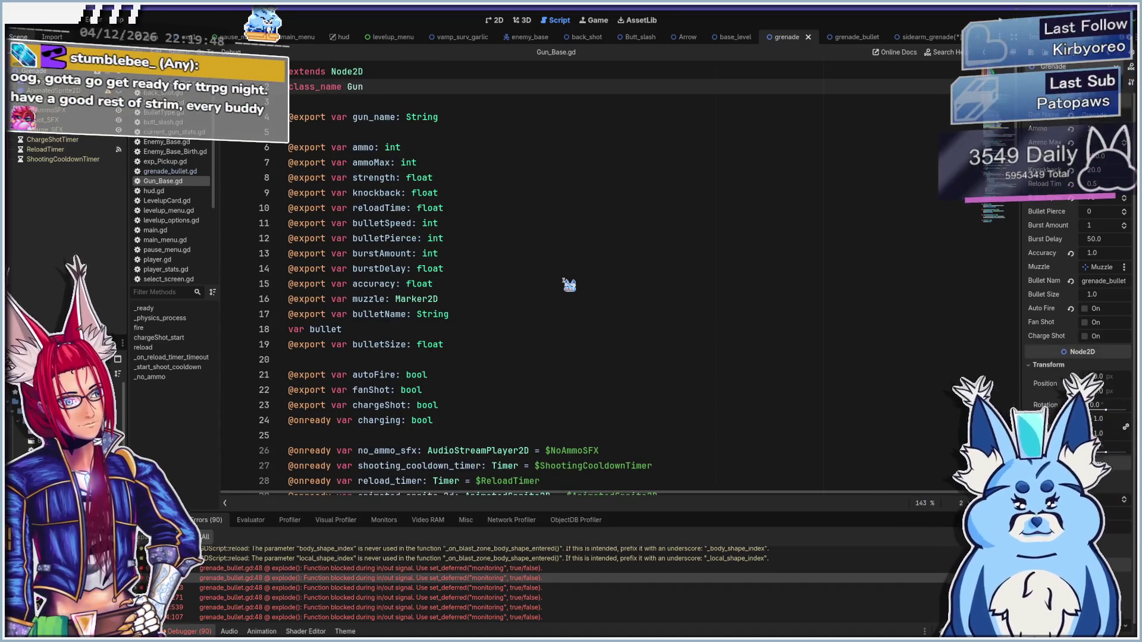
{"action": "scroll", "coordinate": [436, 314], "scroll_direction": "down", "scroll_amount": 20}
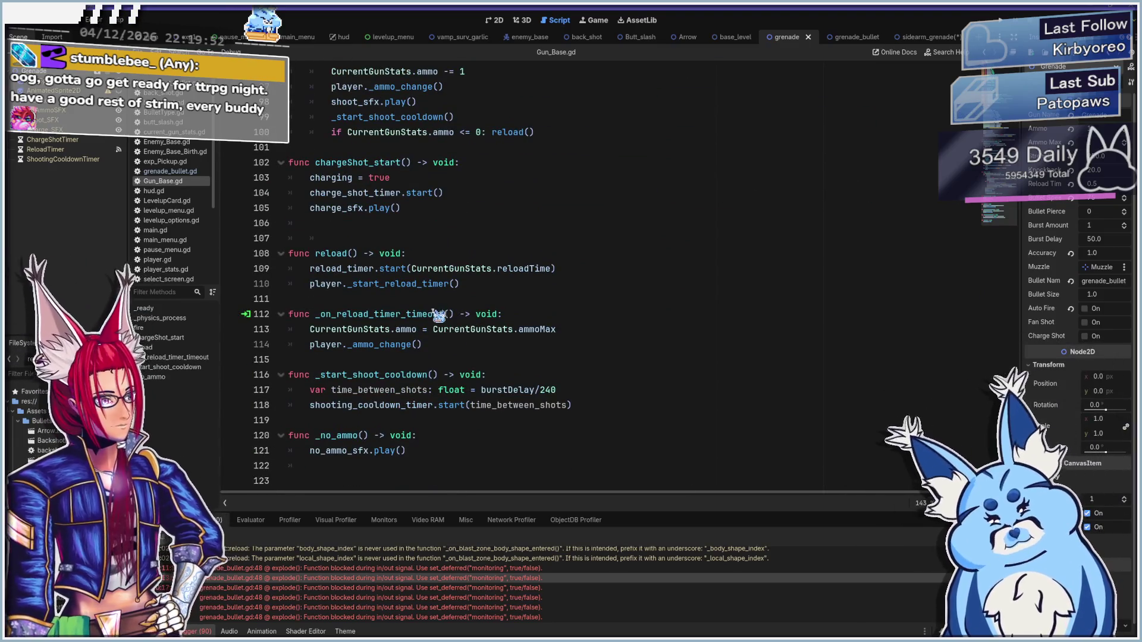
{"action": "scroll", "coordinate": [451, 373], "scroll_direction": "up", "scroll_amount": 1}
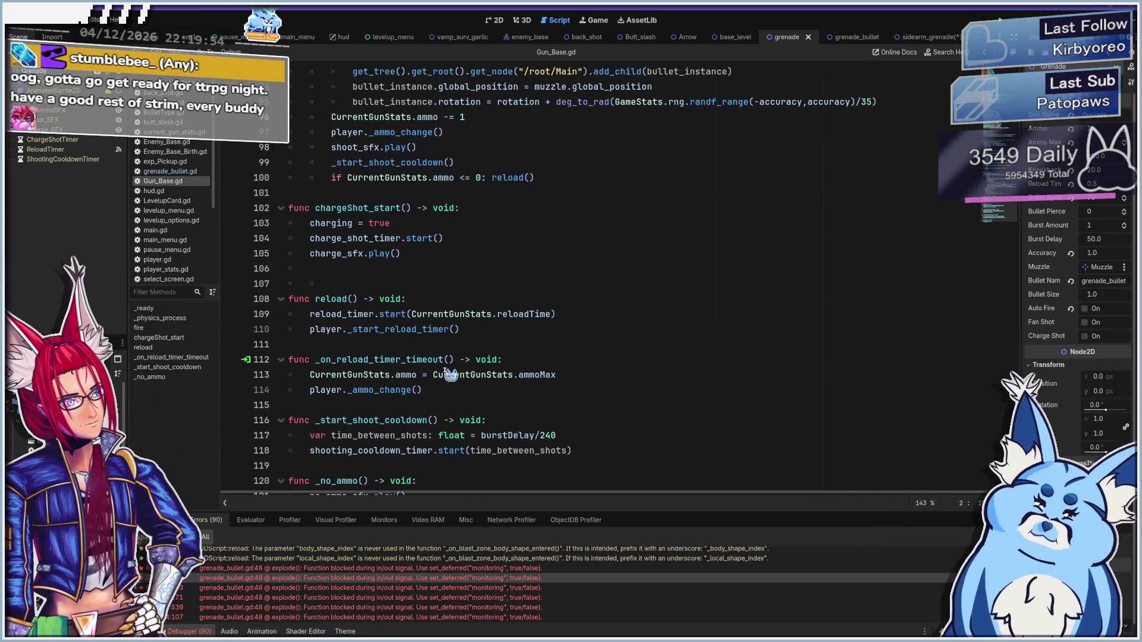
{"action": "scroll", "coordinate": [451, 374], "scroll_direction": "down", "scroll_amount": 1}
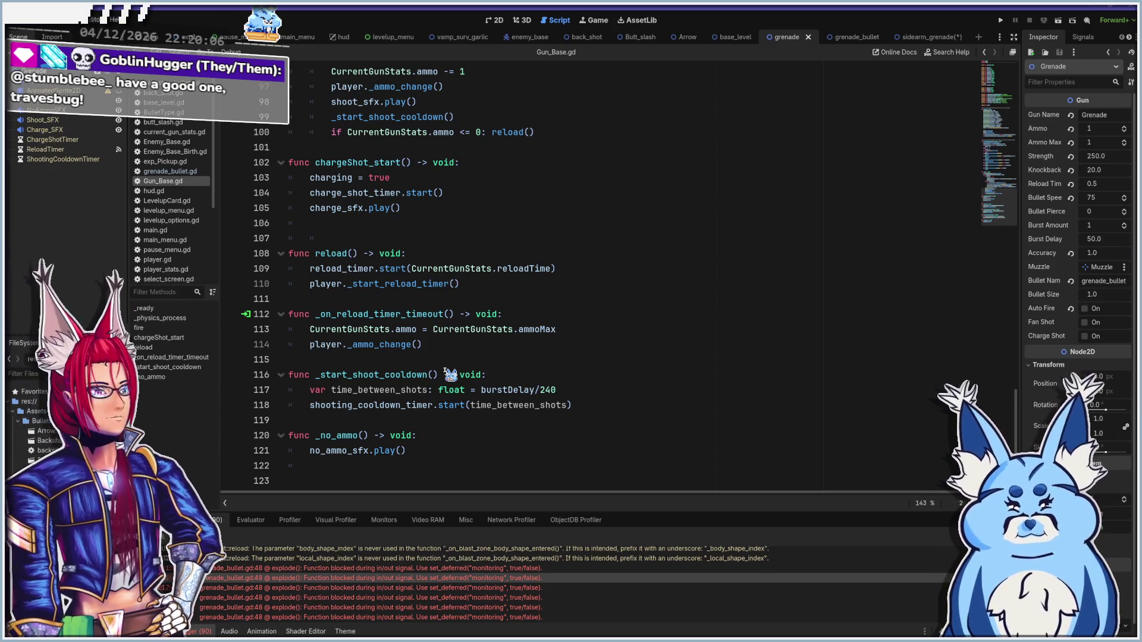
{"action": "scroll", "coordinate": [425, 415], "scroll_direction": "up", "scroll_amount": 15}
{"action": "scroll", "coordinate": [426, 415], "scroll_direction": "up", "scroll_amount": 15}
{"action": "key", "text": "ctrl+a"}
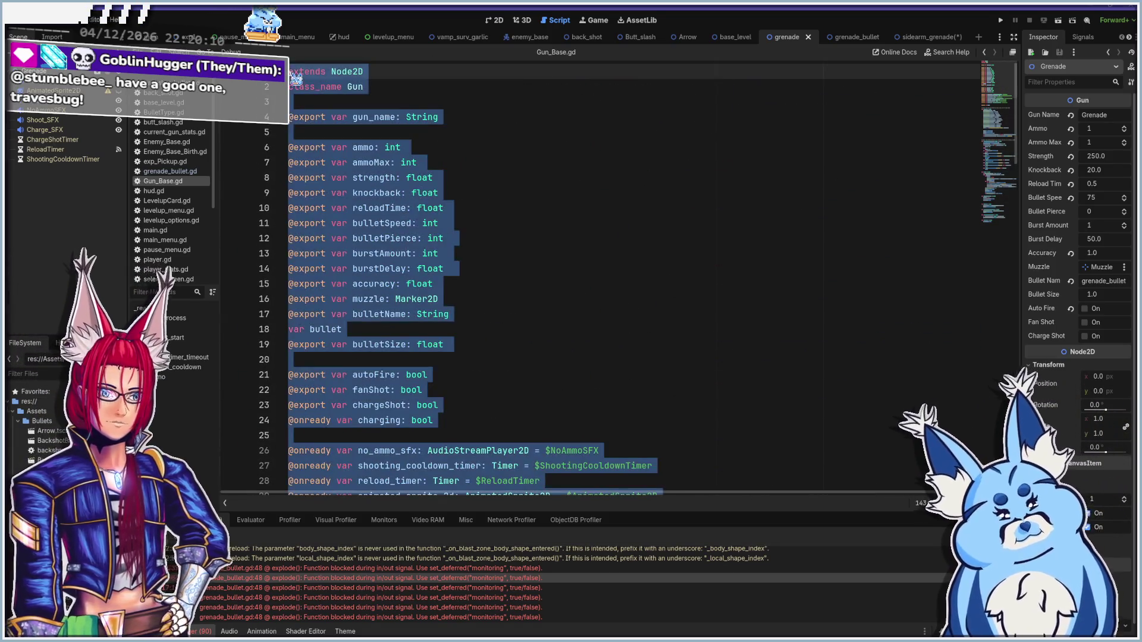
Replace sidearm_grenade.gd's template with the Gun_Base code and delete the class_name Gun line
{"action": "left_click", "coordinate": [927, 38]}
{"action": "left_click", "coordinate": [424, 305]}
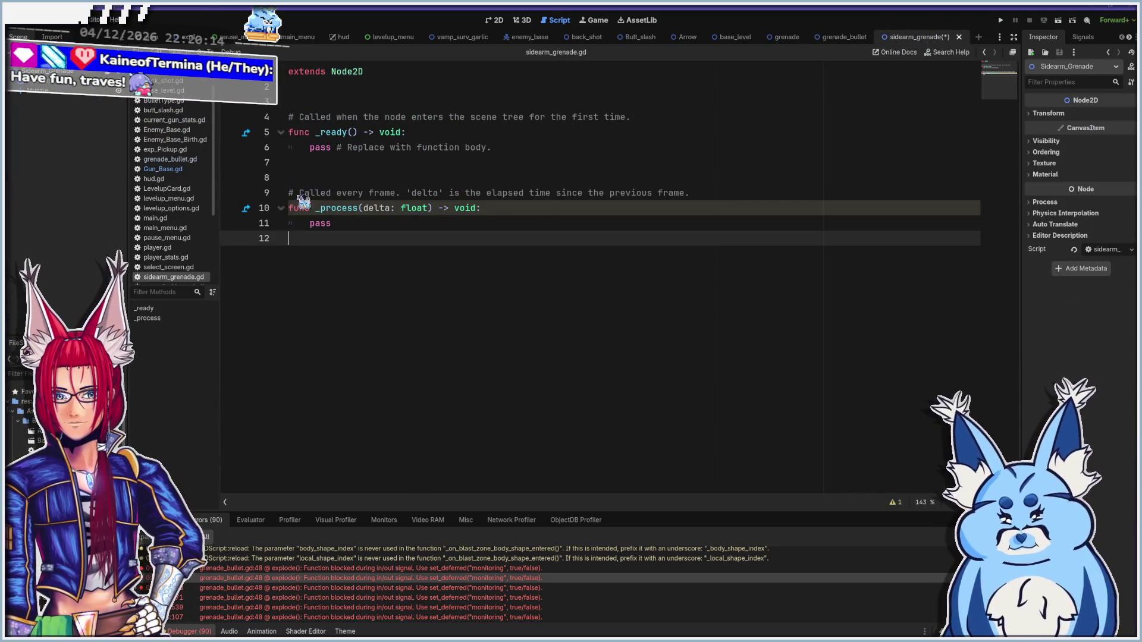
{"action": "key", "text": "ctrl+a"}
{"action": "key", "text": "ctrl+v"}
{"action": "scroll", "coordinate": [420, 306], "scroll_direction": "up", "scroll_amount": 10}
{"action": "scroll", "coordinate": [420, 306], "scroll_direction": "up", "scroll_amount": 15}
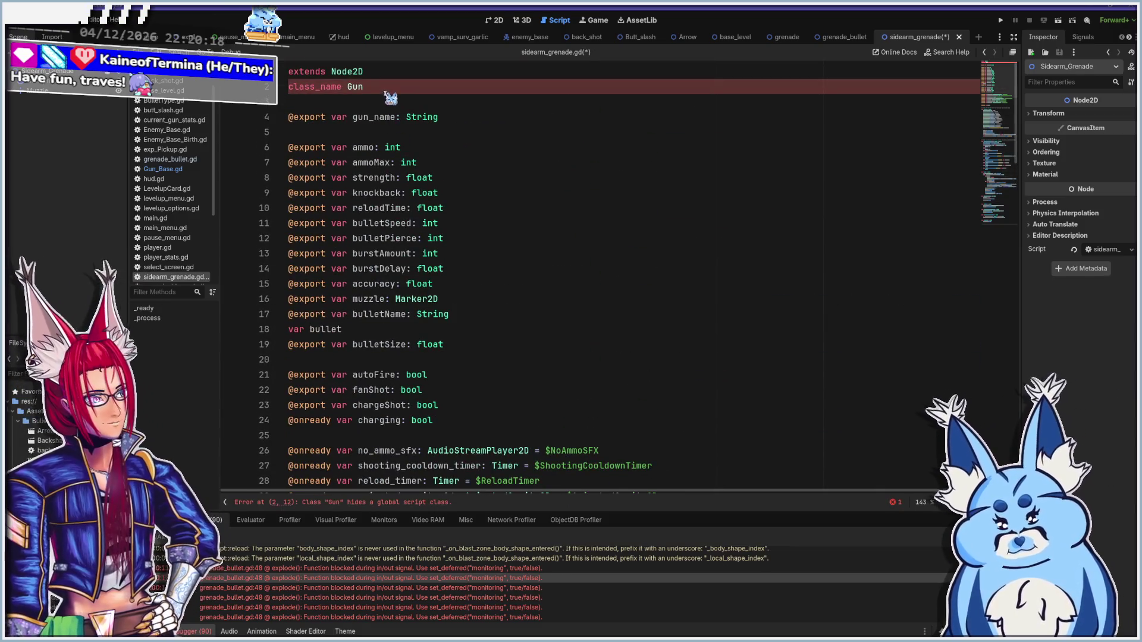
{"action": "triple_click", "coordinate": [522, 93]}
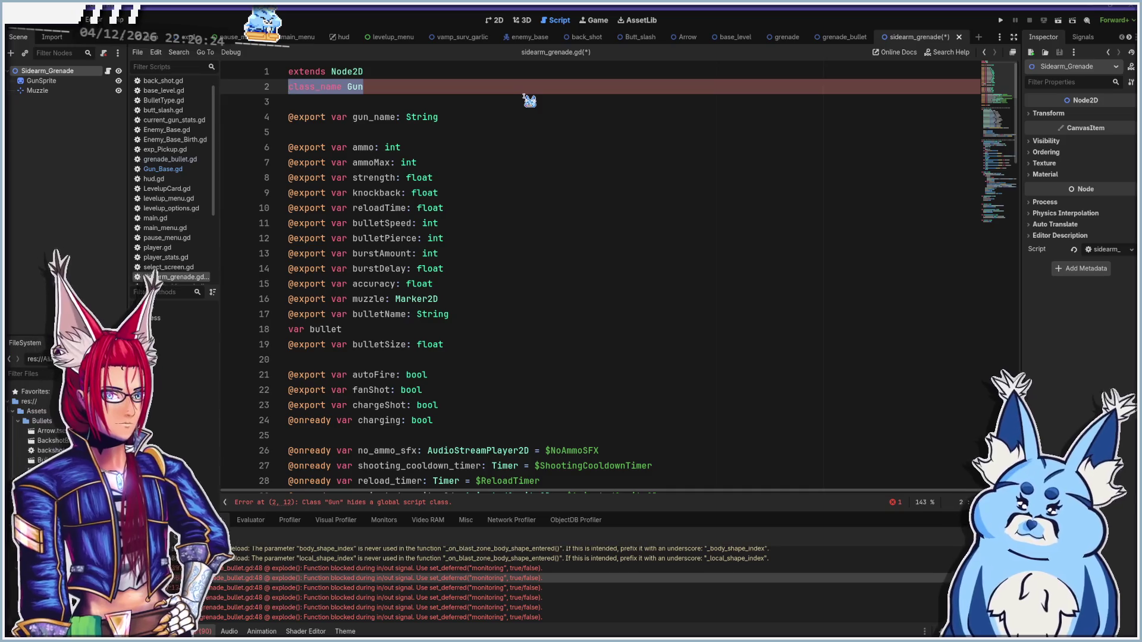
{"action": "key", "text": "BackSpace"}
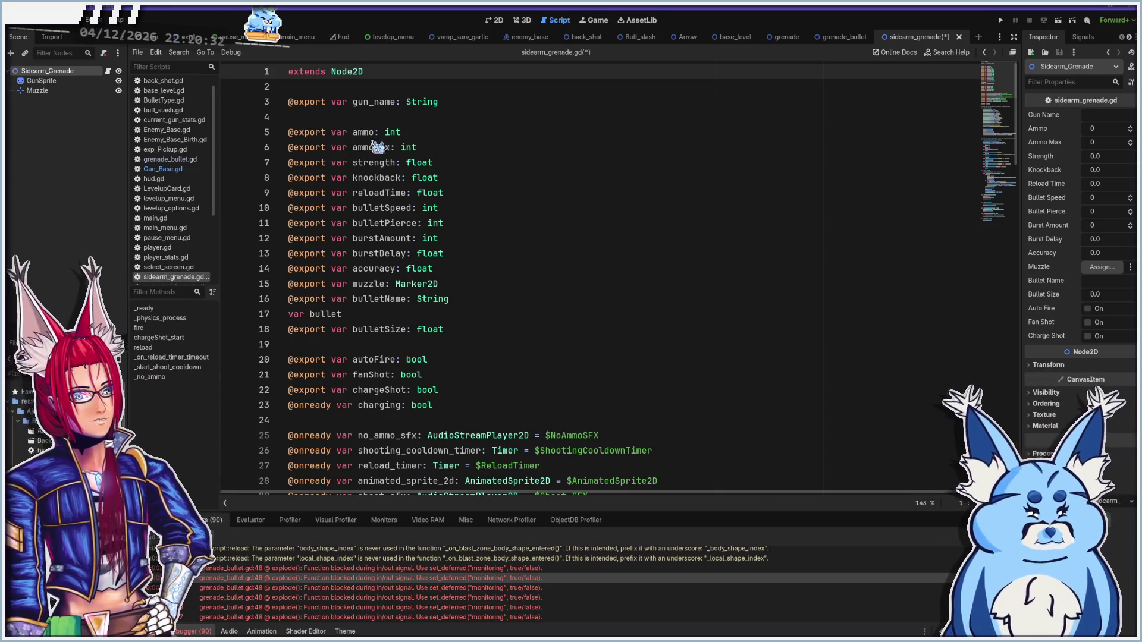
Review the pasted code and place the cursor below the _ready stat assignments
{"action": "mouse_move", "coordinate": [423, 163]}
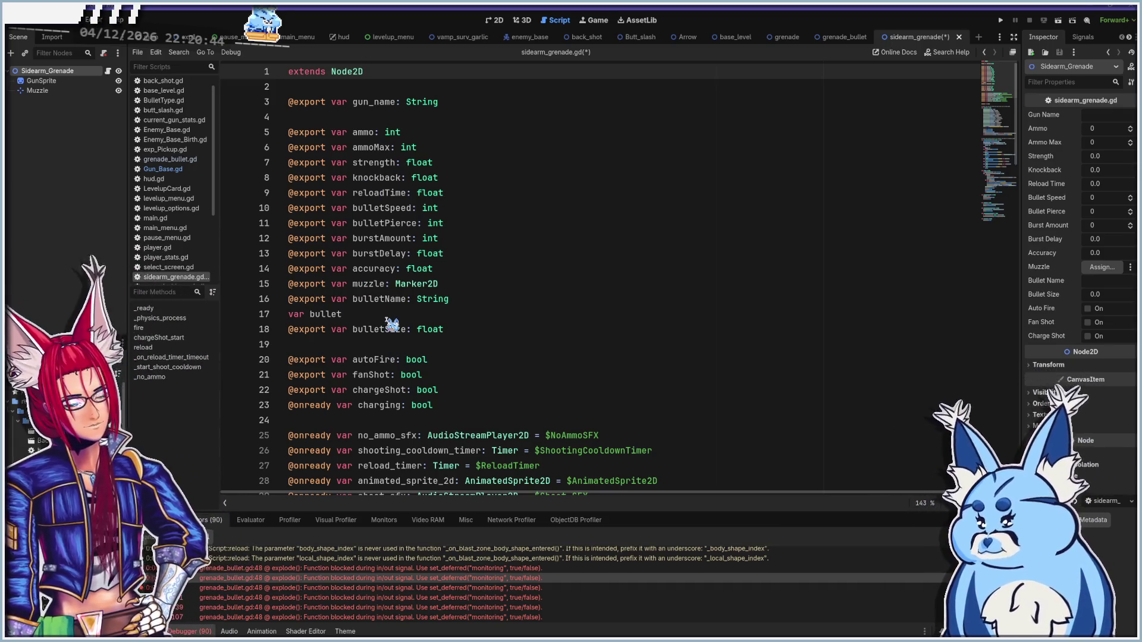
{"action": "scroll", "coordinate": [392, 324], "scroll_direction": "down", "scroll_amount": 7}
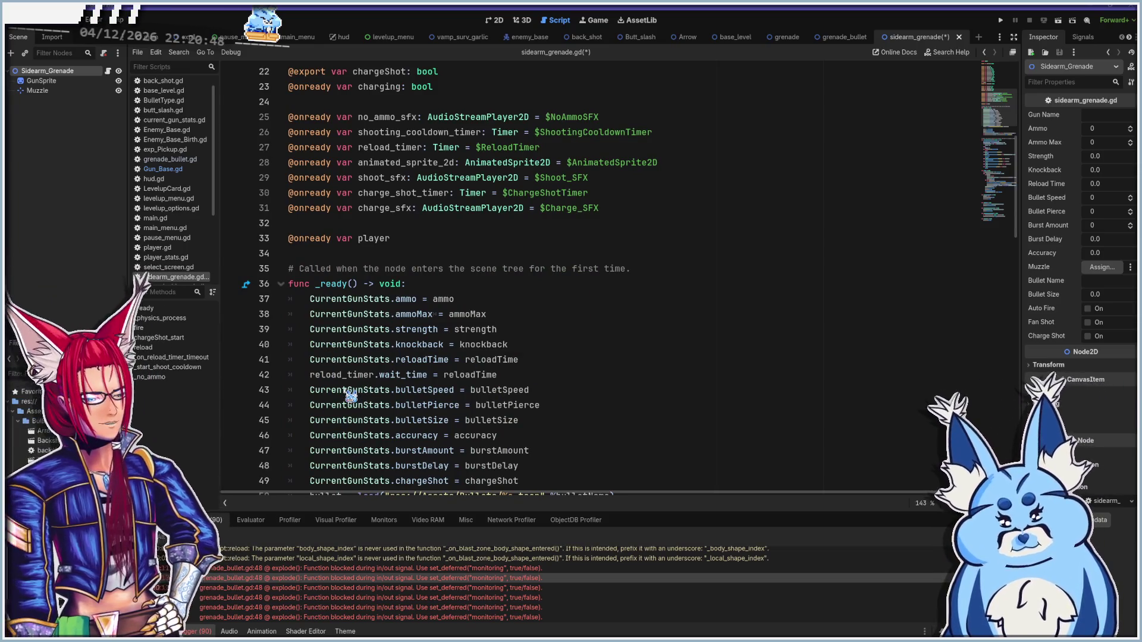
{"action": "mouse_move", "coordinate": [350, 395]}
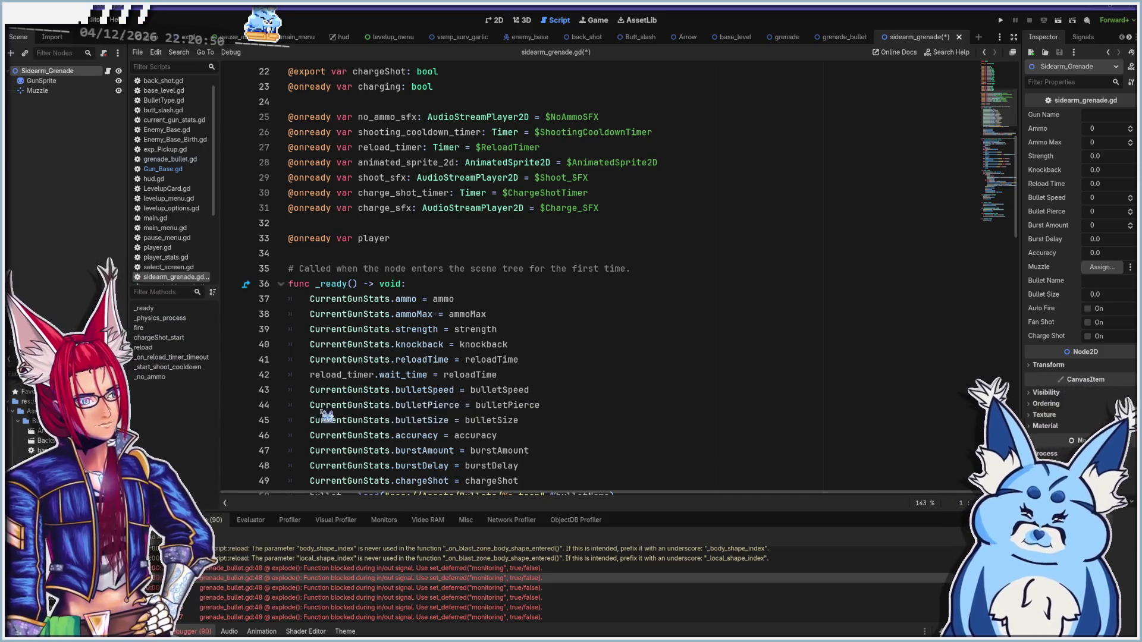
{"action": "mouse_move", "coordinate": [367, 364]}
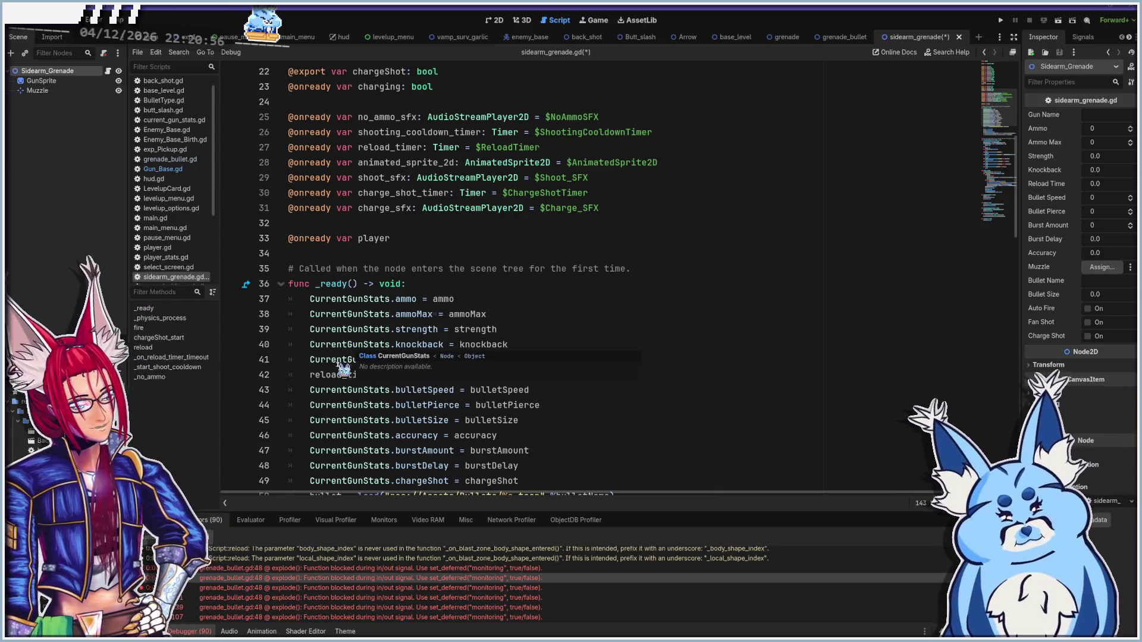
{"action": "mouse_move", "coordinate": [383, 319]}
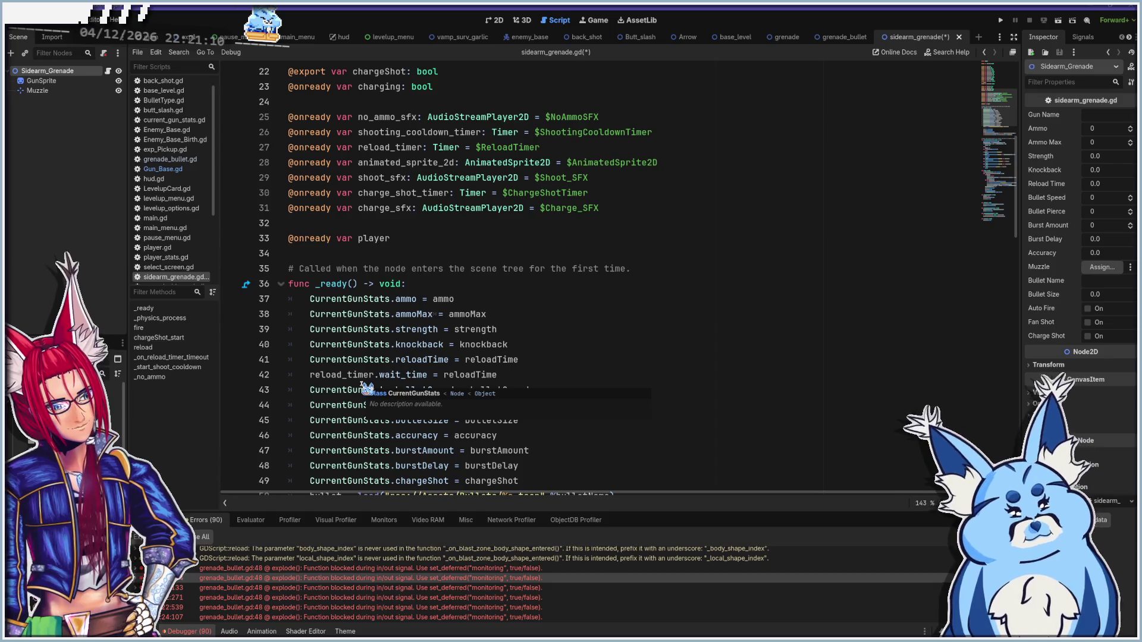
{"action": "scroll", "coordinate": [367, 389], "scroll_direction": "up", "scroll_amount": 7}
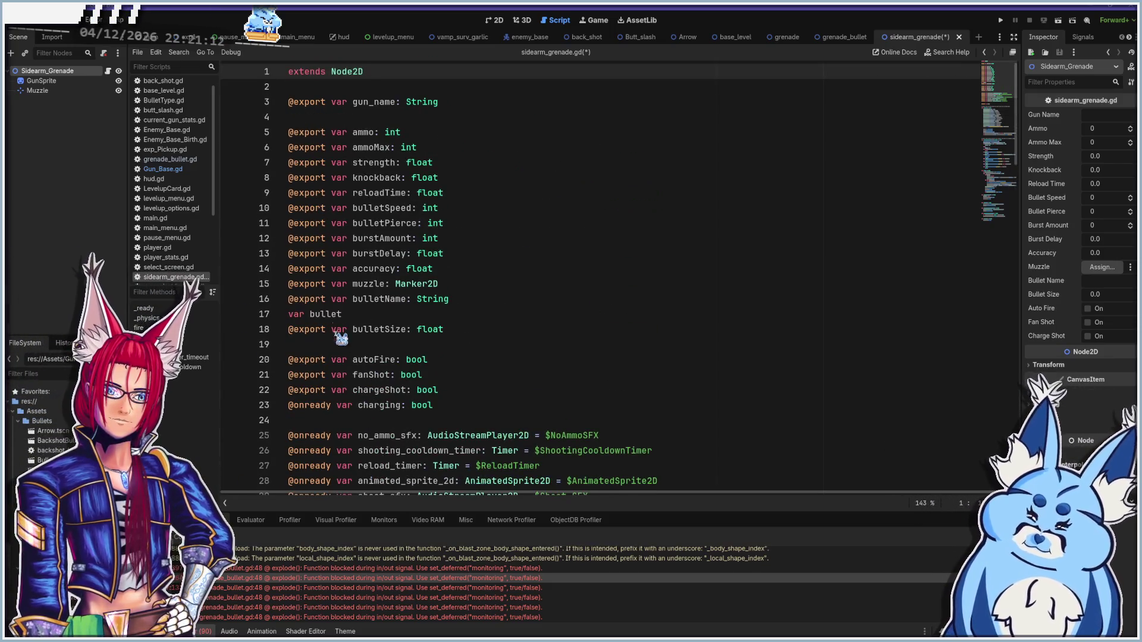
{"action": "scroll", "coordinate": [348, 348], "scroll_direction": "down", "scroll_amount": 14}
{"action": "scroll", "coordinate": [357, 354], "scroll_direction": "up", "scroll_amount": 4}
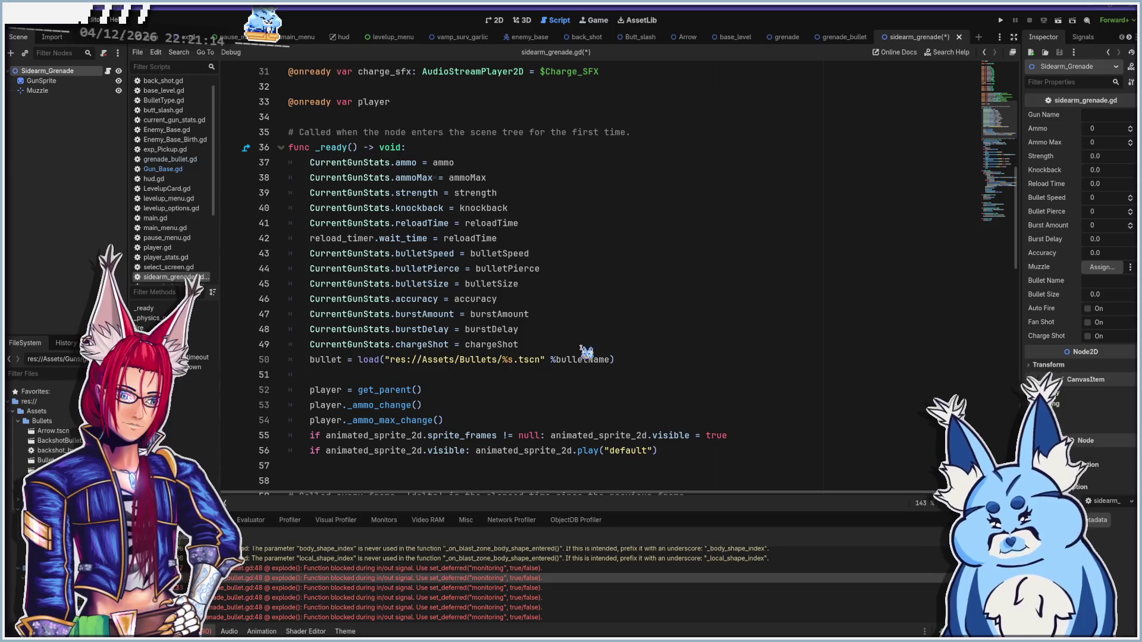
{"action": "left_click", "coordinate": [635, 351]}
Toggle-comment the CurrentGunStats assignments and reload_timer.wait_time line in _ready
{"action": "left_click", "coordinate": [630, 359]}
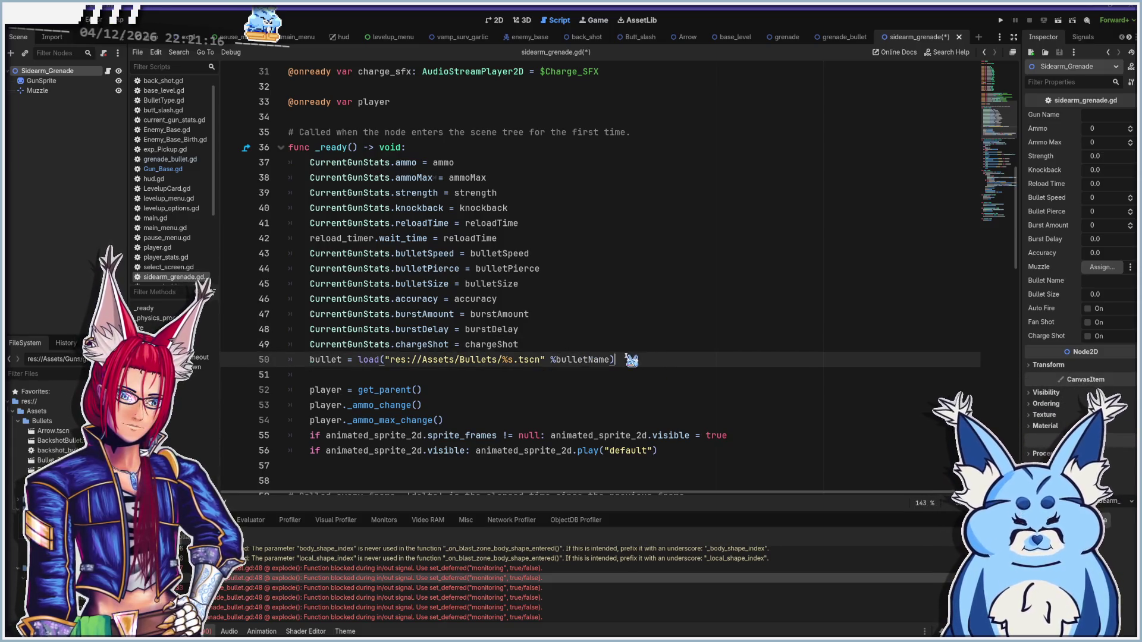
{"action": "mouse_move", "coordinate": [520, 344]}
{"action": "left_mouse_down"}
{"action": "mouse_move", "coordinate": [463, 344]}
{"action": "mouse_move", "coordinate": [223, 179]}
{"action": "mouse_move", "coordinate": [225, 164]}
{"action": "left_mouse_up"}
{"action": "right_click", "coordinate": [375, 215]}
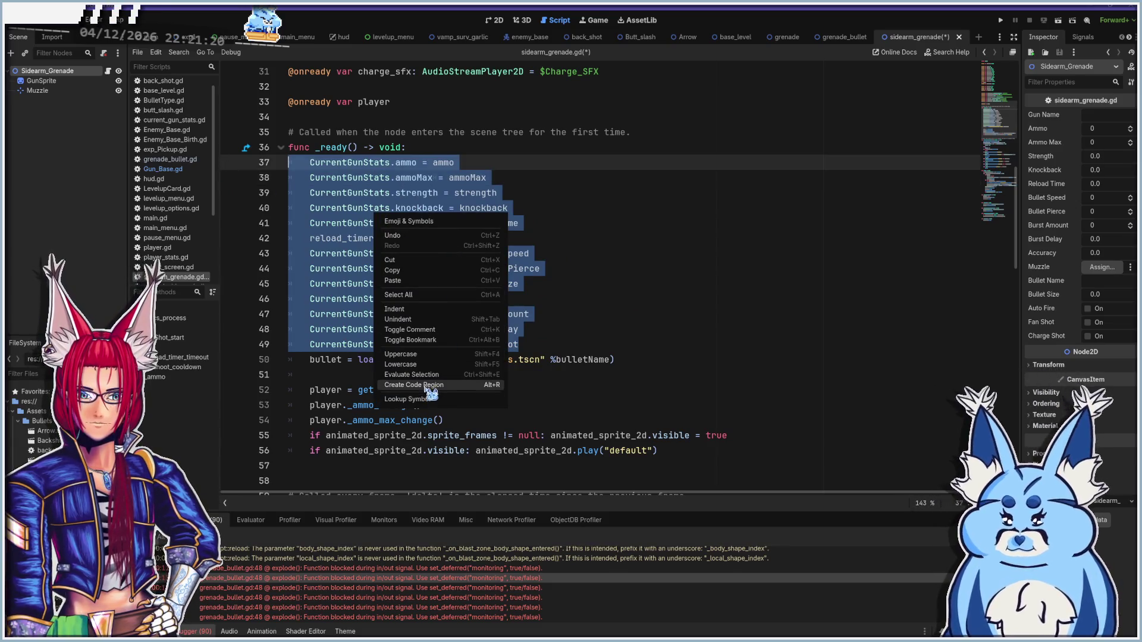
{"action": "left_click", "coordinate": [440, 331]}
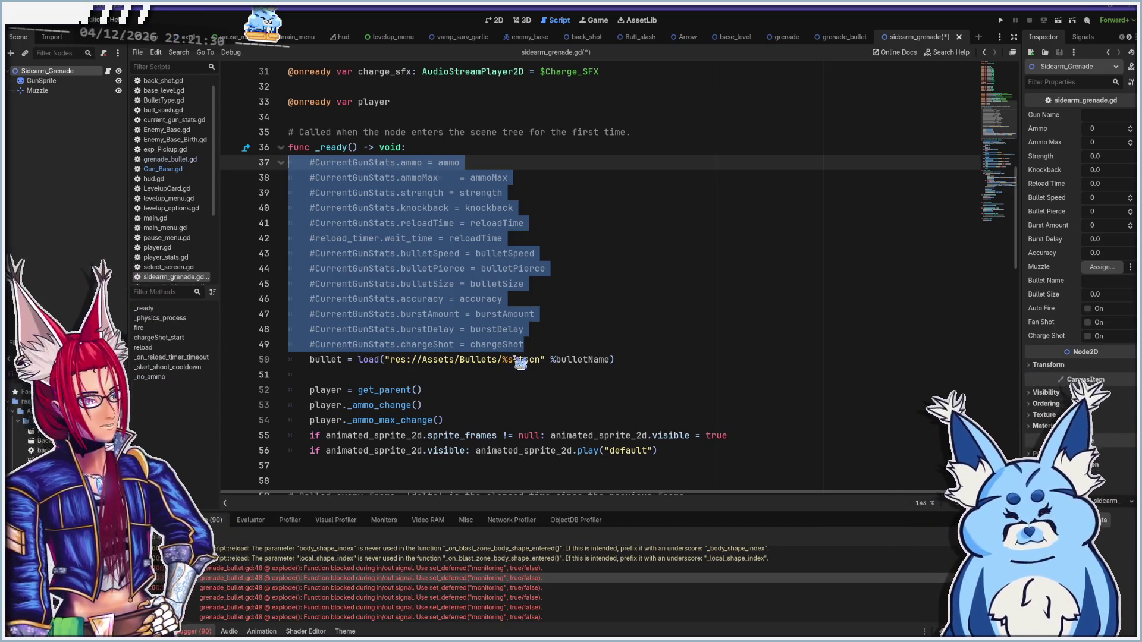
{"action": "scroll", "coordinate": [508, 357], "scroll_direction": "up", "scroll_amount": 10}
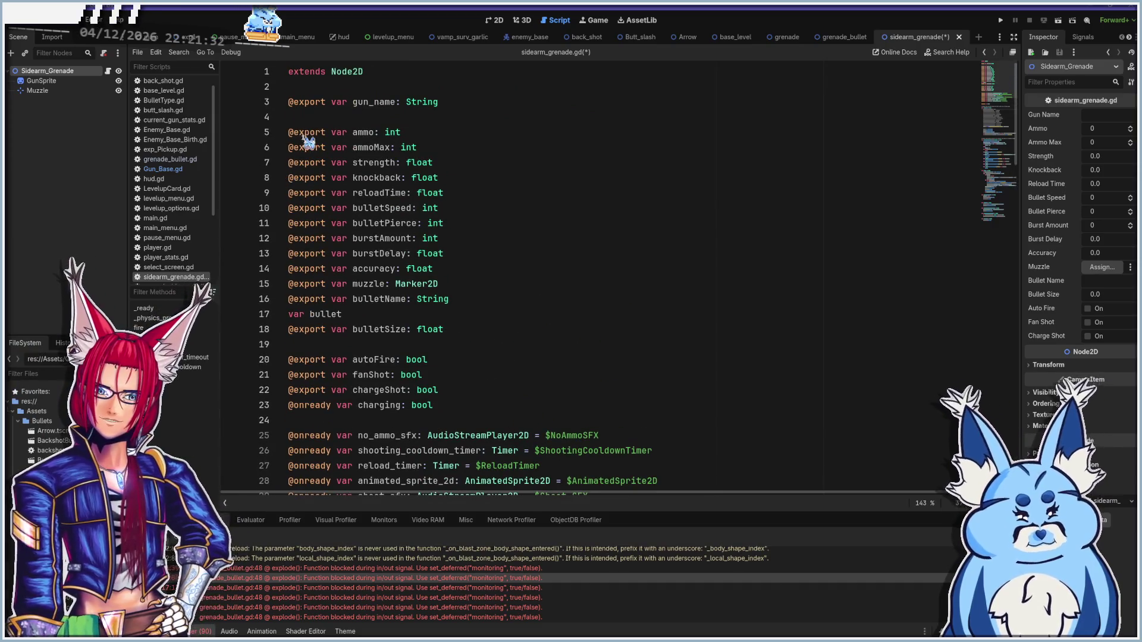
{"action": "left_click", "coordinate": [302, 132]}
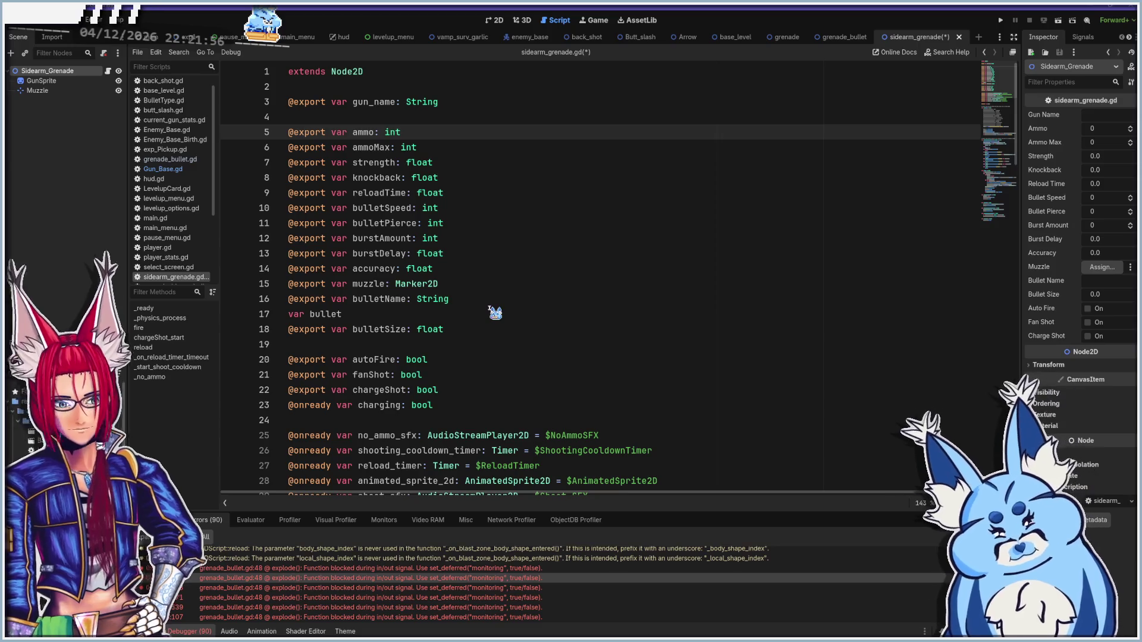
{"action": "scroll", "coordinate": [495, 313], "scroll_direction": "down", "scroll_amount": 8}
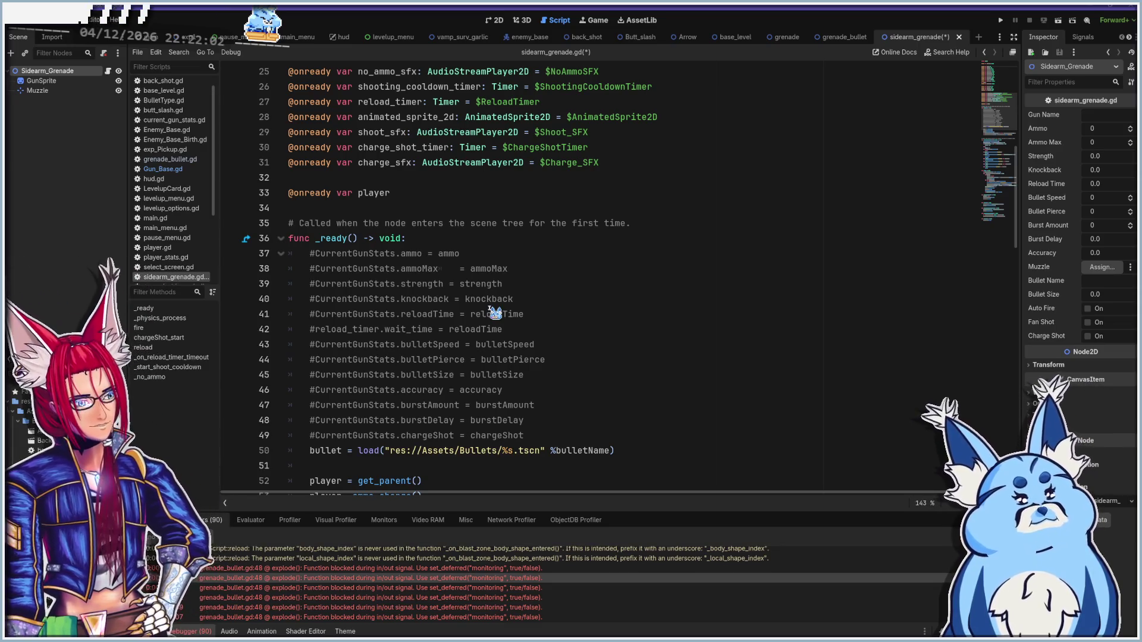
{"action": "scroll", "coordinate": [495, 314], "scroll_direction": "down", "scroll_amount": 4}
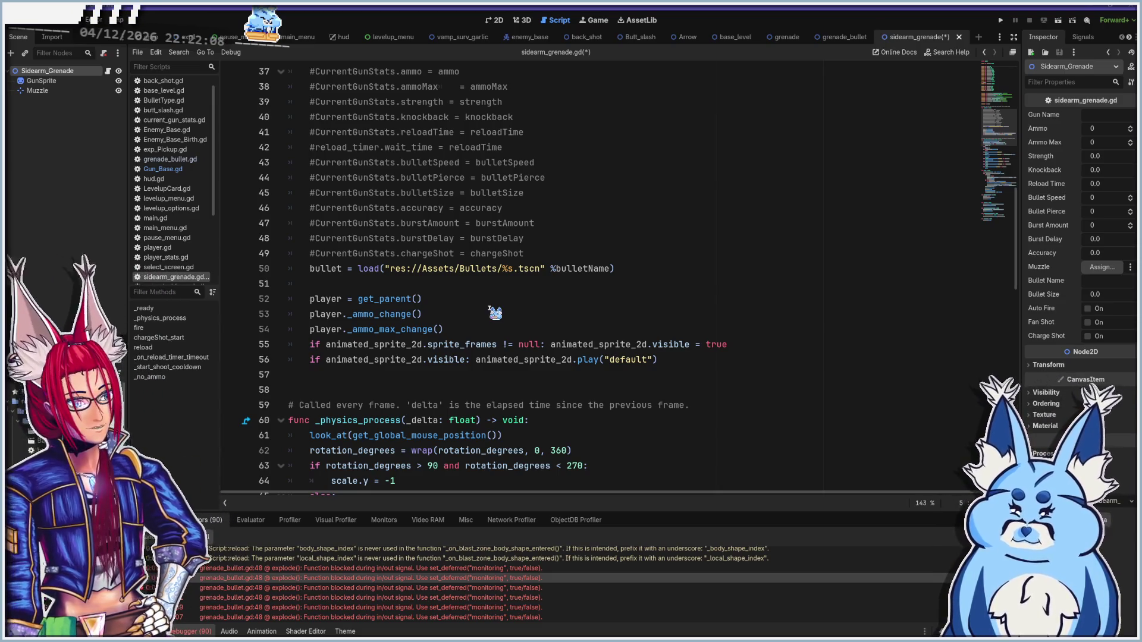
Make line 50 load "res://Assets/Bullets/grenade_bullet.gd" using the file's copied path
{"action": "left_click", "coordinate": [390, 269]}
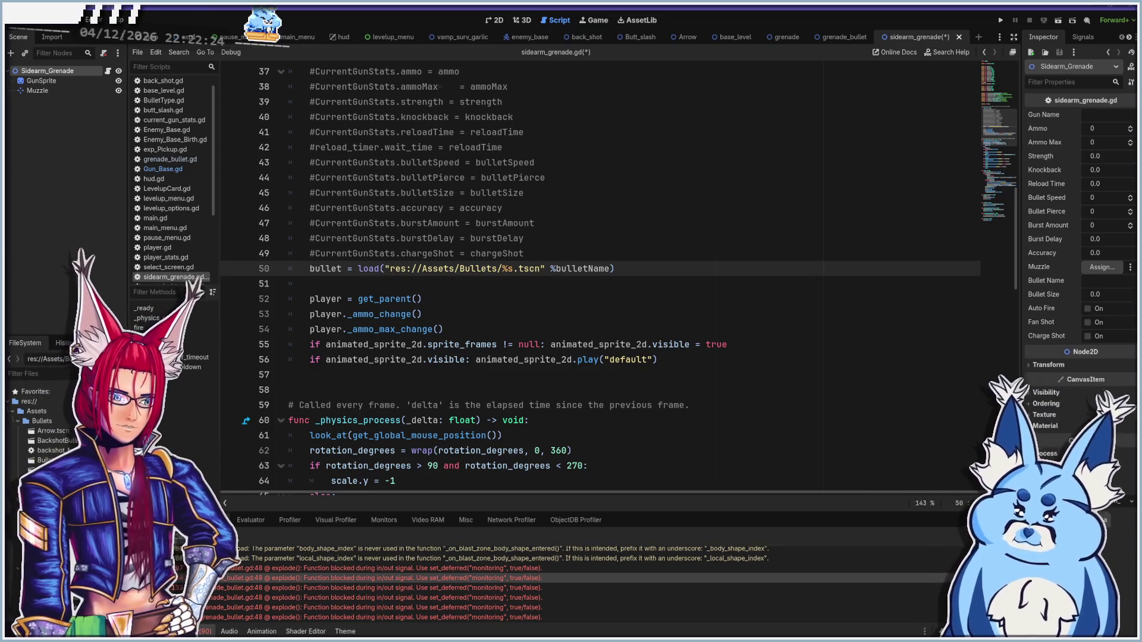
{"action": "right_click", "coordinate": [48, 461]}
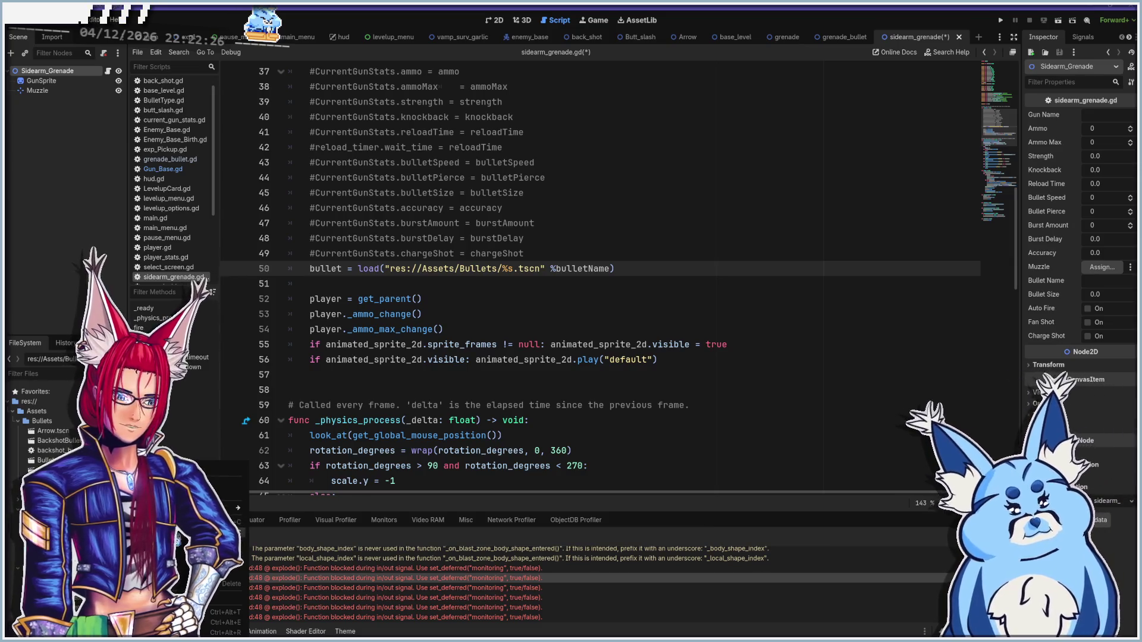
{"action": "left_click", "coordinate": [395, 277]}
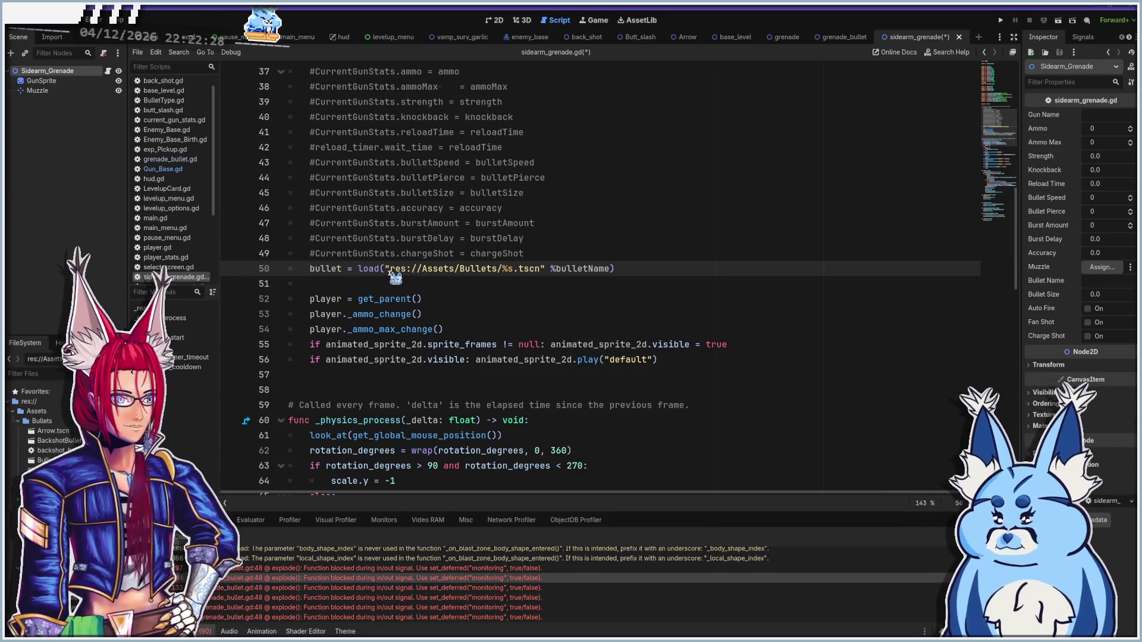
{"action": "left_click", "coordinate": [610, 271], "text": "shift"}
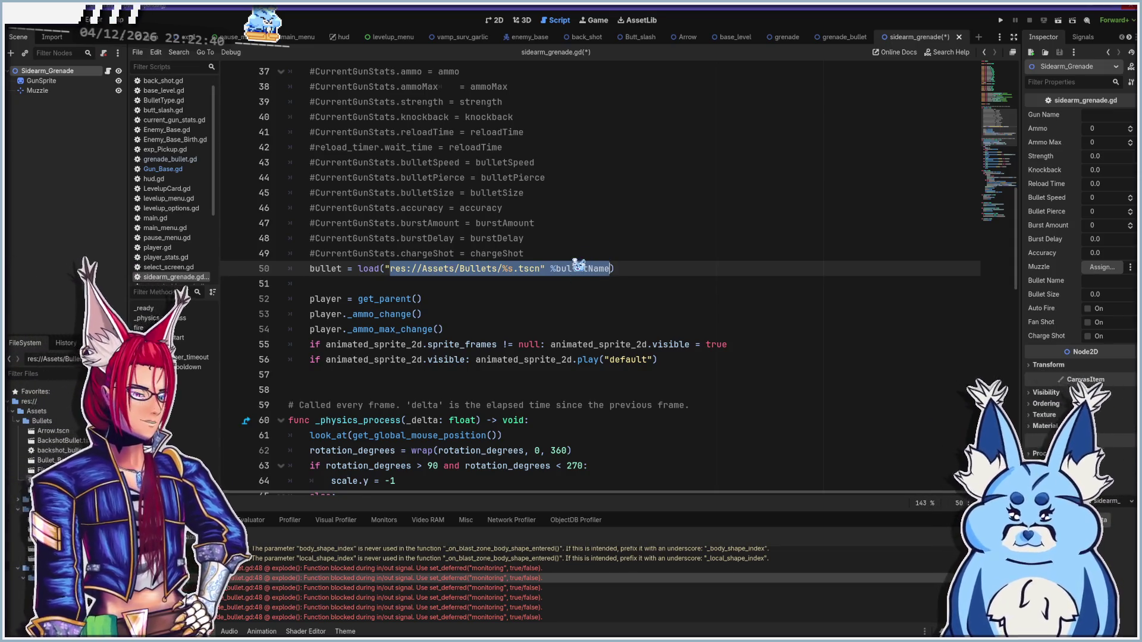
{"action": "type", "text": "res://Assets/Bullets/grenade_bullet.gd"}
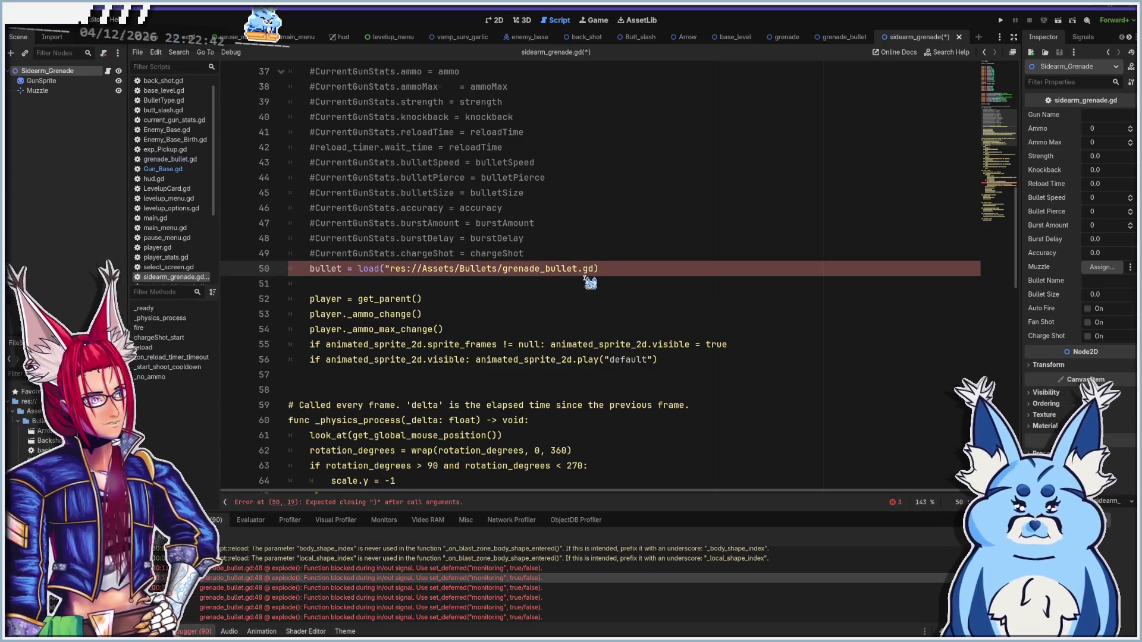
{"action": "type", "text": "\""}
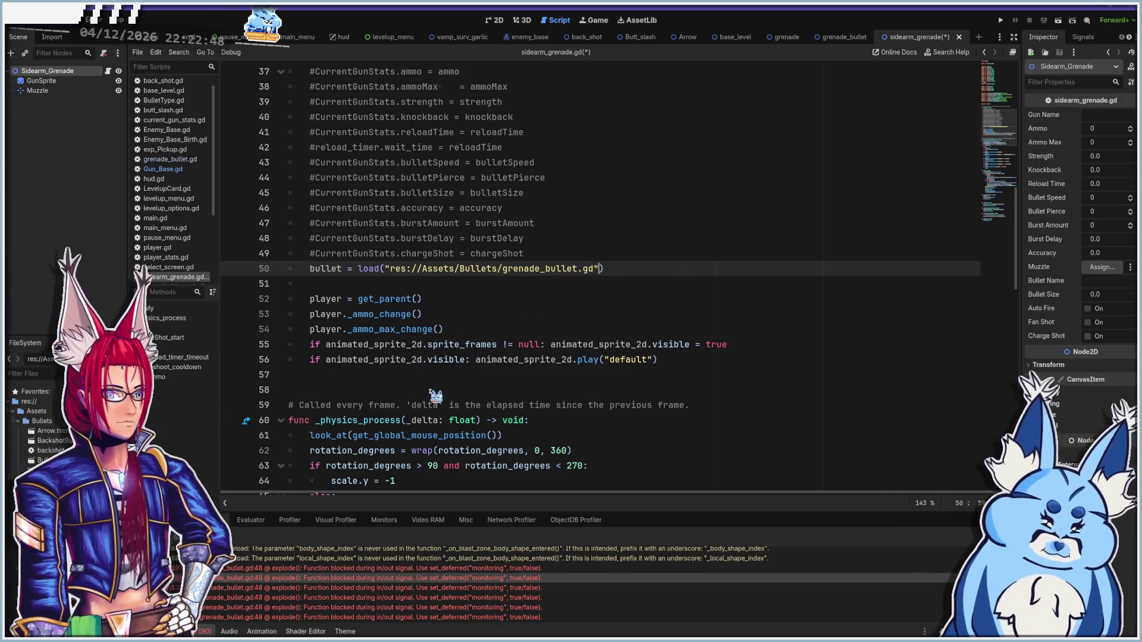
{"action": "scroll", "coordinate": [434, 395], "scroll_direction": "down", "scroll_amount": 5}
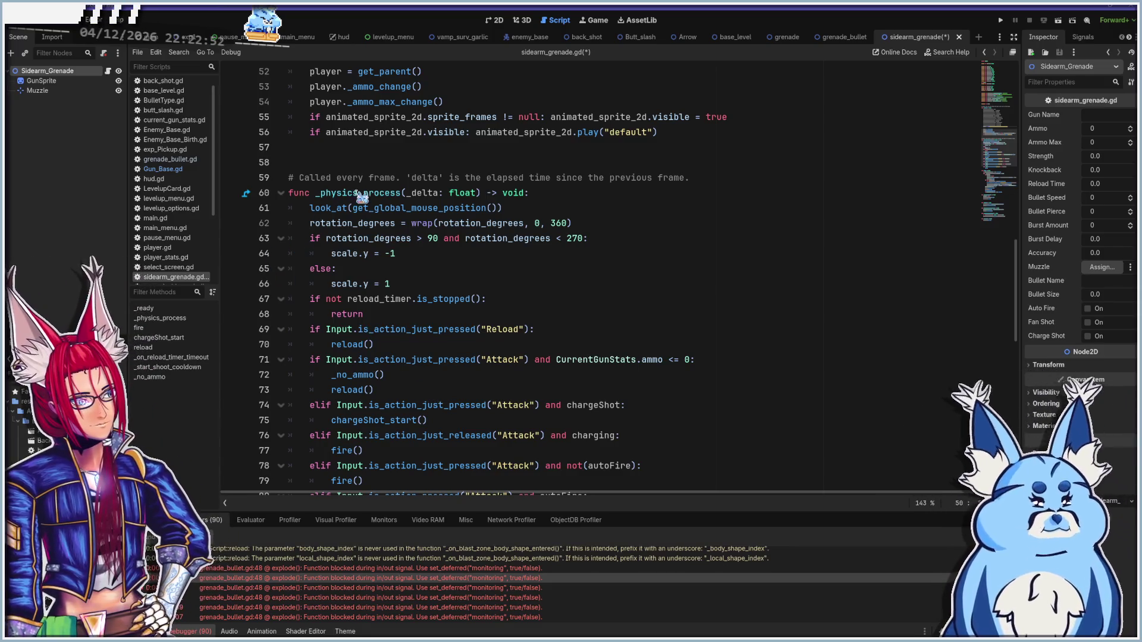
Comment out the flip and reload code on lines 63–75 of _physics_process
{"action": "left_click", "coordinate": [312, 241]}
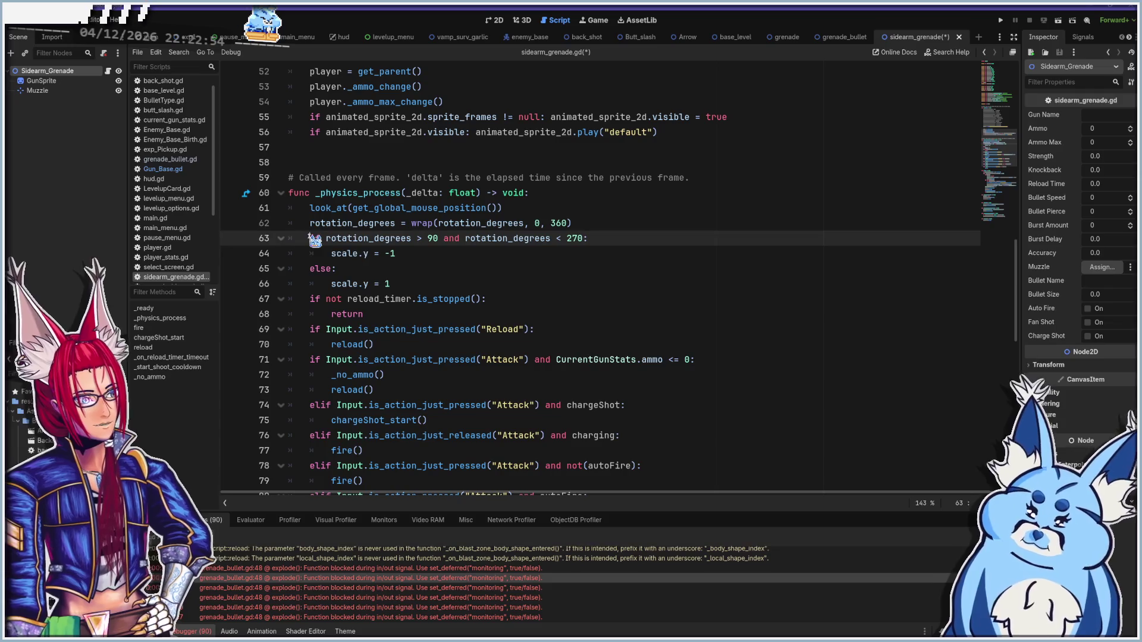
{"action": "scroll", "coordinate": [451, 365], "scroll_direction": "up", "scroll_amount": 17}
{"action": "scroll", "coordinate": [450, 365], "scroll_direction": "down", "scroll_amount": 18}
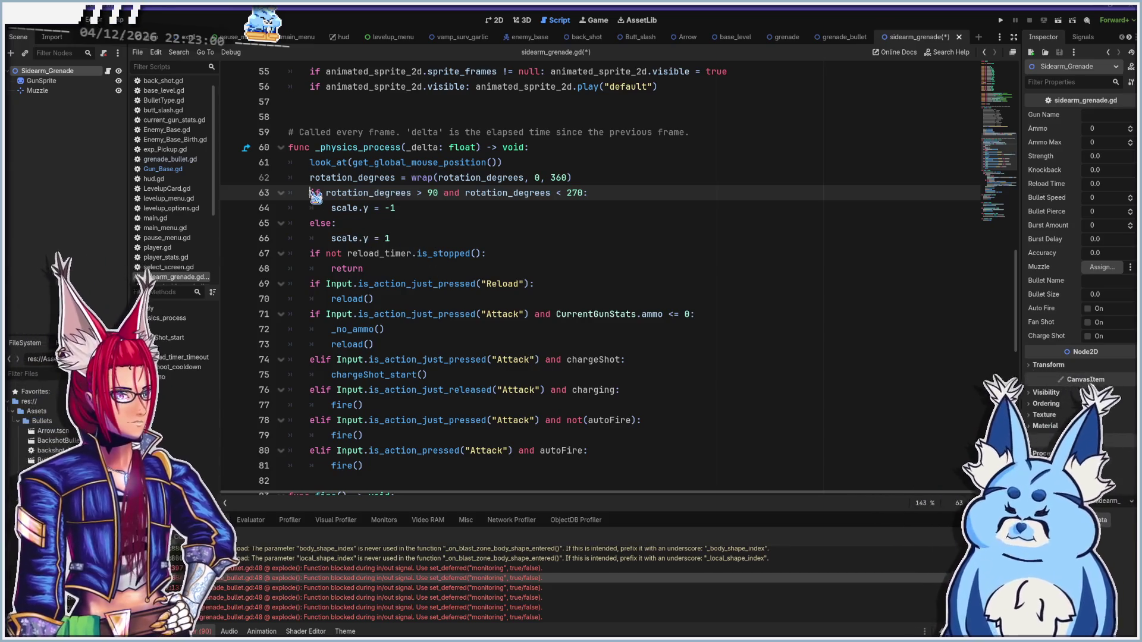
{"action": "mouse_move", "coordinate": [310, 193]}
{"action": "left_mouse_down"}
{"action": "mouse_move", "coordinate": [549, 280]}
{"action": "mouse_move", "coordinate": [562, 301]}
{"action": "mouse_move", "coordinate": [587, 296]}
{"action": "left_mouse_up"}
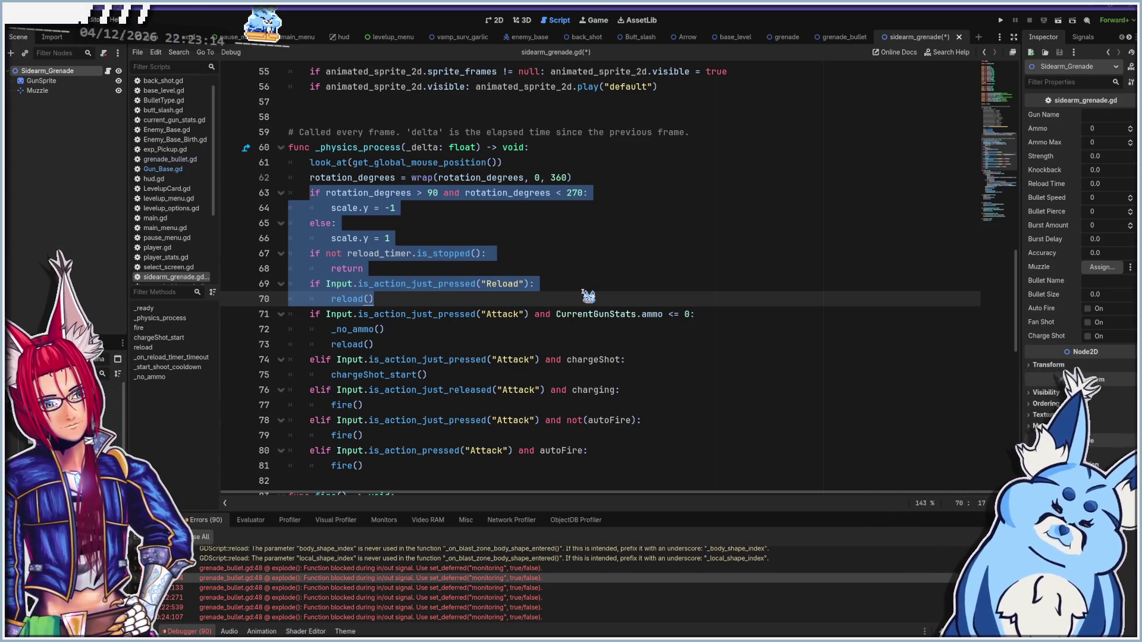
{"action": "left_click_drag", "start_coordinate": [587, 296], "coordinate": [598, 346]}
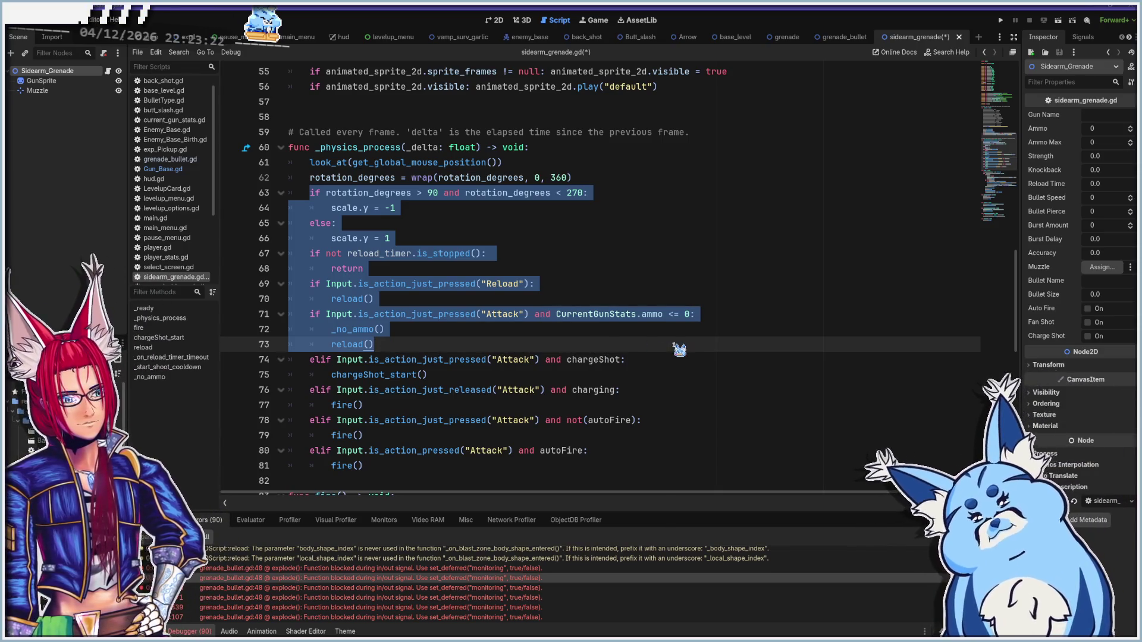
{"action": "left_click_drag", "start_coordinate": [675, 345], "coordinate": [694, 375]}
{"action": "right_click", "coordinate": [543, 369]}
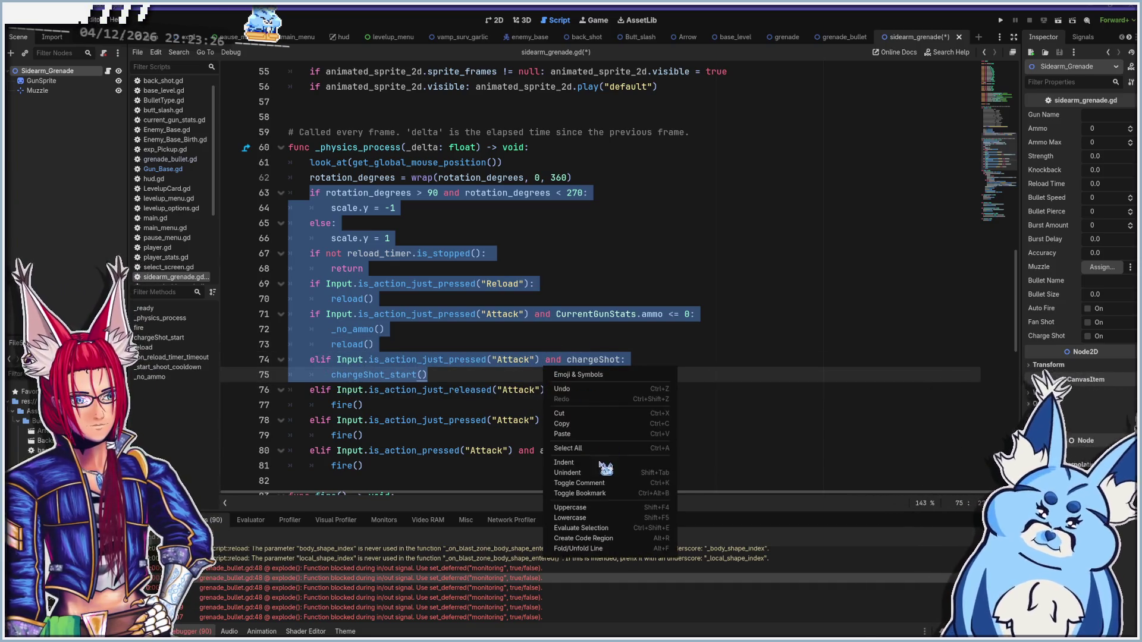
{"action": "left_click", "coordinate": [589, 483]}
Change line 76's elif to if and comment out the fire branches on lines 78–81
{"action": "left_click", "coordinate": [321, 395]}
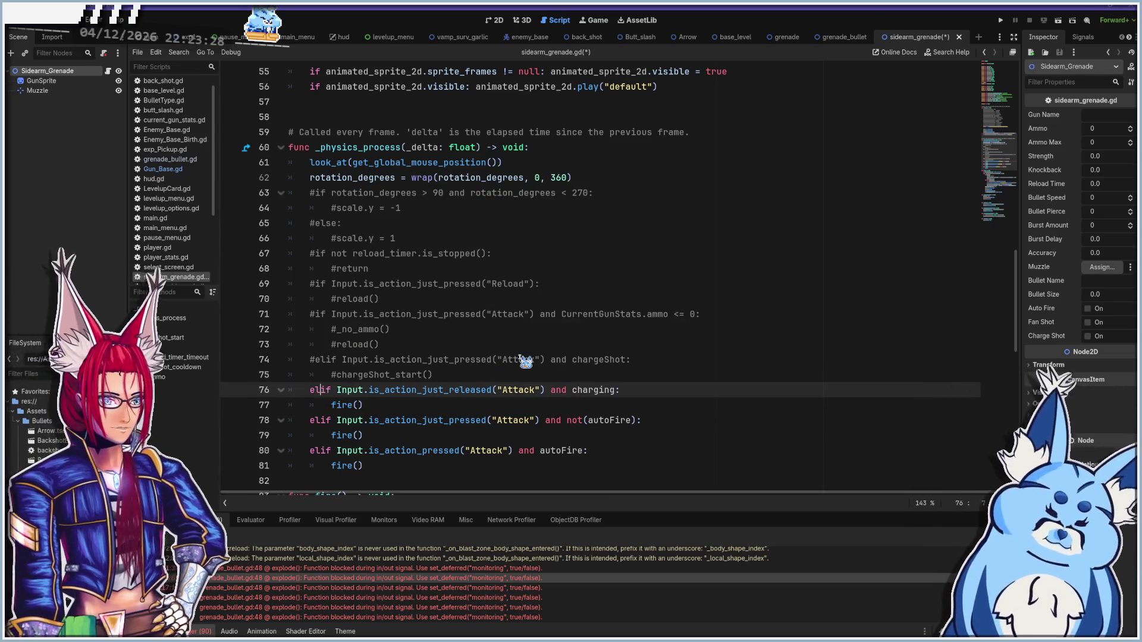
{"action": "key", "text": "BackSpace"}
{"action": "key", "text": "BackSpace"}
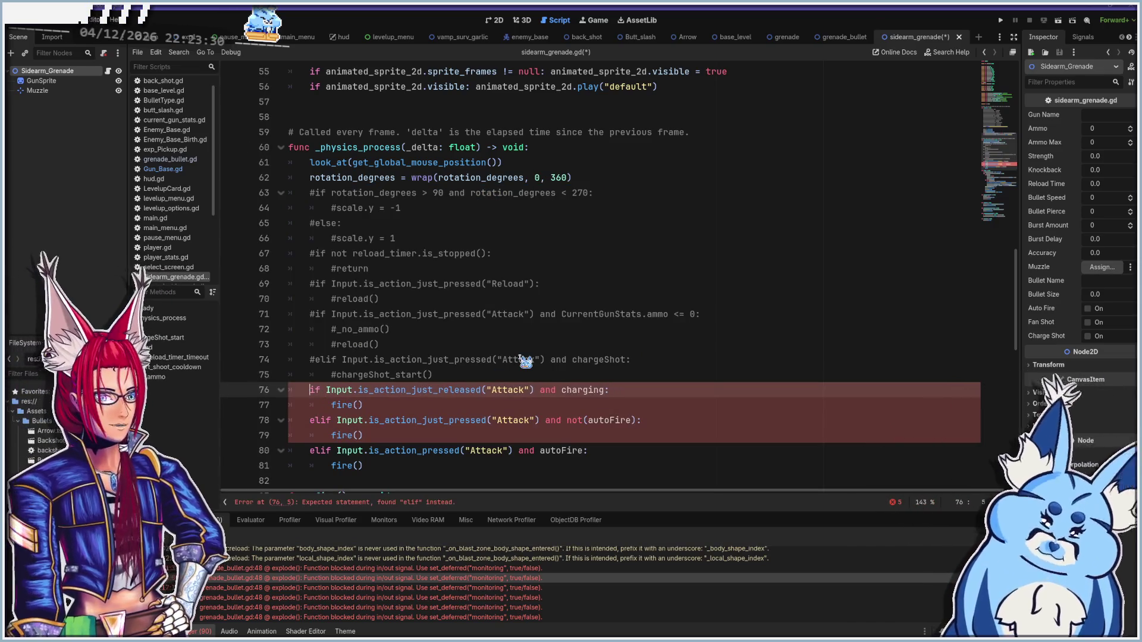
{"action": "left_click_drag", "start_coordinate": [381, 476], "coordinate": [291, 421]}
{"action": "right_click", "coordinate": [341, 435]}
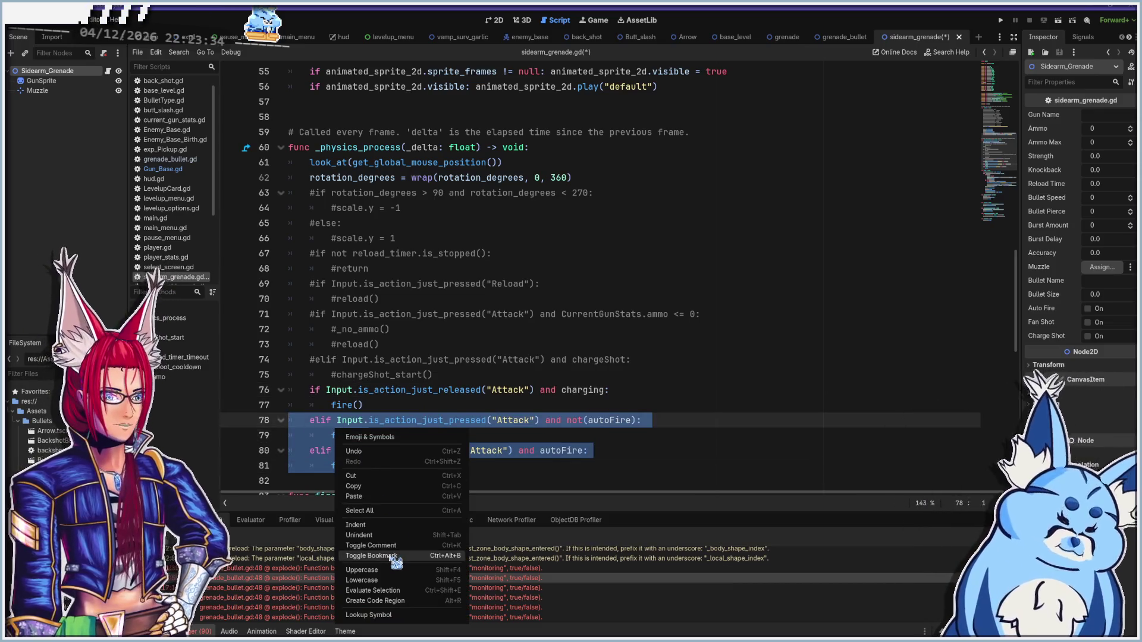
{"action": "left_click", "coordinate": [370, 546]}
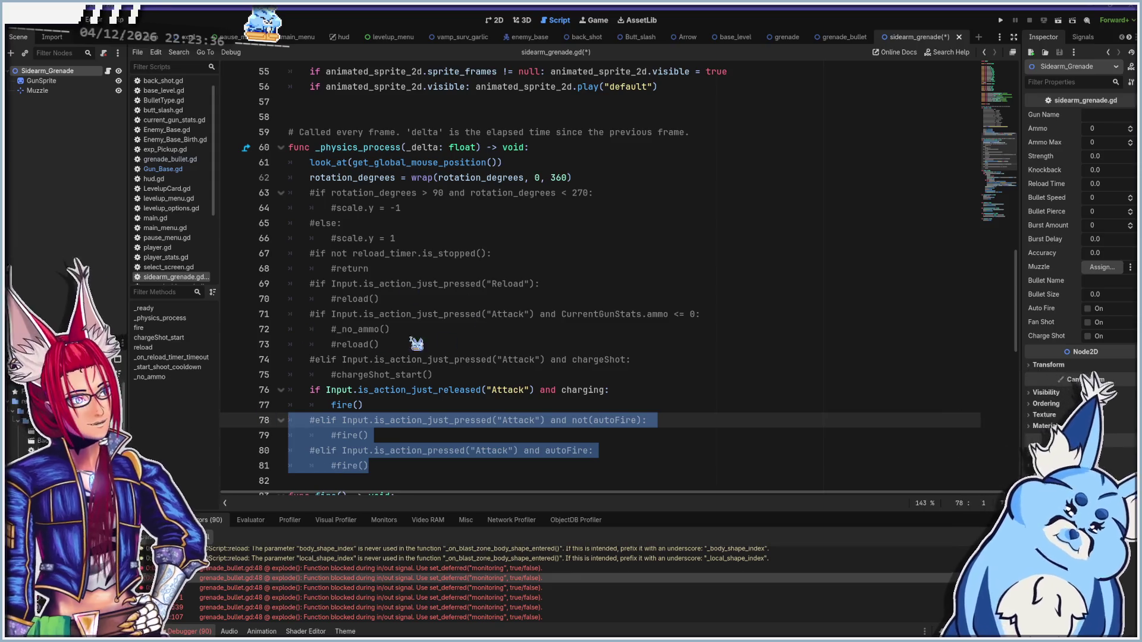
{"action": "left_click", "coordinate": [507, 390]}
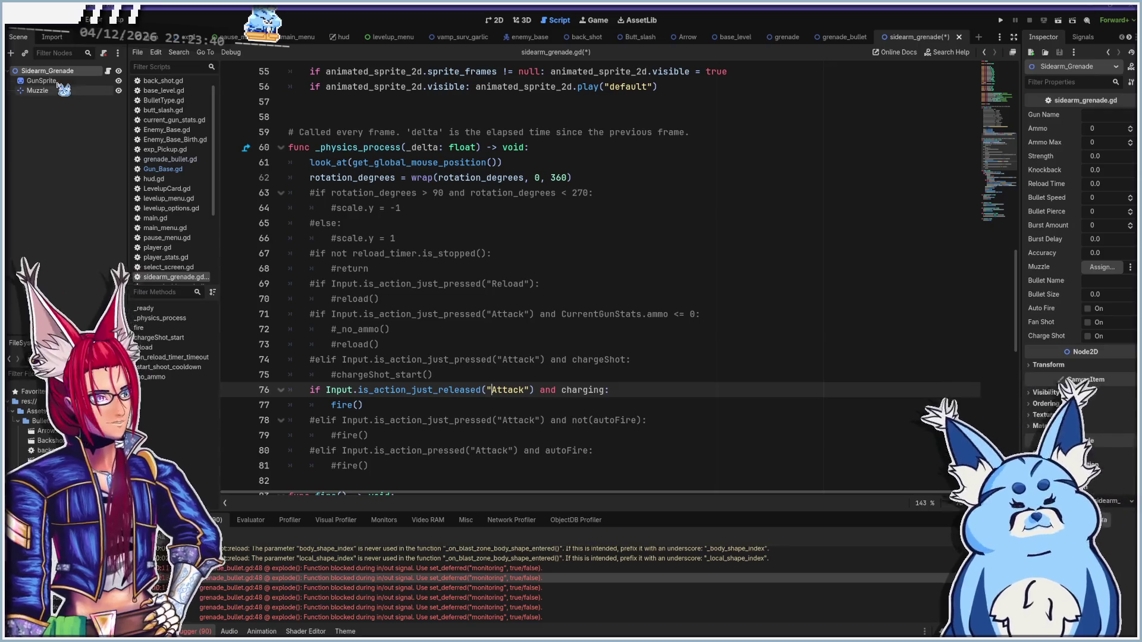
{"action": "left_click", "coordinate": [52, 23]}
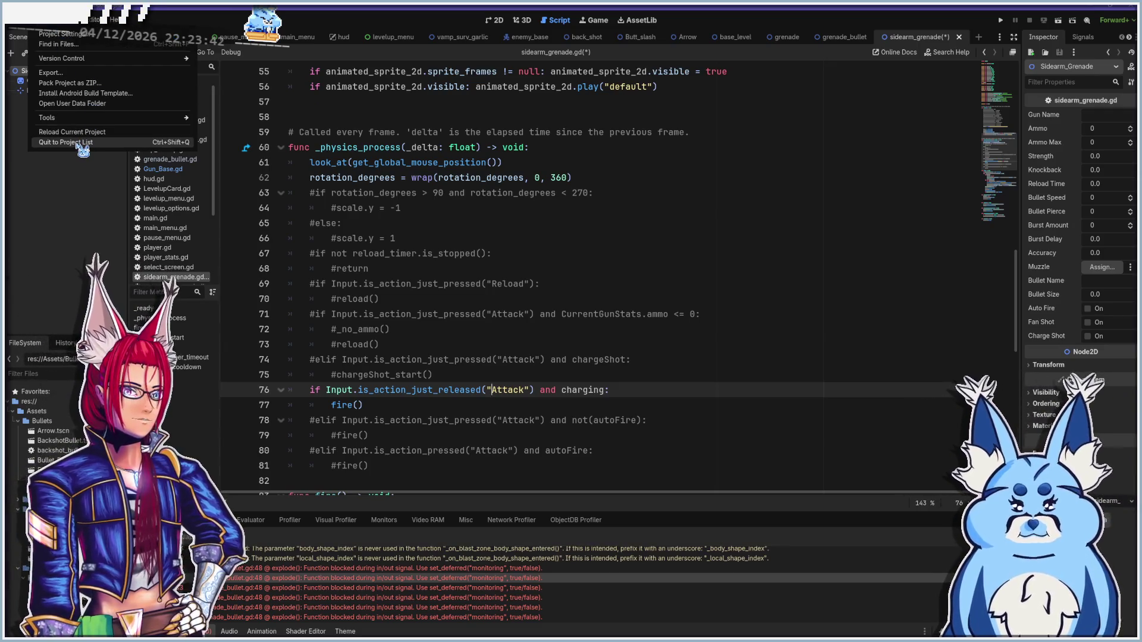
Confirm the SideArm action in the Input Map, then select Attack on line 76
{"action": "mouse_move", "coordinate": [81, 59]}
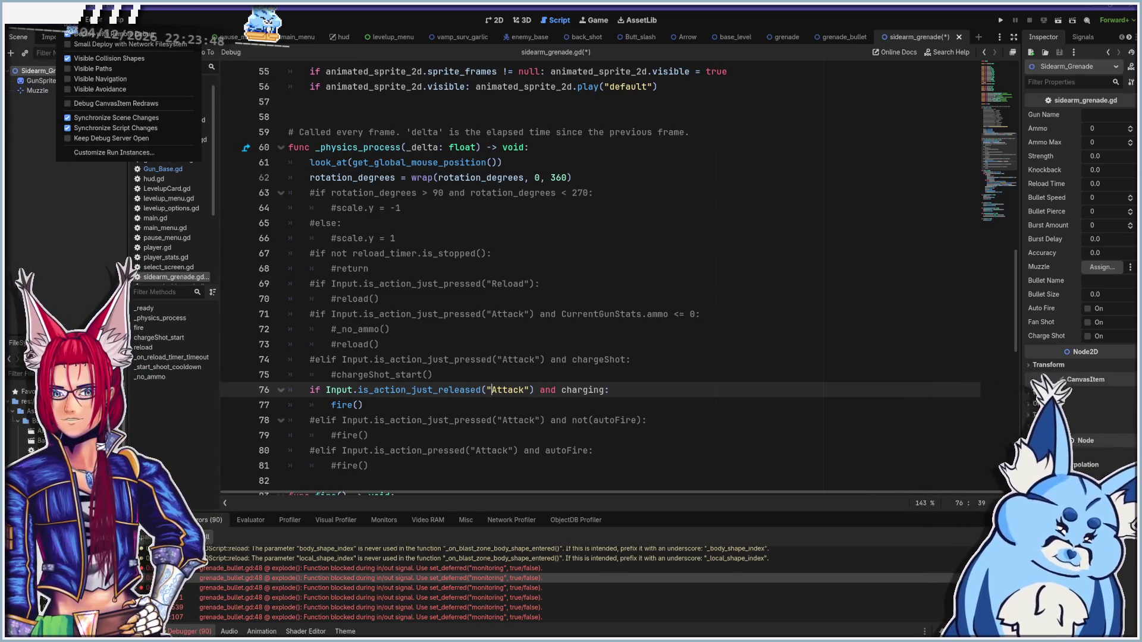
{"action": "left_click", "coordinate": [59, 34]}
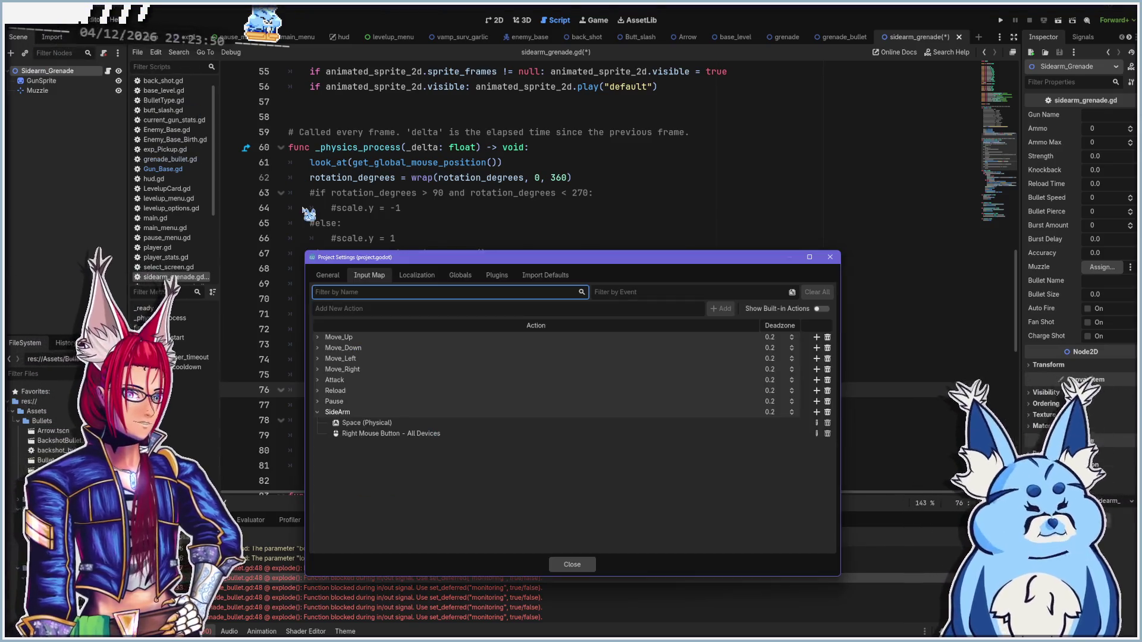
{"action": "left_click", "coordinate": [829, 257]}
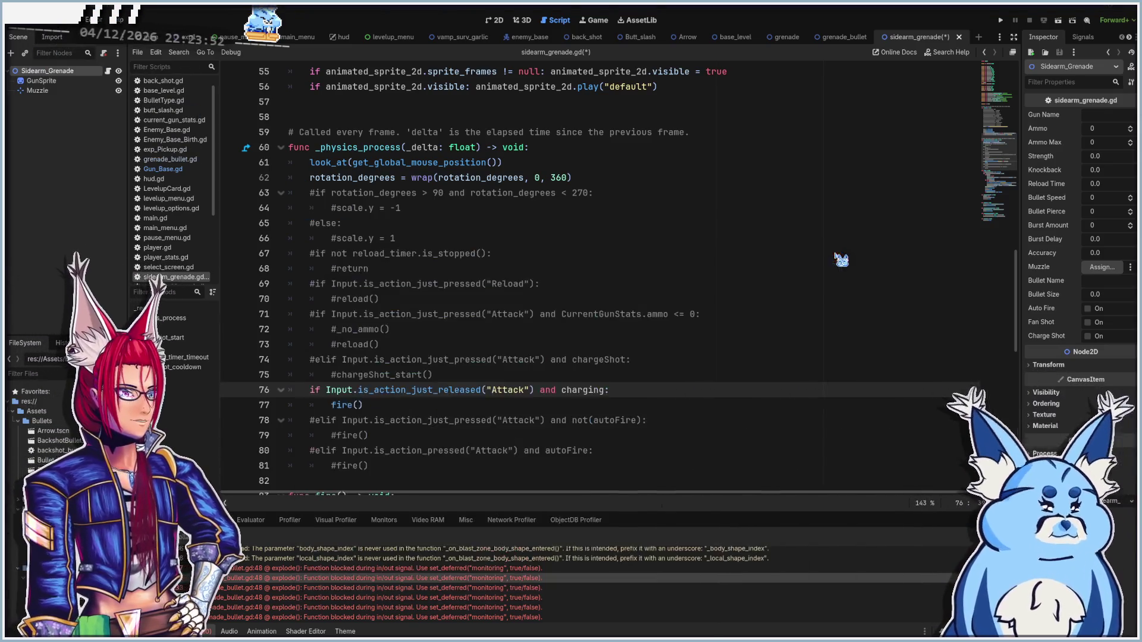
{"action": "double_click", "coordinate": [523, 390]}
Make line 76 read if Input.is_action_just_released("SideArm"): without the charging check
{"action": "type", "text": "SideAr"}
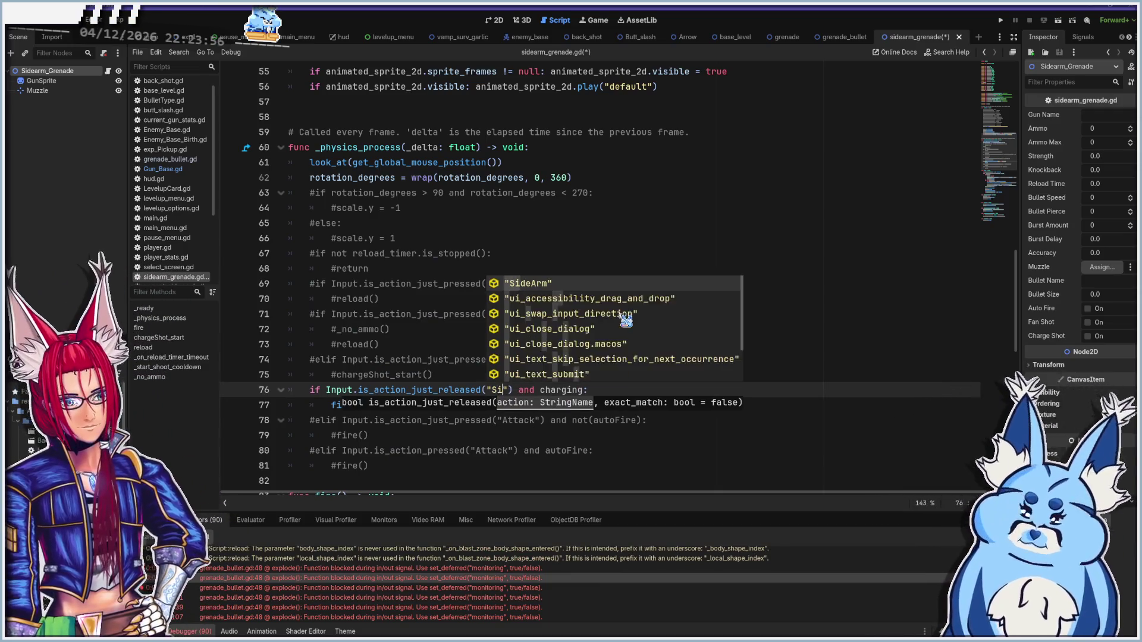
{"action": "key", "text": "Return"}
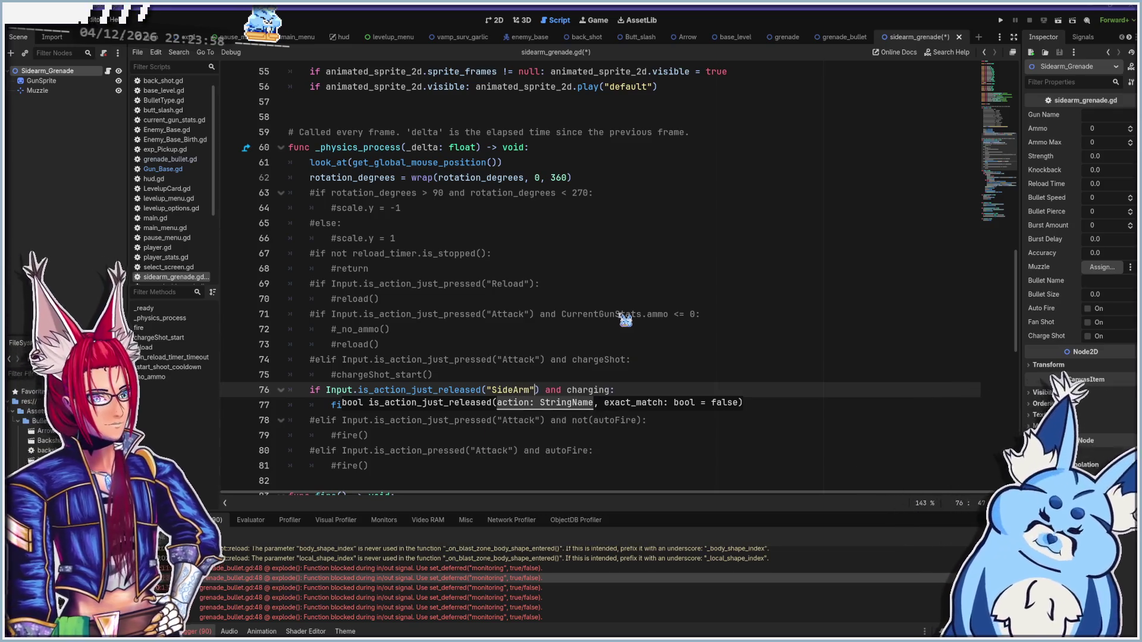
{"action": "scroll", "coordinate": [593, 324], "scroll_direction": "down", "scroll_amount": 2}
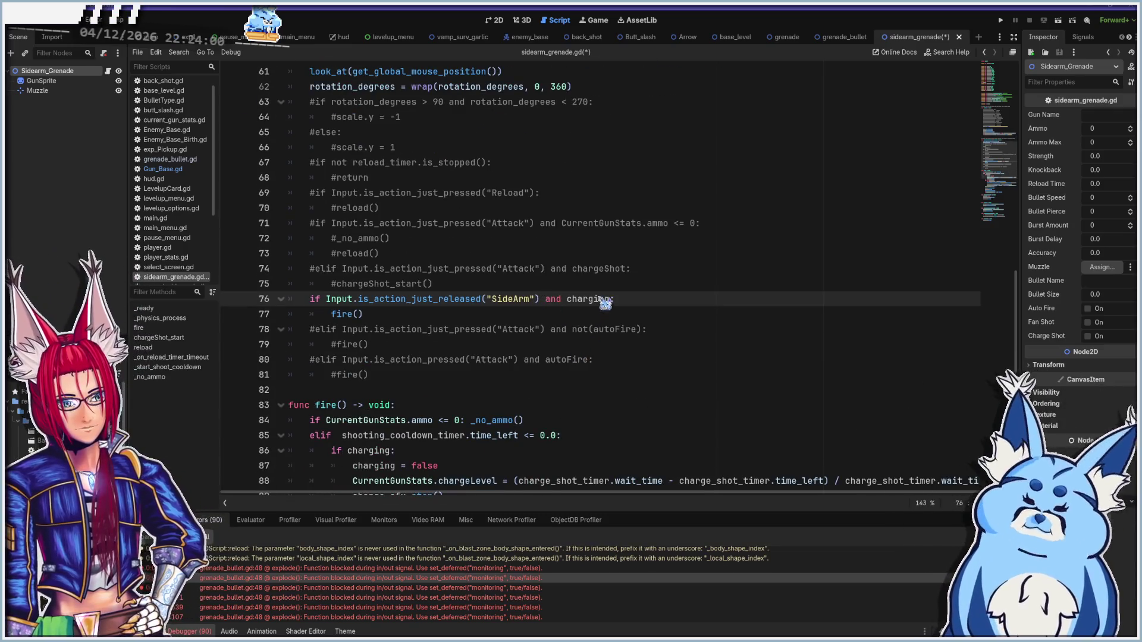
{"action": "left_click_drag", "start_coordinate": [605, 299], "coordinate": [543, 299]}
{"action": "key", "text": "BackSpace"}
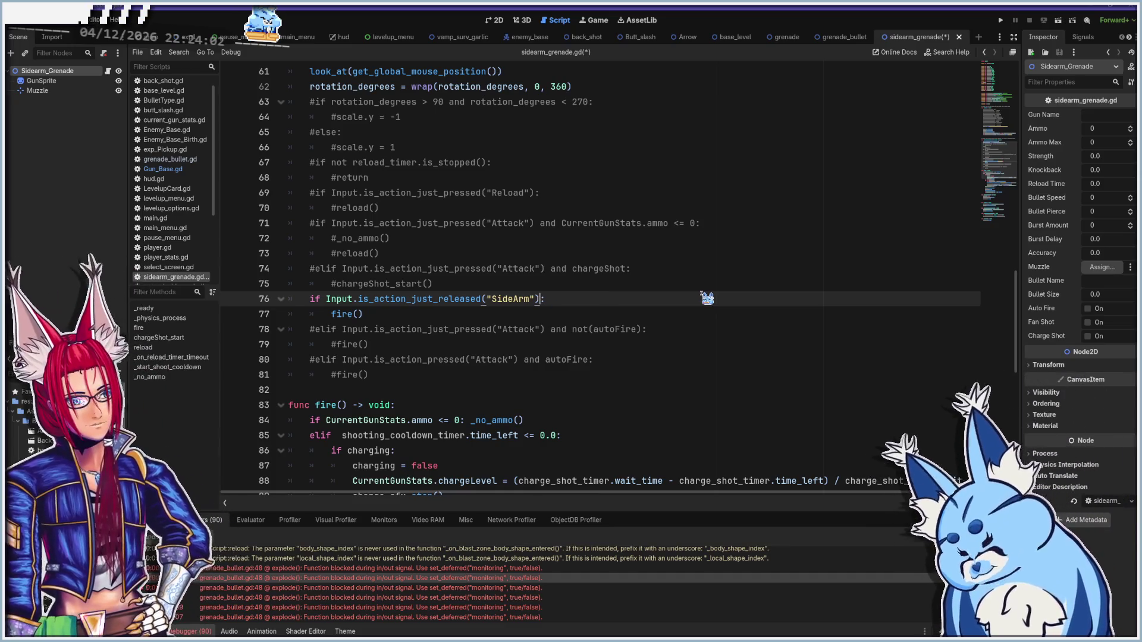
{"action": "scroll", "coordinate": [451, 247], "scroll_direction": "down", "scroll_amount": 4}
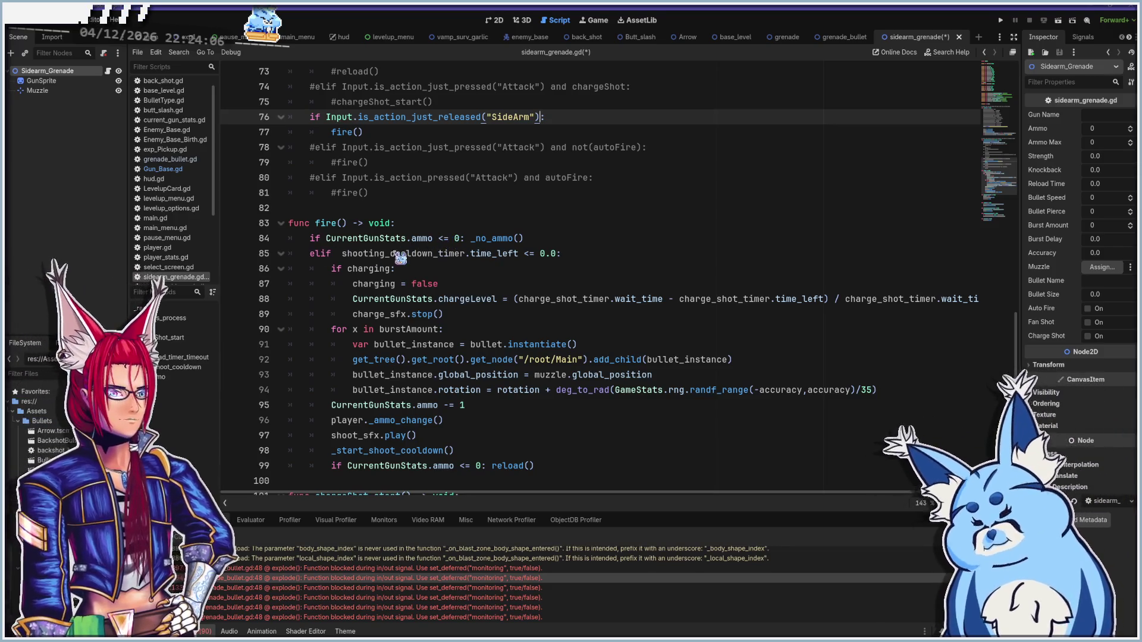
{"action": "left_click", "coordinate": [309, 239]}
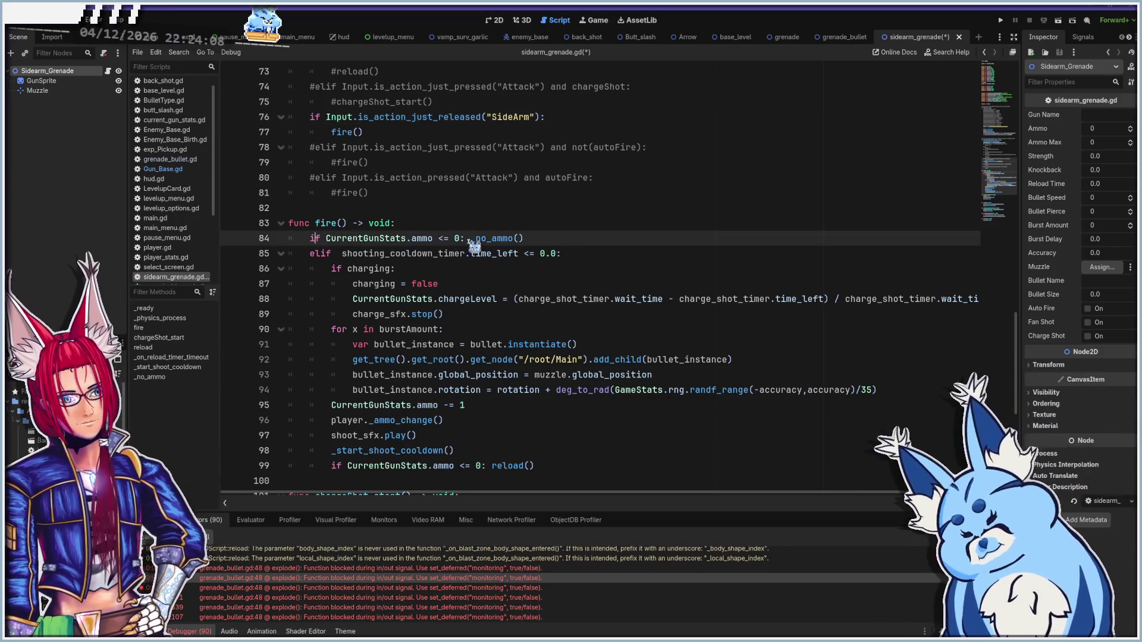
Comment out line 84 and turn the elif on line 85 into an if
{"action": "type", "text": "#"}
{"action": "key", "text": "Down"}
{"action": "type", "text": "\\"}
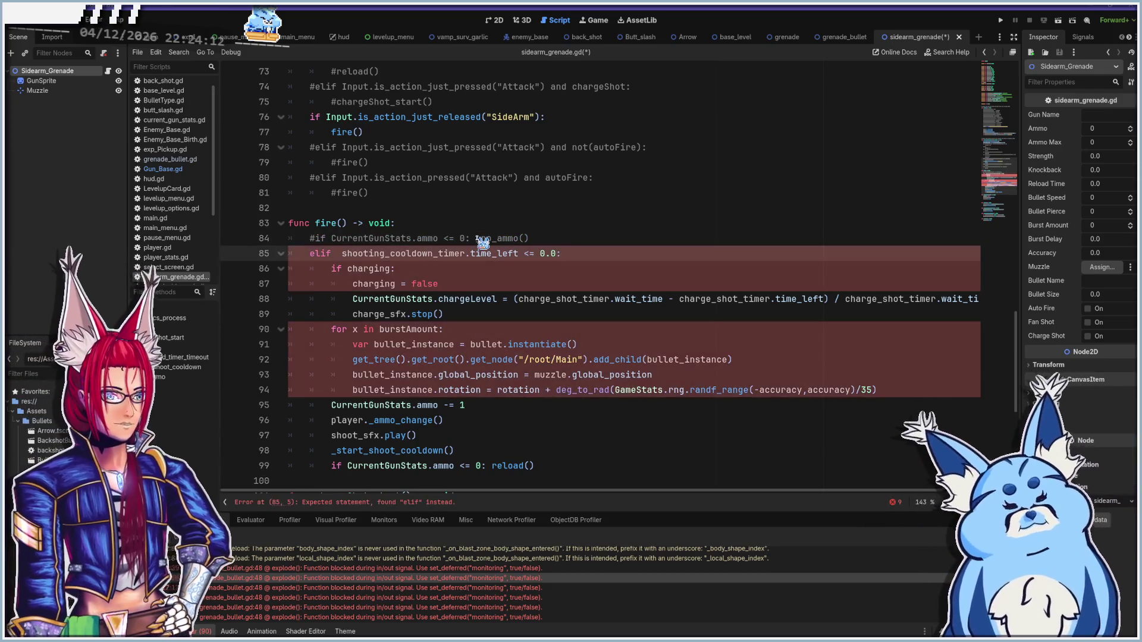
{"action": "key", "text": "BackSpace"}
{"action": "key", "text": "BackSpace"}
{"action": "key", "text": "Delete"}
{"action": "key", "text": "Delete"}
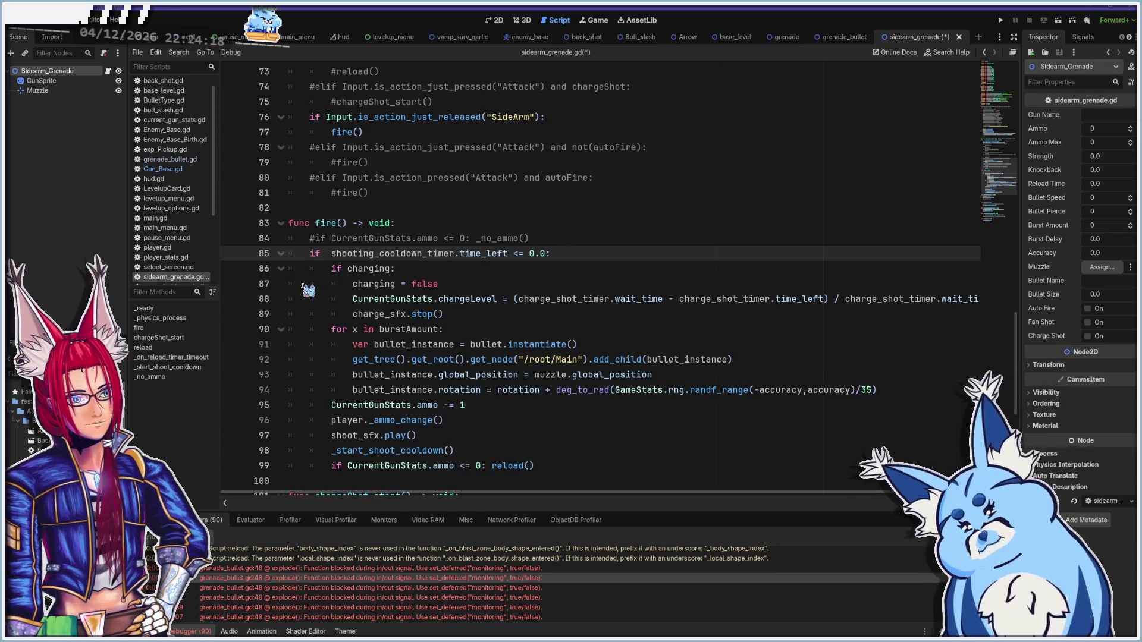
Comment out lines 85 through 89, the ammo, cooldown and charging checks in fire()
{"action": "type", "text": "#"}
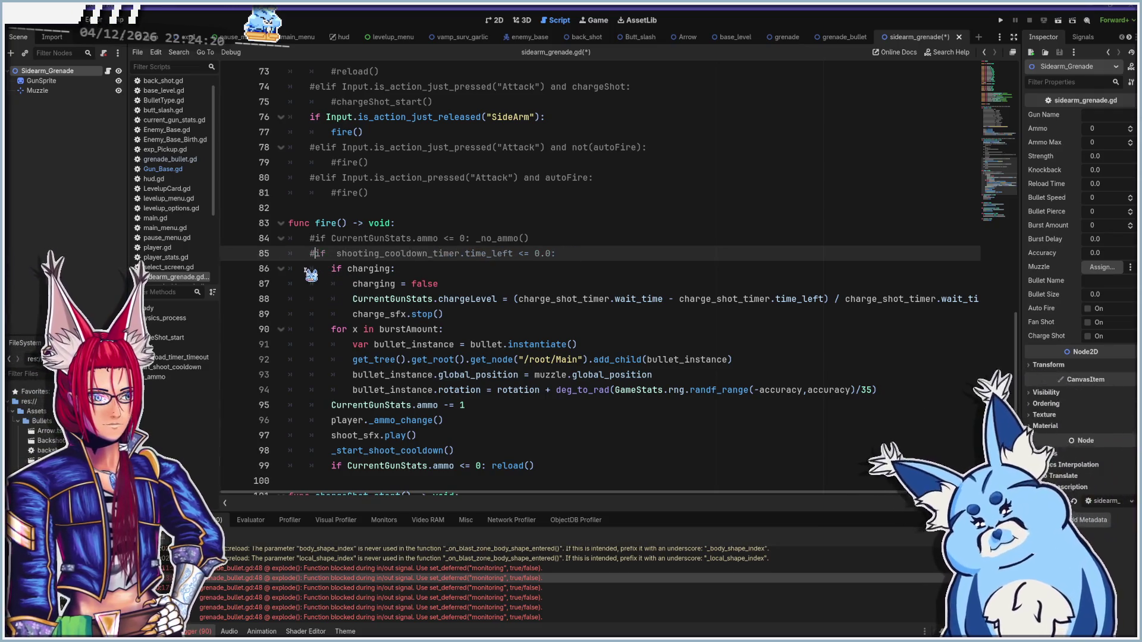
{"action": "left_click", "coordinate": [311, 268]}
{"action": "type", "text": "#"}
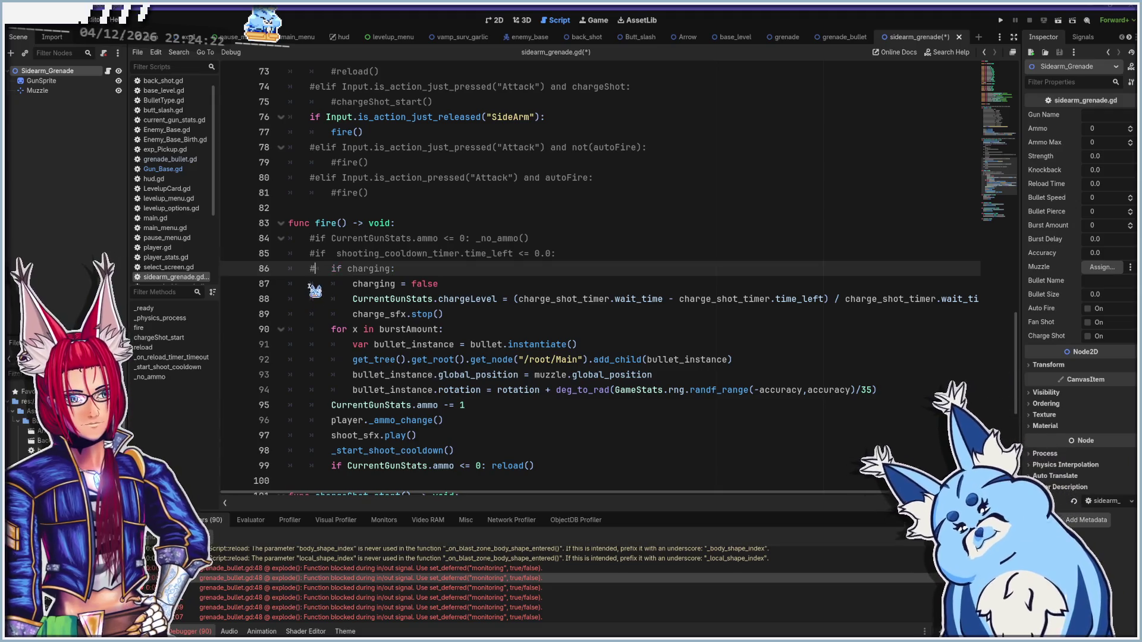
{"action": "left_click", "coordinate": [311, 284]}
{"action": "type", "text": "#"}
{"action": "left_click", "coordinate": [310, 298]}
{"action": "type", "text": "#"}
{"action": "left_click", "coordinate": [310, 314]}
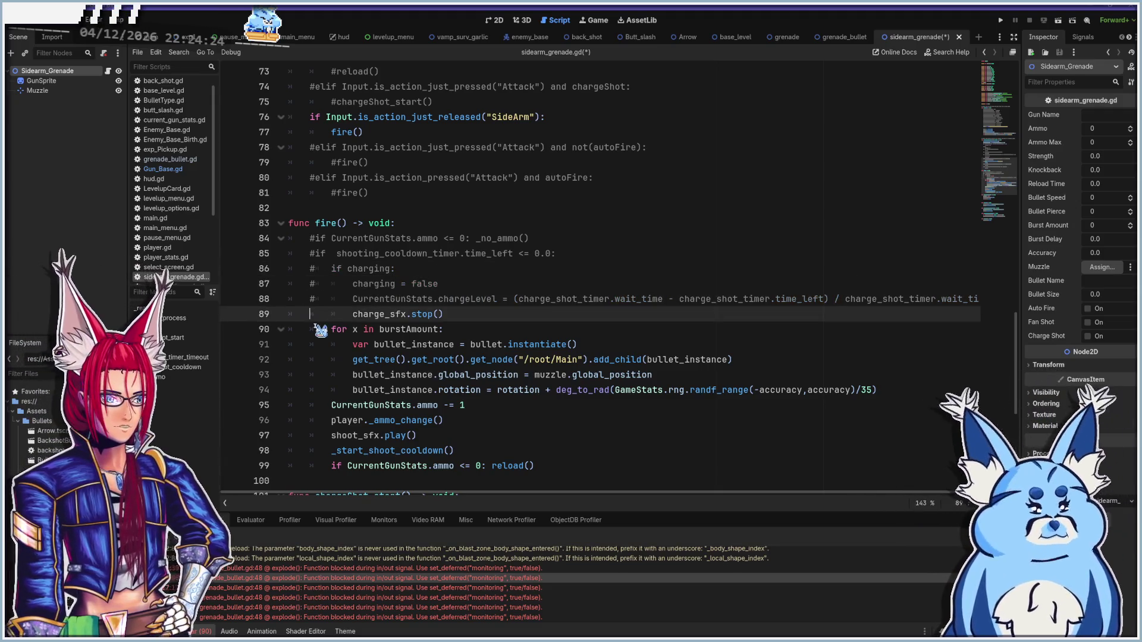
{"action": "type", "text": "#"}
{"action": "left_click", "coordinate": [311, 329]}
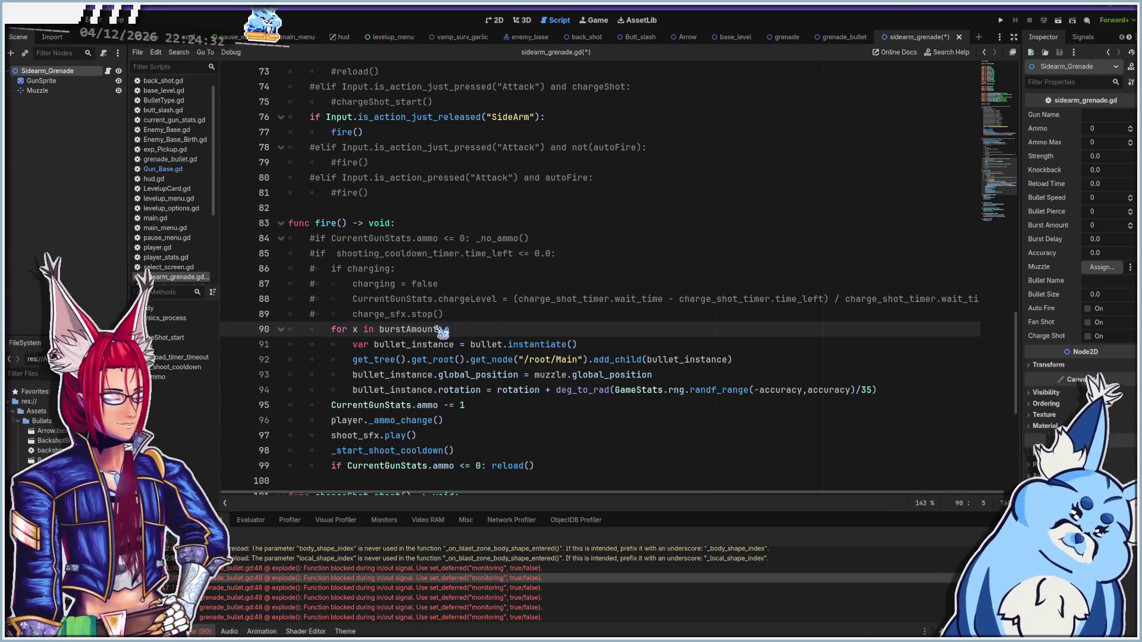
Comment out lines 95, 96, 98 and 99: ammo decrement, _ammo_change and _start_shoot_cooldown
{"action": "scroll", "coordinate": [440, 326], "scroll_direction": "down", "scroll_amount": 2}
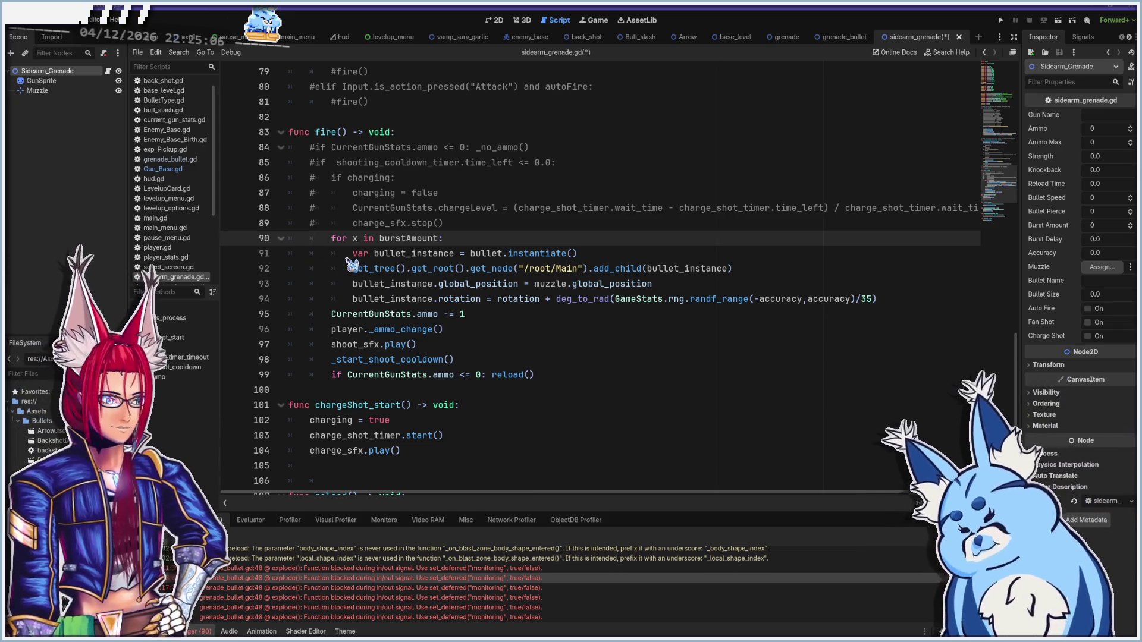
{"action": "scroll", "coordinate": [526, 322], "scroll_direction": "up", "scroll_amount": 15}
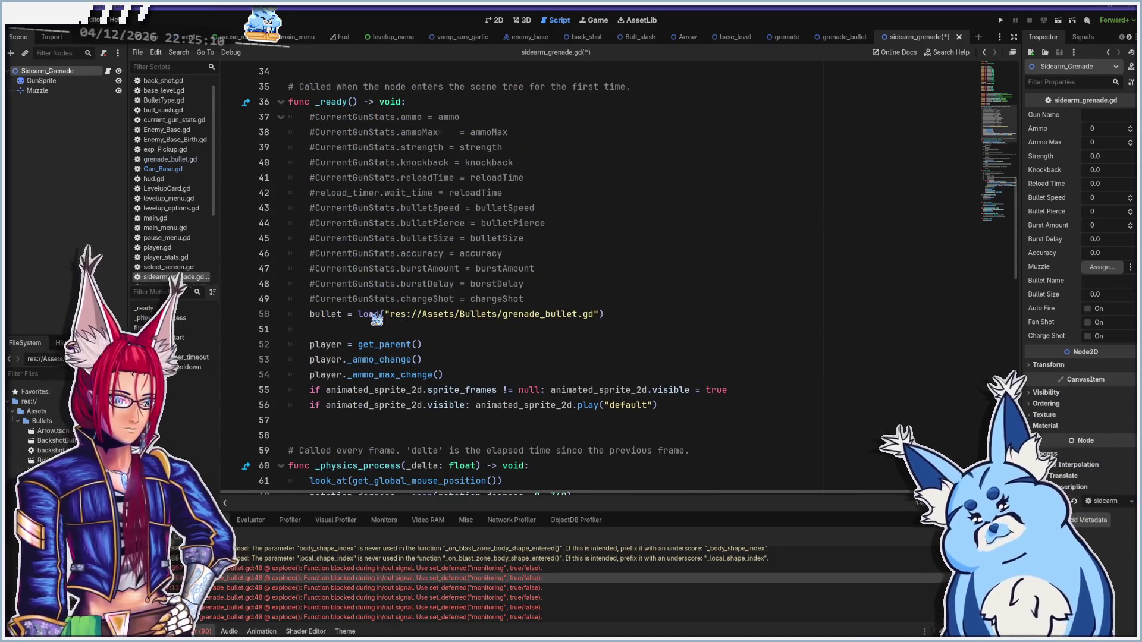
{"action": "scroll", "coordinate": [399, 325], "scroll_direction": "down", "scroll_amount": 17}
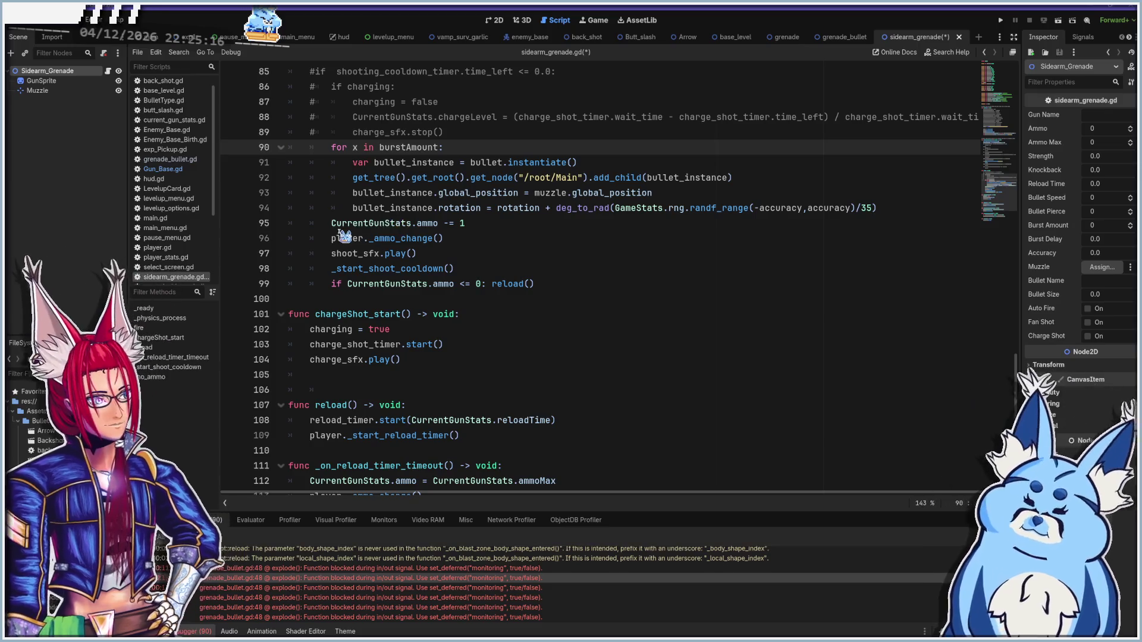
{"action": "left_click", "coordinate": [331, 225]}
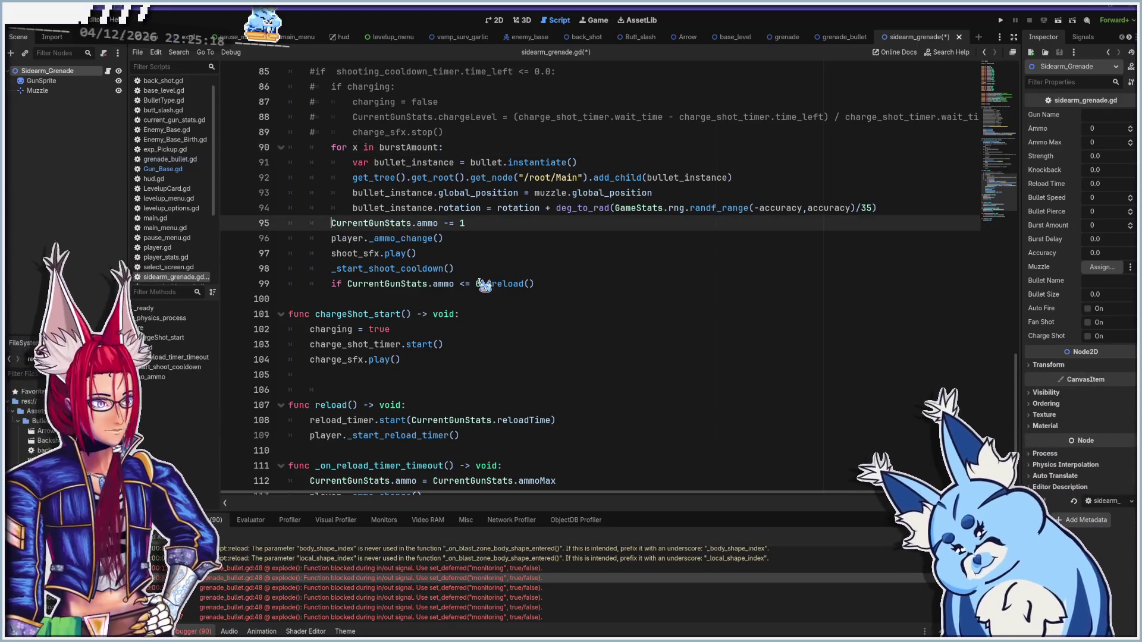
{"action": "type", "text": "#"}
{"action": "left_click", "coordinate": [331, 239]}
{"action": "type", "text": "#"}
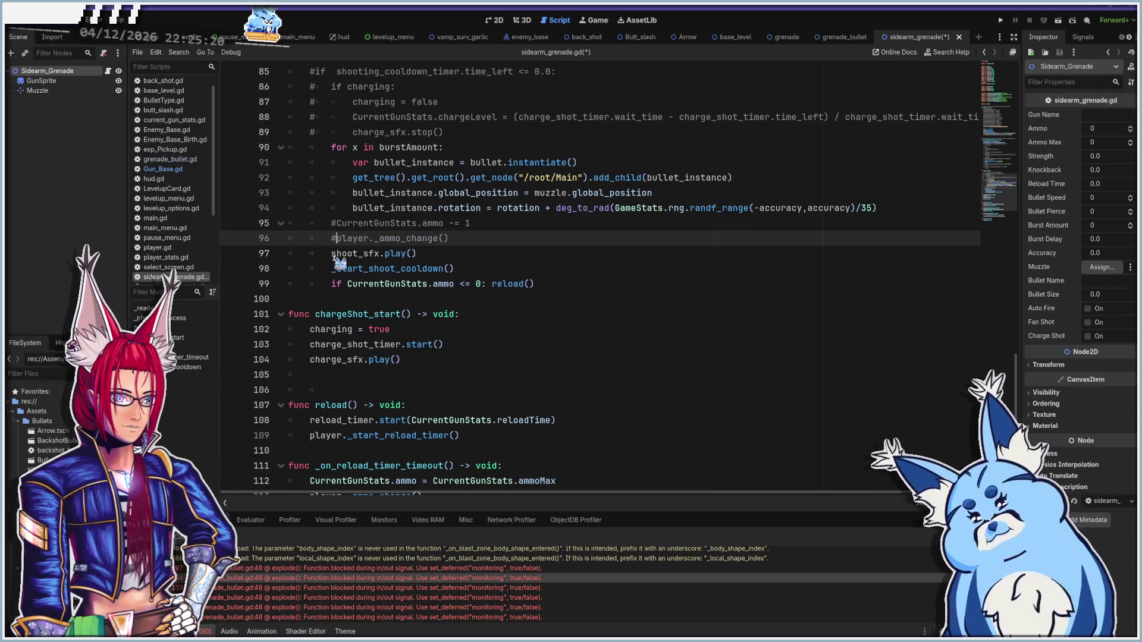
{"action": "left_click", "coordinate": [331, 254]}
{"action": "left_click", "coordinate": [332, 270]}
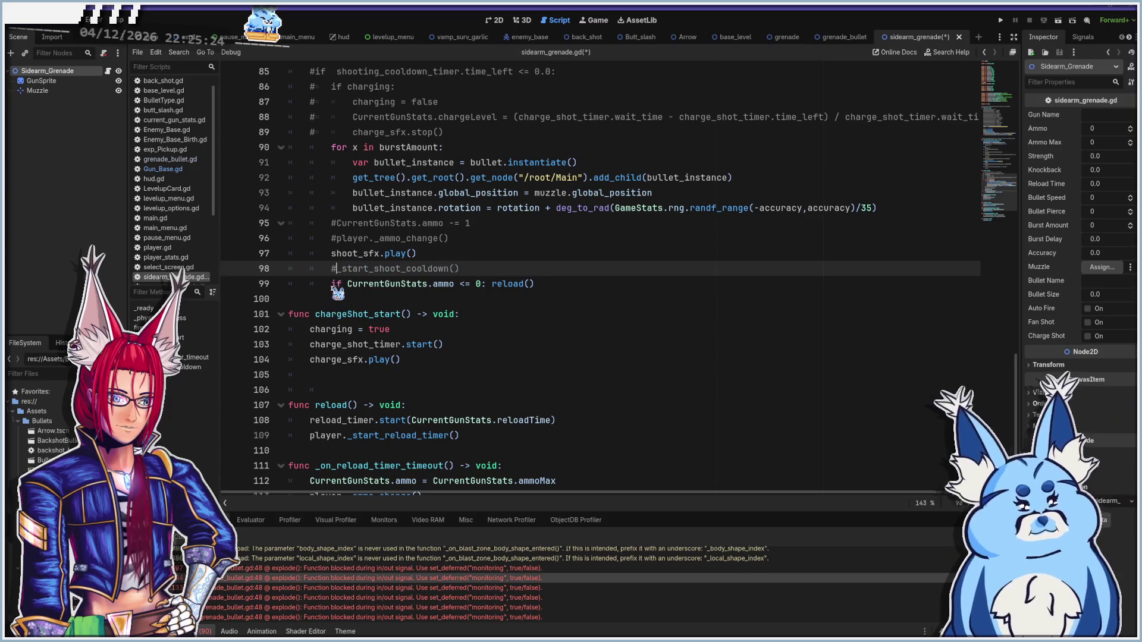
{"action": "left_click", "coordinate": [331, 284]}
{"action": "type", "text": "#"}
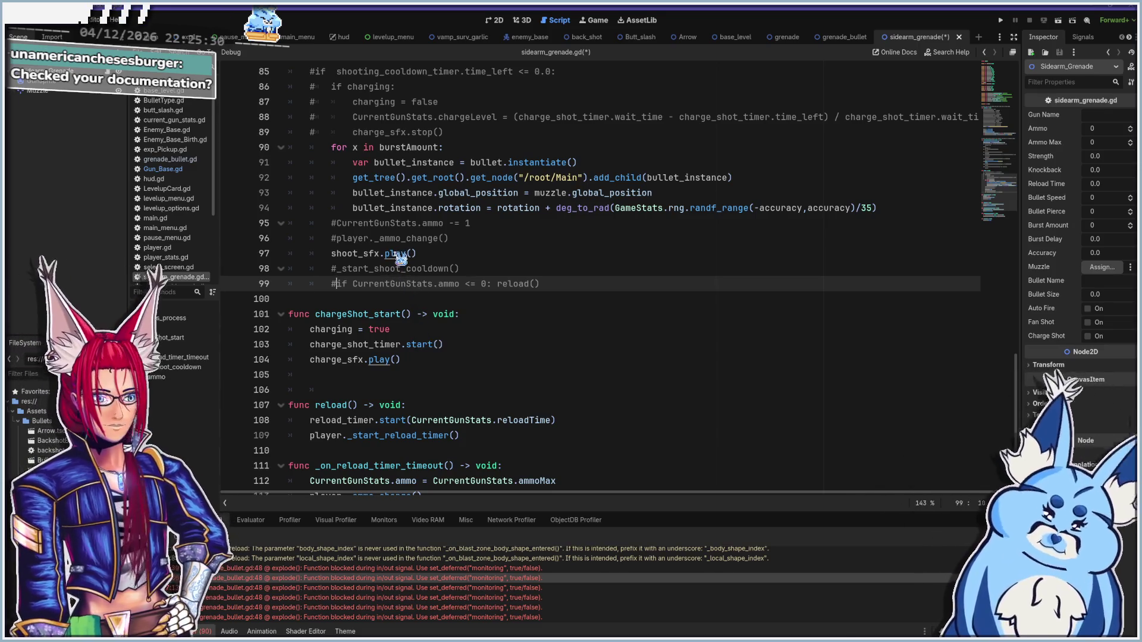
After checking the play() docs, Toggle Comment on lines 101–121, chargeShot_start through _no_ammo
{"action": "left_click", "coordinate": [395, 255], "text": "ctrl"}
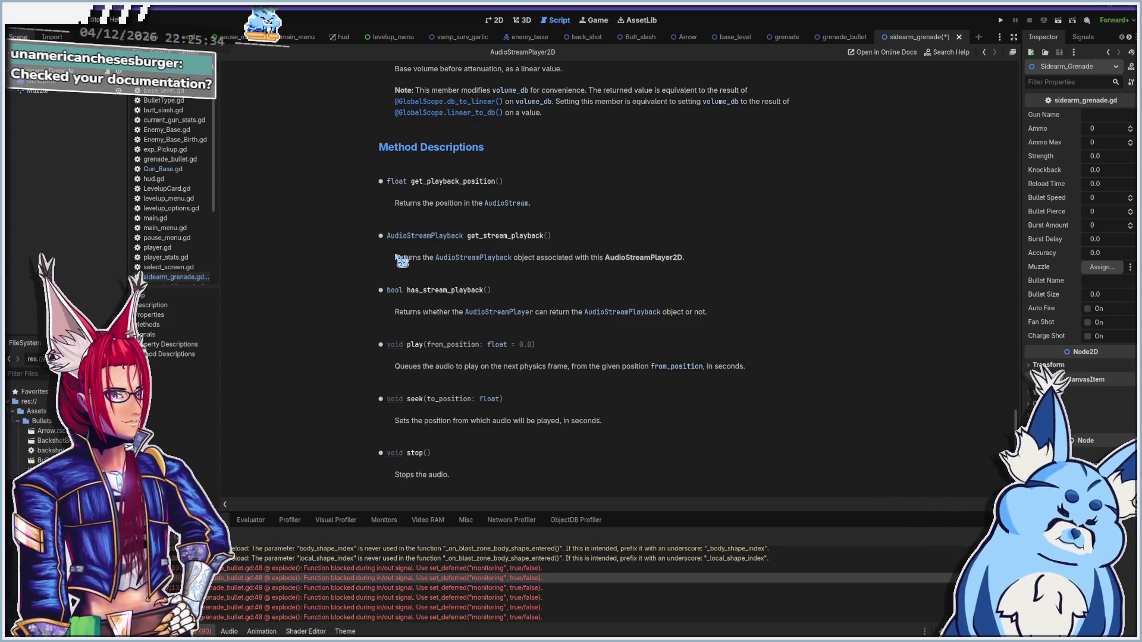
{"action": "key", "text": "alt+Left"}
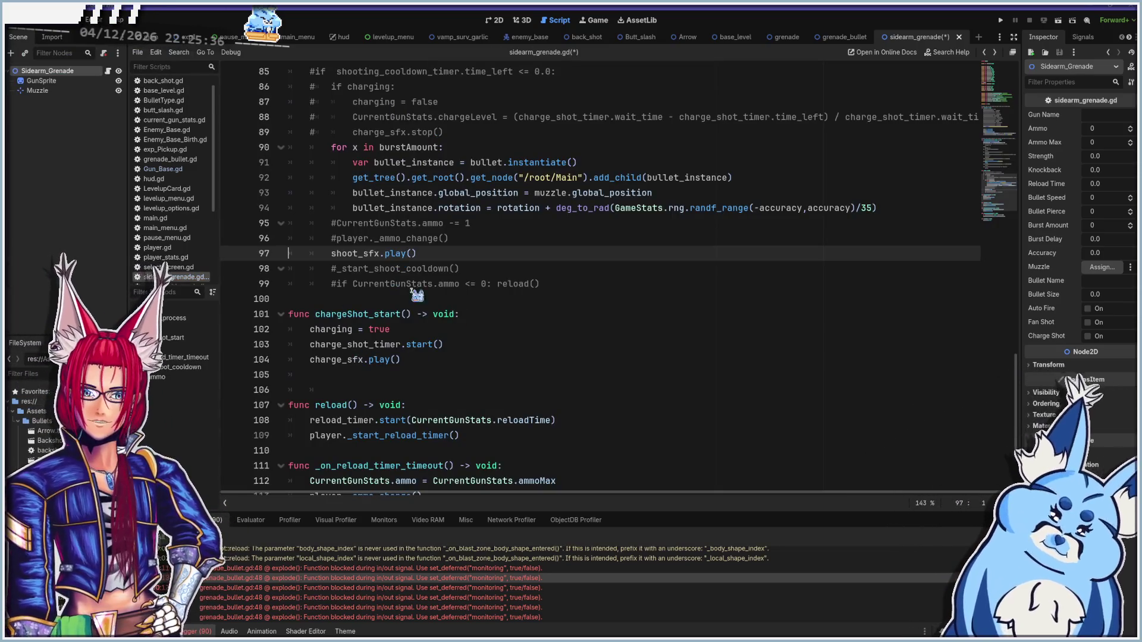
{"action": "scroll", "coordinate": [412, 342], "scroll_direction": "down", "scroll_amount": 2}
{"action": "mouse_move", "coordinate": [292, 225]}
{"action": "left_mouse_down"}
{"action": "mouse_move", "coordinate": [452, 238]}
{"action": "mouse_move", "coordinate": [510, 306]}
{"action": "mouse_move", "coordinate": [571, 437]}
{"action": "mouse_move", "coordinate": [602, 471]}
{"action": "left_mouse_up"}
{"action": "scroll", "coordinate": [512, 383], "scroll_direction": "down", "scroll_amount": 1}
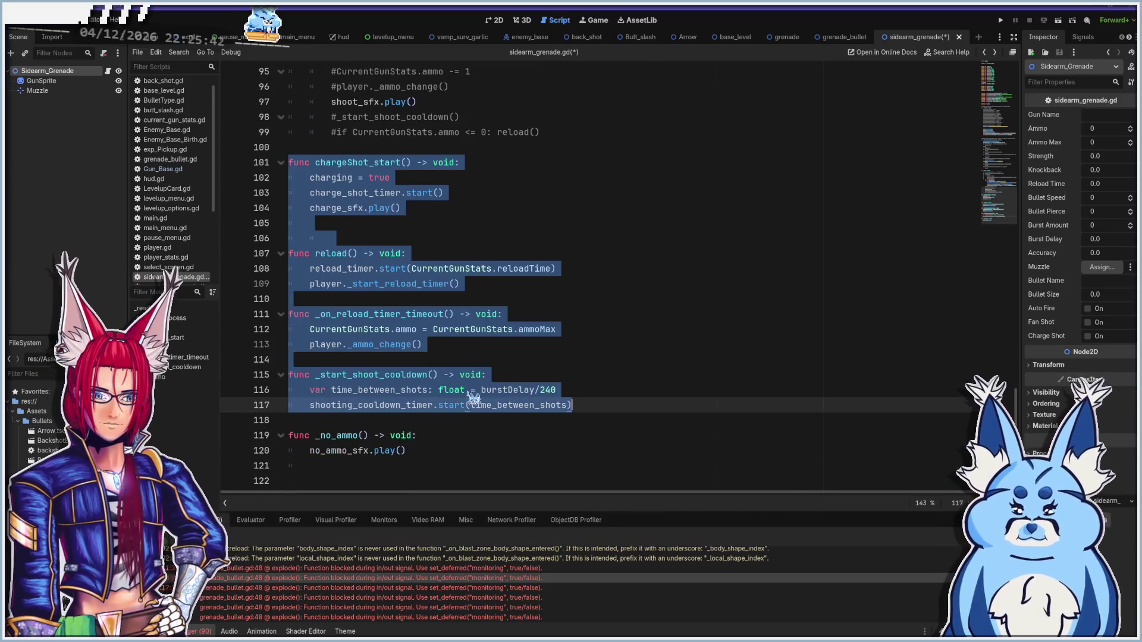
{"action": "left_click_drag", "start_coordinate": [439, 464], "coordinate": [439, 465]}
{"action": "right_click", "coordinate": [419, 397]}
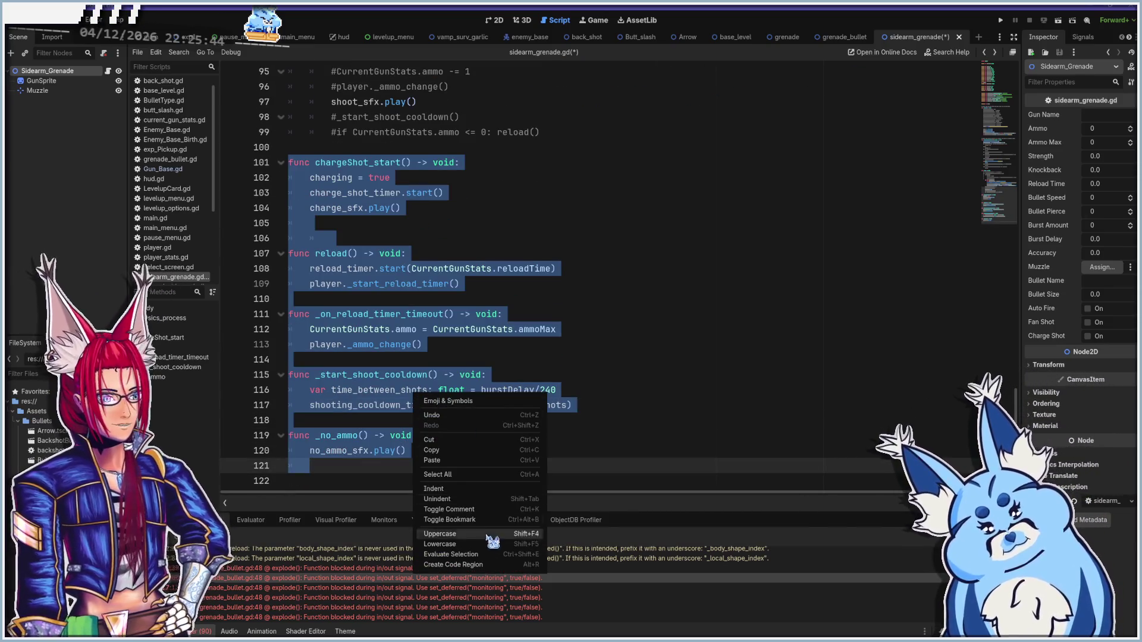
{"action": "left_click", "coordinate": [457, 509]}
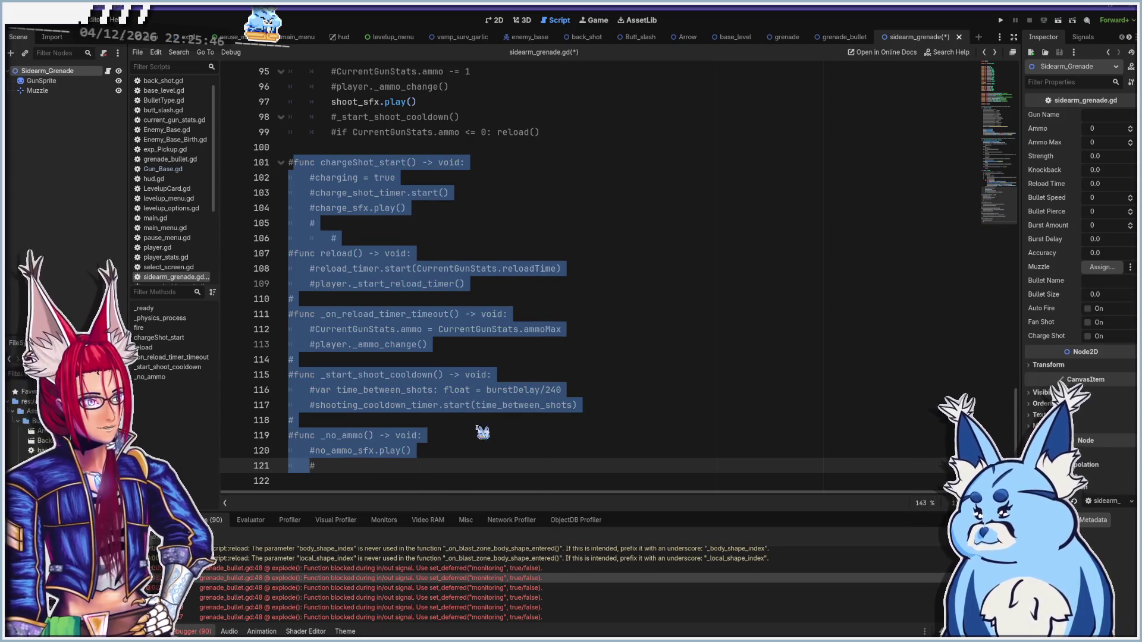
Save sidearm_grenade.gd with Ctrl+S and run the project with F5
{"action": "left_click", "coordinate": [482, 433]}
{"action": "scroll", "coordinate": [449, 440], "scroll_direction": "up", "scroll_amount": 15}
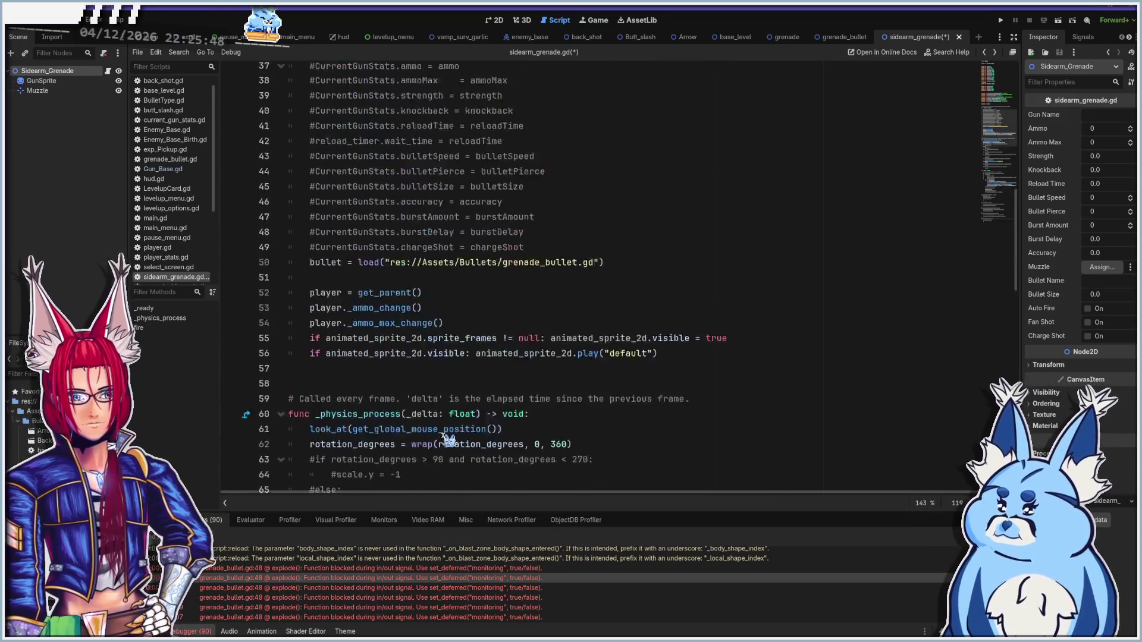
{"action": "scroll", "coordinate": [448, 440], "scroll_direction": "up", "scroll_amount": 10}
{"action": "scroll", "coordinate": [449, 440], "scroll_direction": "down", "scroll_amount": 12}
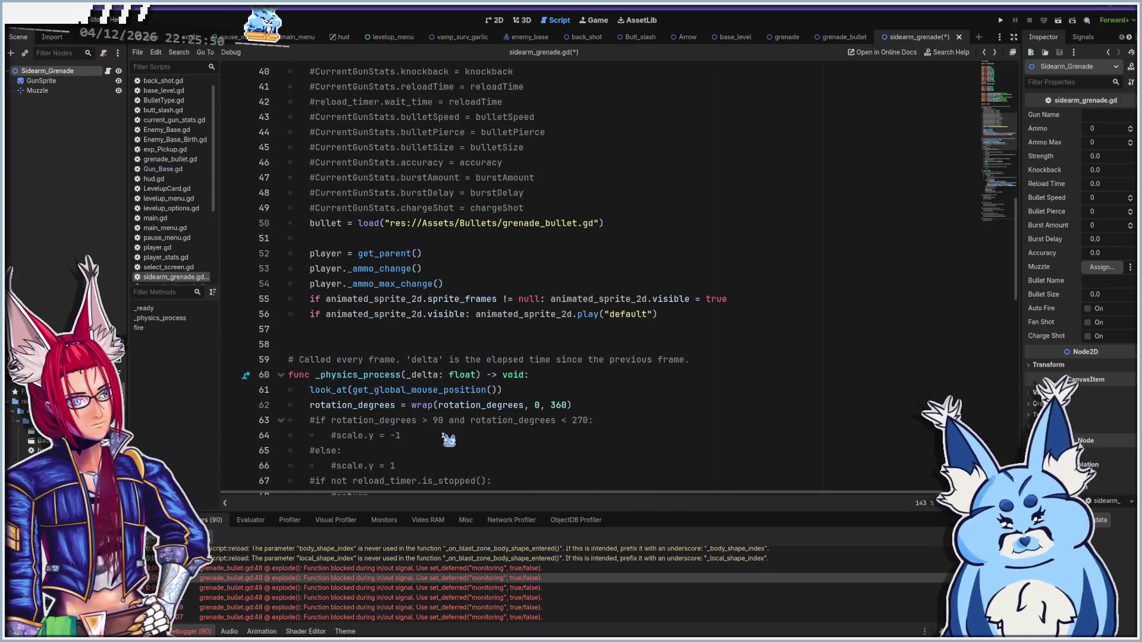
{"action": "key", "text": "ctrl+s"}
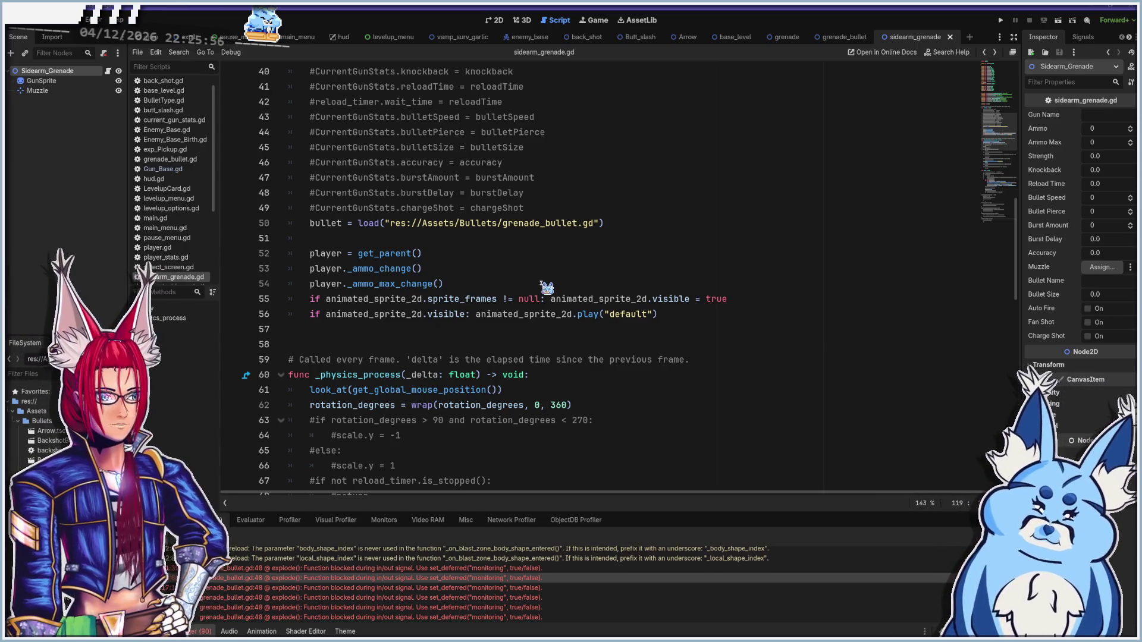
{"action": "key", "text": "F5"}
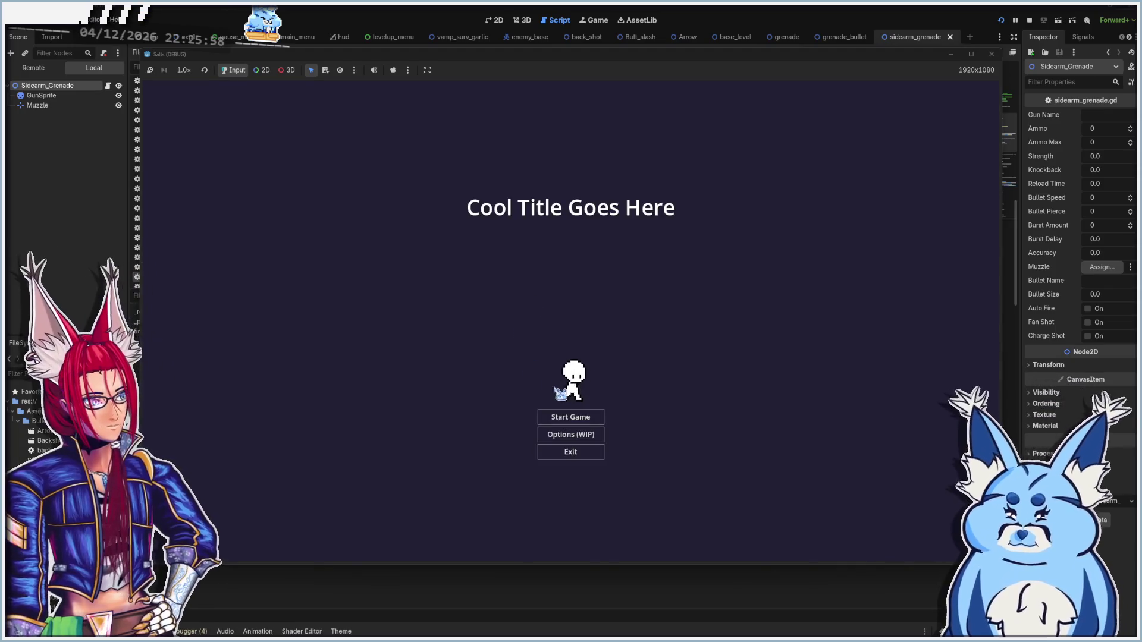
Start a new game from the title screen, choose the grenade weapon and walk around
{"action": "left_click", "coordinate": [559, 419]}
{"action": "left_click", "coordinate": [578, 338]}
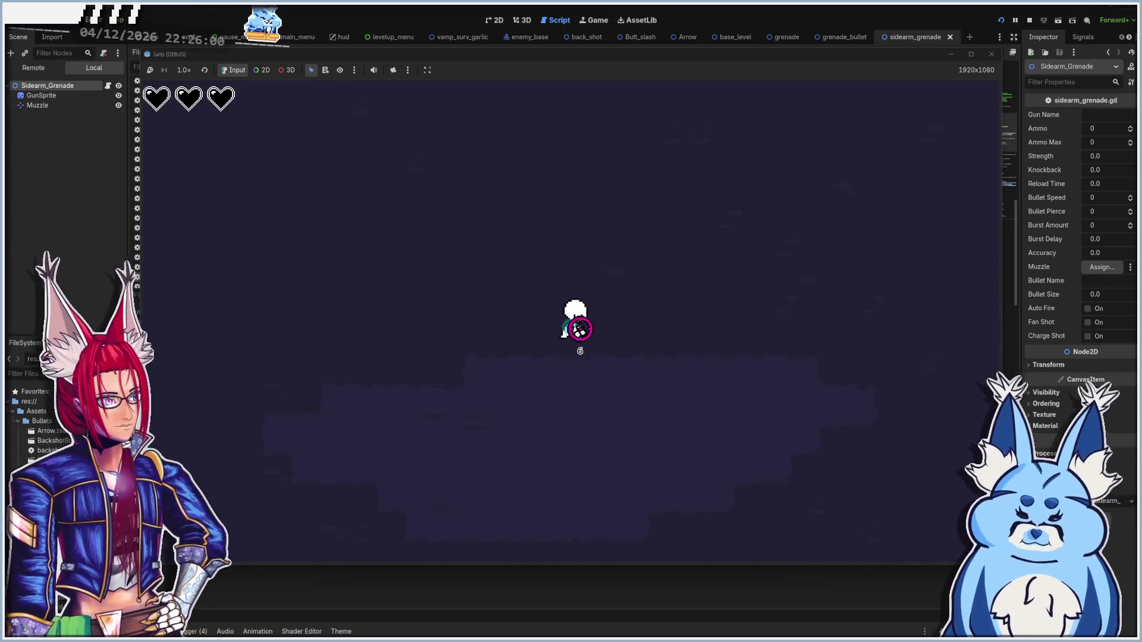
{"action": "key", "text": "a"}
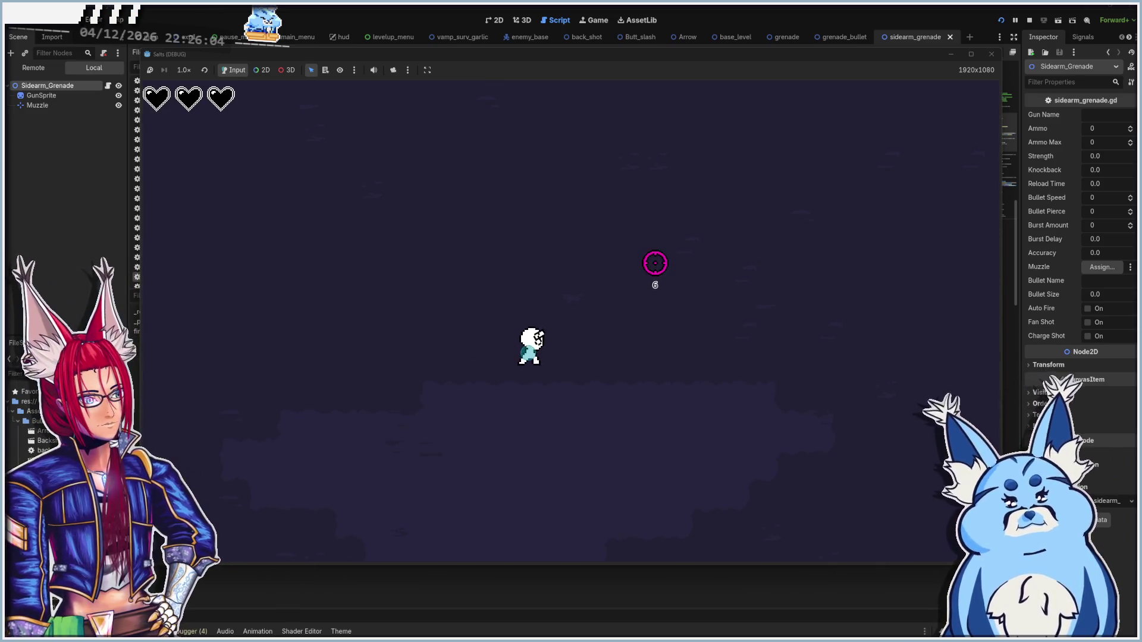
{"action": "key", "text": "w"}
{"action": "key", "text": "d"}
Fire grenades at the approaching enemies while moving with WASD
{"action": "left_click", "coordinate": [506, 428]}
{"action": "left_click", "coordinate": [476, 416]}
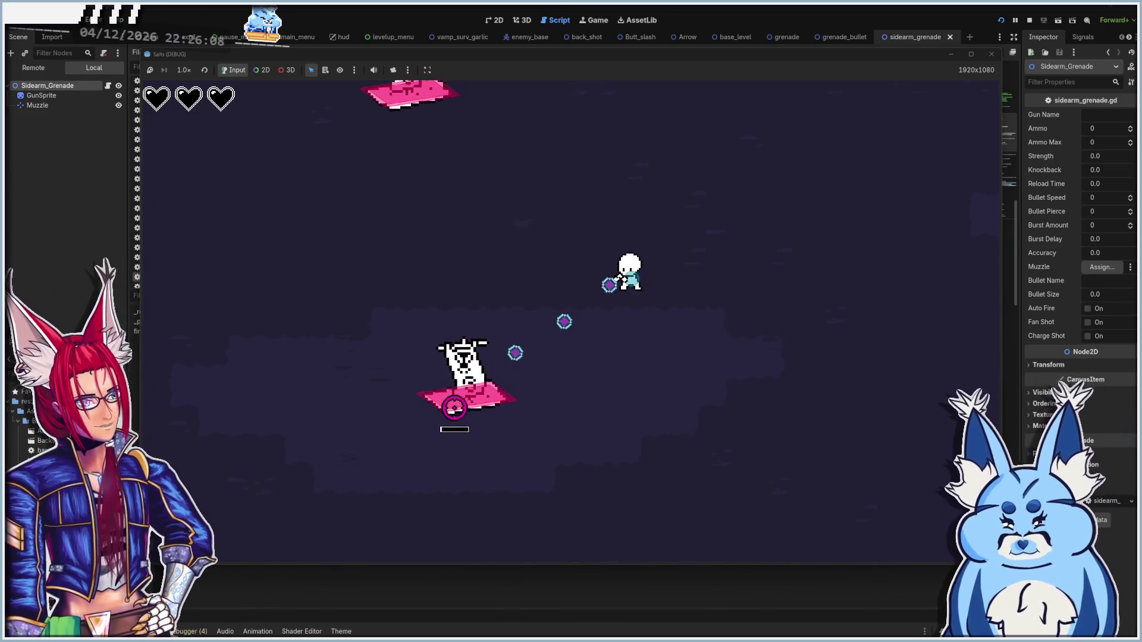
{"action": "key", "text": "s"}
{"action": "left_click", "coordinate": [450, 288]}
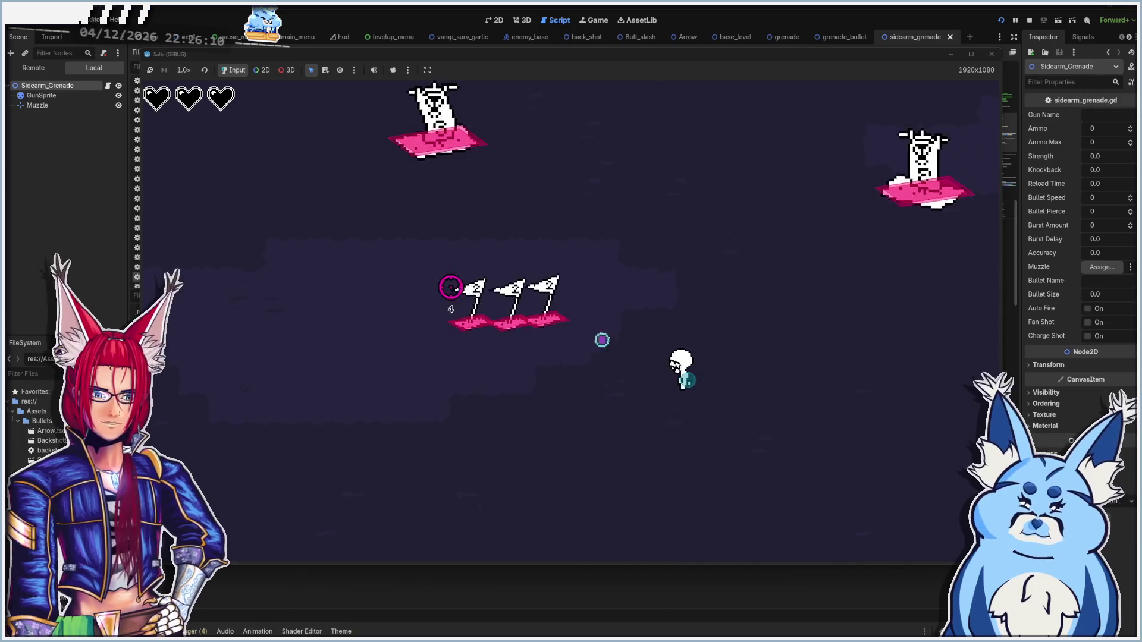
{"action": "left_click", "coordinate": [446, 290]}
{"action": "key", "text": "a"}
{"action": "key", "text": "s"}
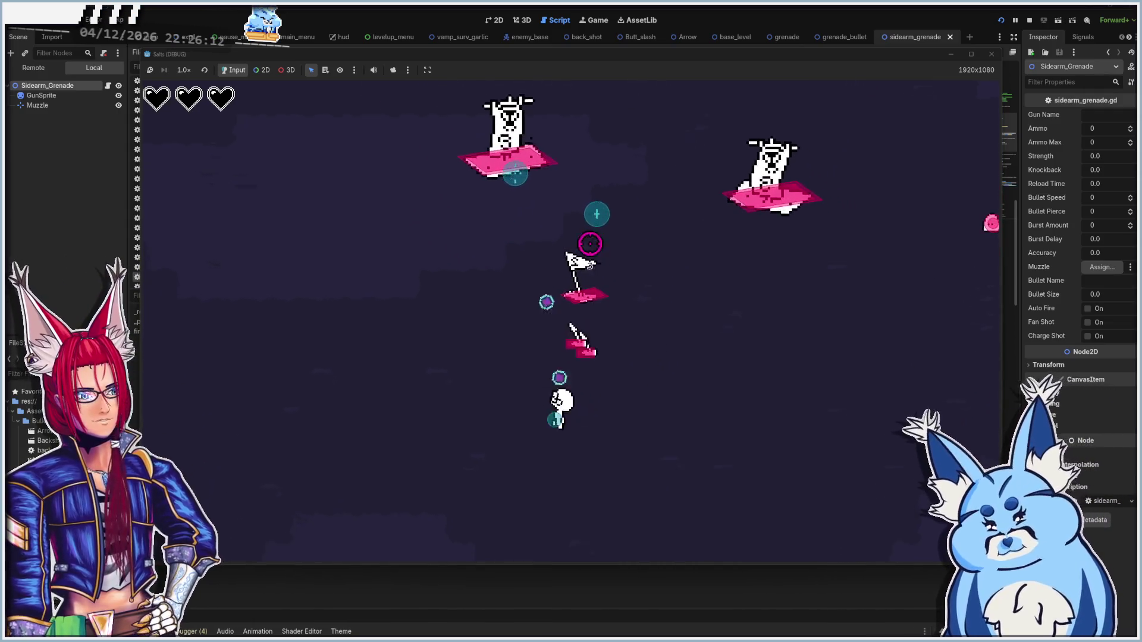
{"action": "key", "text": "a"}
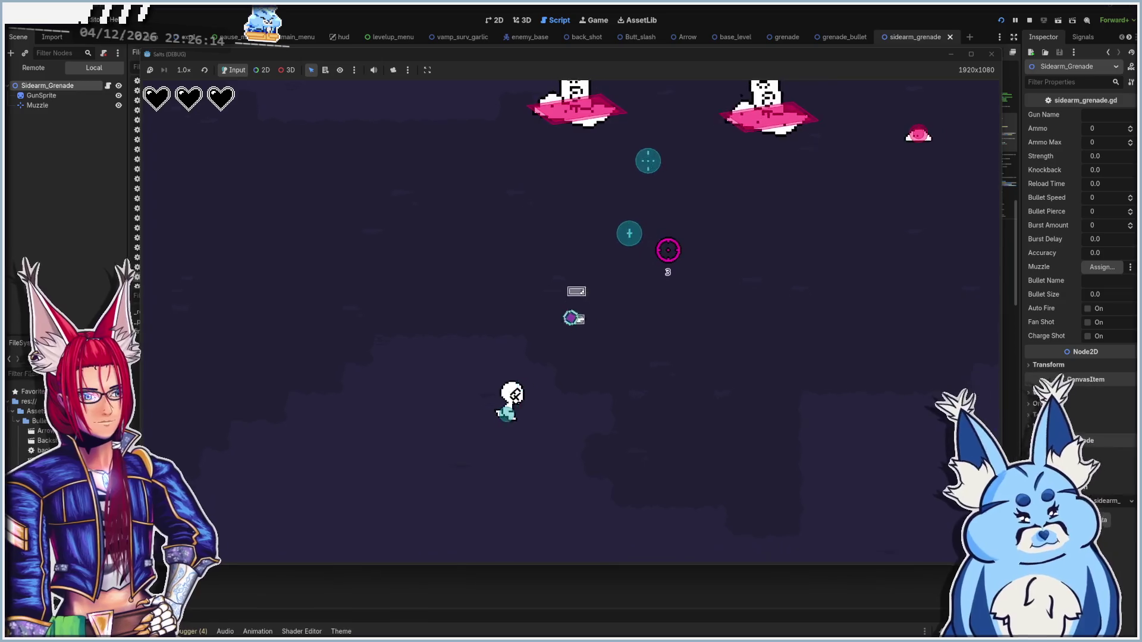
{"action": "key", "text": "d"}
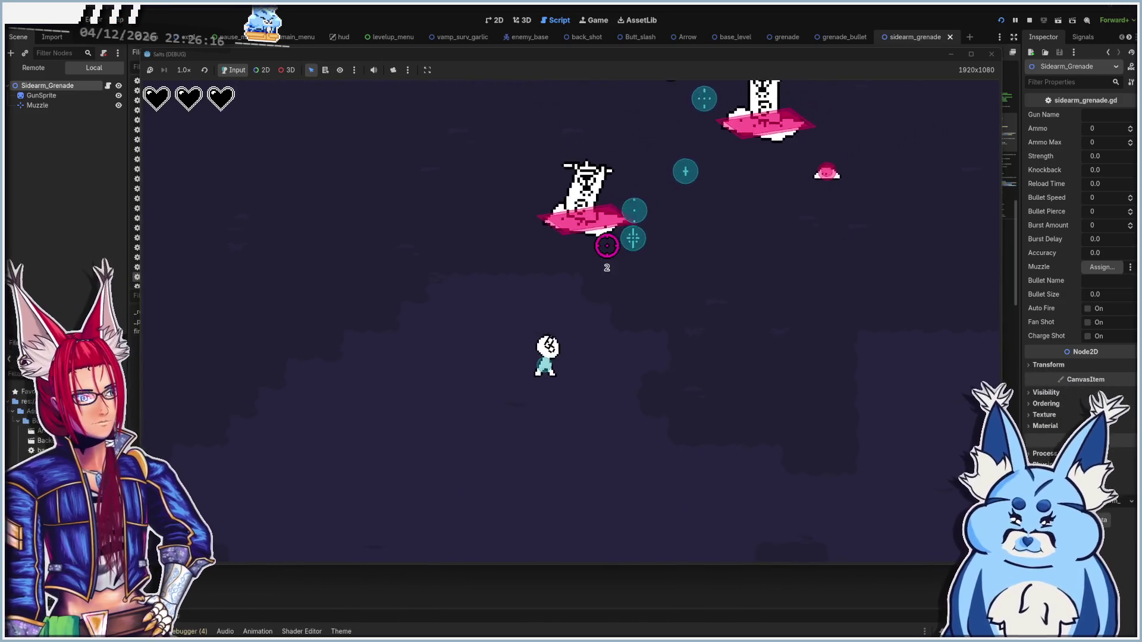
{"action": "key", "text": "w"}
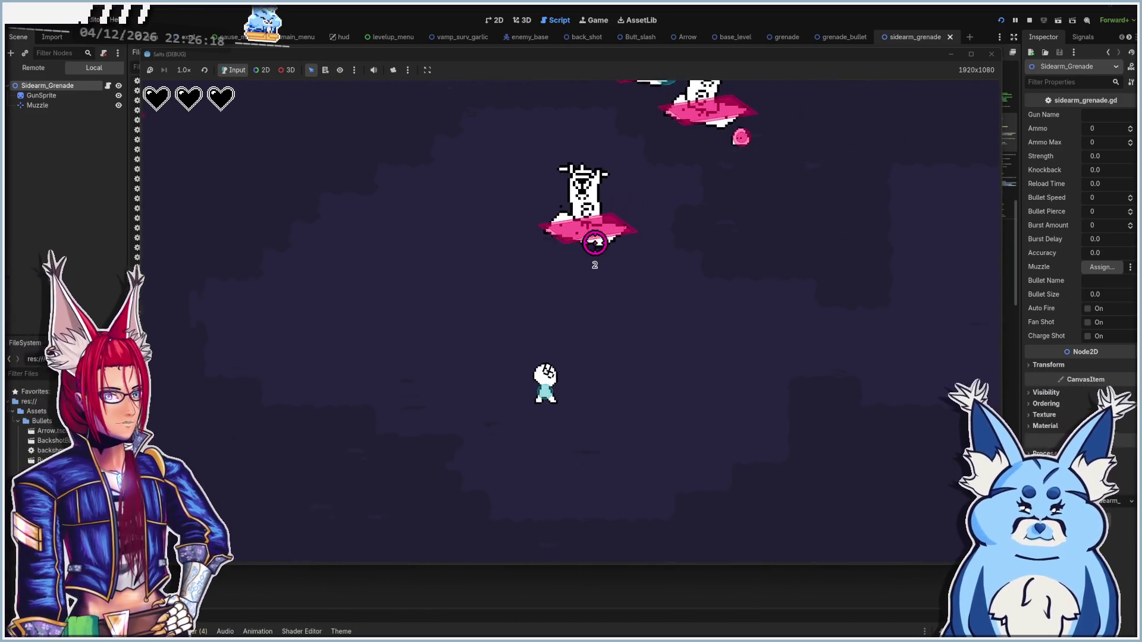
Close the running game window and scroll sidearm_grenade.gd back up to its top
{"action": "key", "text": "s"}
{"action": "key", "text": "a"}
{"action": "left_click", "coordinate": [990, 54]}
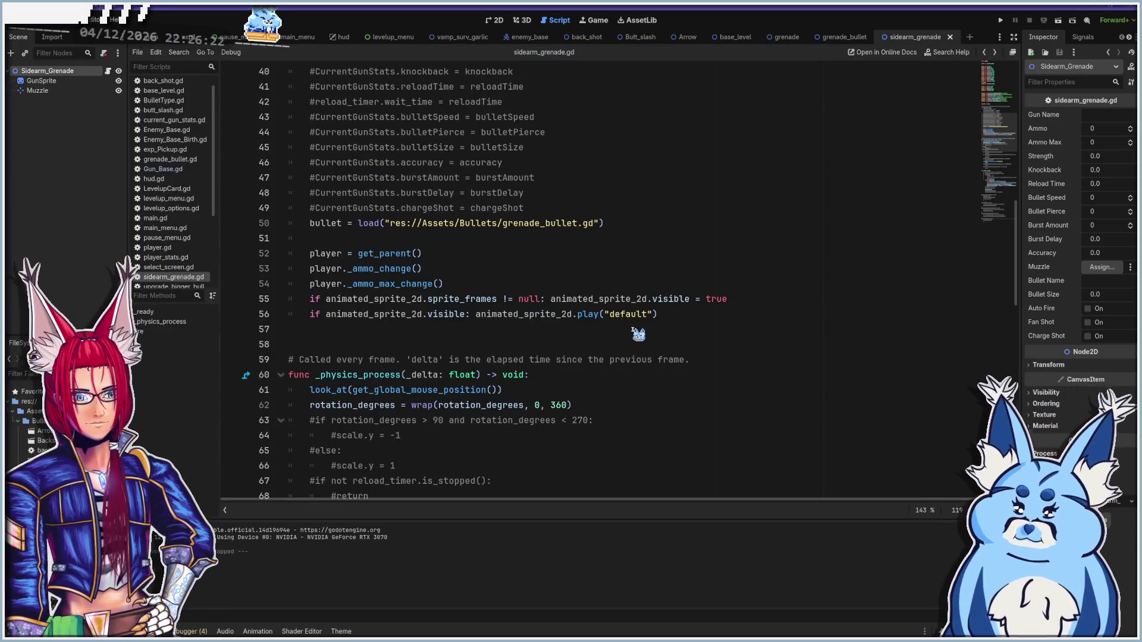
{"action": "scroll", "coordinate": [479, 343], "scroll_direction": "up", "scroll_amount": 5}
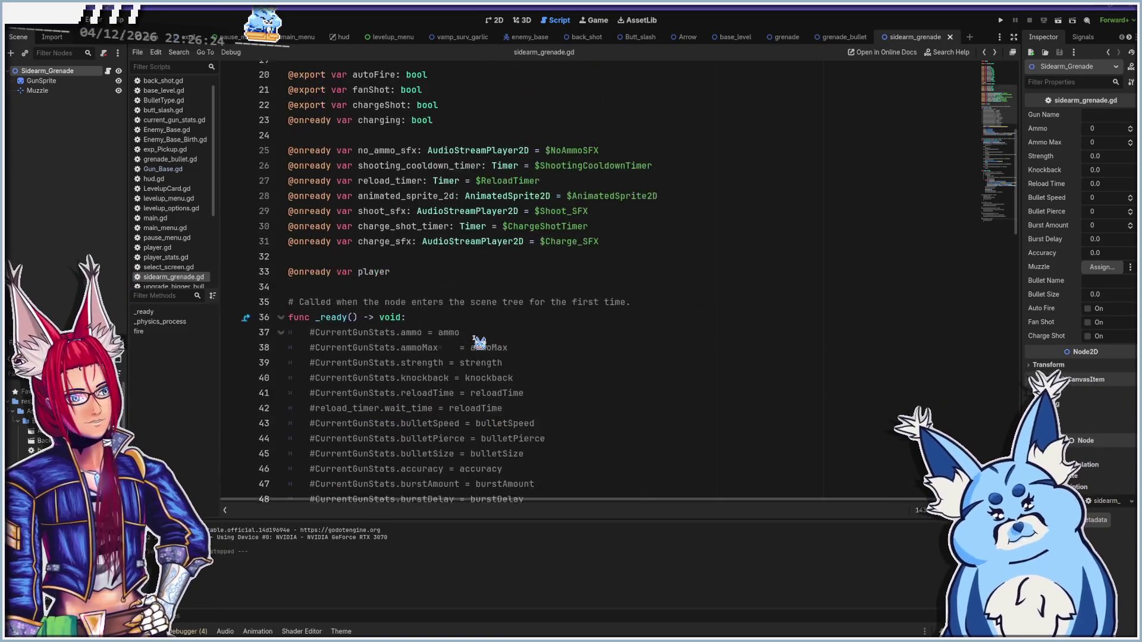
{"action": "scroll", "coordinate": [394, 333], "scroll_direction": "down", "scroll_amount": 5}
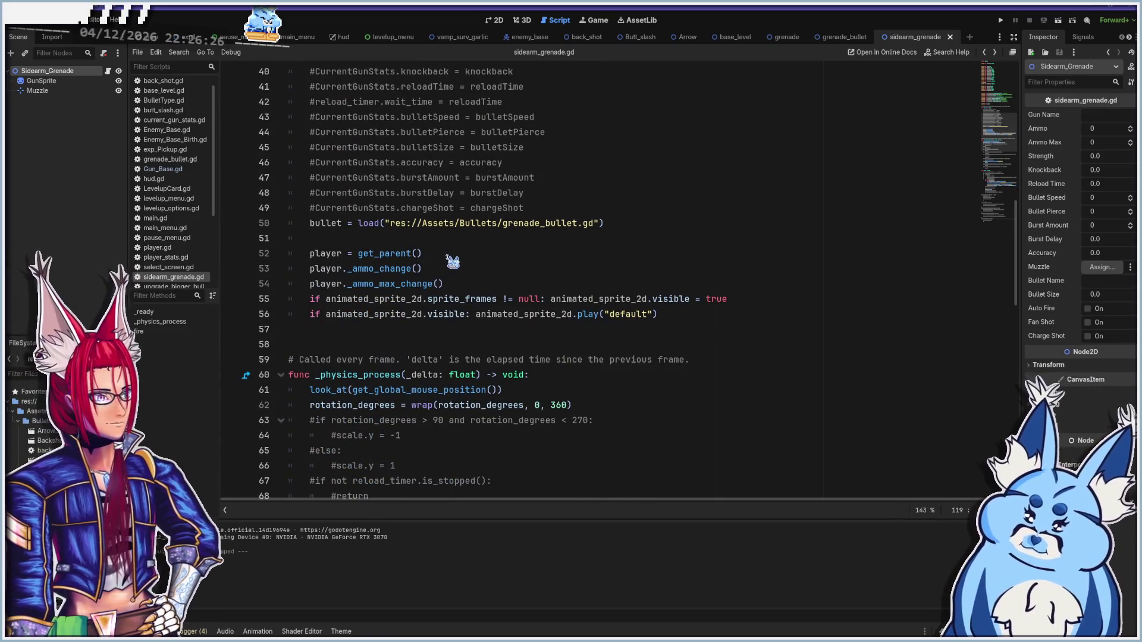
{"action": "left_click", "coordinate": [454, 257]}
{"action": "scroll", "coordinate": [396, 324], "scroll_direction": "up", "scroll_amount": 6}
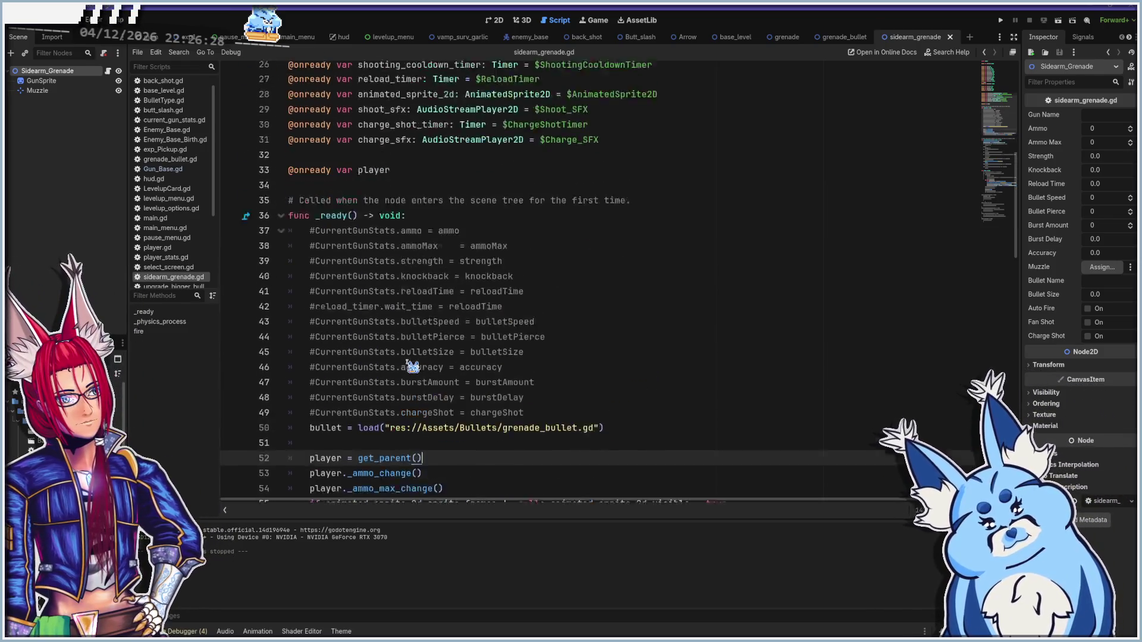
{"action": "scroll", "coordinate": [396, 358], "scroll_direction": "up", "scroll_amount": 7}
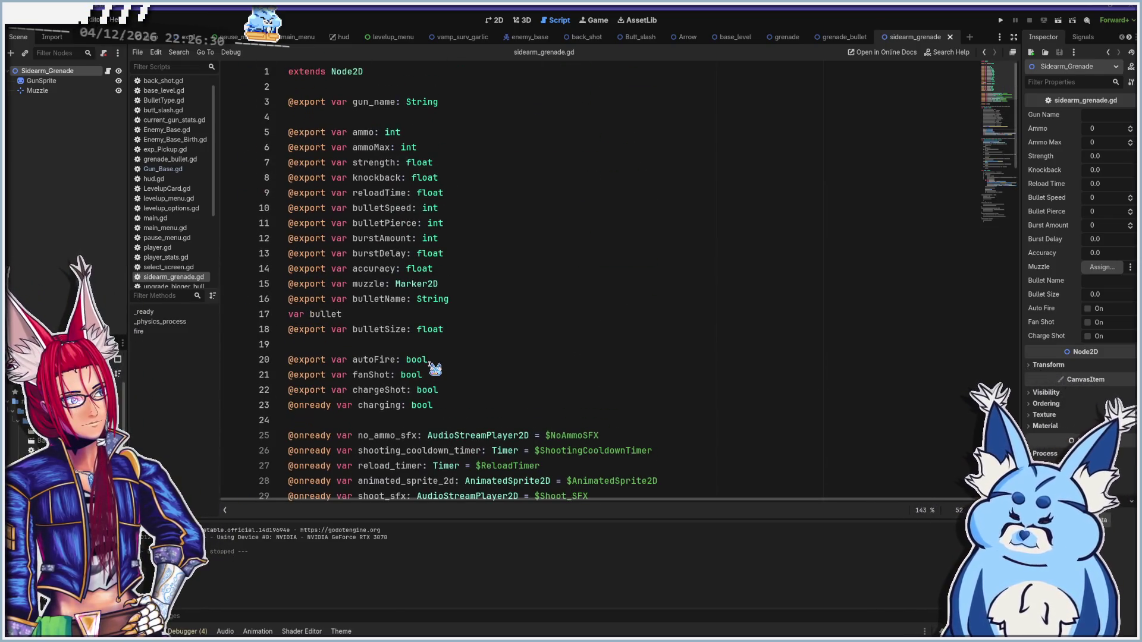